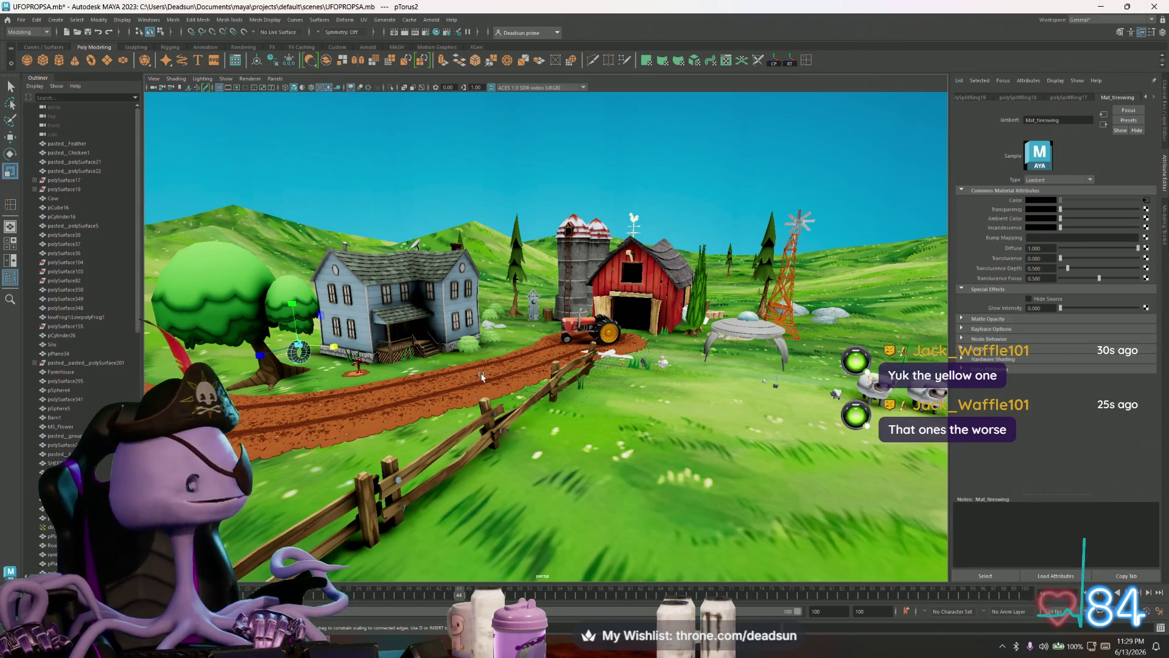
- Select the FarmHouse and save the farm scene via File > Save Scene
left_click_drag(481, 377, 366, 274, "alt")
left_click(408, 310)
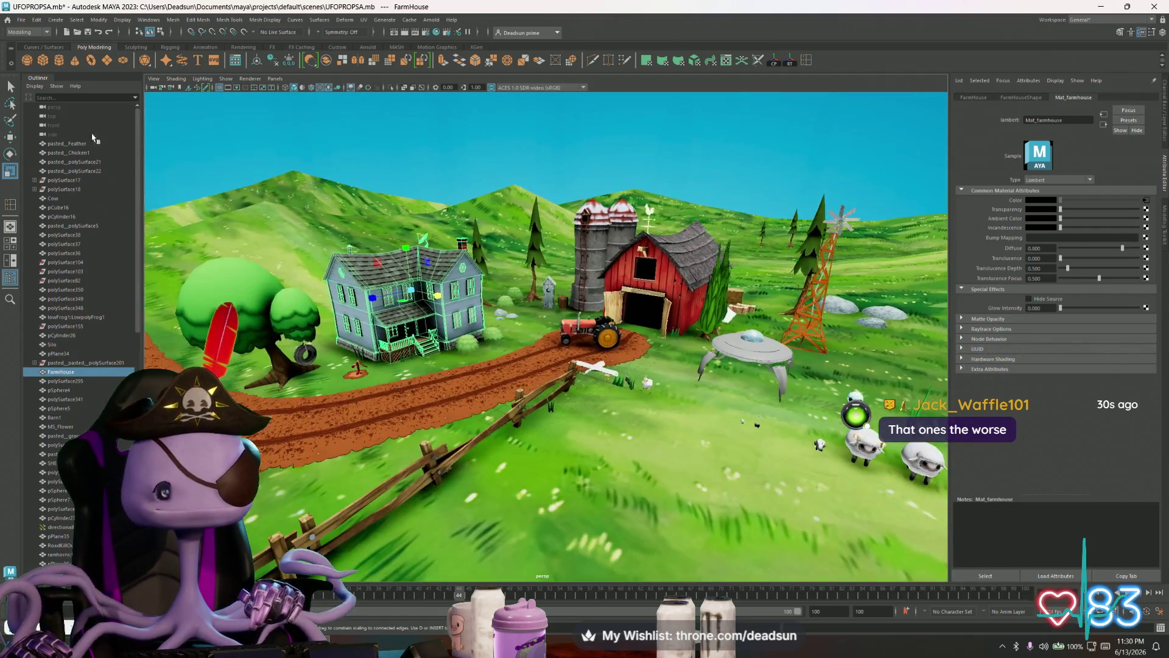
left_click(20, 19)
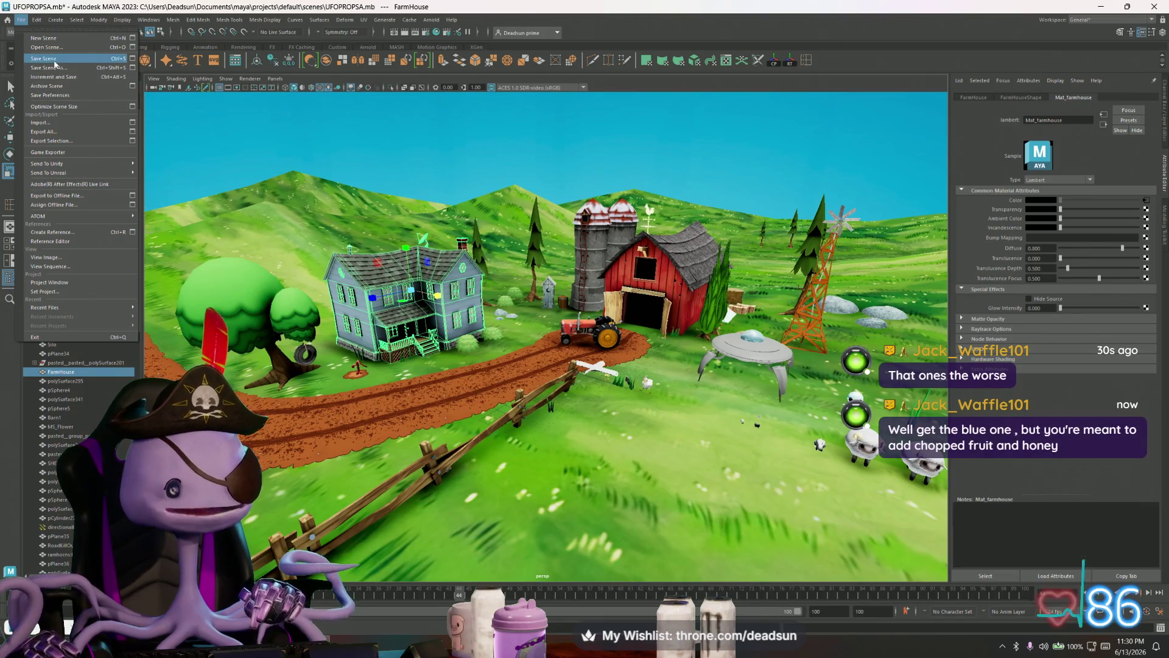
left_click(42, 57)
scroll(252, 276, "up", 2)
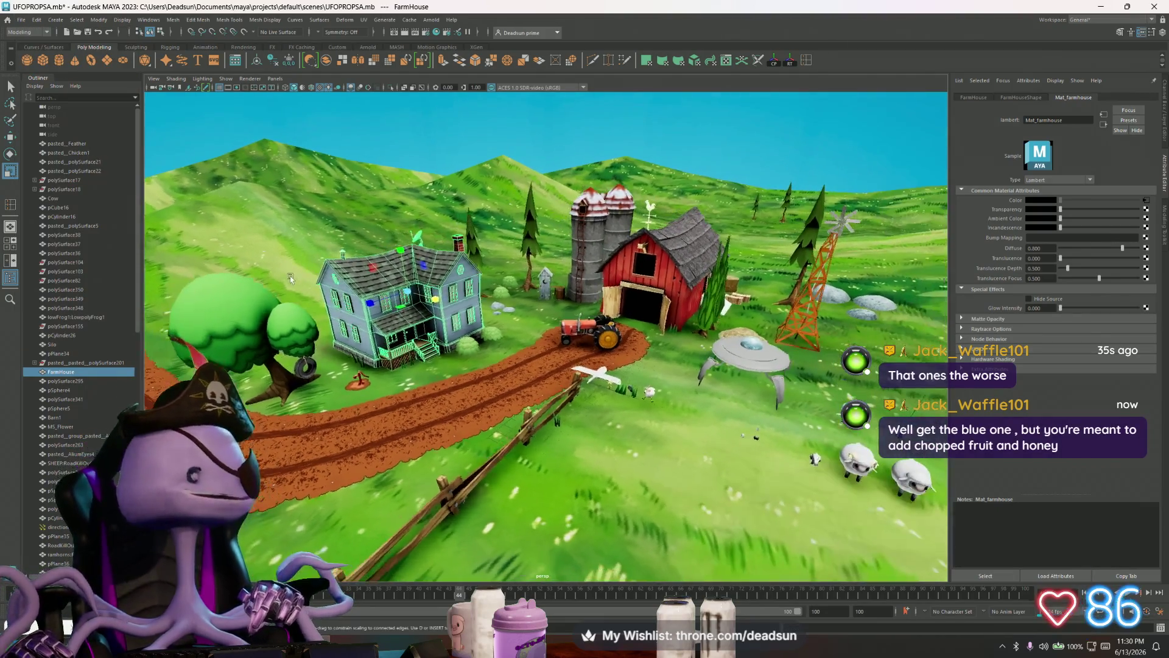
scroll(292, 271, "up", 2)
scroll(335, 284, "up", 2)
scroll(348, 289, "up", 2)
scroll(370, 300, "up", 1)
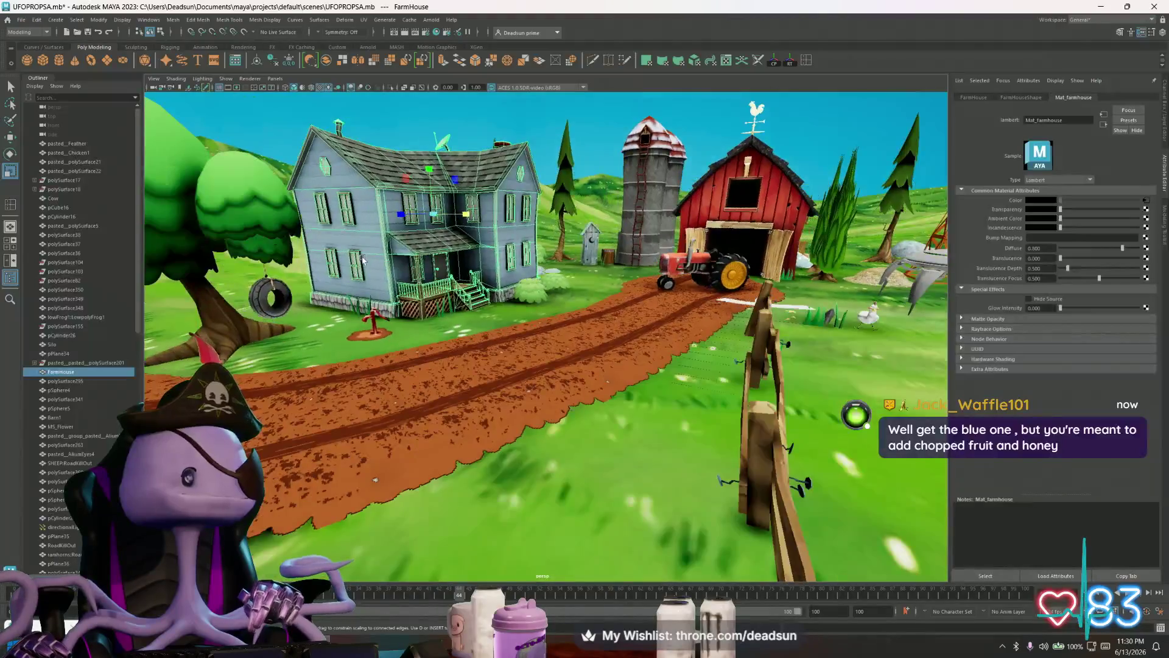
scroll(398, 311, "up", 2)
scroll(434, 327, "up", 2)
- Orbit around the farmhouse and water pump, then switch to the tire texture in Photoshop
left_click_drag(433, 327, 449, 320, "alt")
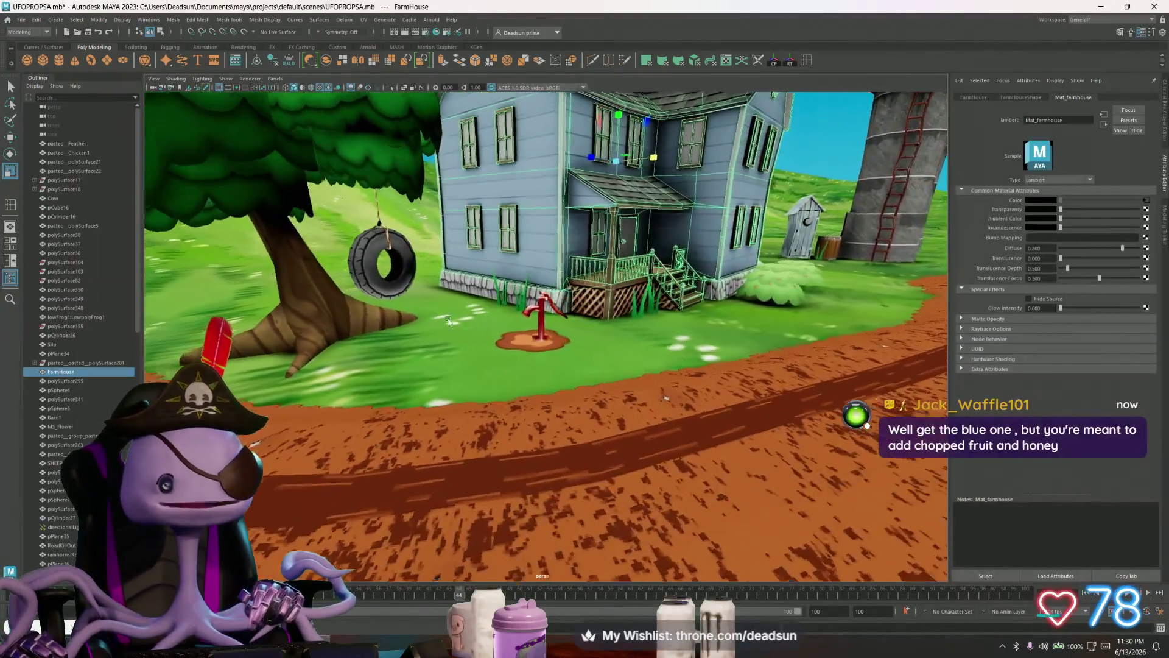
scroll(449, 319, "up", 3)
left_click_drag(448, 320, 615, 376, "alt")
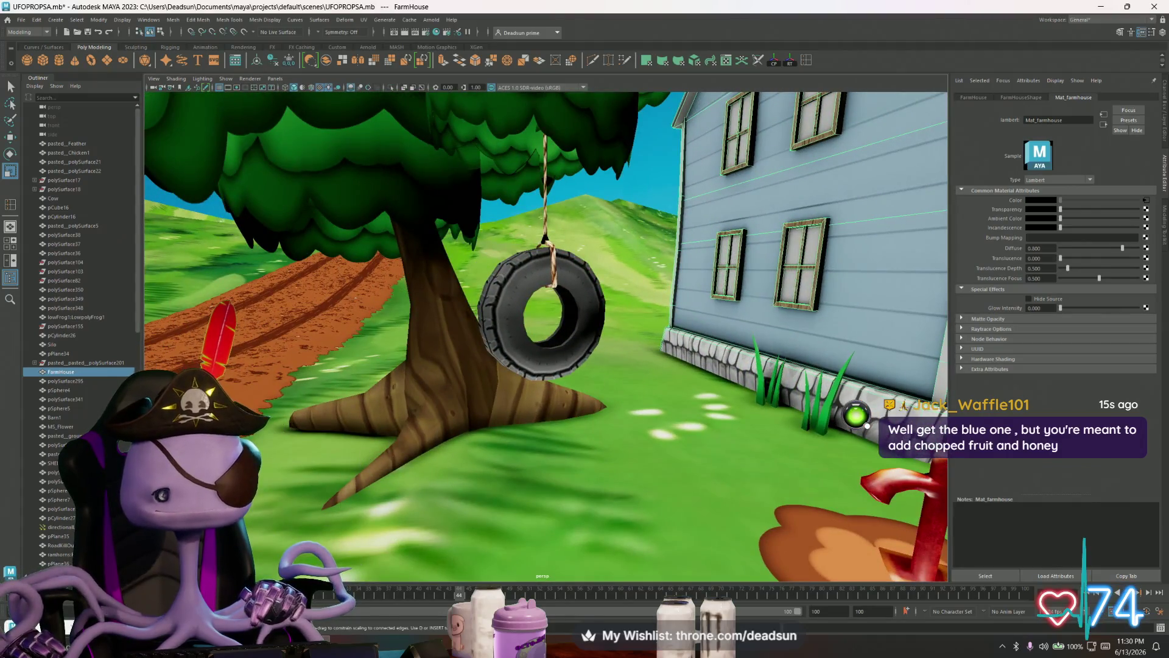
key("alt+Tab")
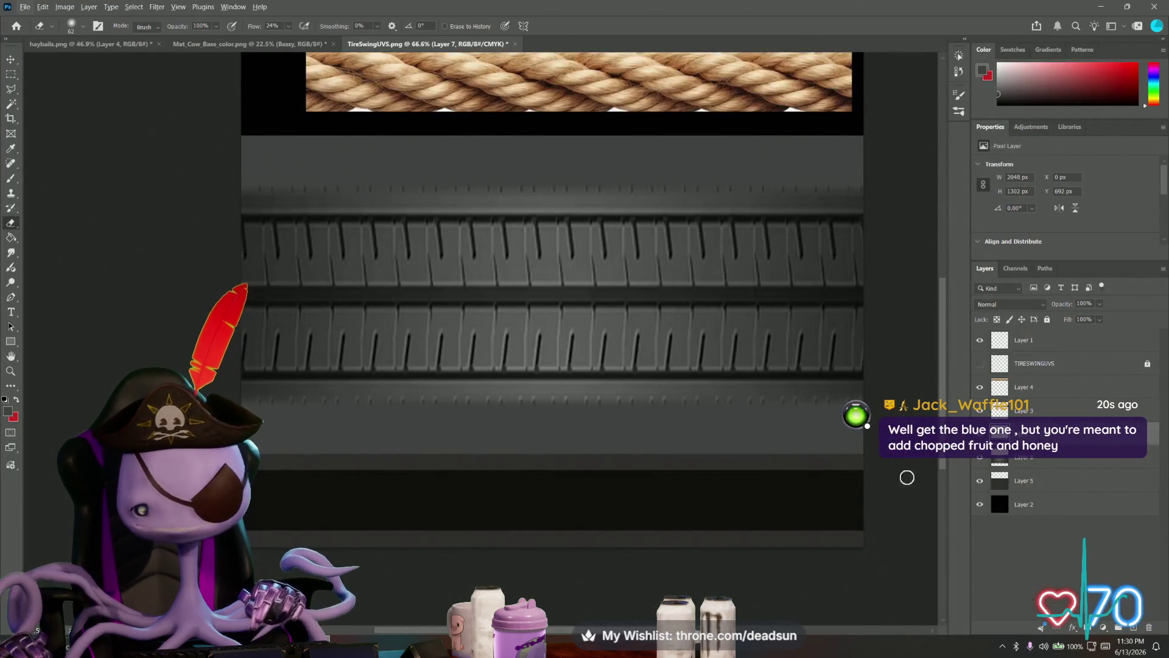
- Zoom and pan the texture sheet to centre the rope strips, then bring up the rope layer's options
key("alt+bracketright")
scroll(560, 325, "down", 2, "alt")
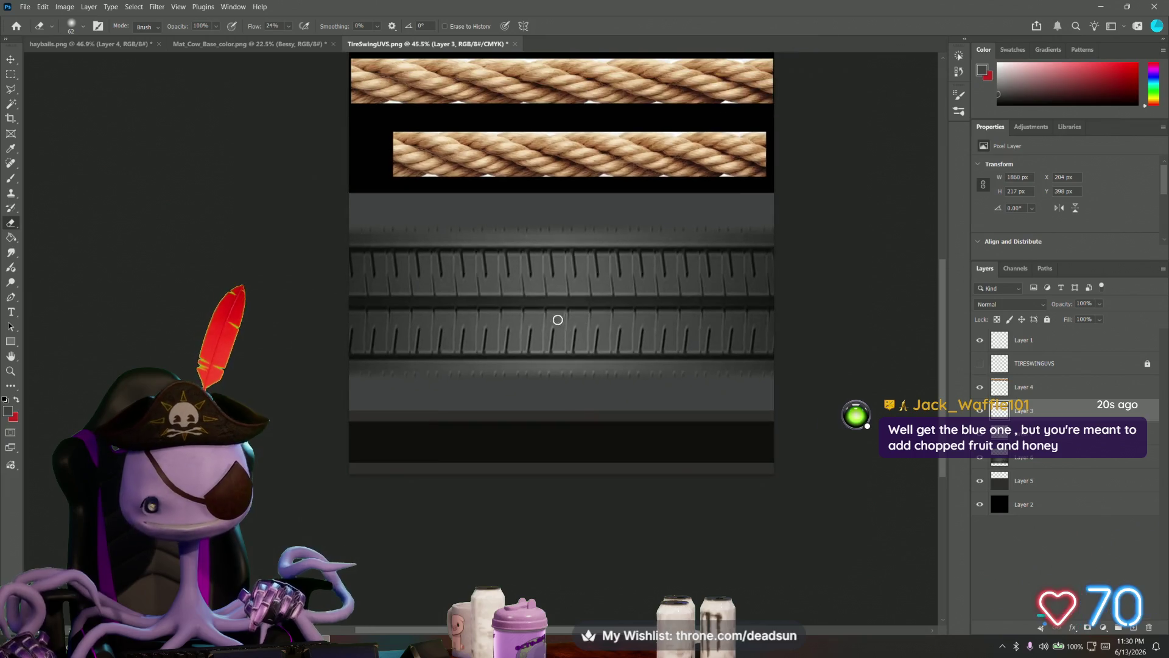
left_click_drag(399, 240, 414, 405)
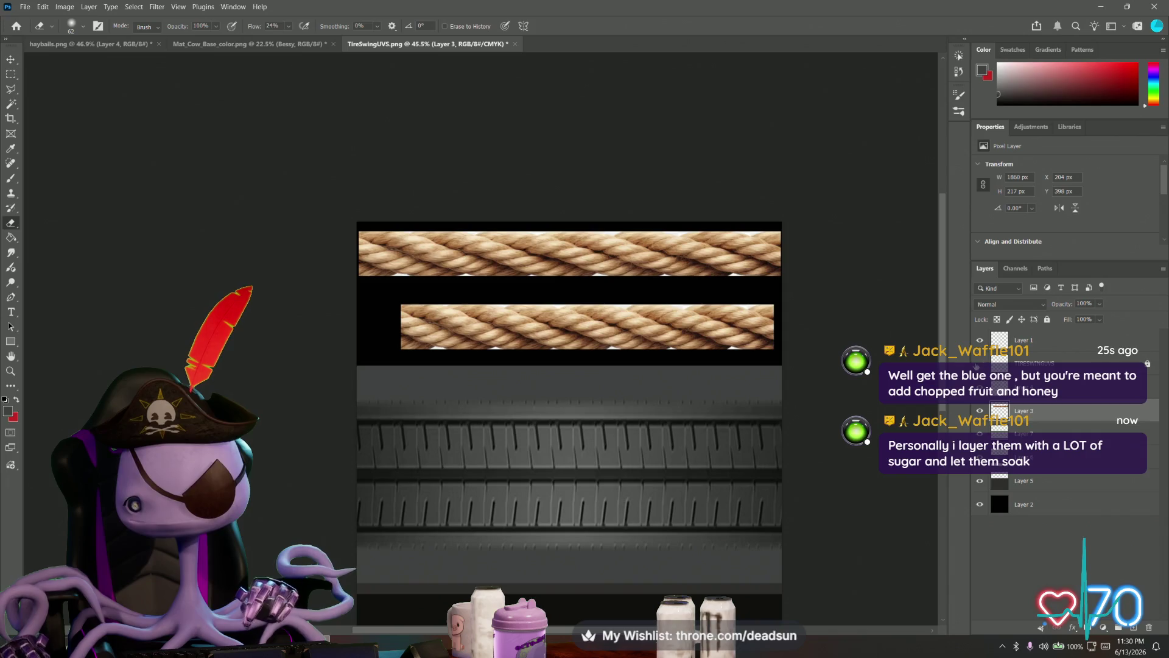
scroll(407, 286, "up", 1, "alt")
scroll(353, 370, "up", 1, "alt")
scroll(368, 390, "up", 1, "alt")
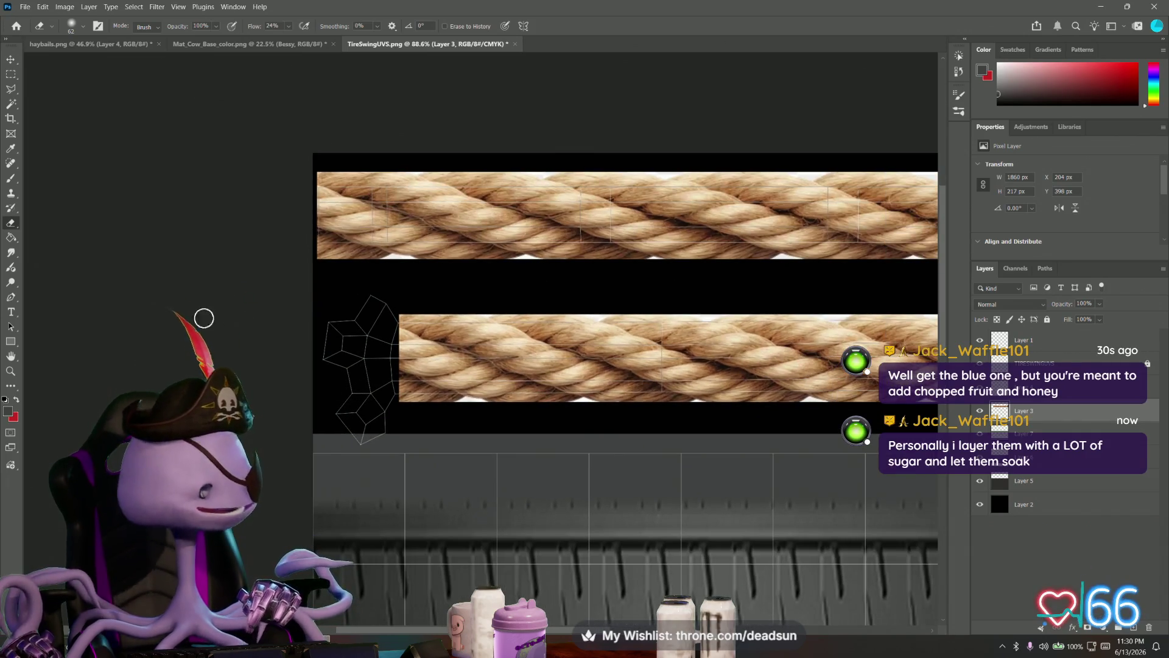
right_click(1039, 409)
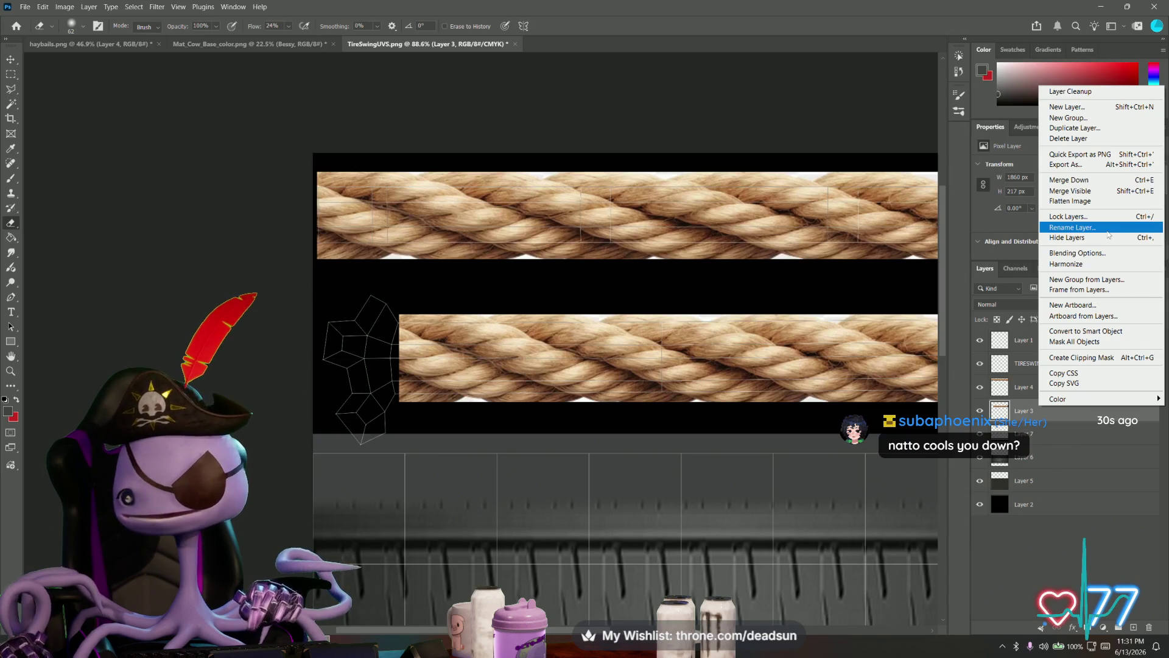
- Duplicate Layer 3 and slide the rope copy far left, leaving a gap
left_click(1075, 128)
left_click(679, 184)
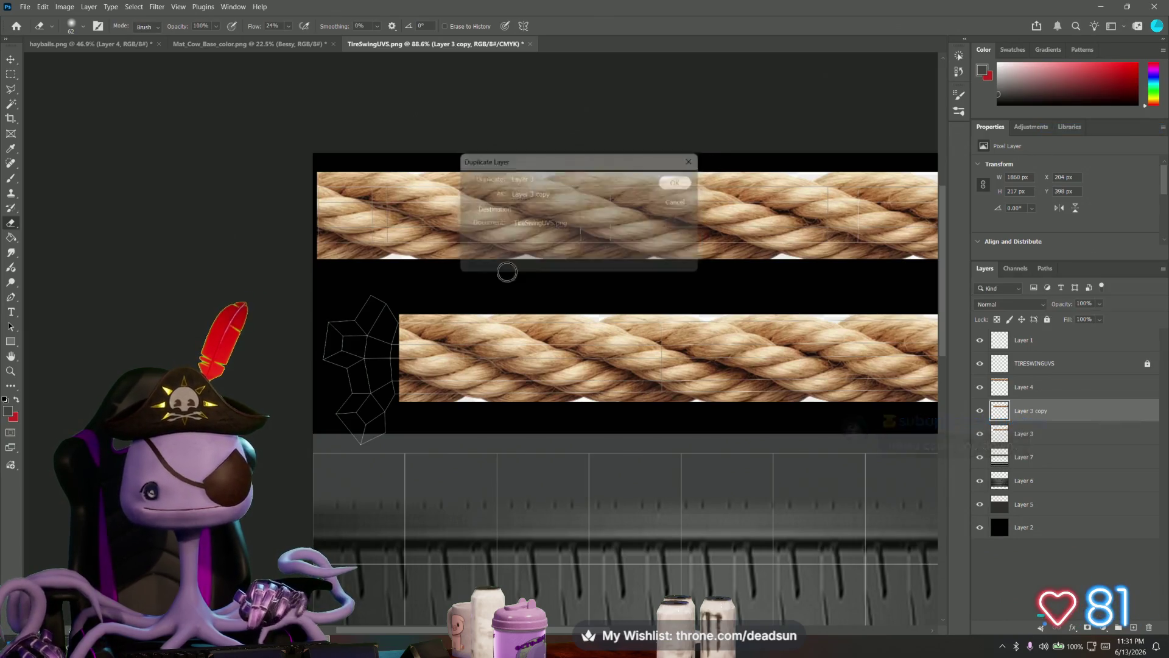
key("ctrl+t")
left_click_drag(458, 359, 373, 359)
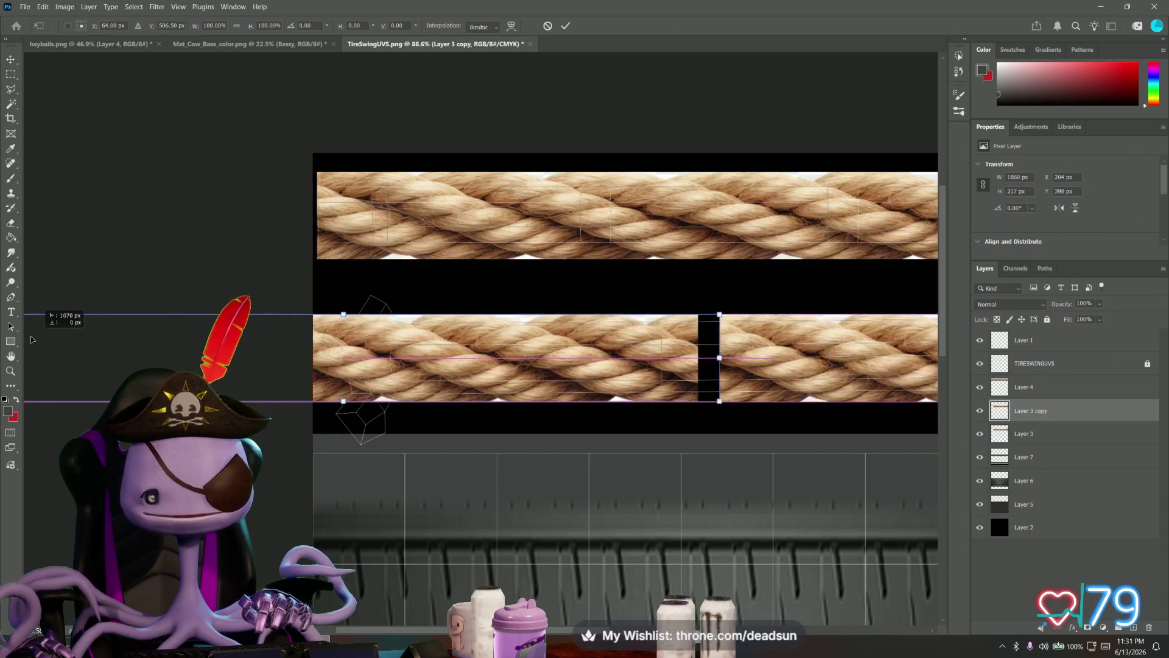
left_click_drag(371, 359, 50, 320)
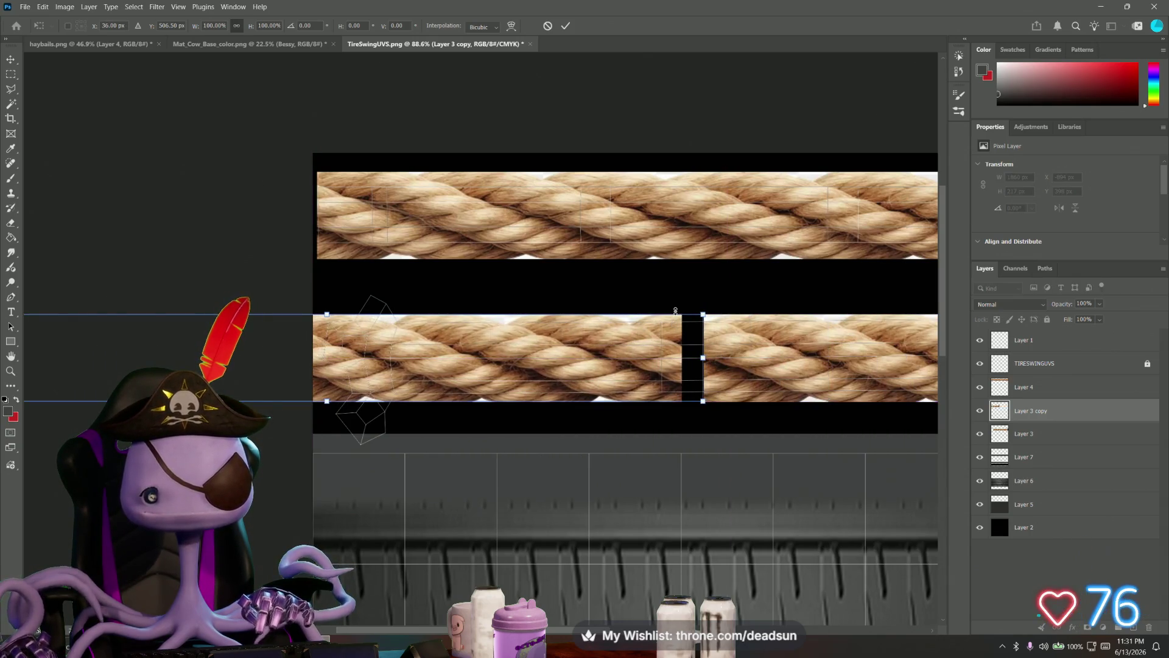
key("Return")
- Marquee the black gap between the rope pieces and fill it with matching rope texture
key("e")
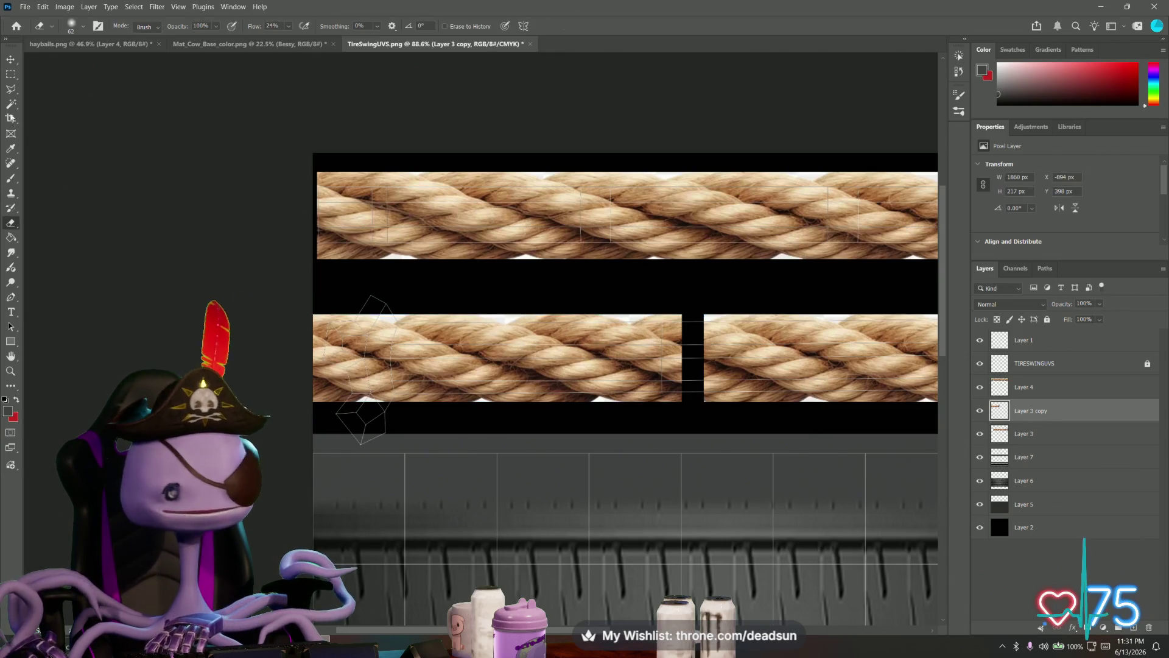
key("l")
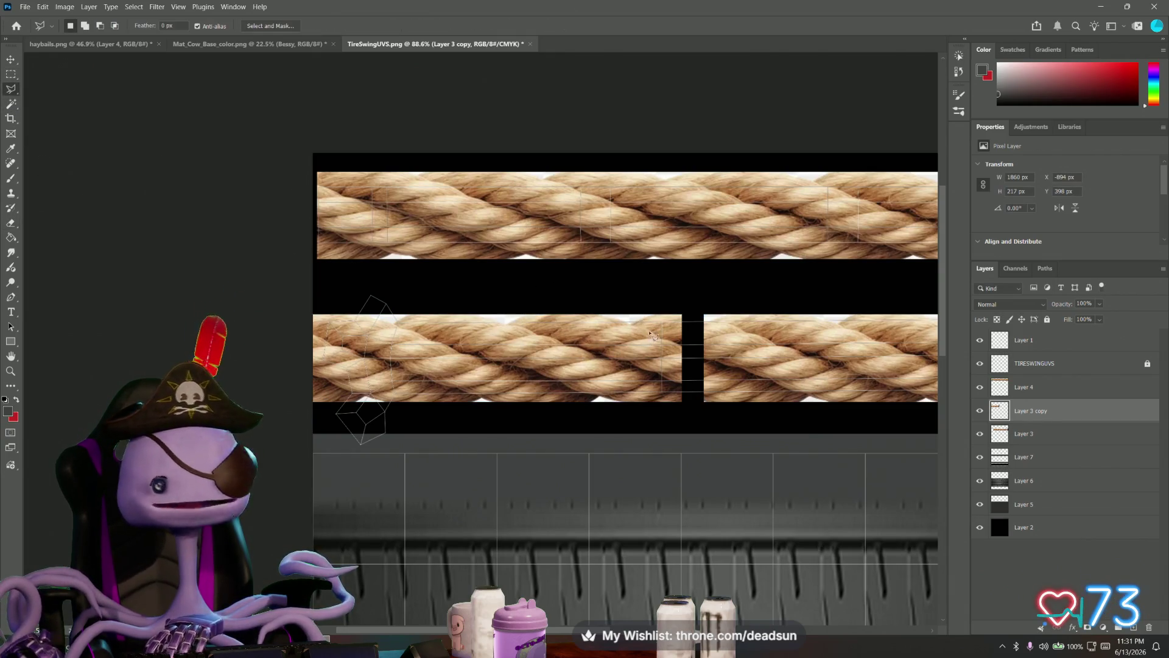
key("m")
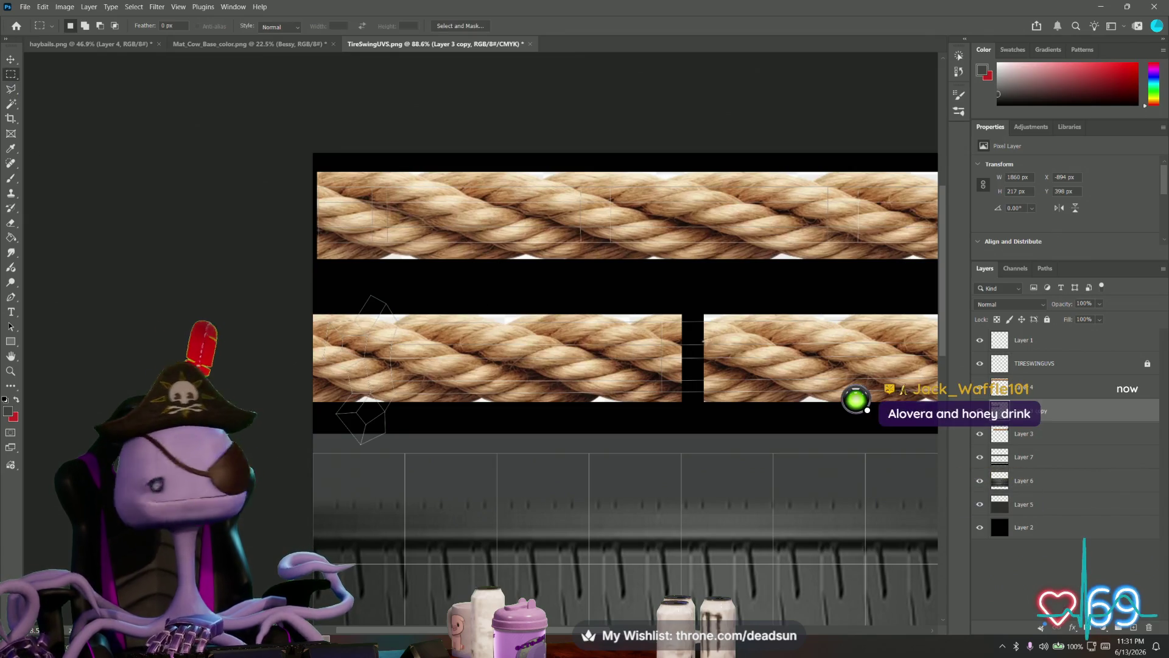
left_click_drag(634, 293, 741, 421)
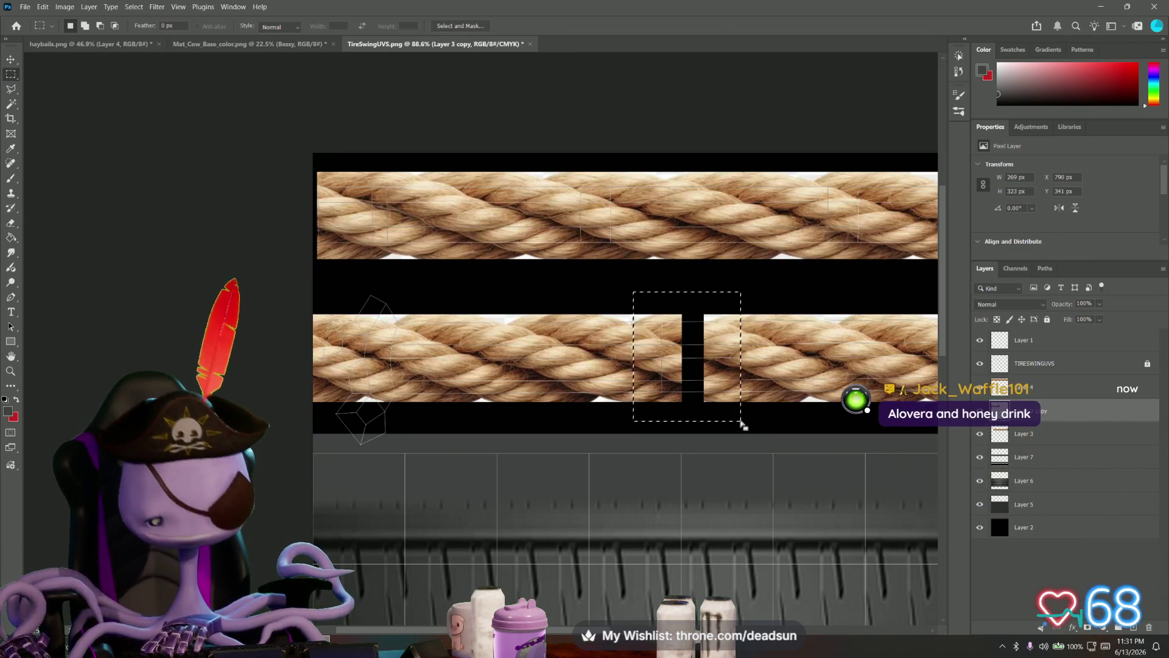
key("Delete")
key("ctrl+d")
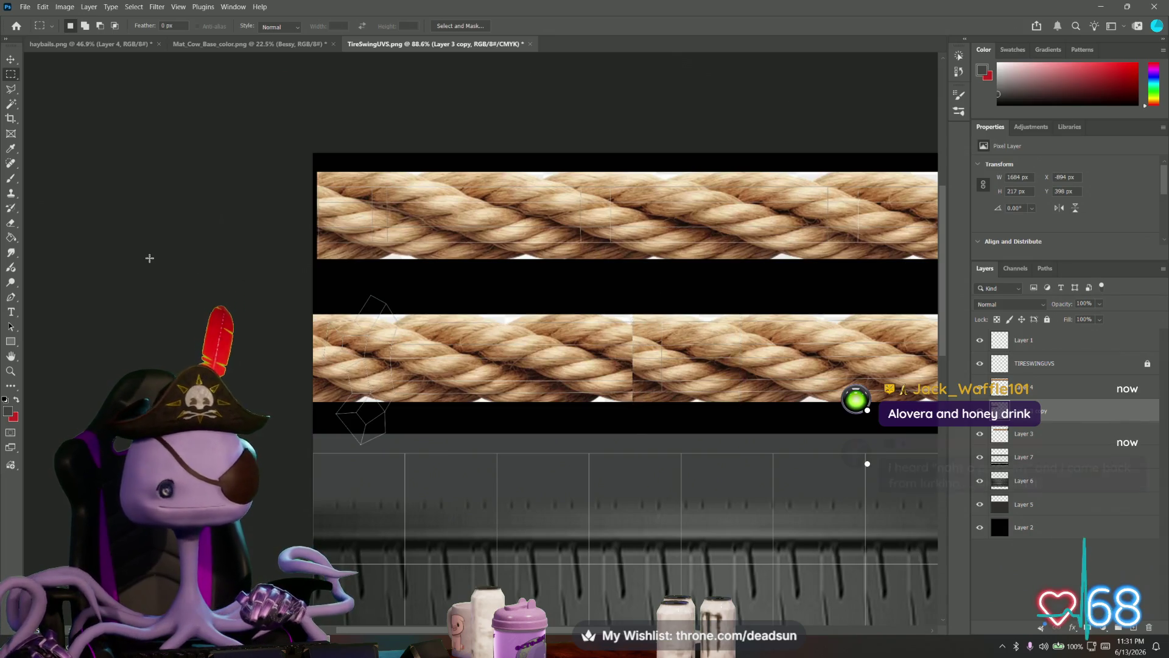
- Shift the left rope piece to the canvas edge and commit its position
key("ctrl+t")
mouse_move(557, 345)
left_mouse_down()
mouse_move(534, 345)
mouse_move(616, 356)
left_mouse_up()
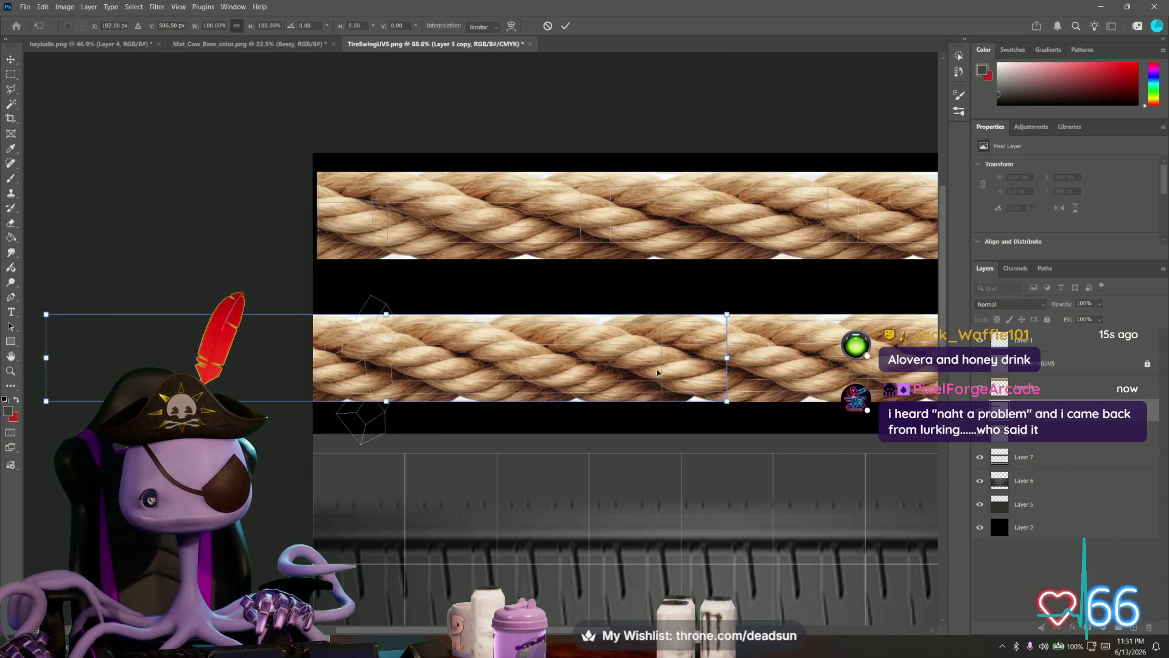
key("Return")
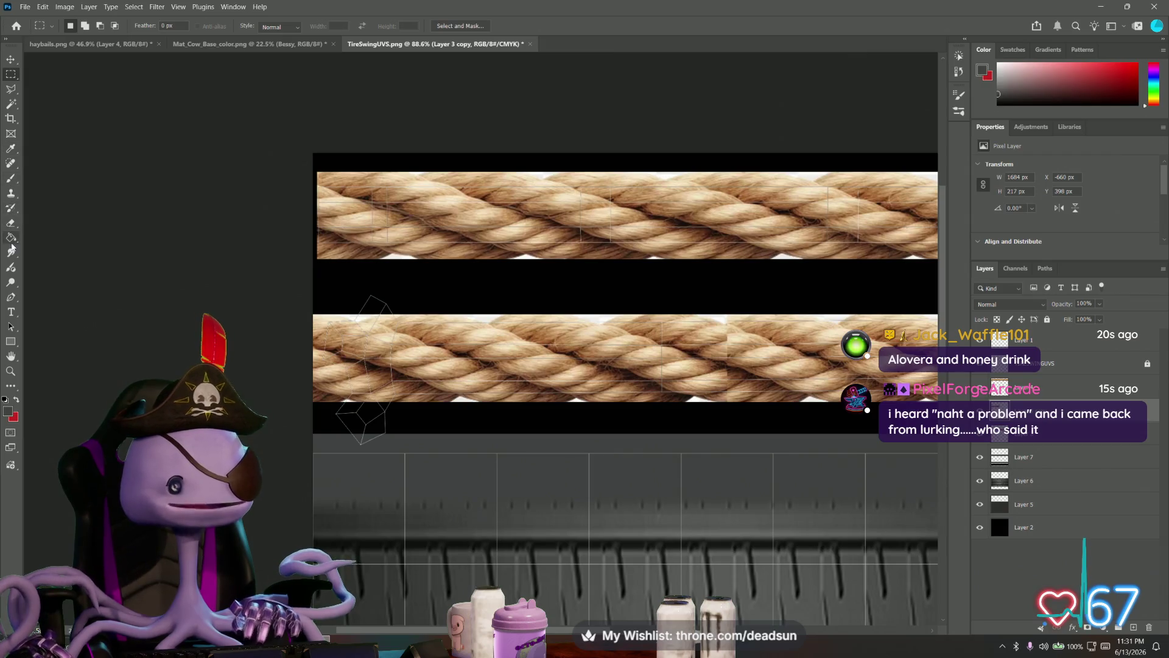
left_click(13, 223)
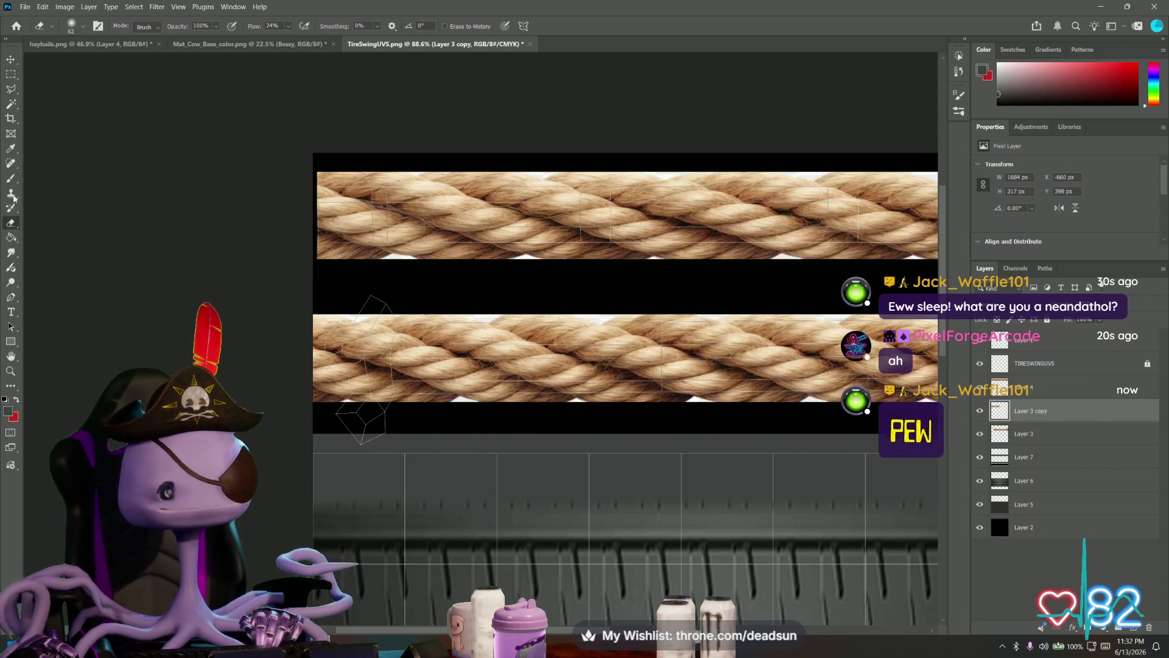
- Marquee the left end of the lower rope and copy it to a new Layer 8 with Ctrl+J
left_click(10, 73)
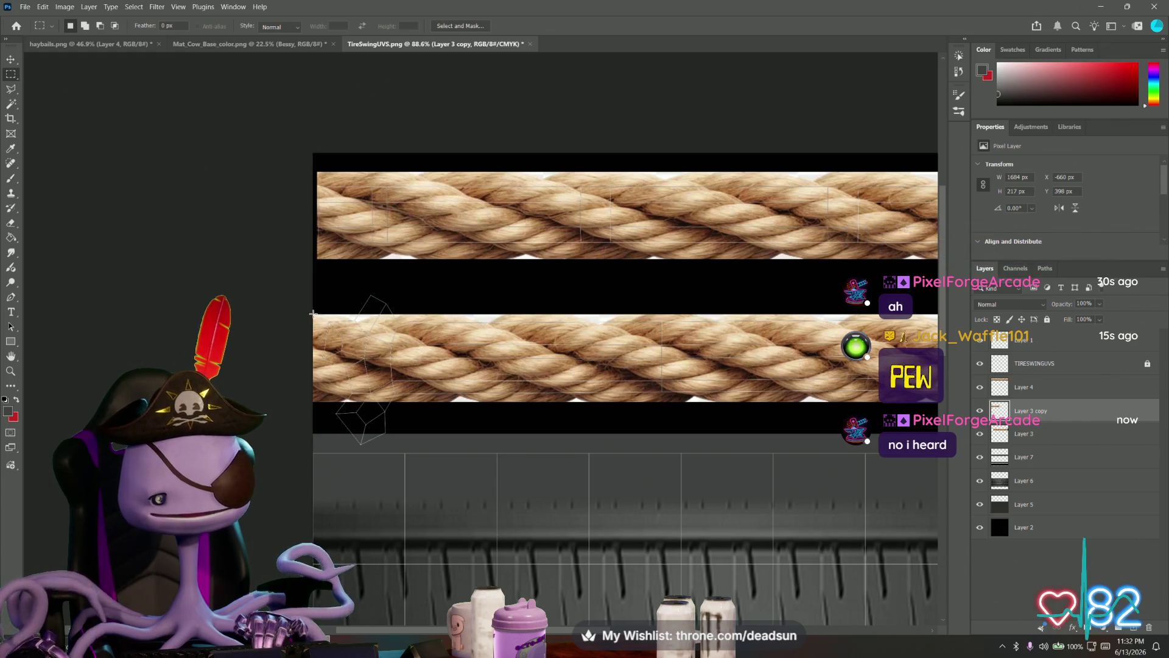
left_click_drag(312, 314, 425, 400)
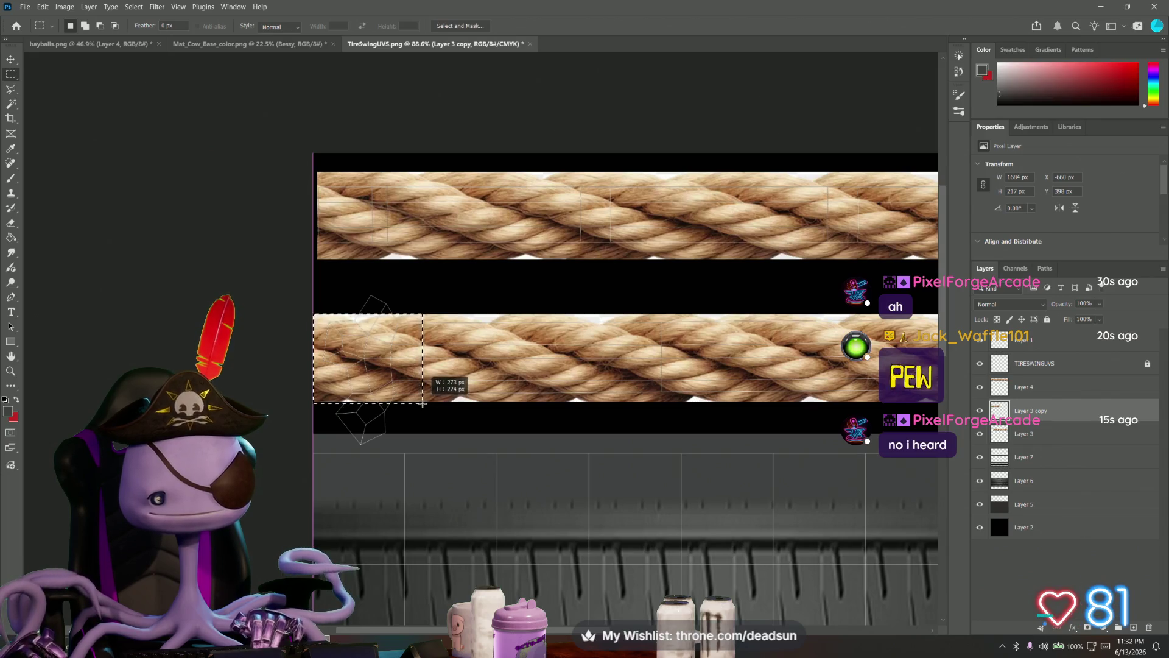
left_click_drag(425, 400, 424, 401)
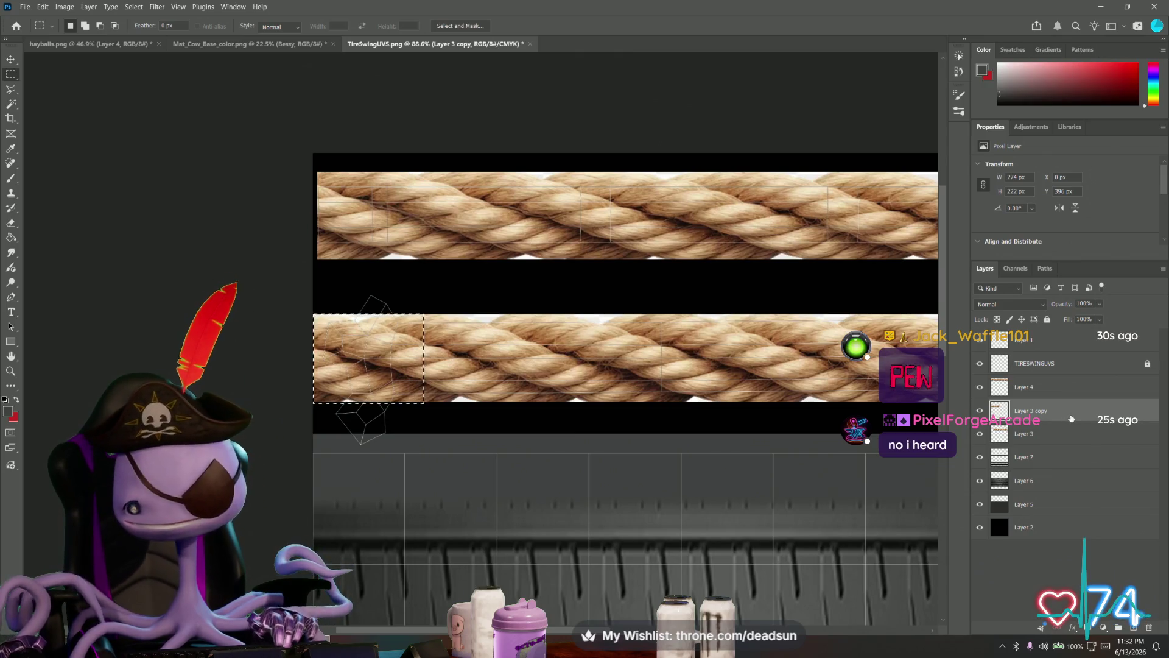
key("ctrl+j")
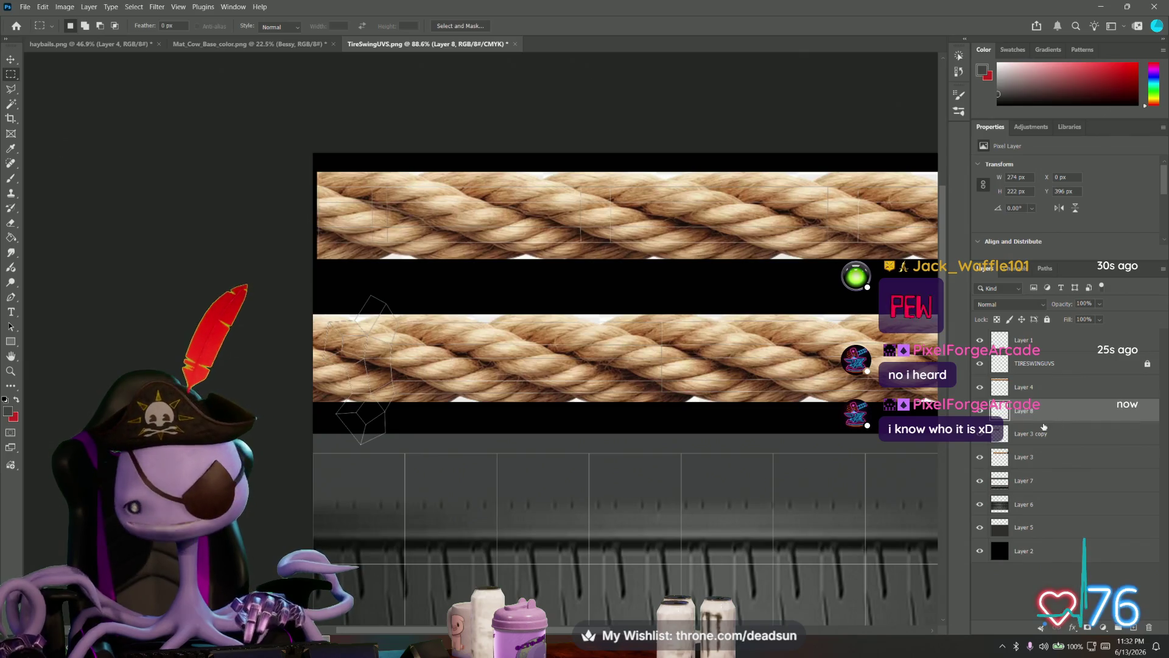
left_click(25, 7)
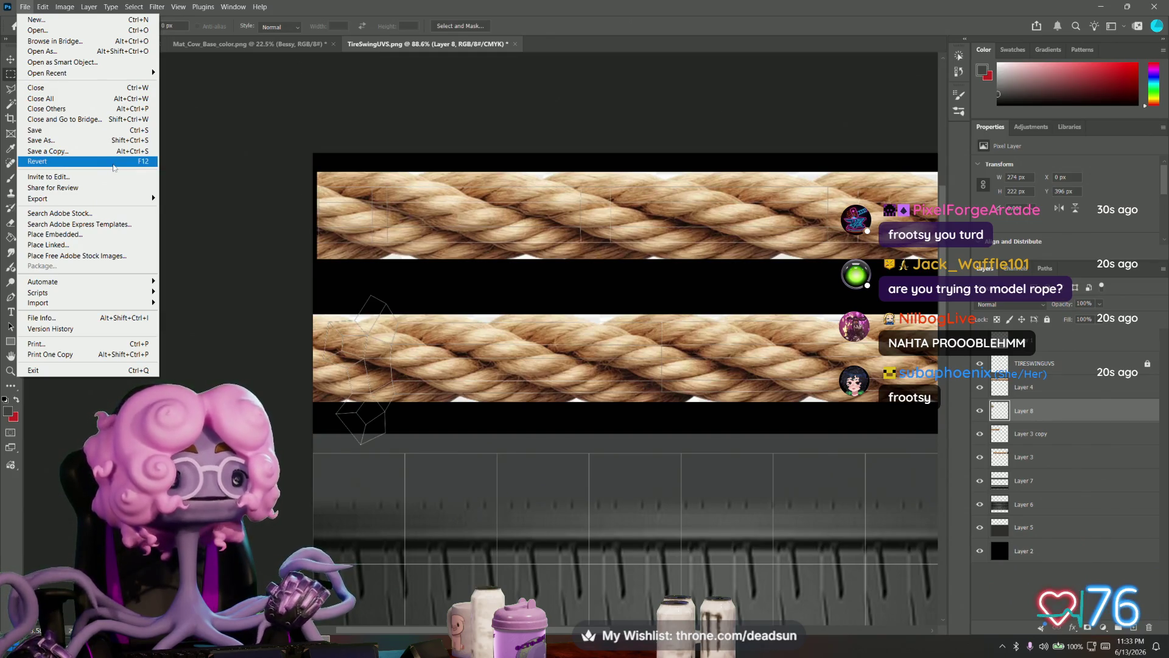
- Start Edit > Transform > Skew on Layer 8 and pull its left corners apart vertically
left_click(42, 7)
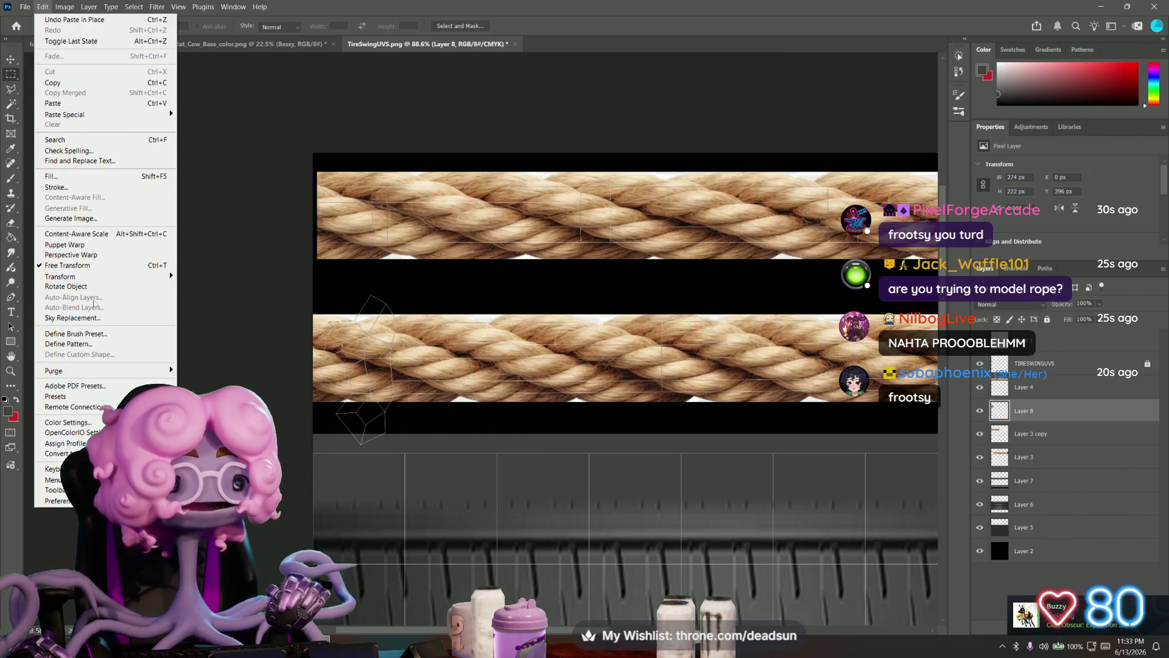
mouse_move(91, 276)
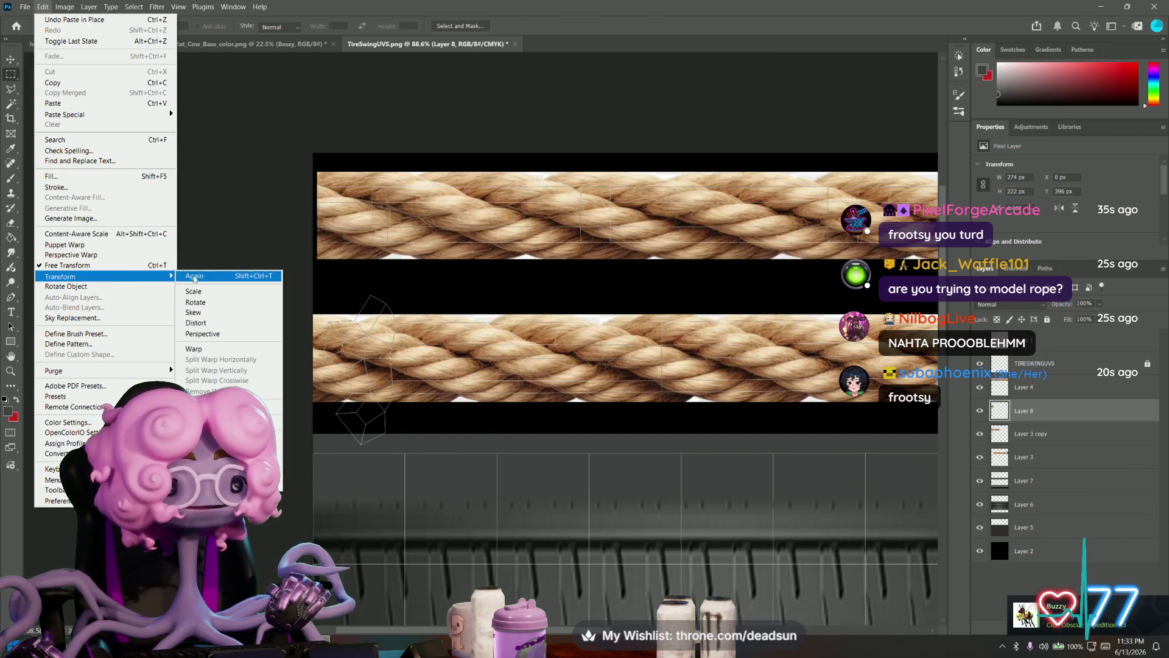
left_click(206, 312)
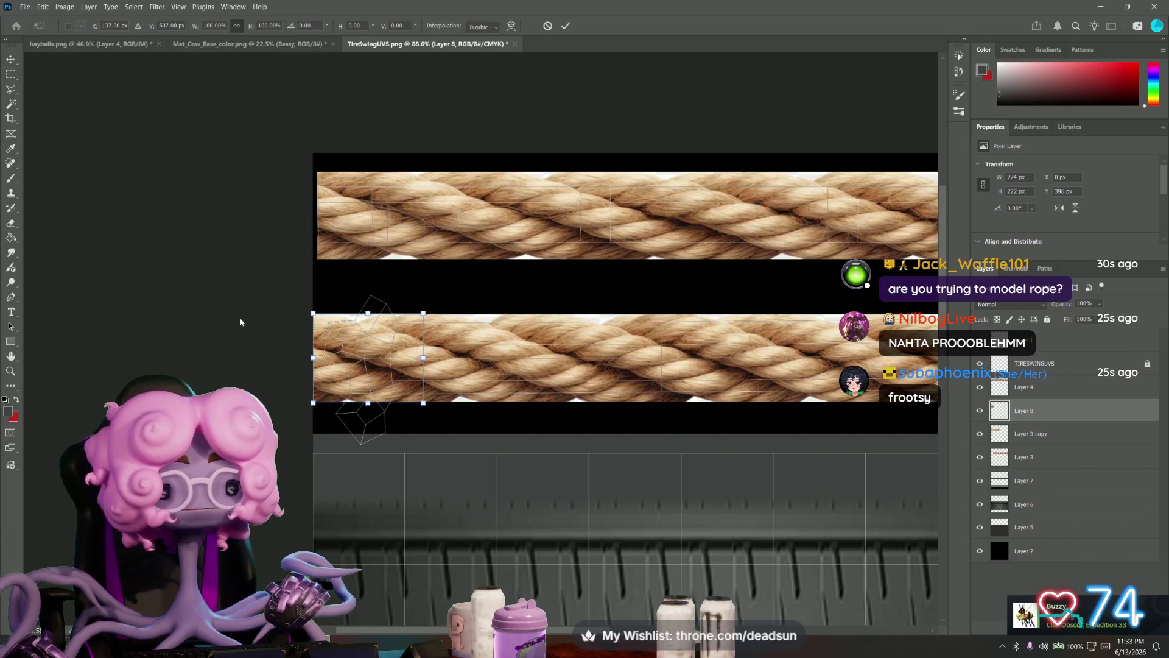
left_click_drag(313, 314, 313, 265)
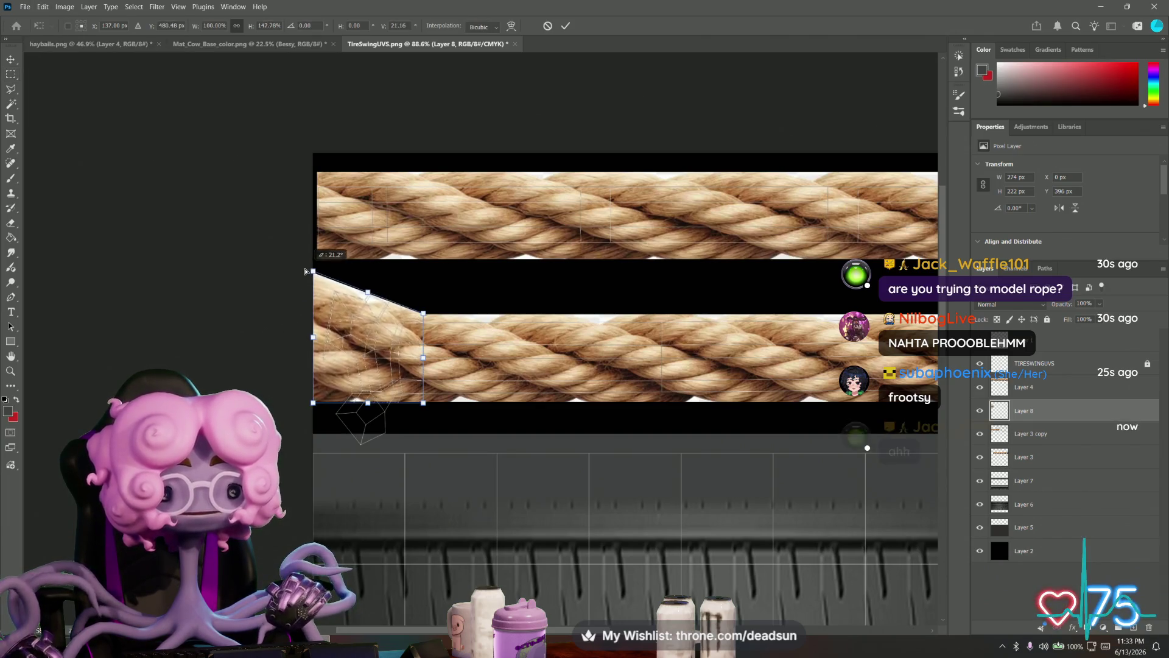
left_click_drag(316, 407, 308, 429)
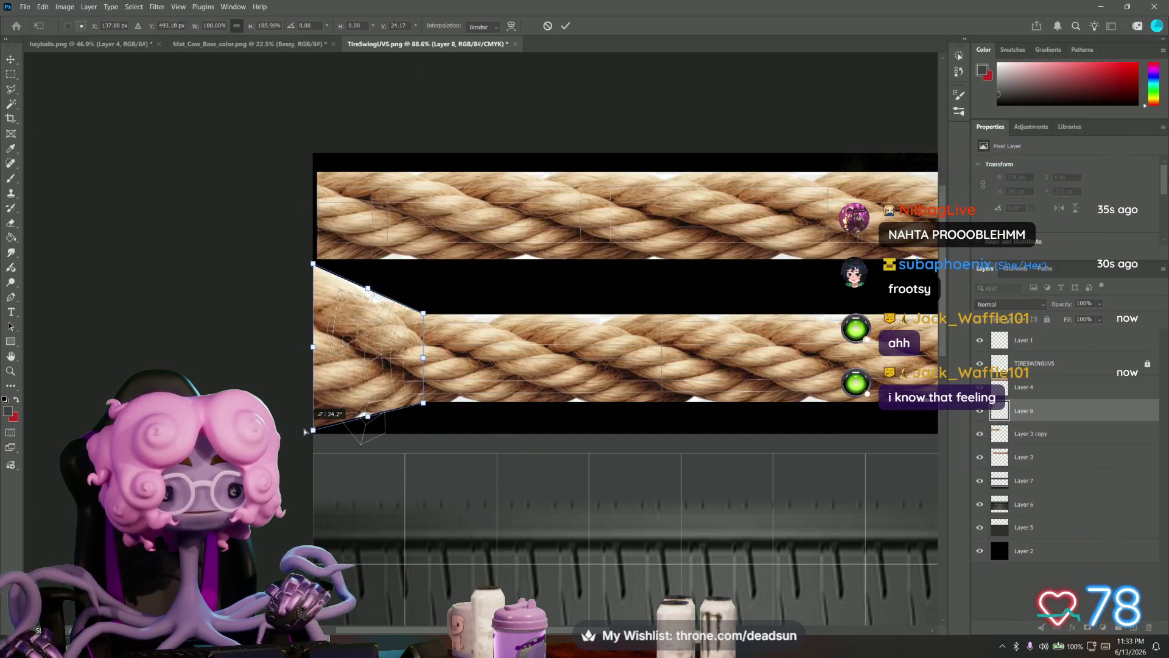
left_click_drag(305, 427, 299, 451)
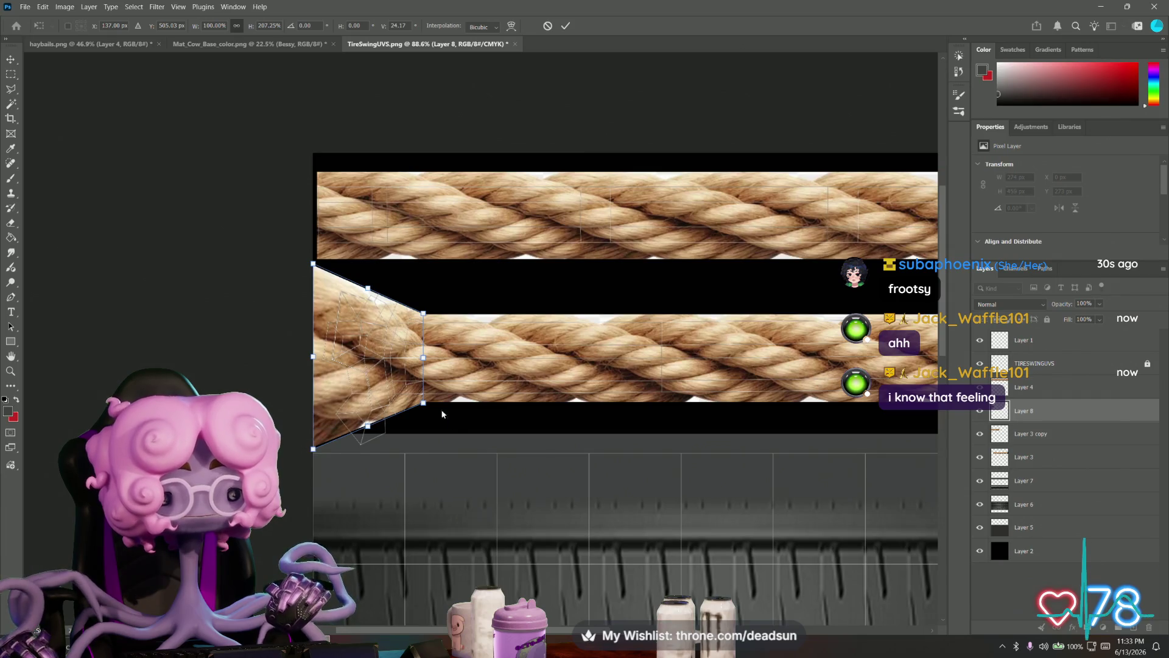
- Adjust the right corners to even the taper and commit the skew
left_click_drag(424, 402, 424, 434)
left_click_drag(421, 316, 425, 285)
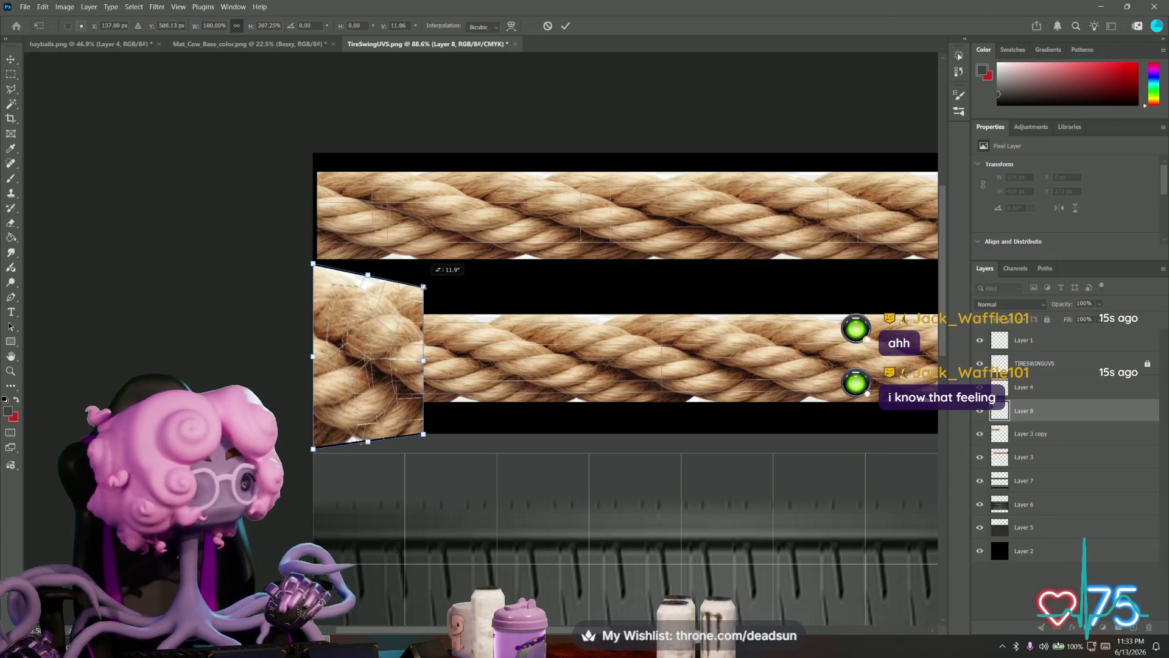
key("Return")
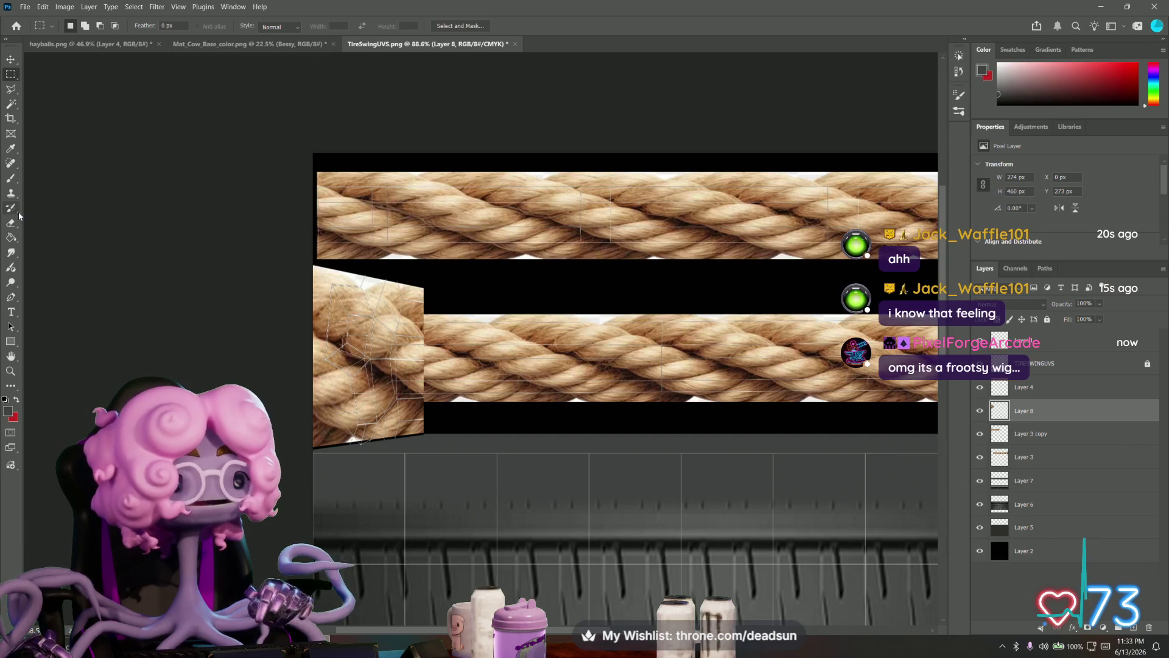
- Erase along the warped piece's seam and toggle Layer 8's visibility to compare
left_click(11, 223)
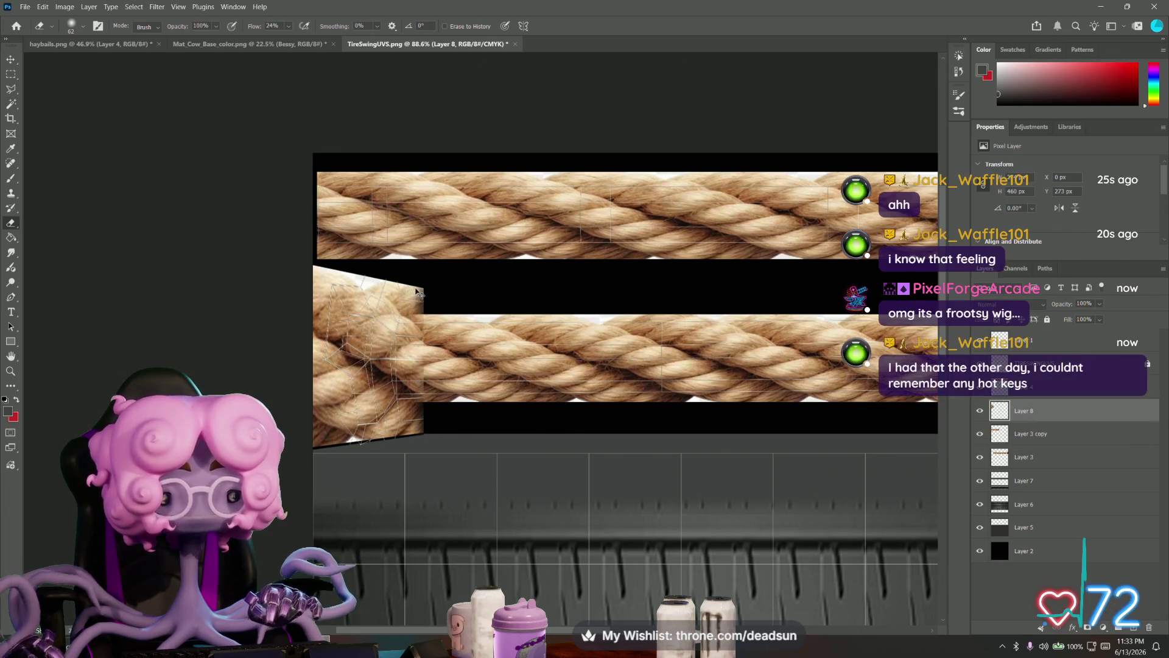
left_click_drag(428, 384, 422, 350, "ctrl")
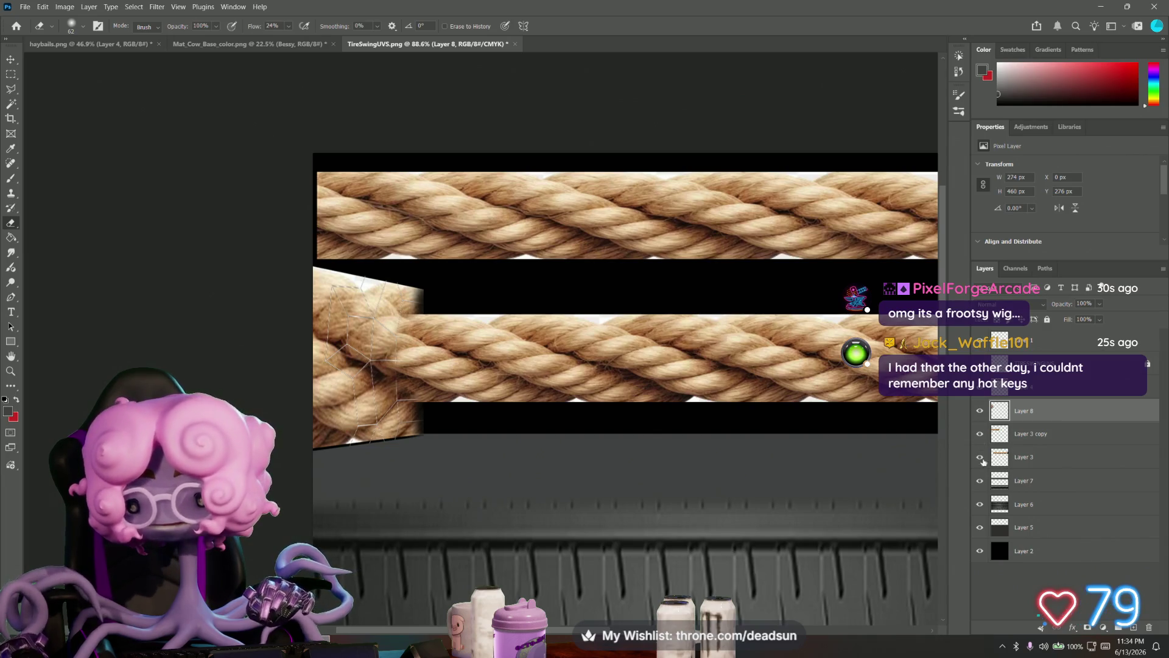
left_click(977, 436)
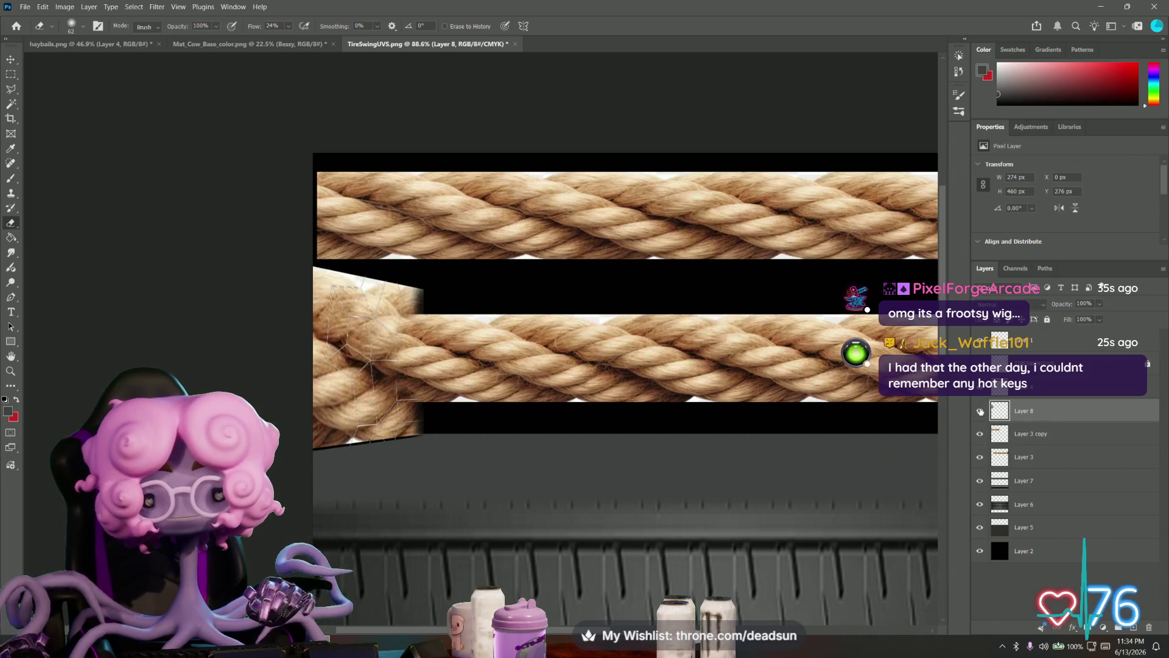
left_click(980, 411)
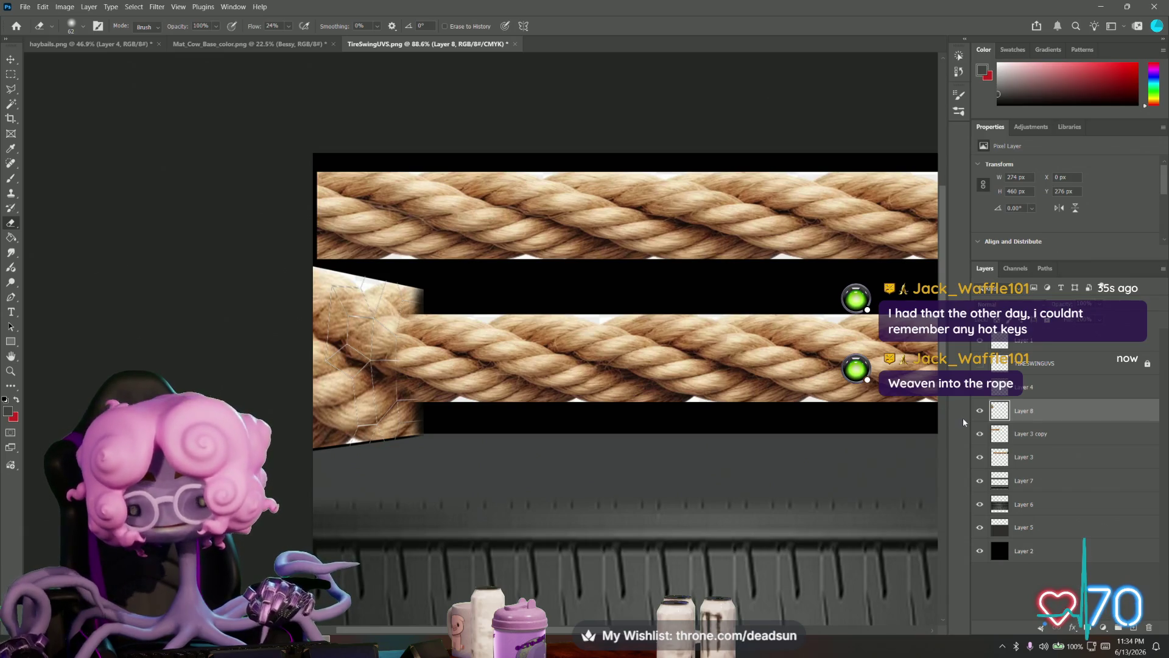
- Hide Layer 8, marquee the lower rope's left section on Layer 3 copy and commit a skewed copy as Layer 9
left_click(980, 412)
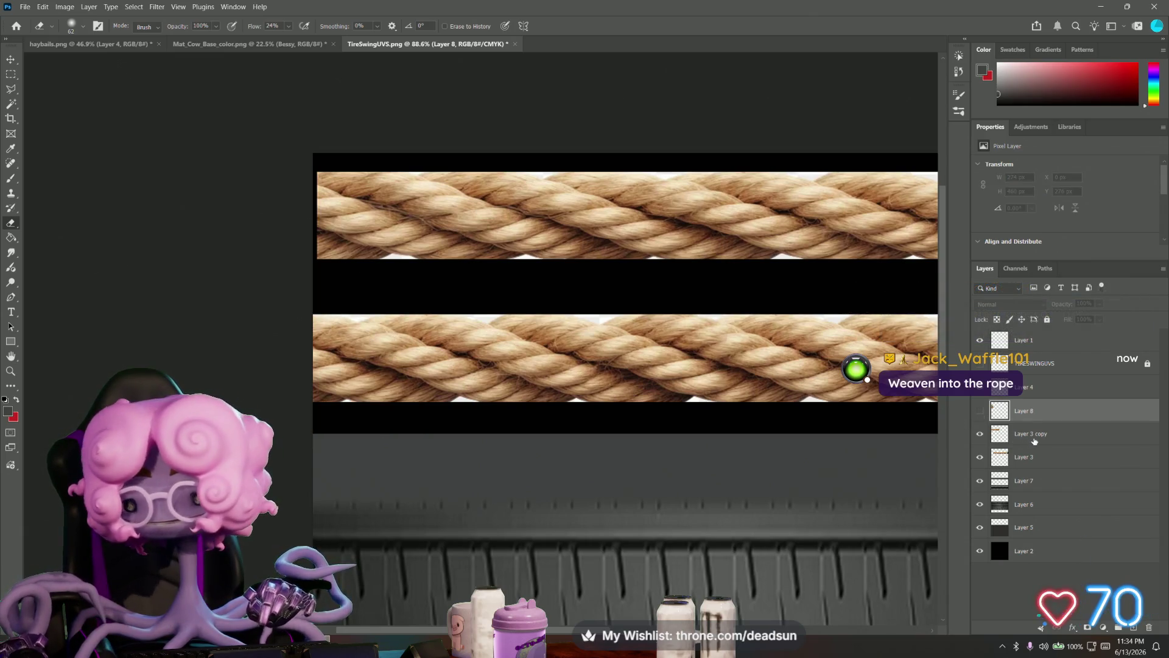
left_click(1015, 439)
left_click(10, 76)
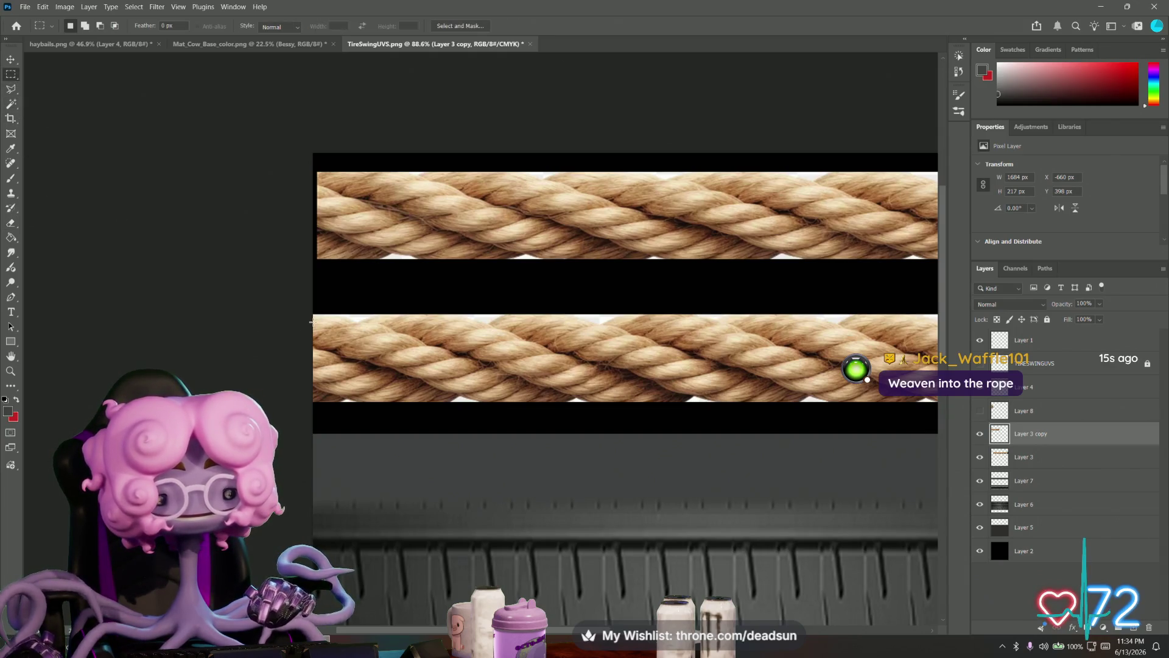
left_click_drag(312, 321, 447, 398)
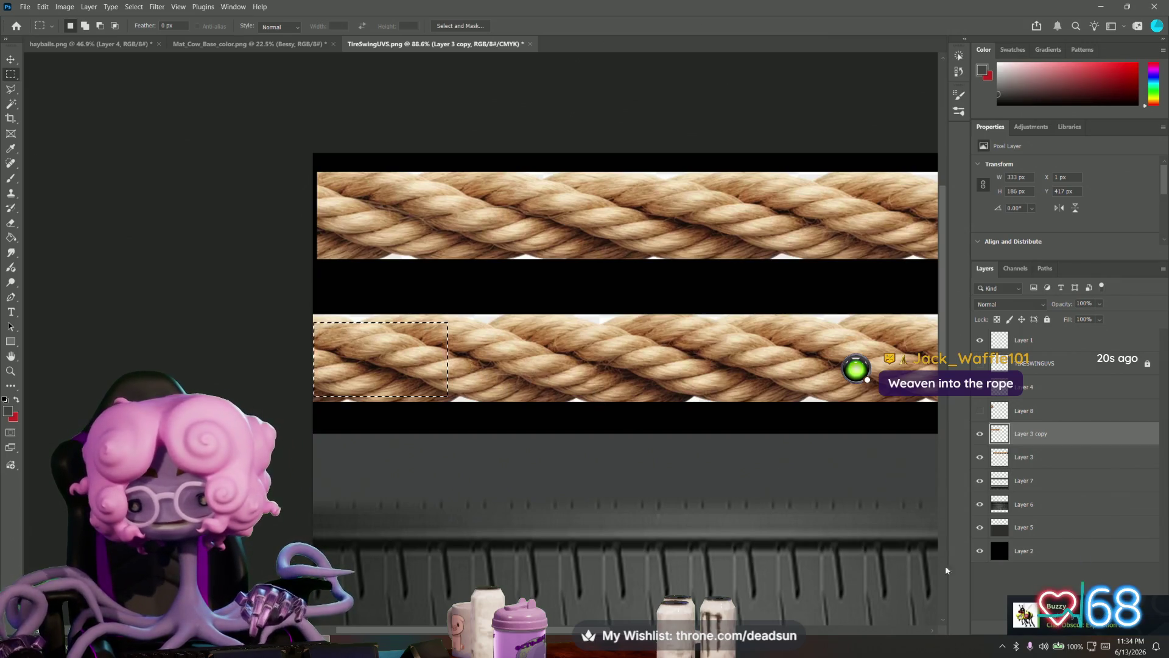
key("ctrl+v")
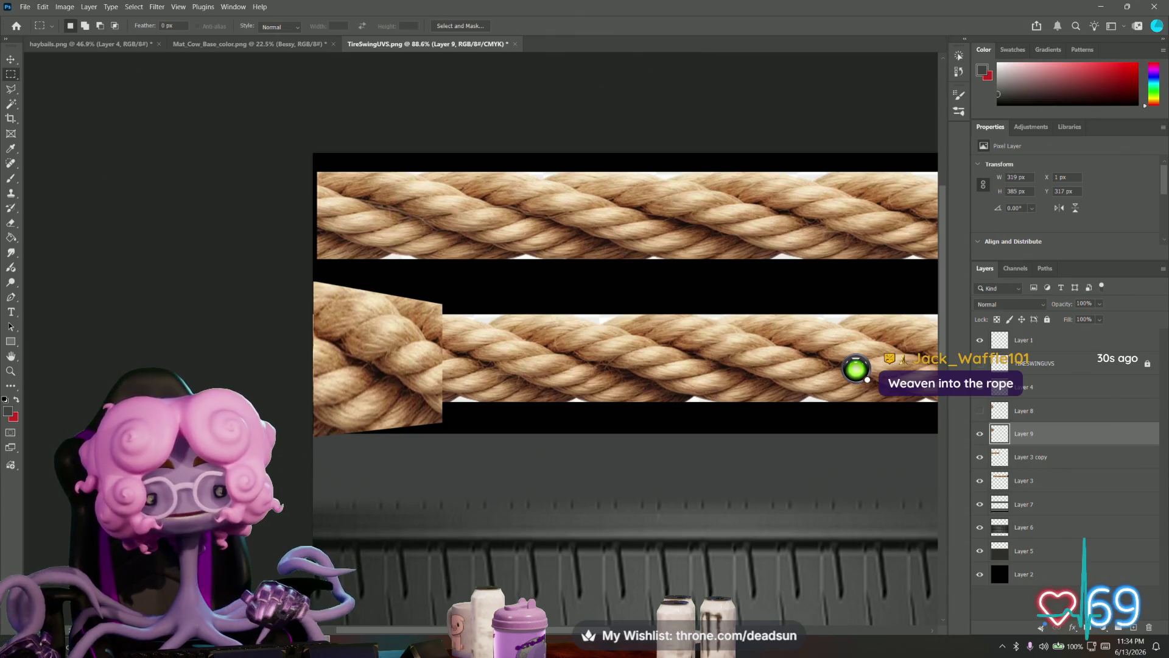
- Erase along the new piece's seam to blend it into the rope
left_click(13, 223)
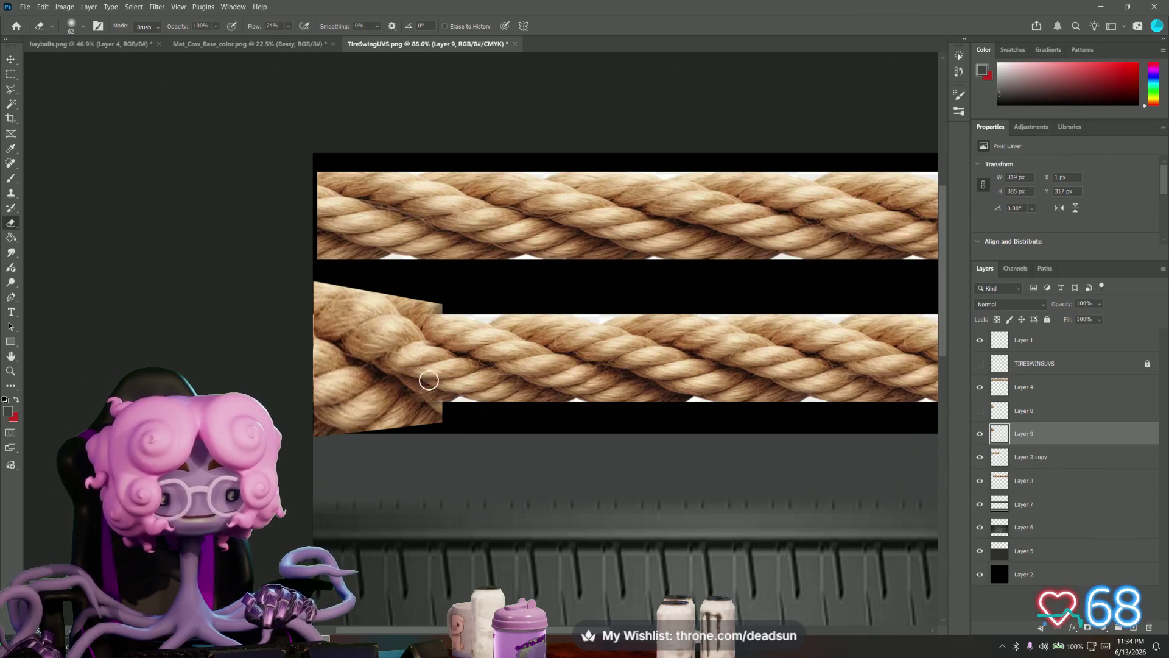
left_click_drag(386, 334, 428, 351)
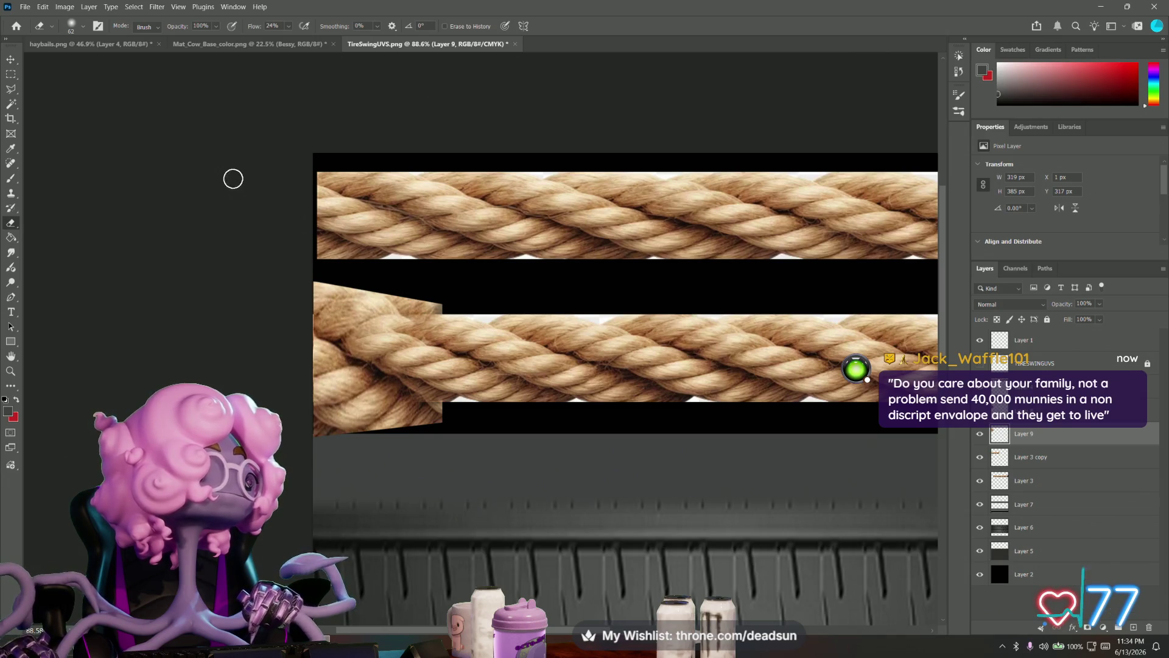
left_click(25, 7)
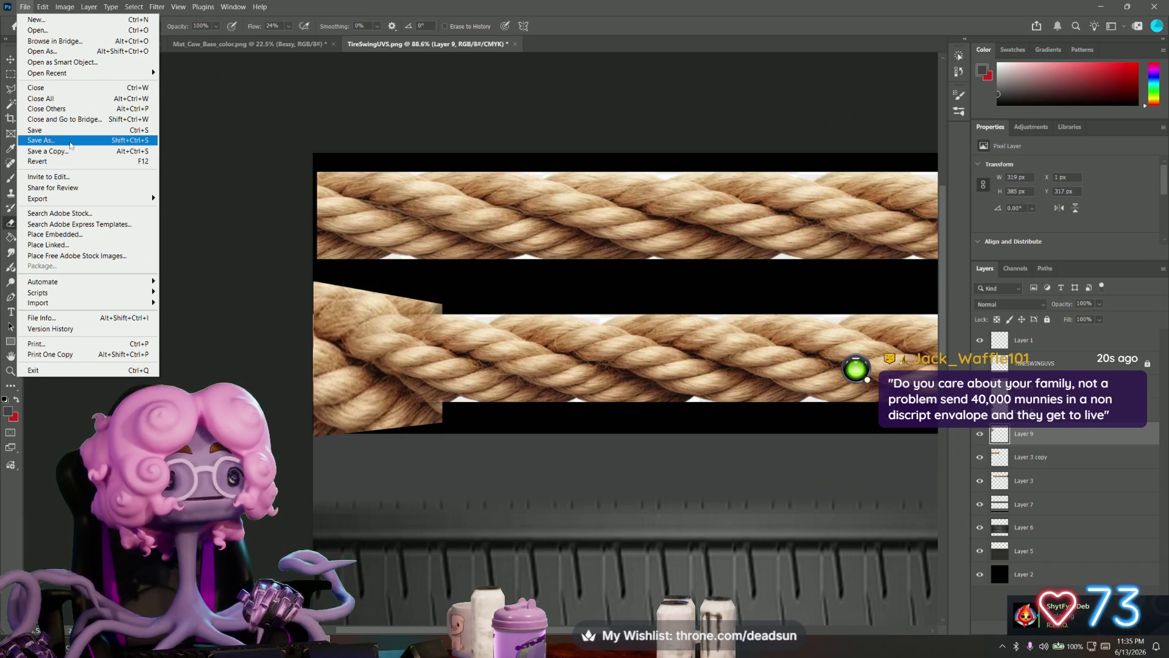
- Try Save As with a PNG file type, then cancel out of the dialog
left_click(71, 143)
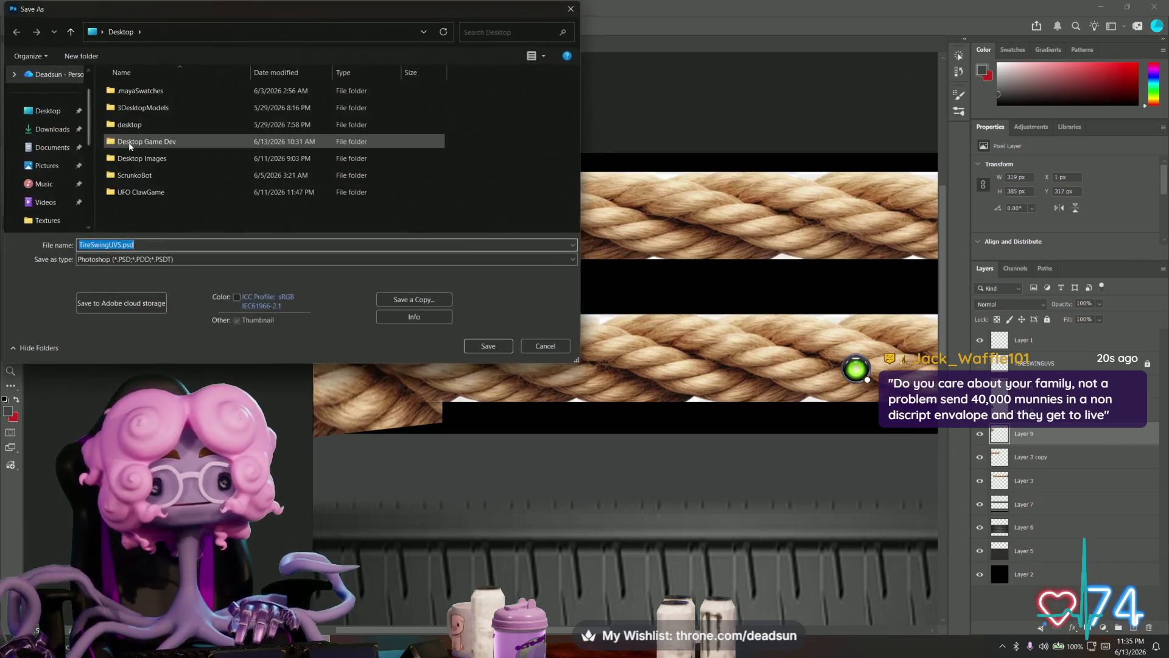
left_click(142, 245)
left_click(131, 296)
left_click(488, 346)
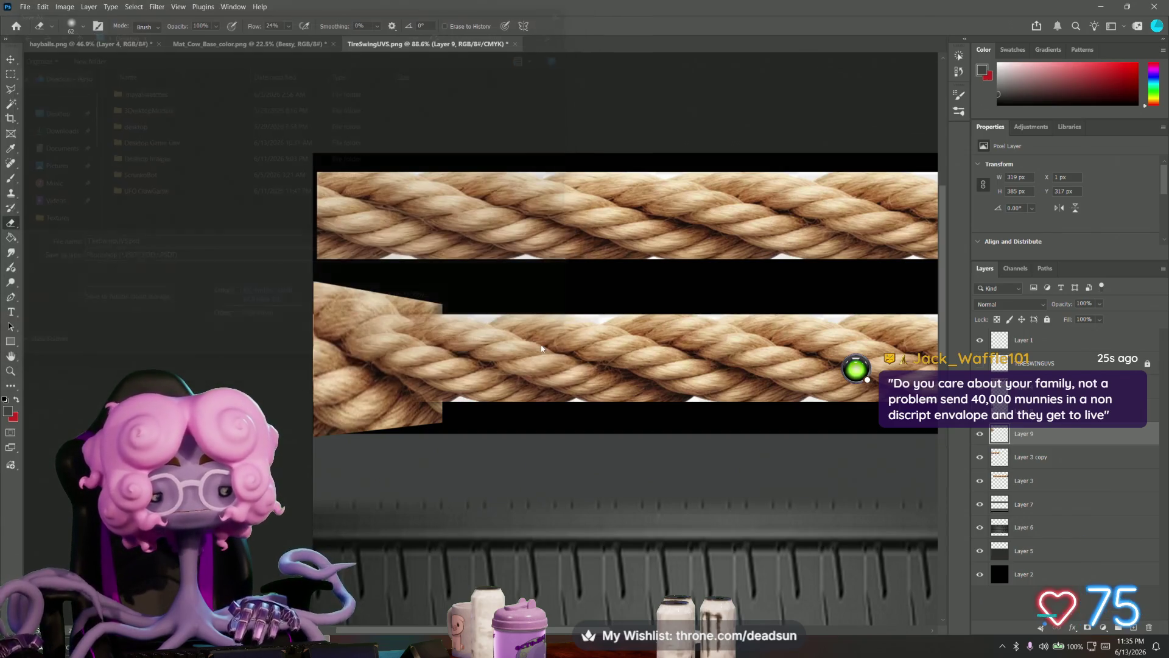
- Save a PNG copy over TireSwingUVS.png on the Desktop, confirming the replace and PNG options
left_click(27, 8)
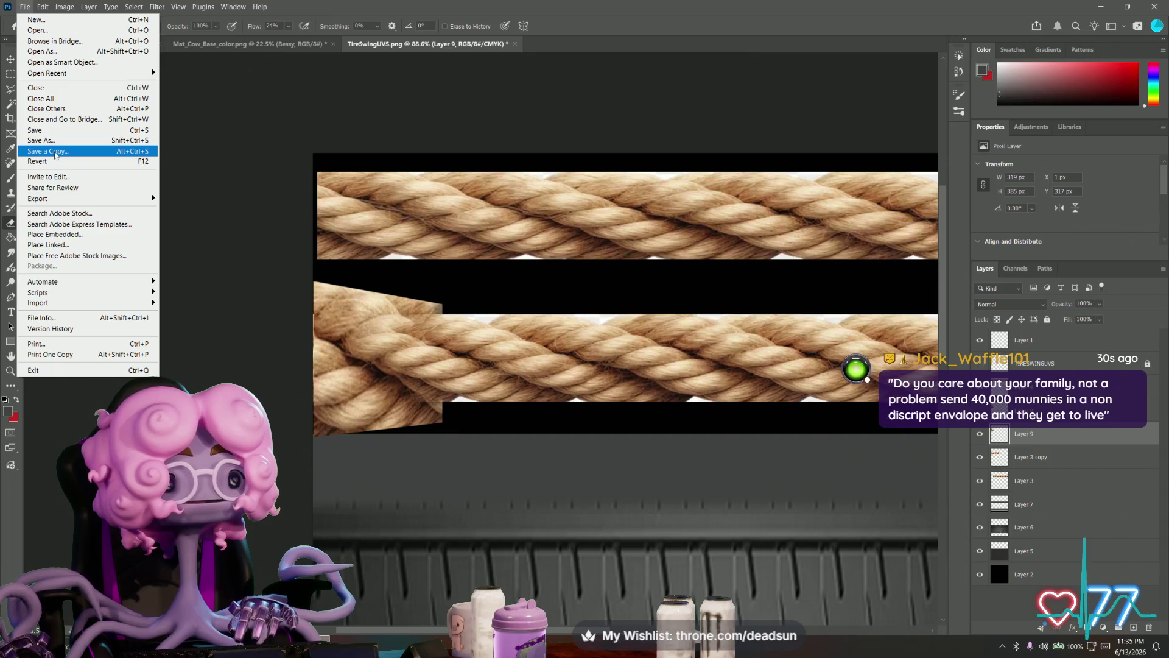
left_click(55, 152)
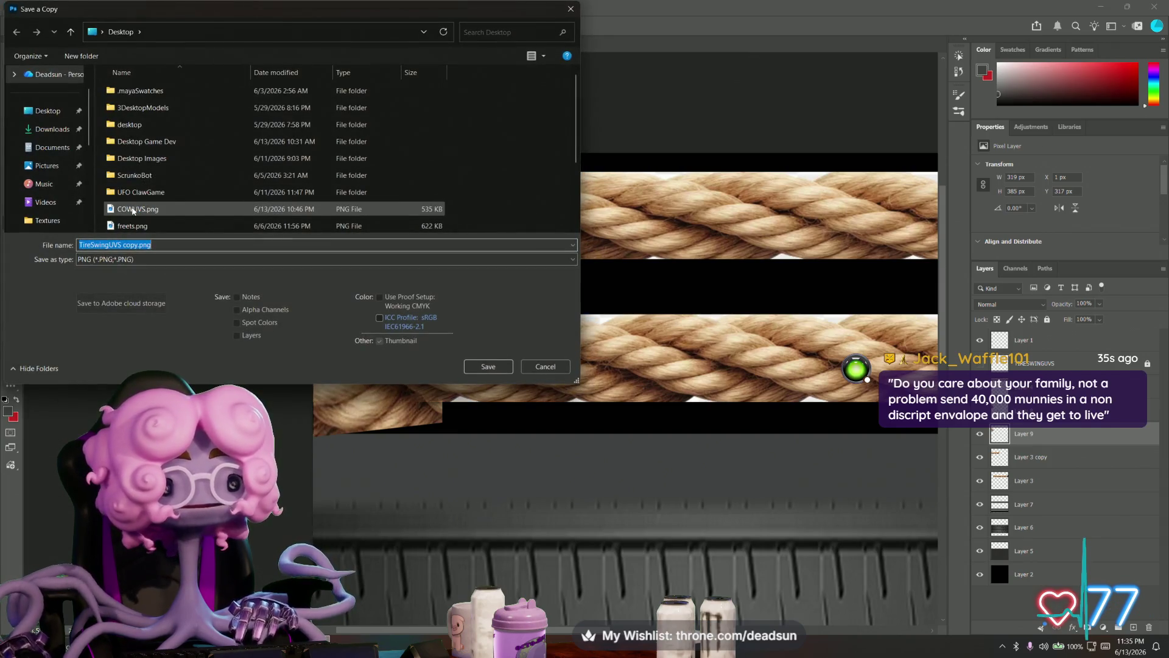
scroll(164, 222, "down", 2)
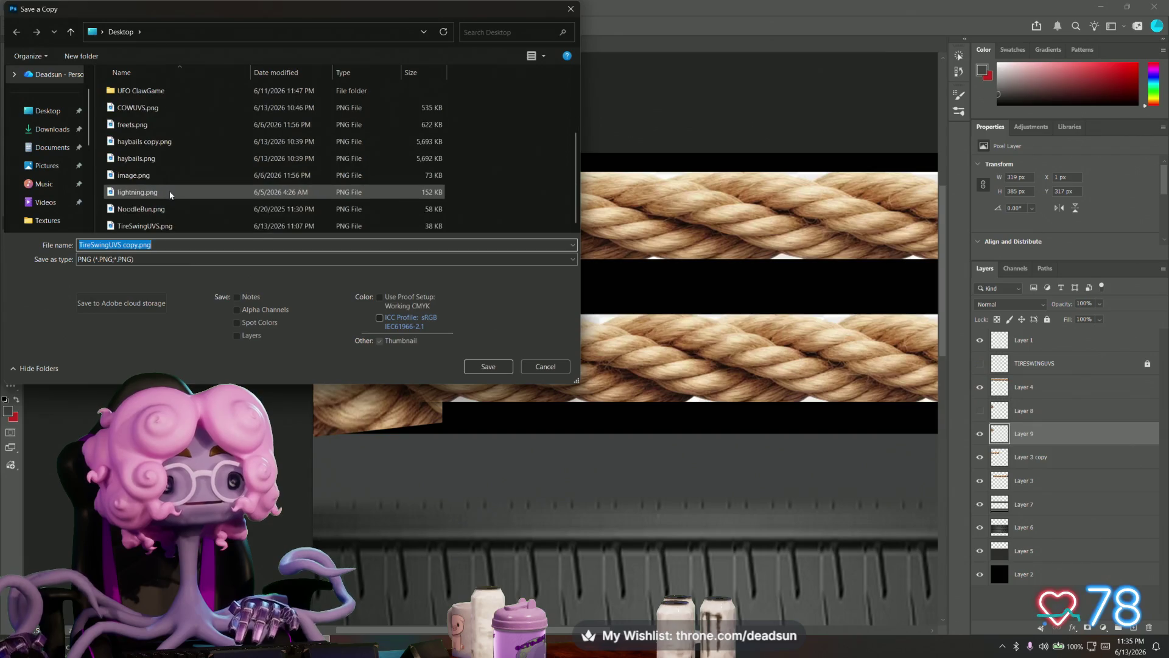
left_click(146, 107)
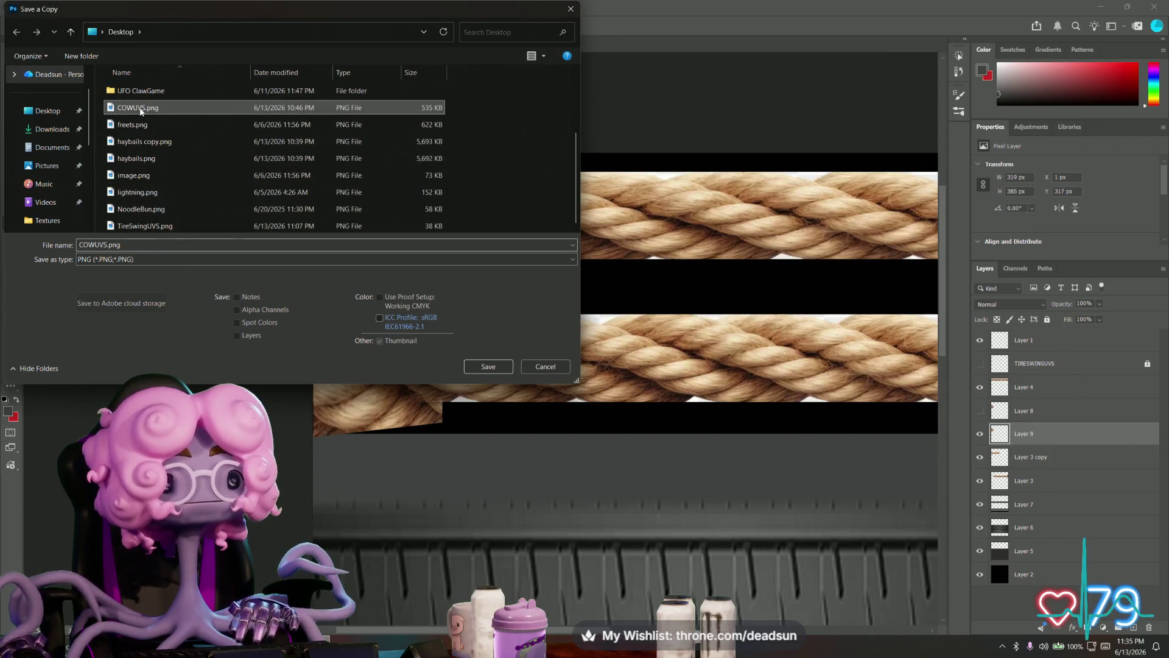
left_click(149, 193)
scroll(160, 222, "up", 1)
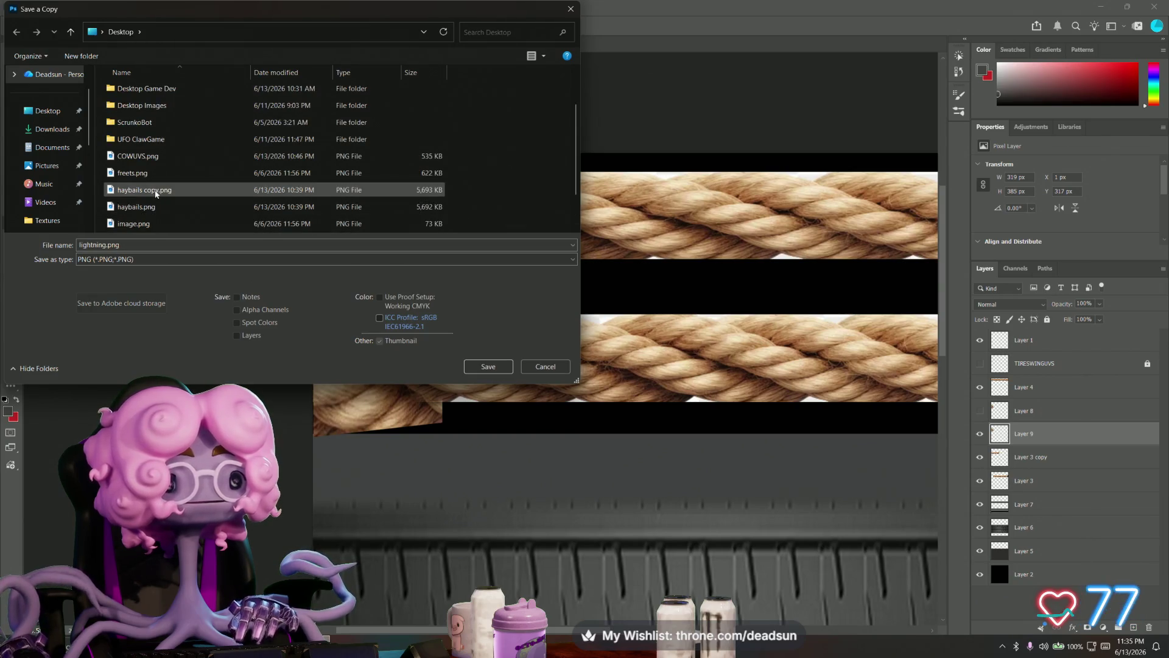
scroll(156, 192, "down", 1)
left_click(178, 225)
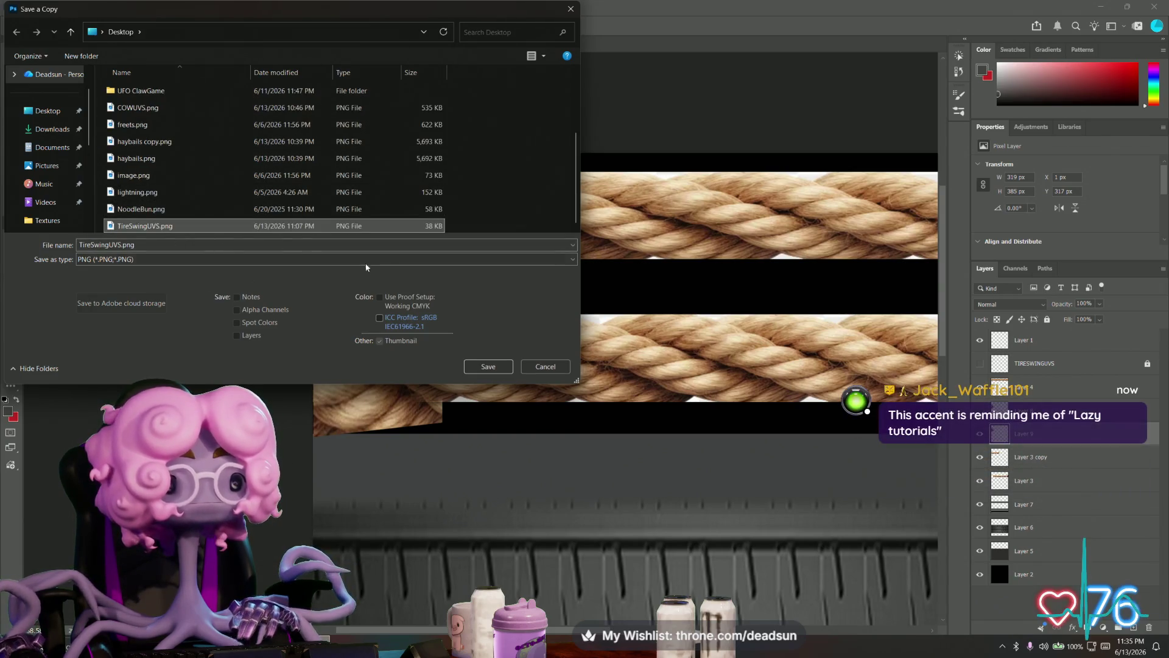
left_click(478, 368)
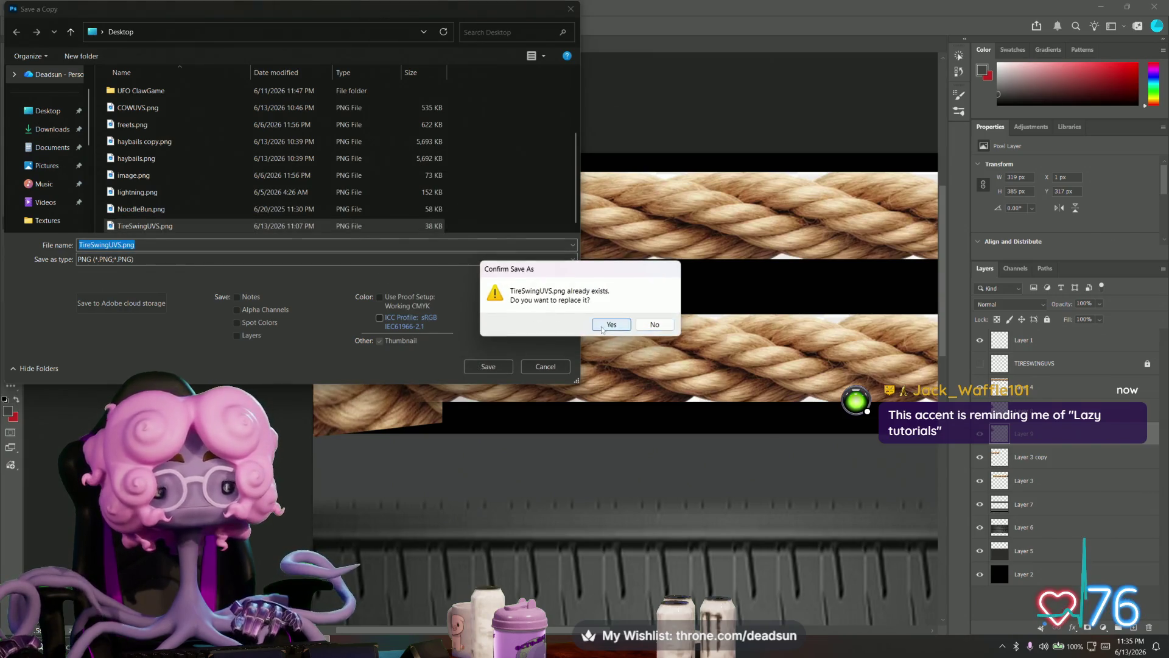
left_click(604, 325)
left_click(648, 194)
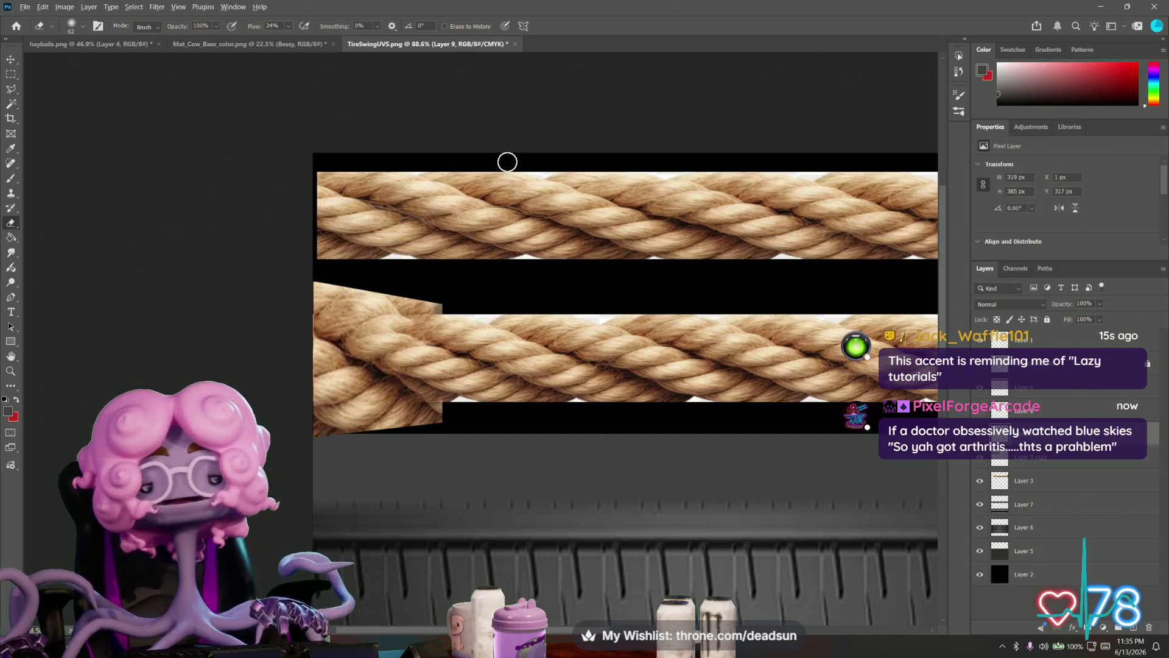
key("alt+Tab")
- Select the tire swing in Maya, bring up its material's file texture settings, then switch back to Photoshop
left_click(514, 184)
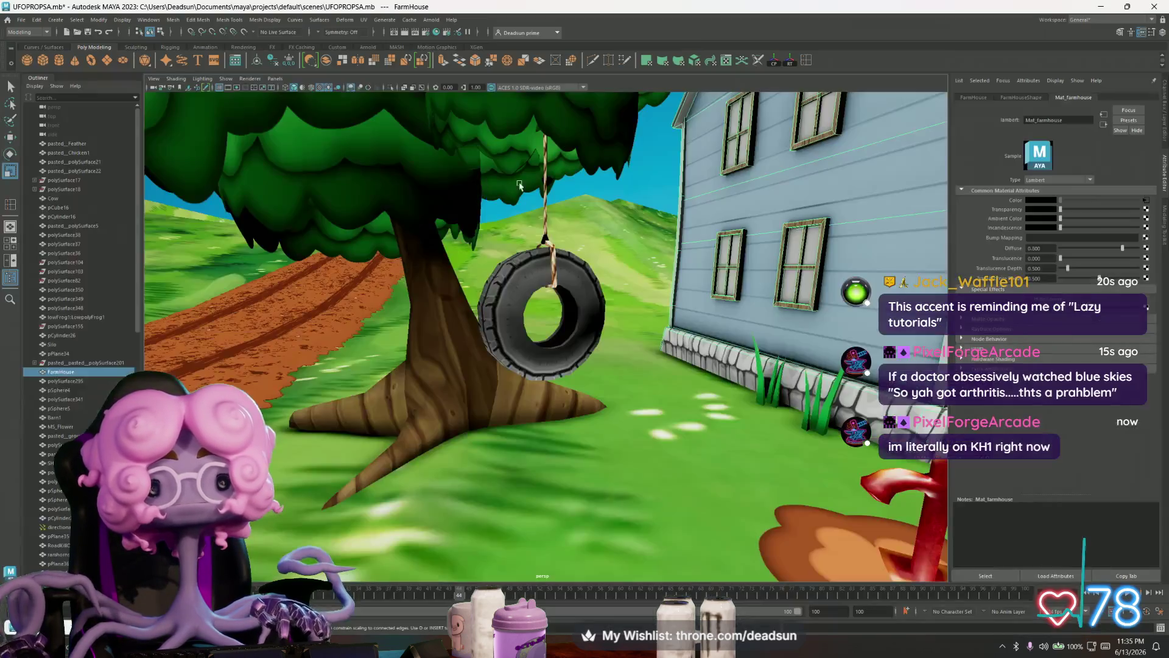
left_click(548, 266)
left_click(1147, 201)
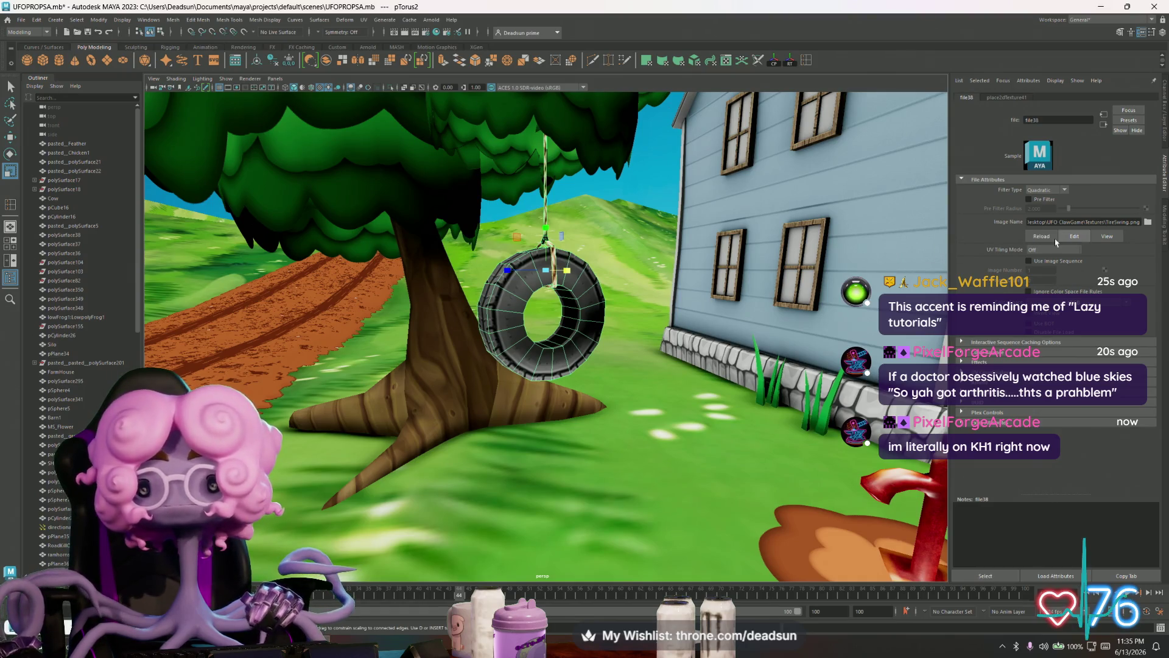
key("alt+Tab")
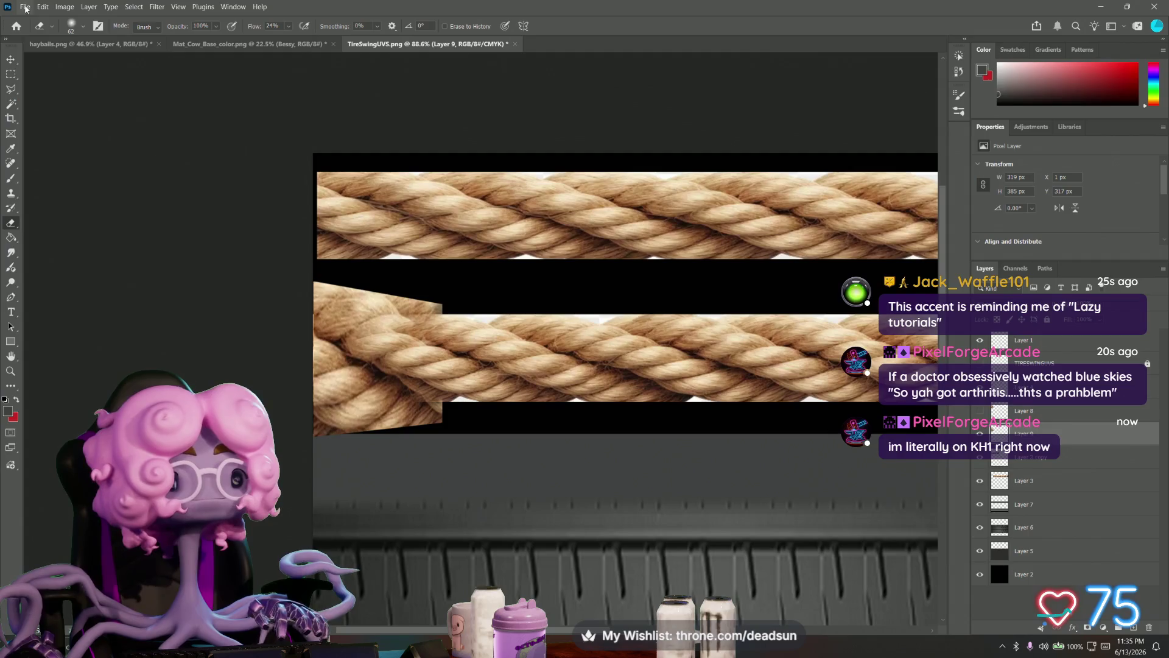
- Start Save a Copy and browse into the UFO ClawGame Textures folder
left_click(24, 6)
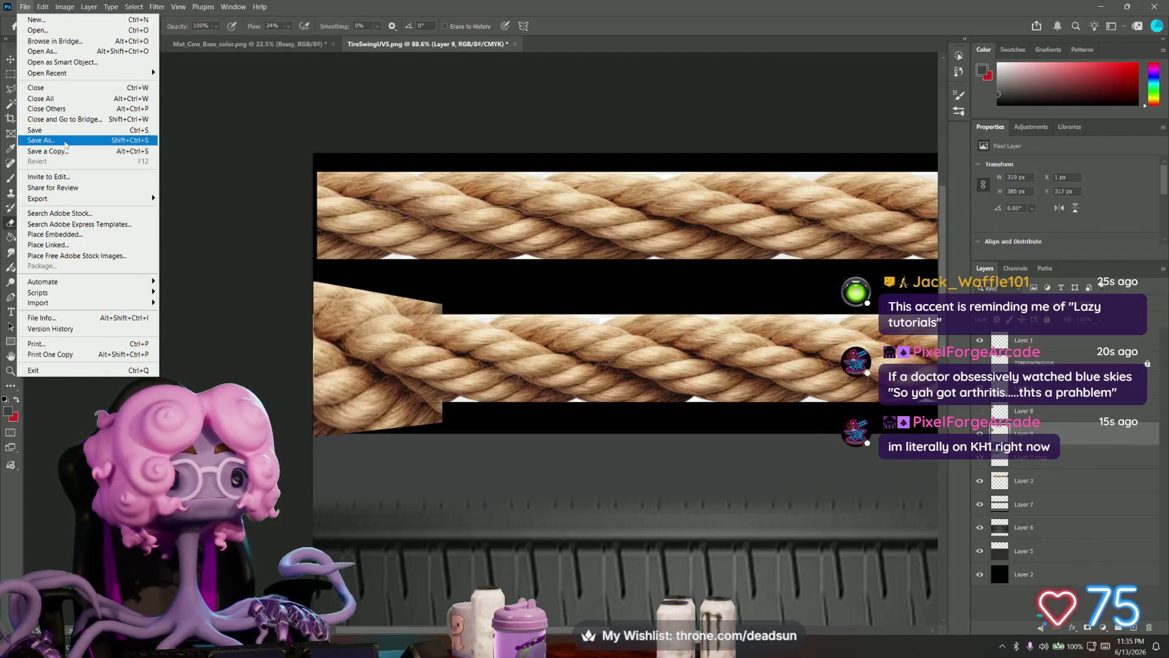
left_click(69, 151)
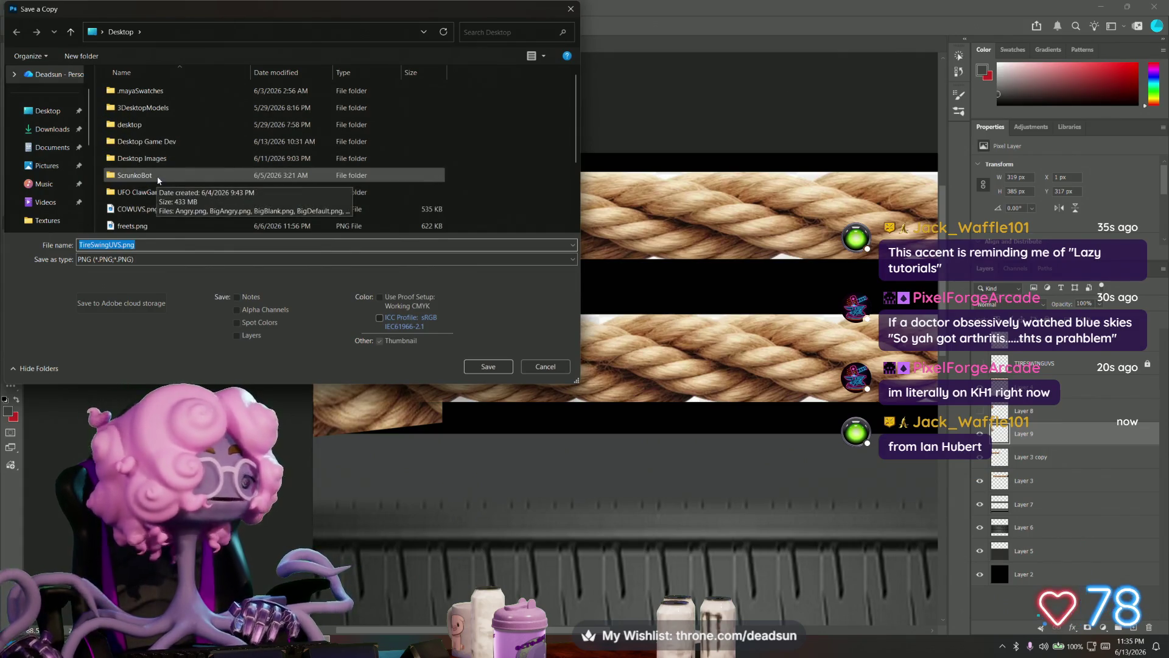
scroll(165, 192, "down", 2)
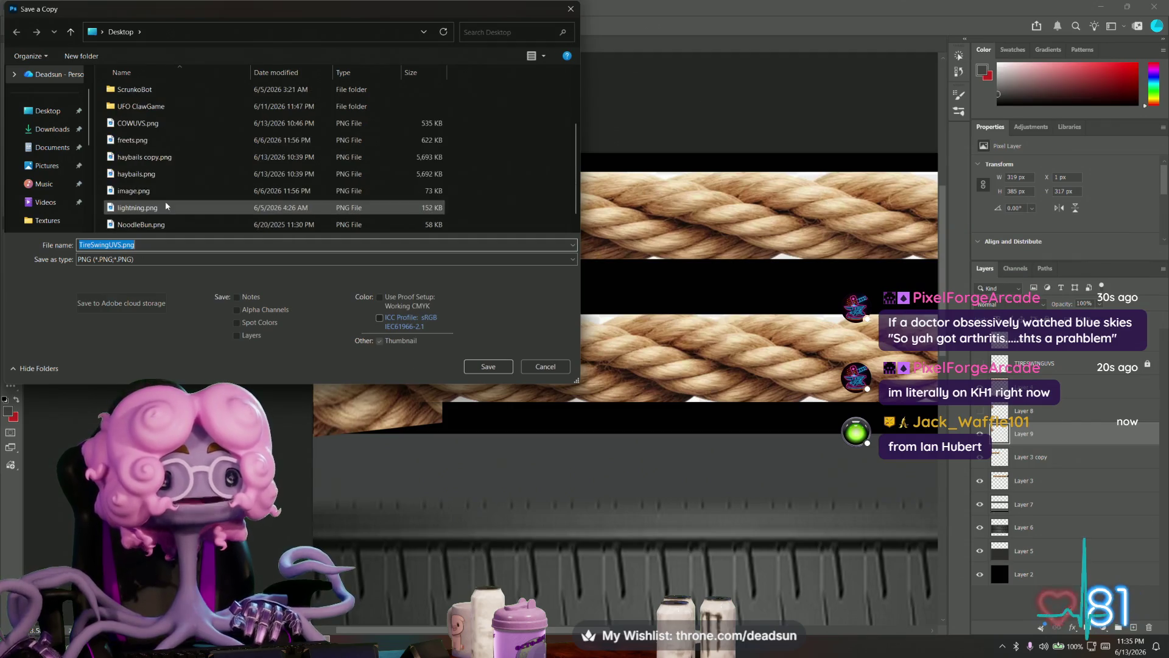
left_click(151, 160)
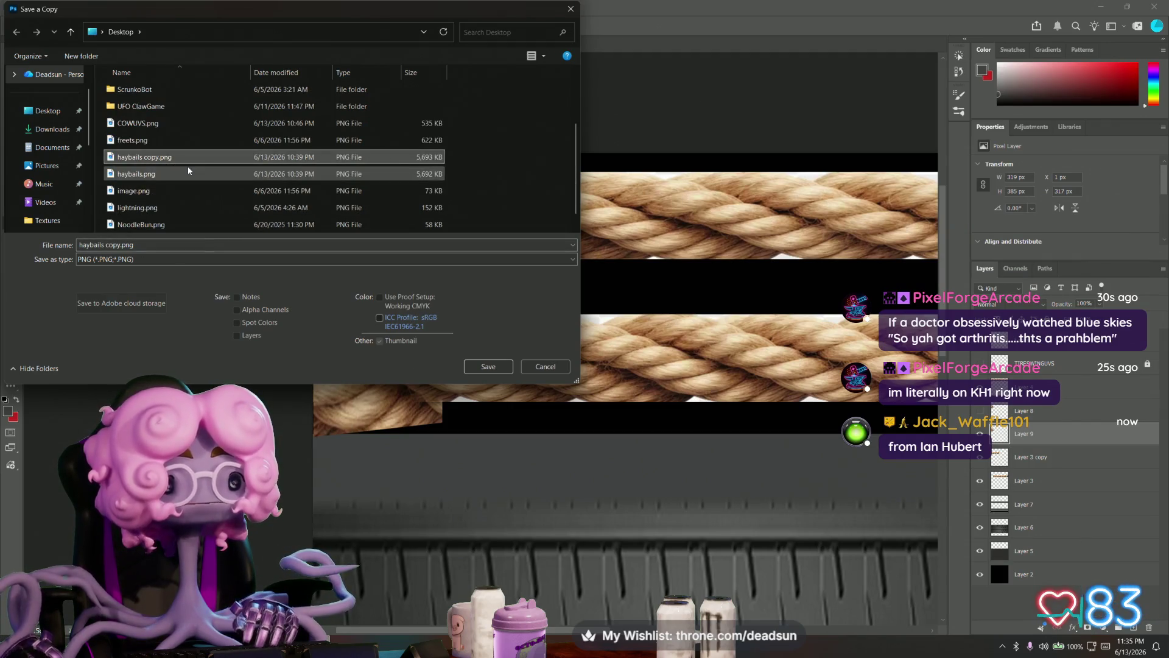
key("End")
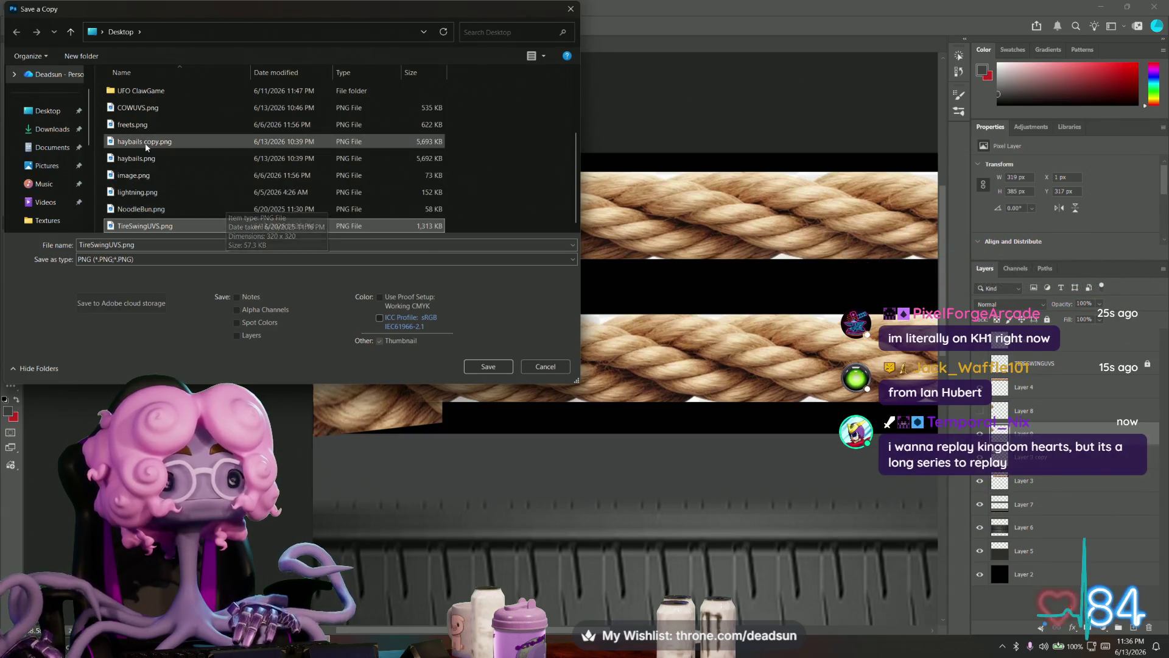
scroll(174, 159, "up", 2)
double_click(154, 194)
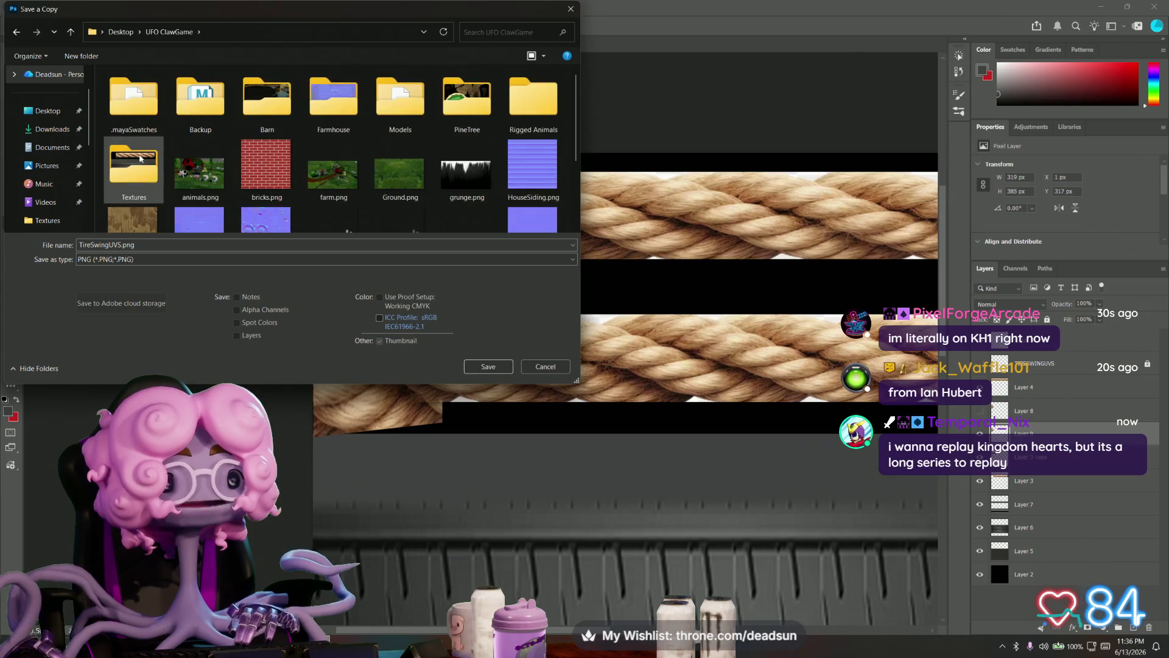
double_click(133, 165)
scroll(198, 159, "down", 3)
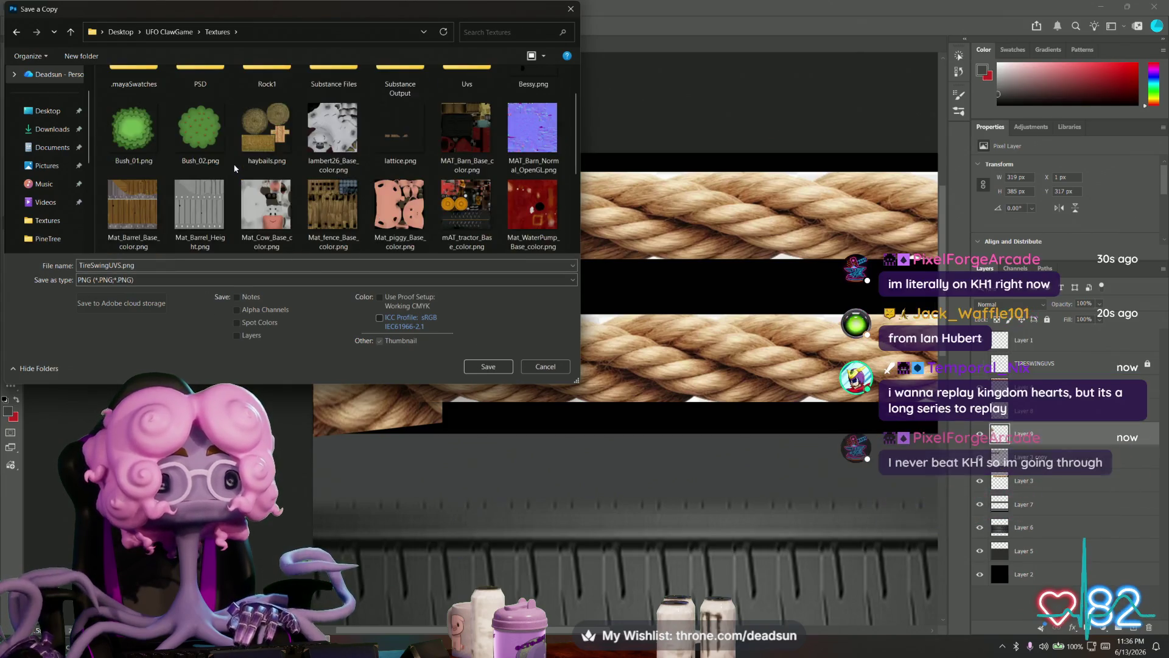
scroll(234, 171, "down", 3)
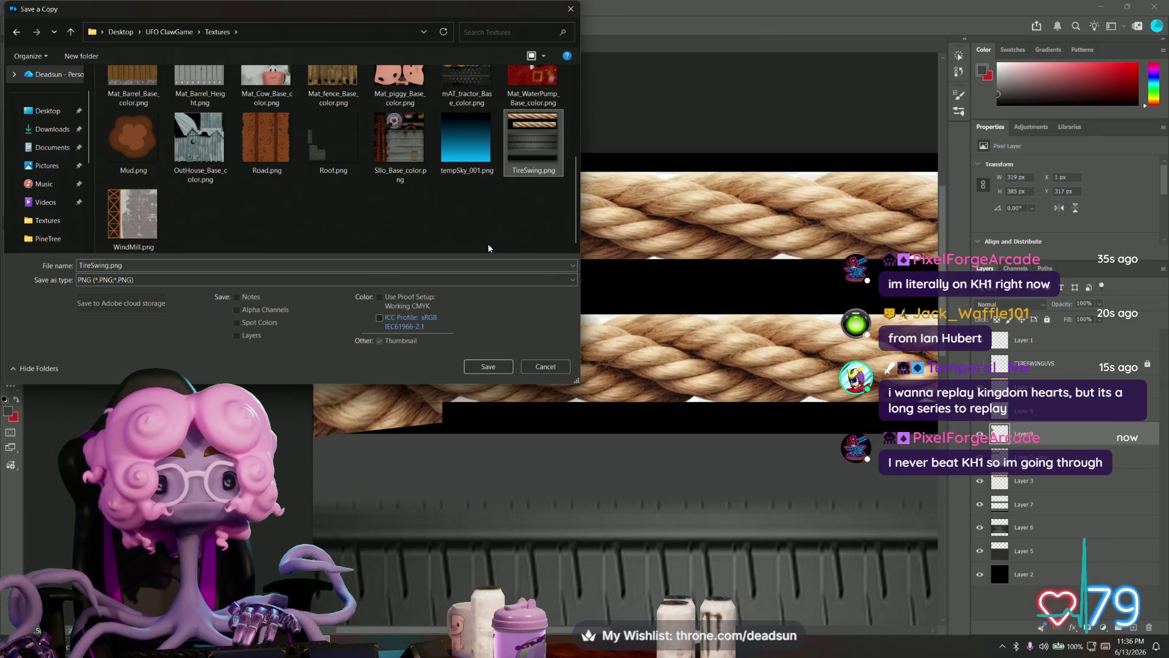
- Save the PNG copy over TireSwing.png, confirming the replace and compression settings
left_click(533, 139)
left_click(492, 366)
left_click(601, 322)
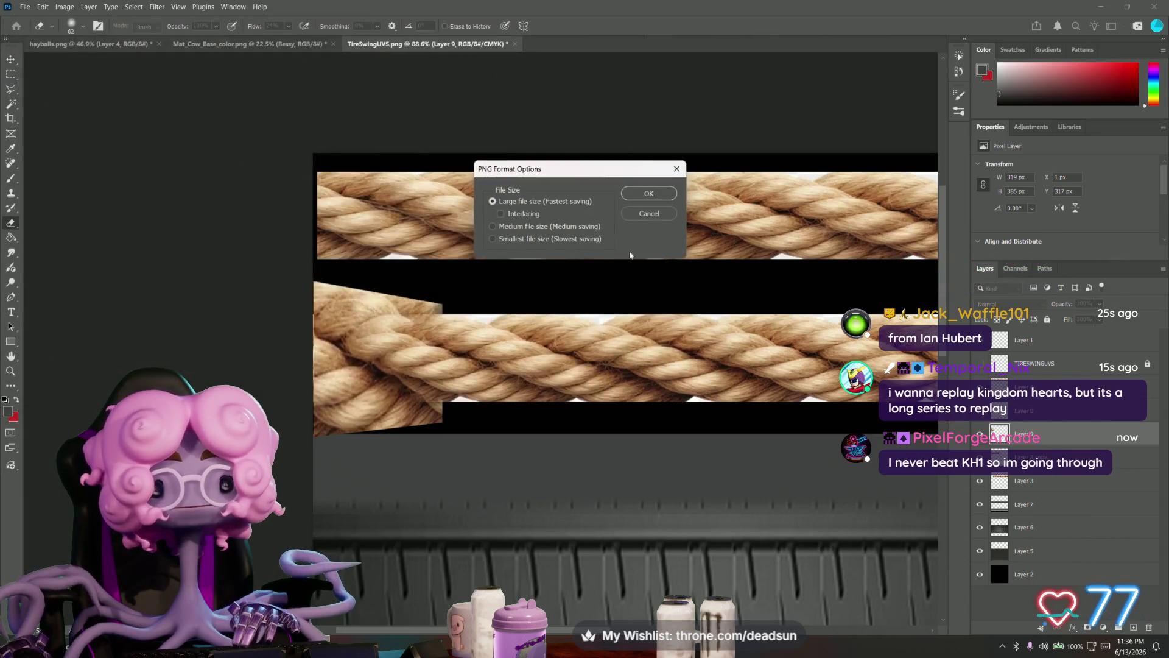
left_click(664, 193)
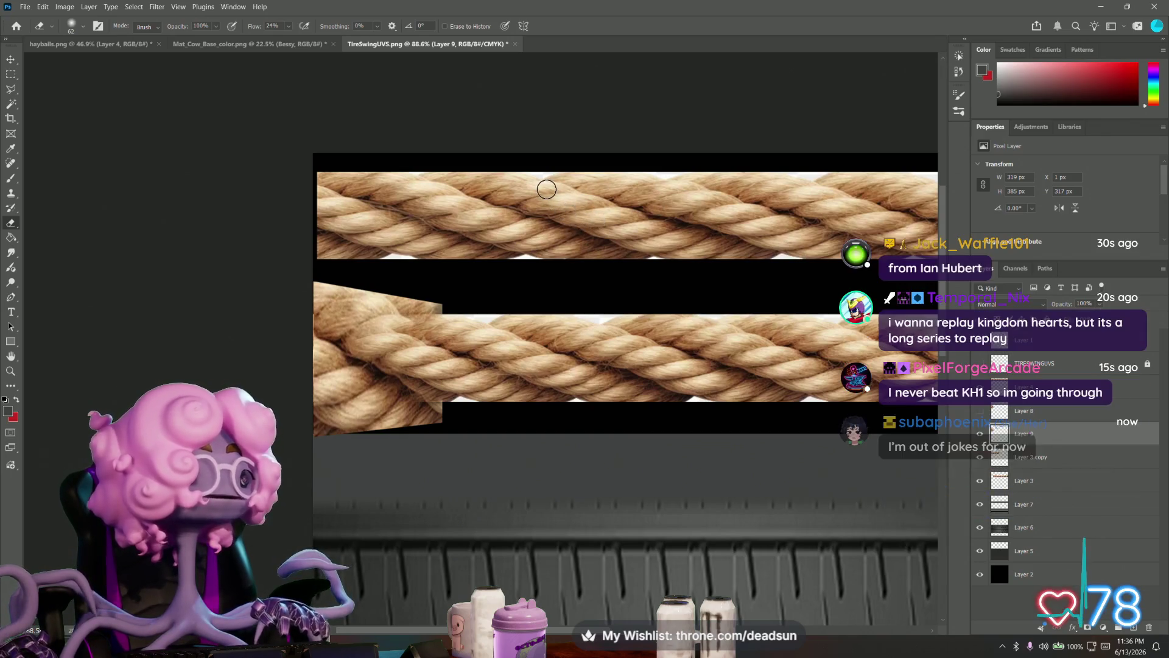
- Save the layered document as TireSwingUVS.psd on the Desktop and switch back to Maya
left_click(24, 7)
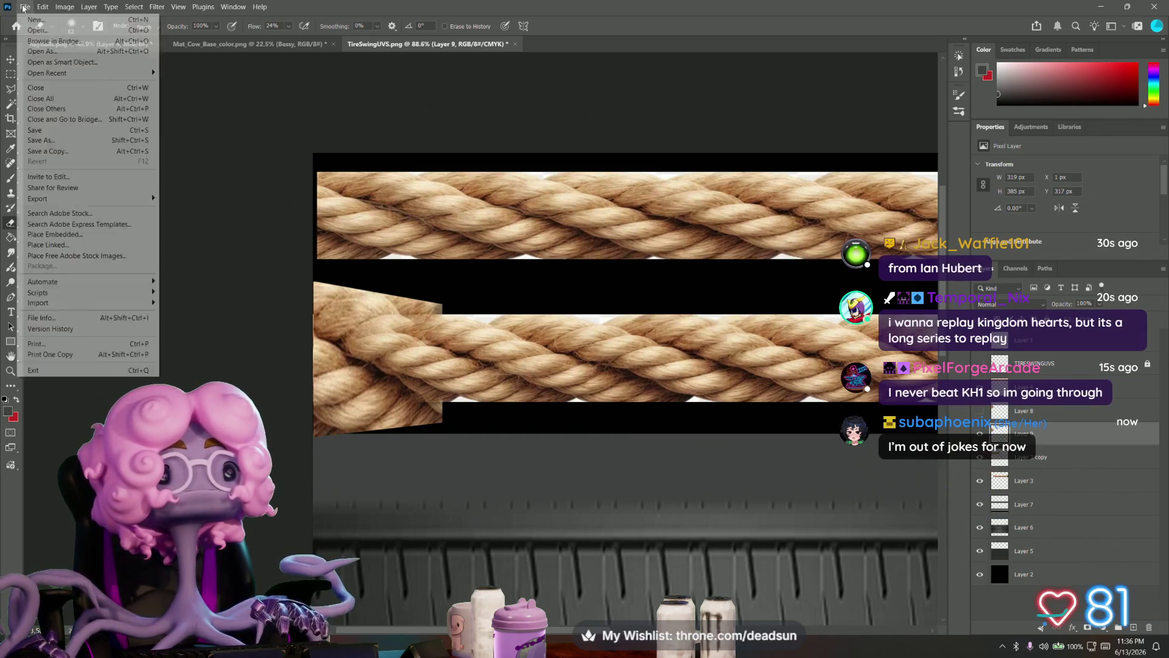
left_click(56, 132)
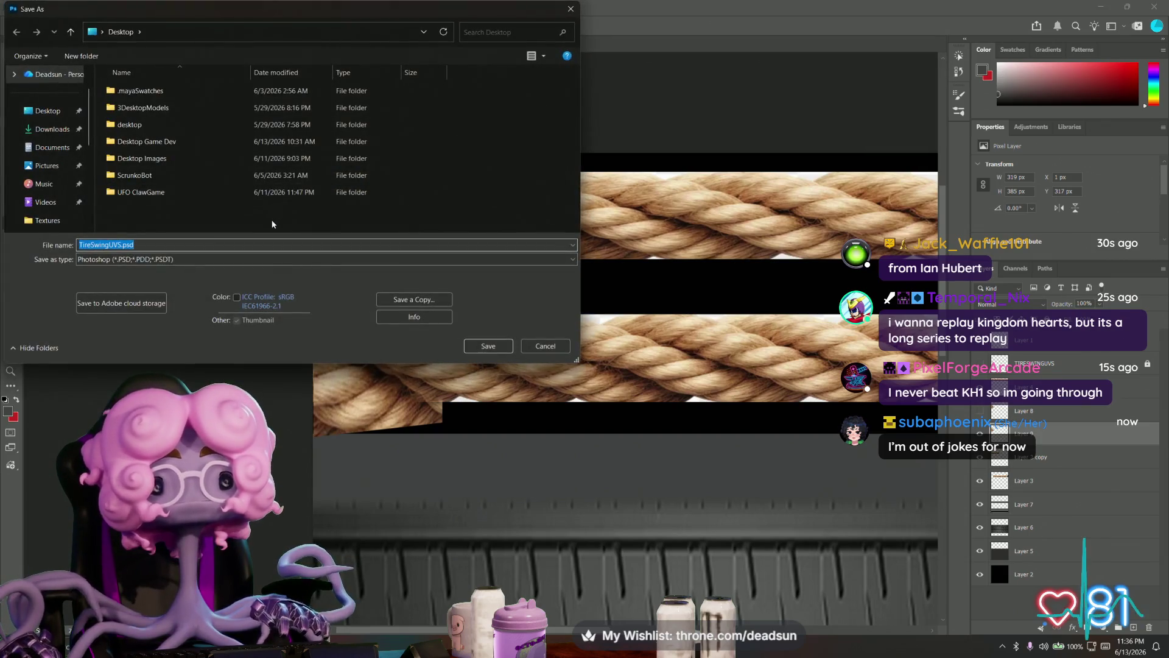
left_click(489, 345)
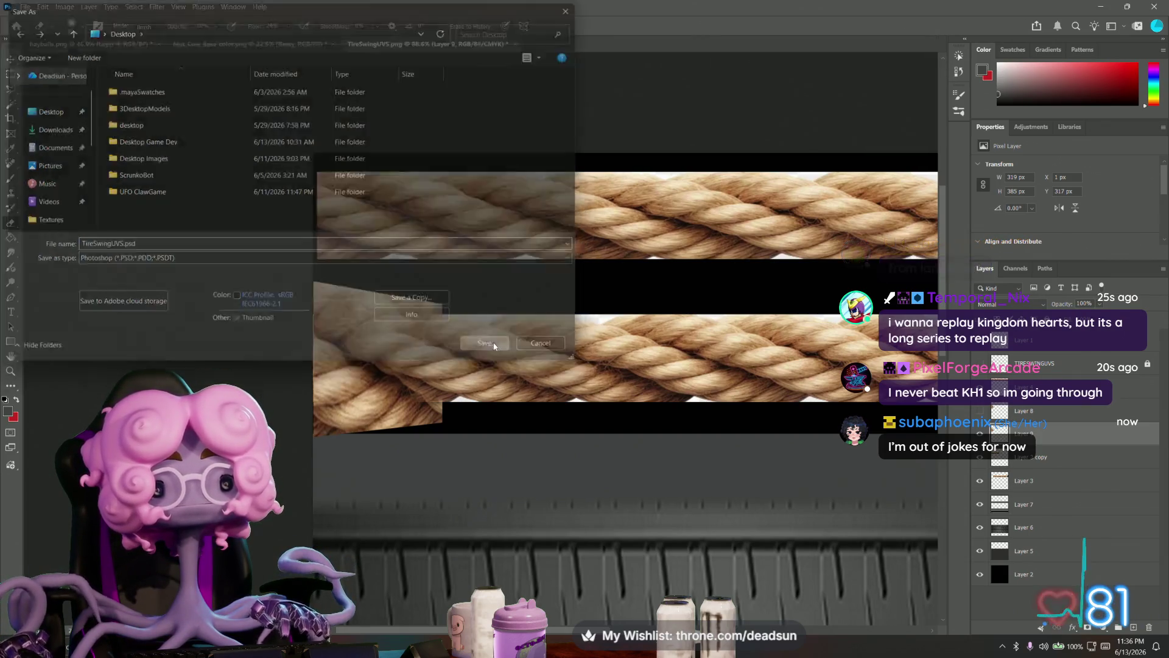
left_click(711, 184)
key("alt+Tab")
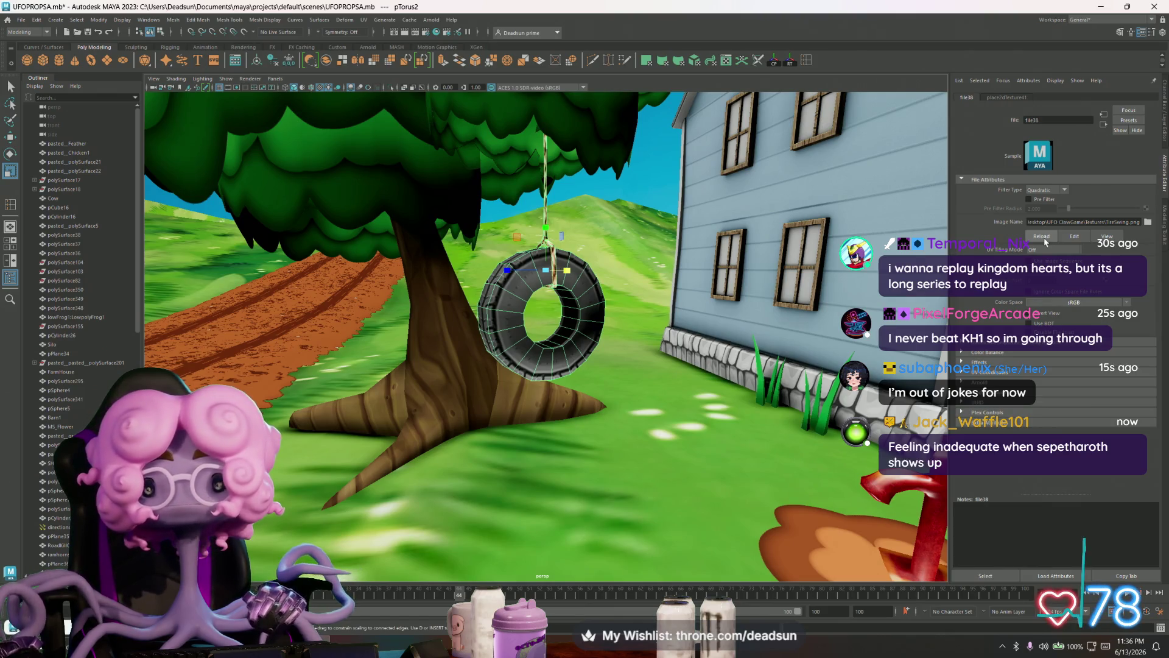
left_click_drag(504, 296, 594, 351, "alt")
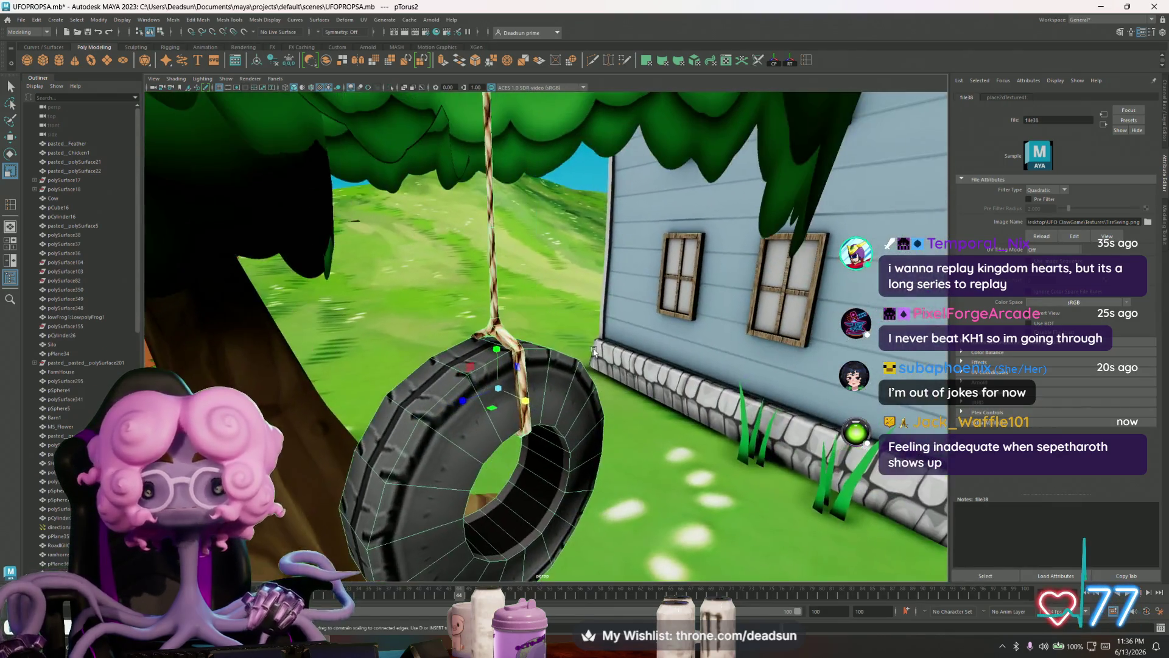
right_click_drag(594, 351, 619, 379, "alt")
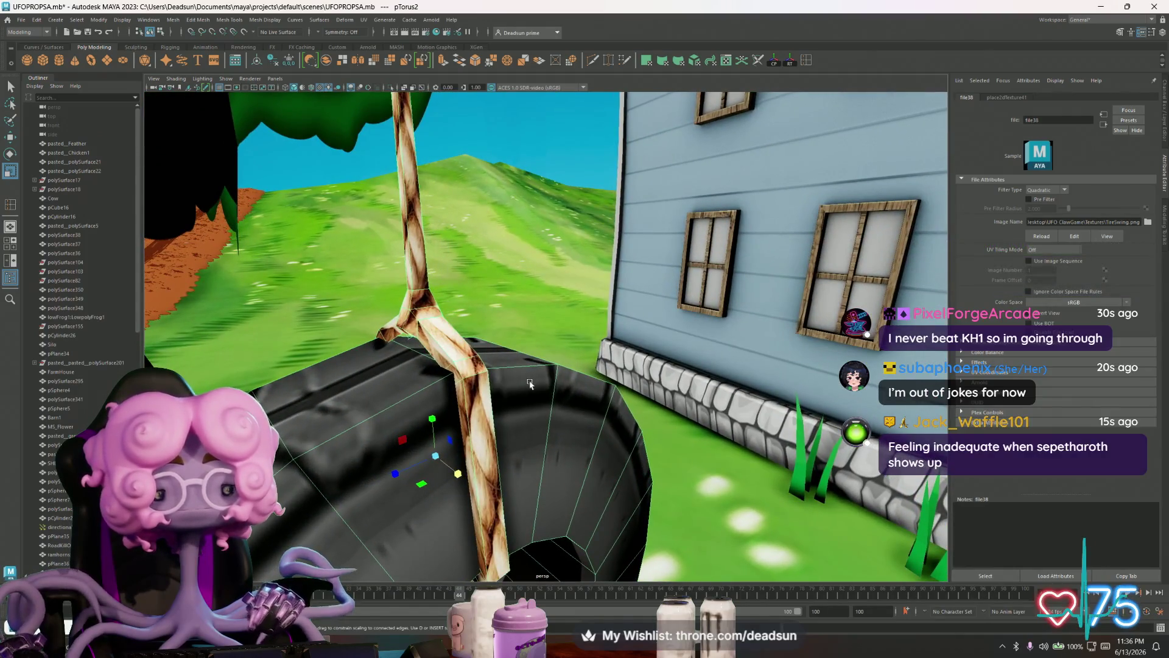
left_click(528, 386)
right_click_drag(527, 370, 508, 346, "alt")
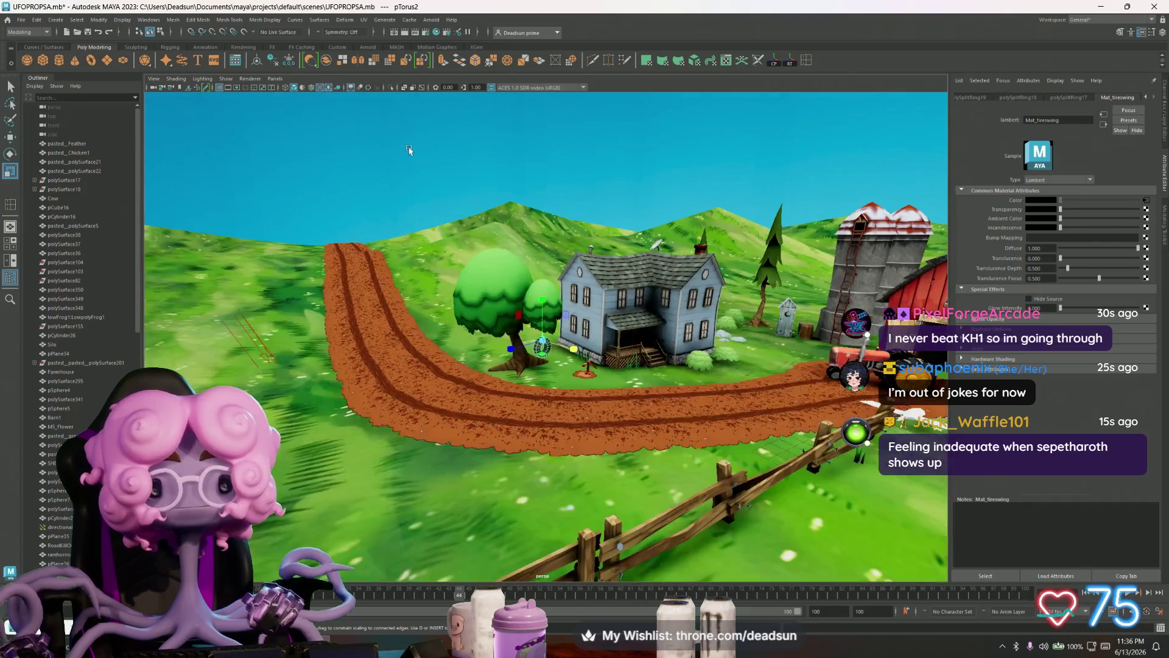
left_click(560, 356)
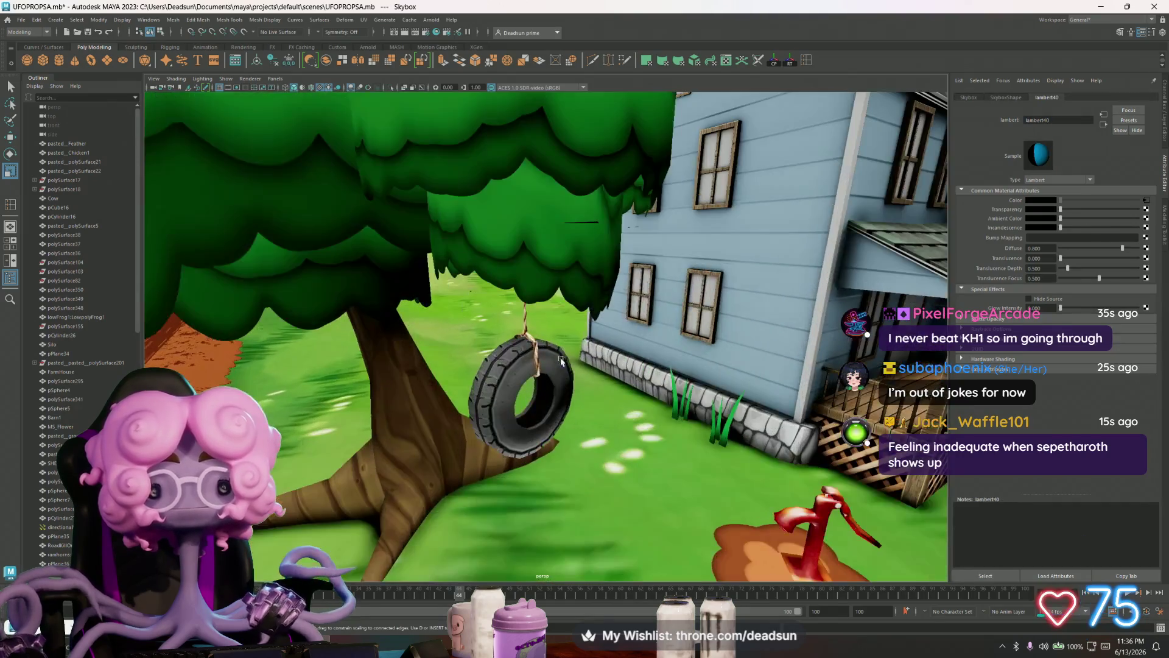
left_click_drag(559, 356, 624, 413, "alt")
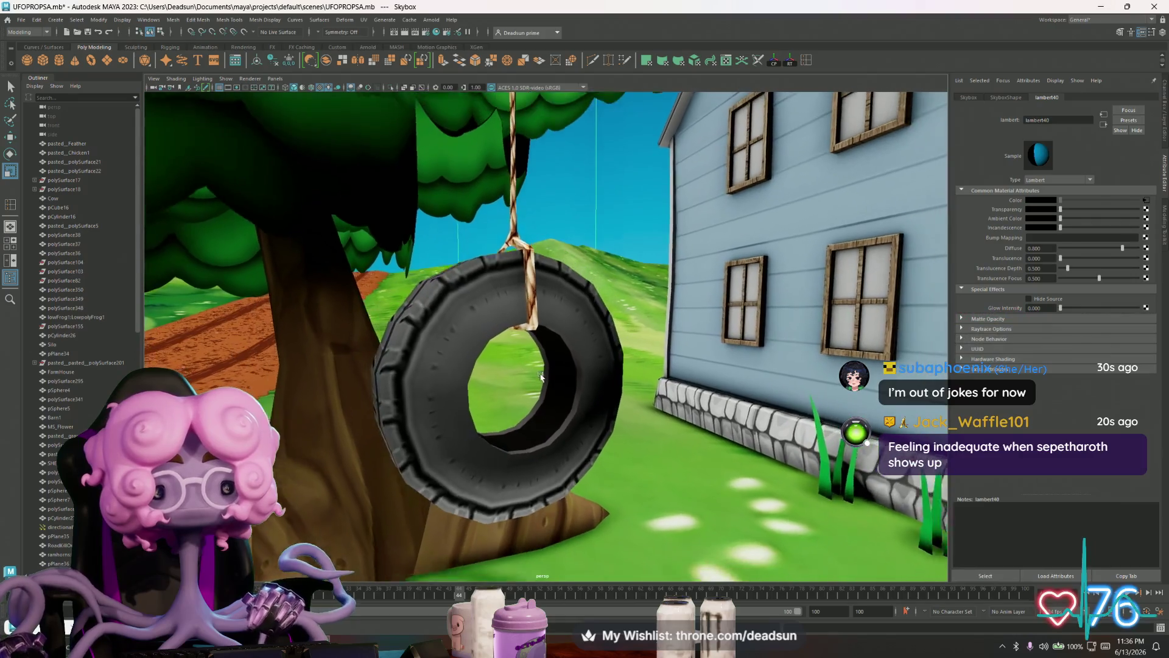
left_click_drag(624, 412, 538, 290, "alt")
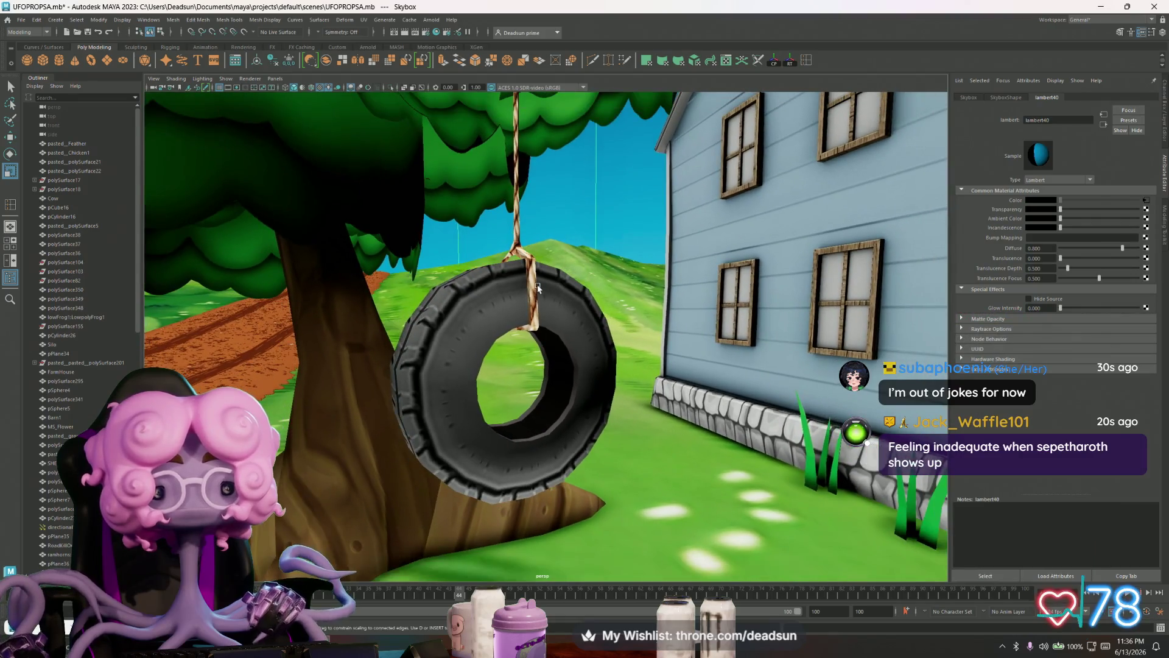
left_click(539, 289)
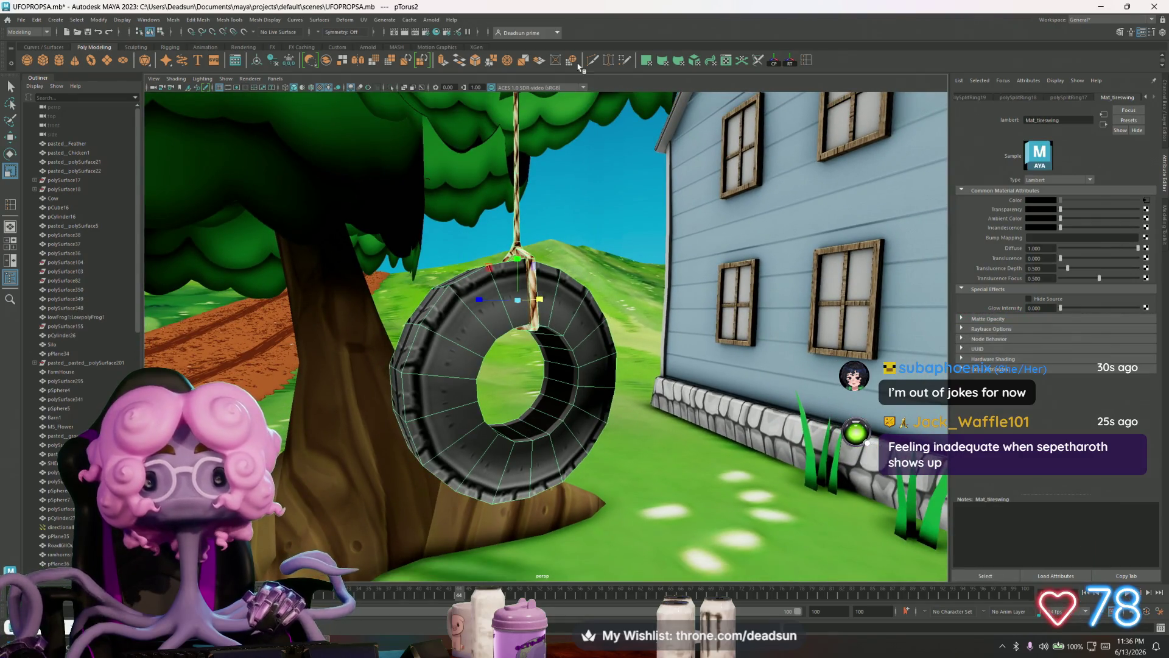
left_click(807, 63)
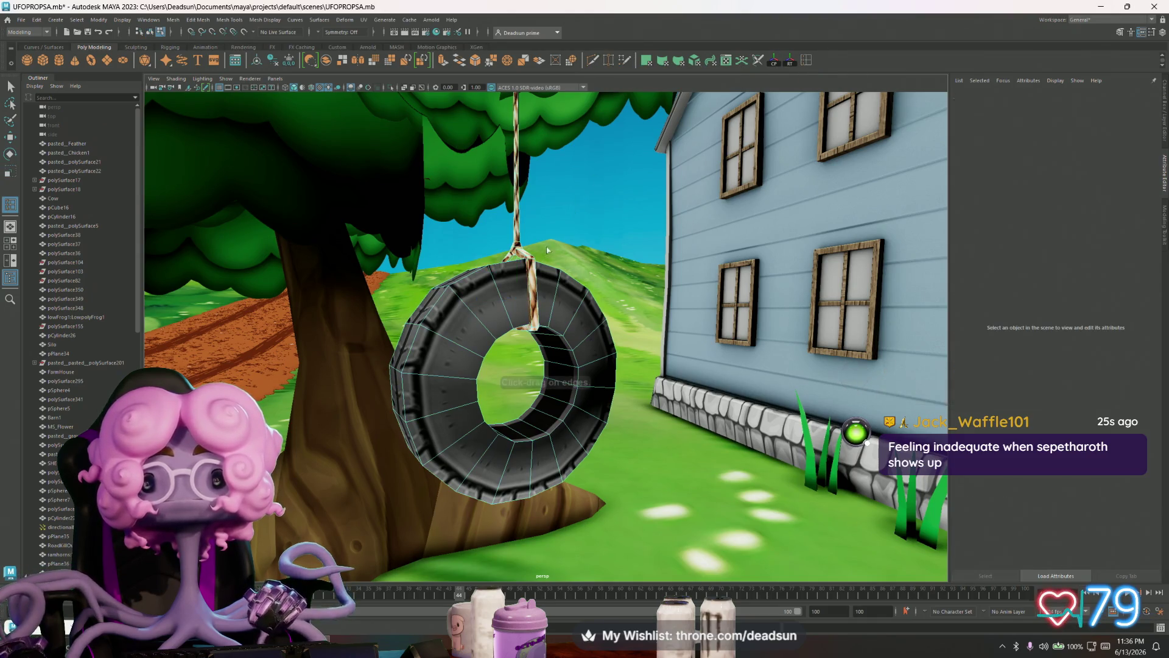
- Add edge loops around the tire swing's tread
left_click(478, 318)
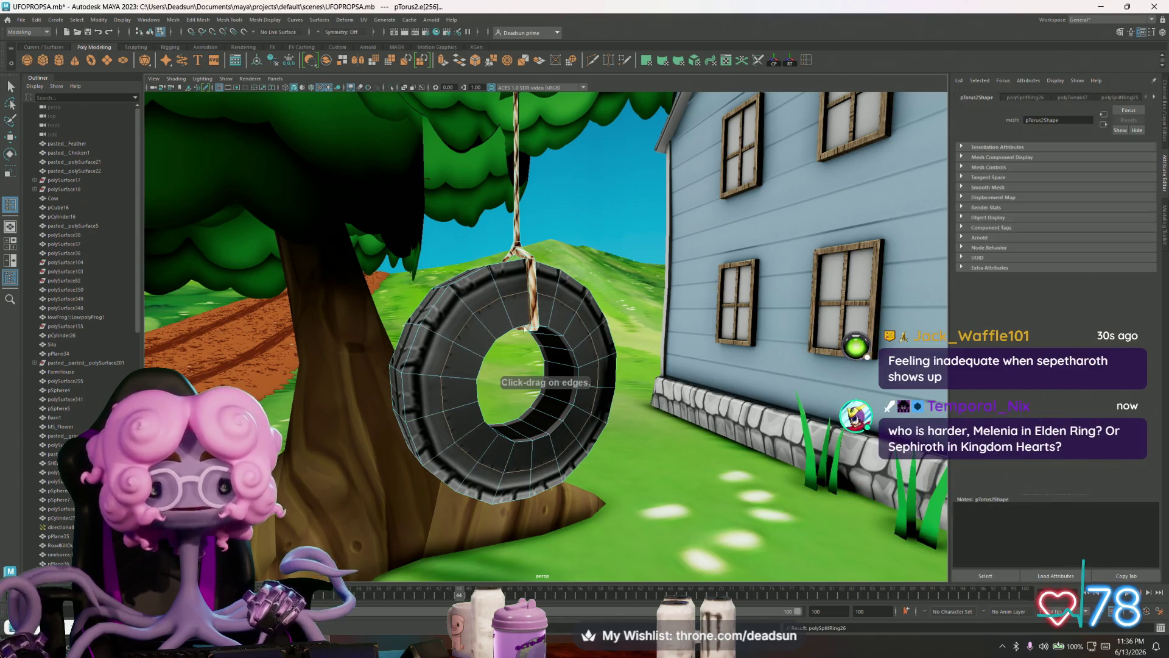
left_click(535, 293)
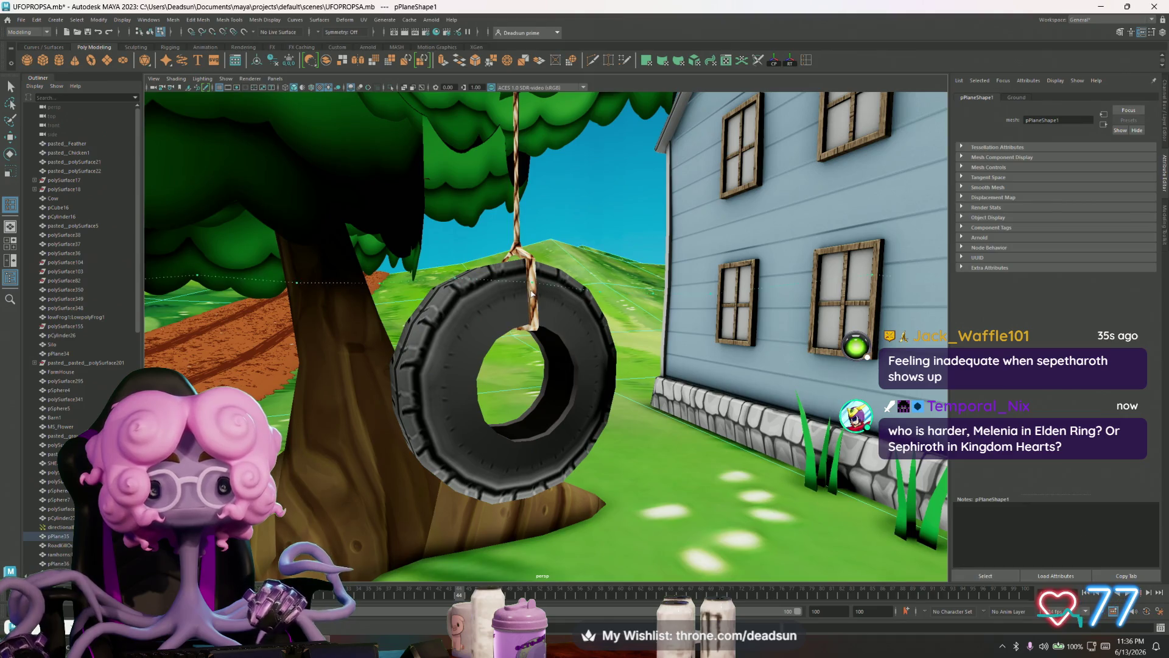
left_click(565, 324)
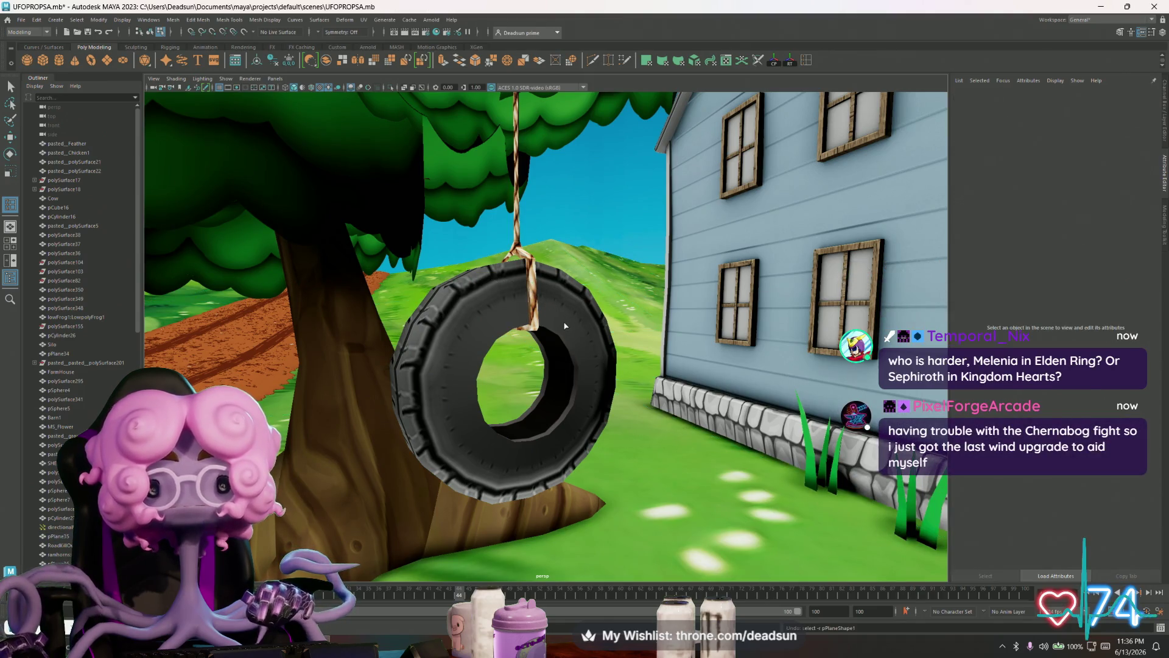
left_click(553, 327)
scroll(539, 302, "up", 2)
scroll(545, 323, "up", 3)
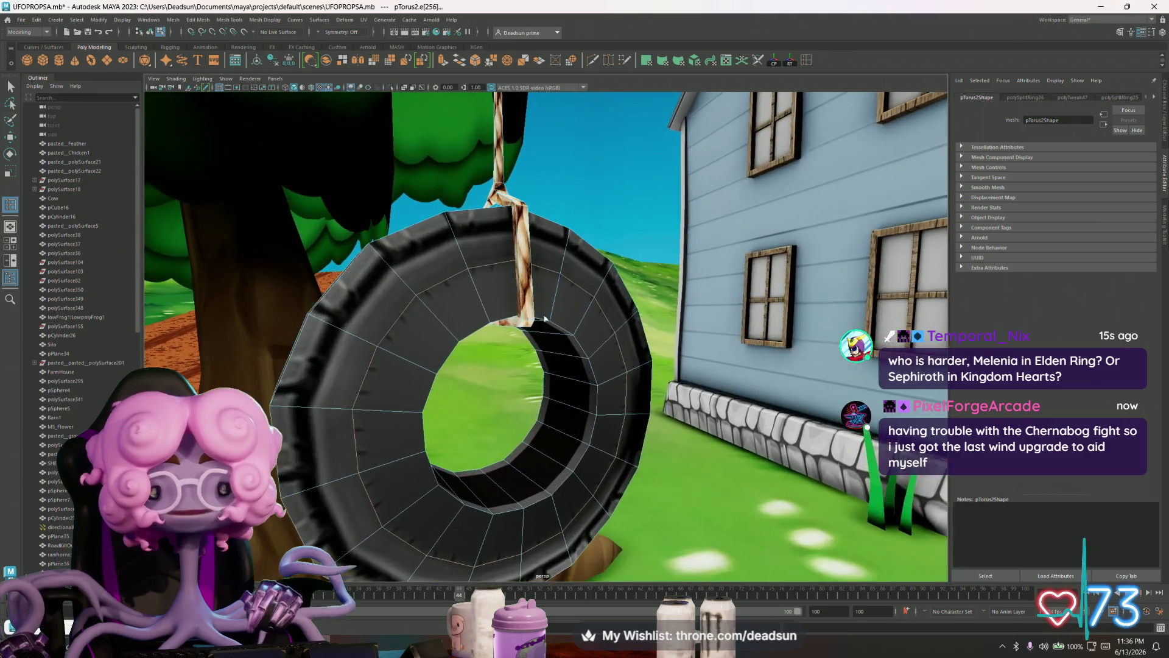
mouse_move(488, 290)
left_mouse_down("alt")
mouse_move(677, 315)
mouse_move(749, 297)
left_mouse_up("alt")
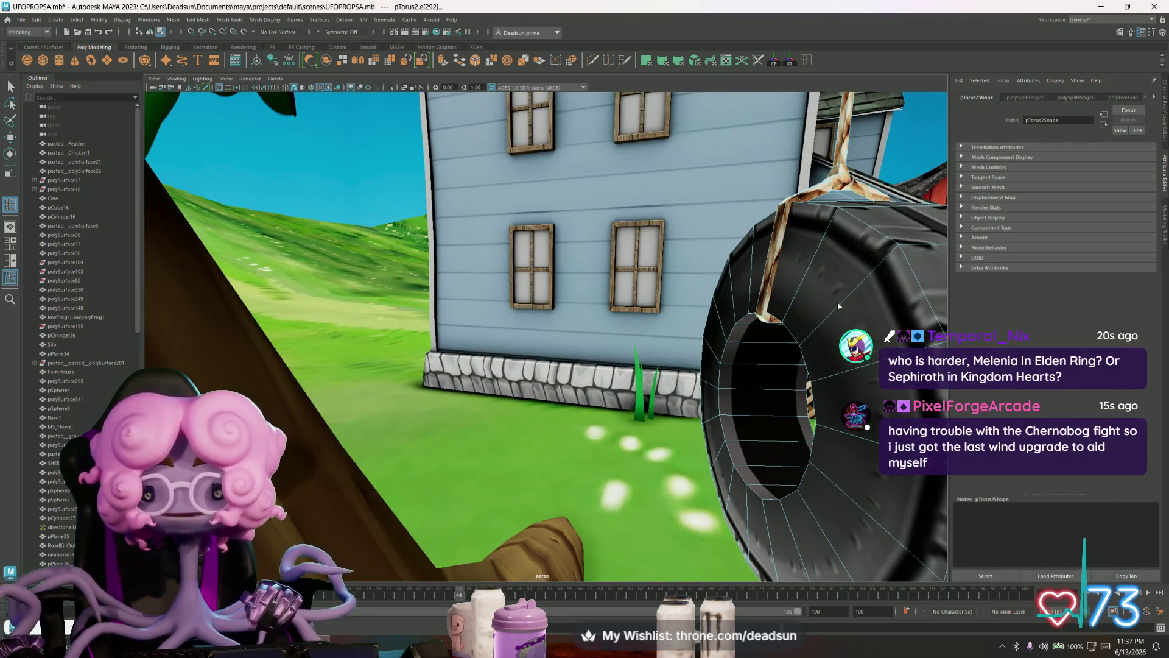
left_click(780, 258)
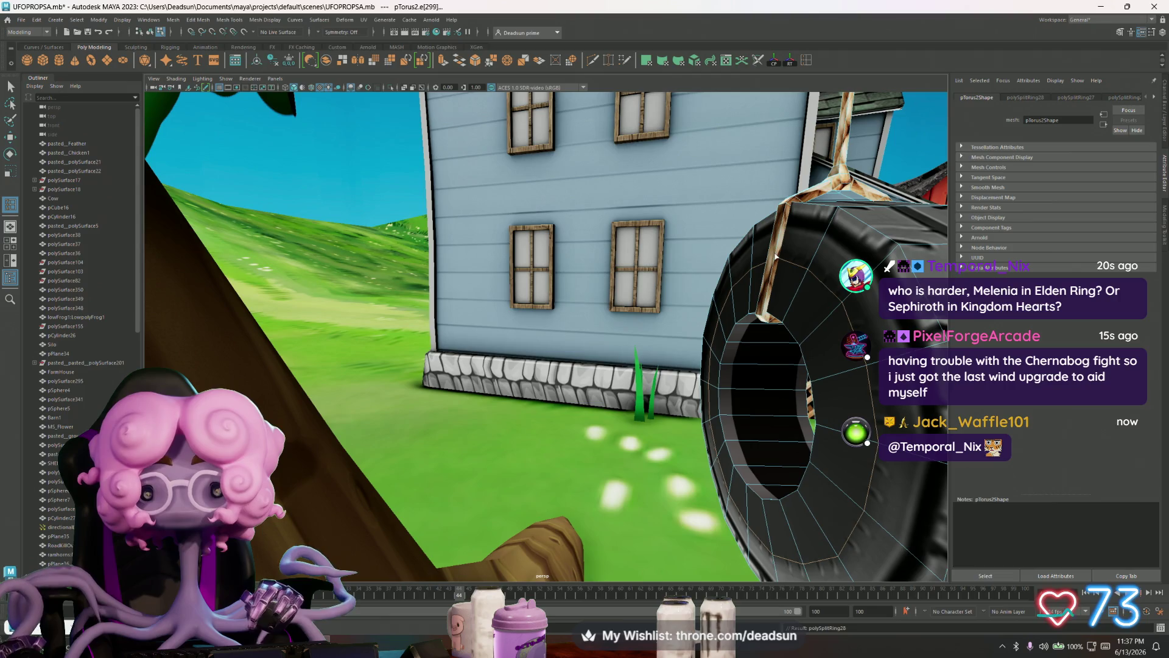
- Select a ring of edges on the tire and scale it slightly larger
key("q")
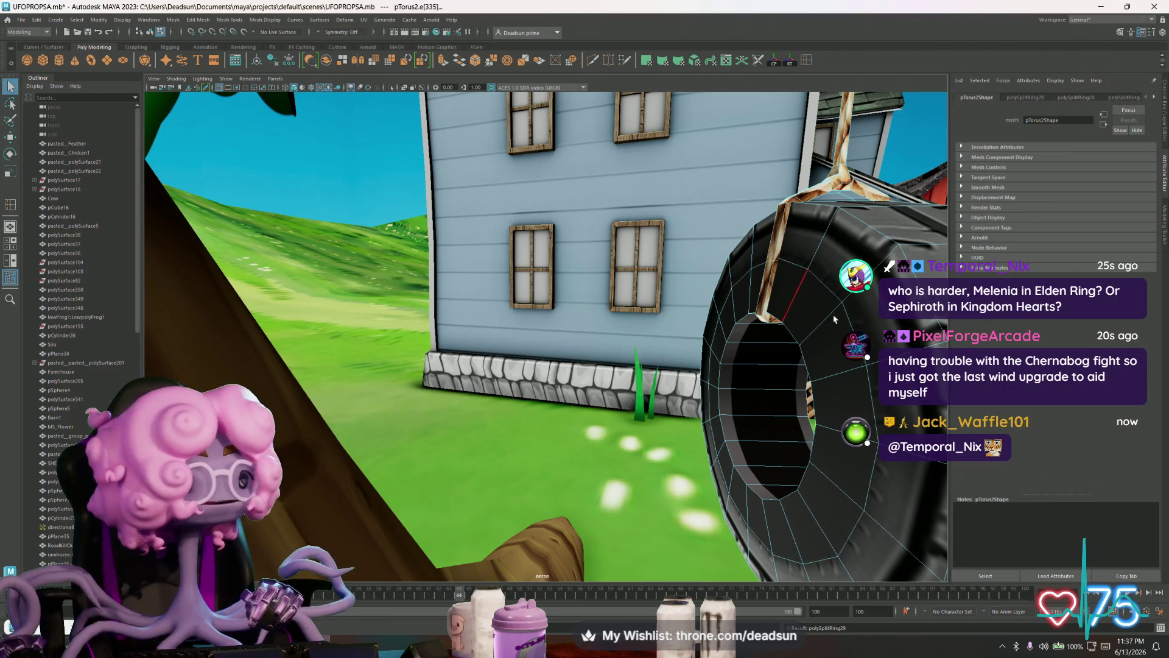
right_click(879, 340)
left_click(771, 265)
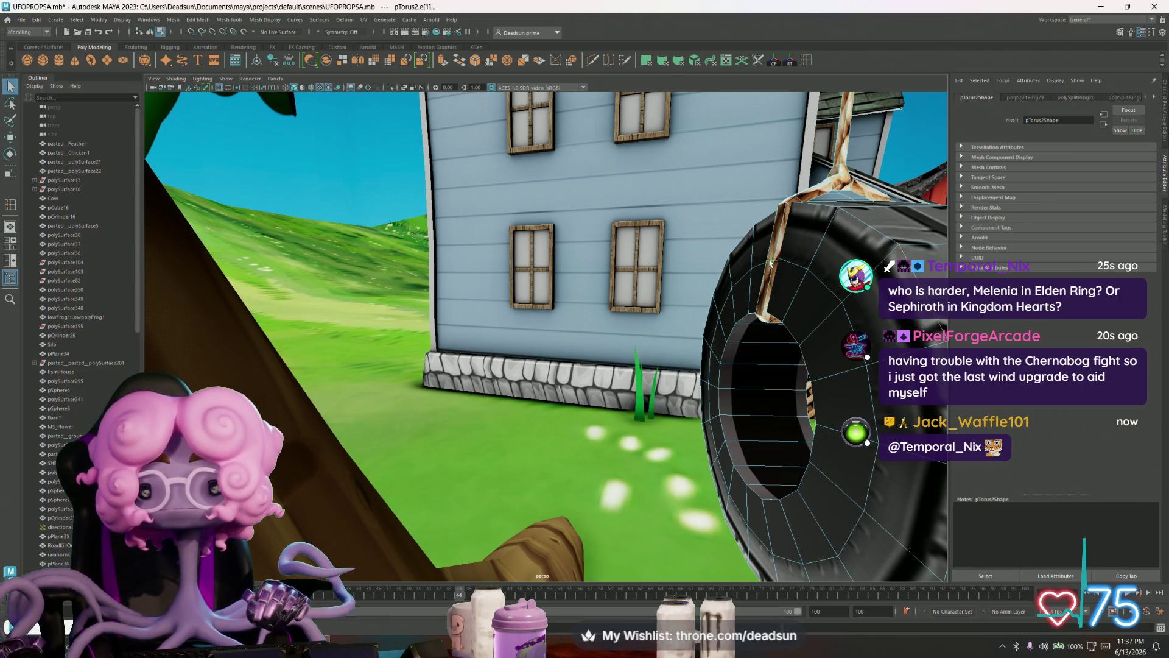
left_click_drag(796, 271, 796, 283, "alt")
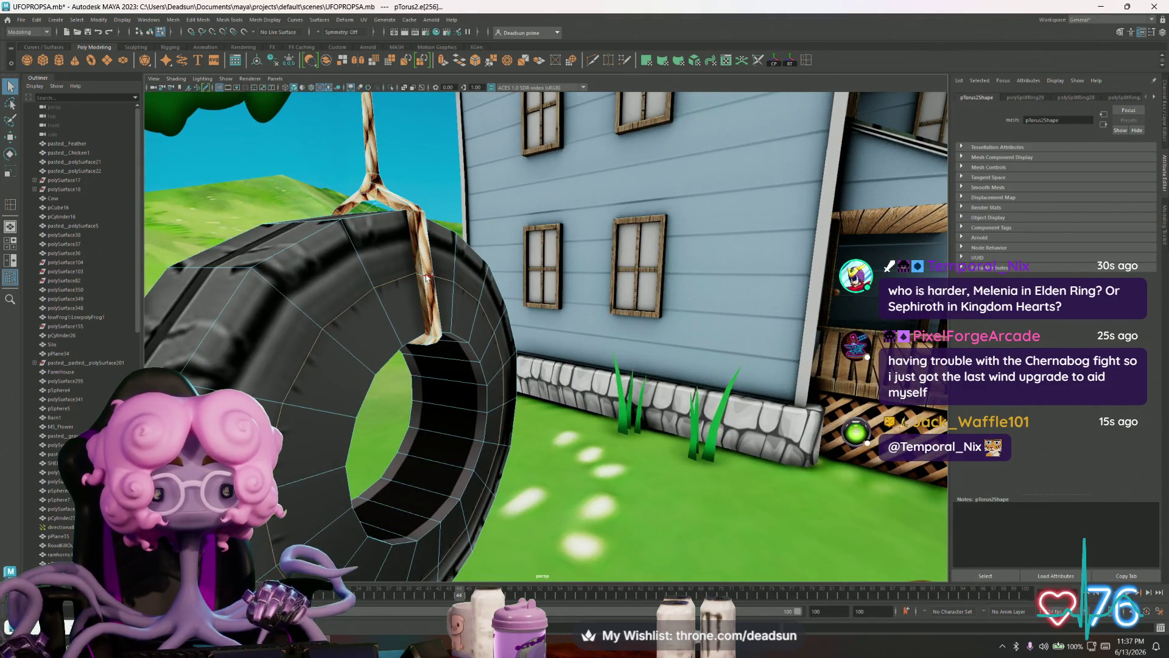
key("r")
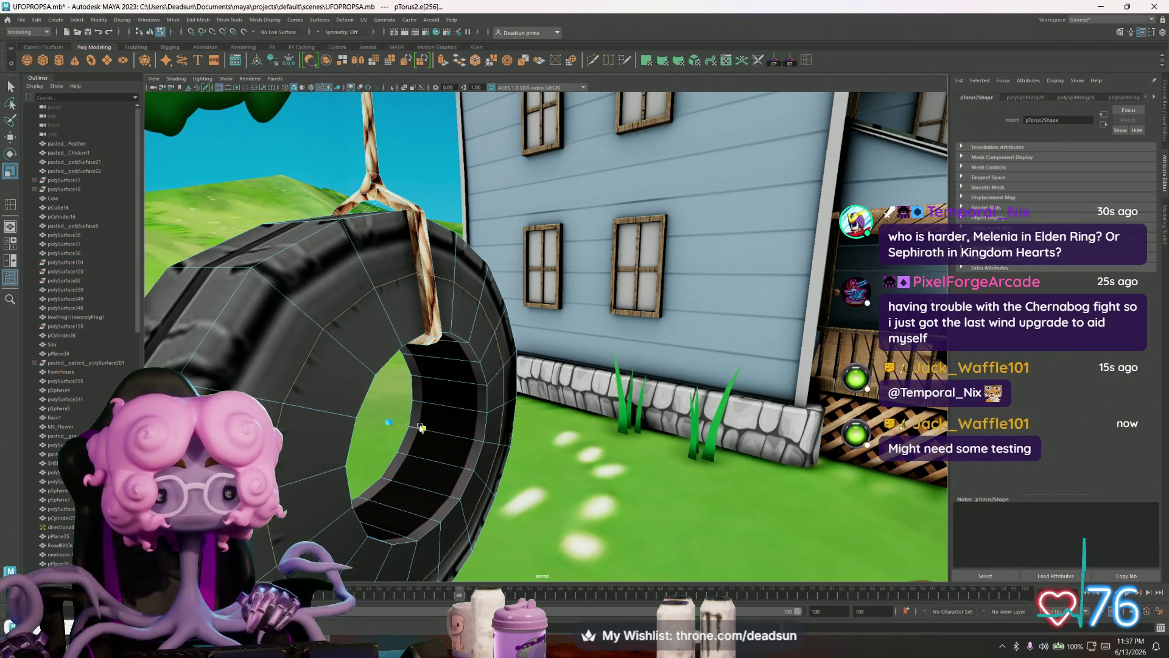
left_click_drag(422, 428, 424, 429)
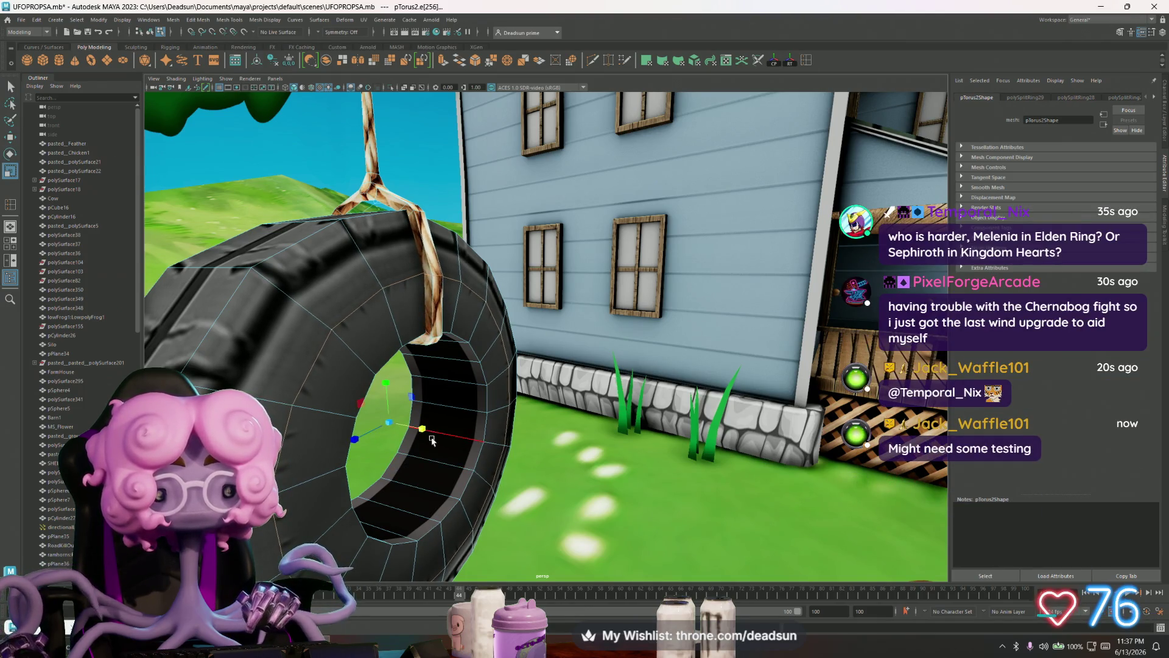
scroll(426, 429, "down", 5)
scroll(415, 428, "down", 5)
scroll(404, 427, "down", 3)
mouse_move(404, 427)
left_mouse_down("alt")
mouse_move(502, 370)
mouse_move(475, 342)
left_mouse_up("alt")
scroll(512, 361, "down", 3)
- Return to object selection and inspect the tire, skybox and farmhouse from low near the porch
key("F8")
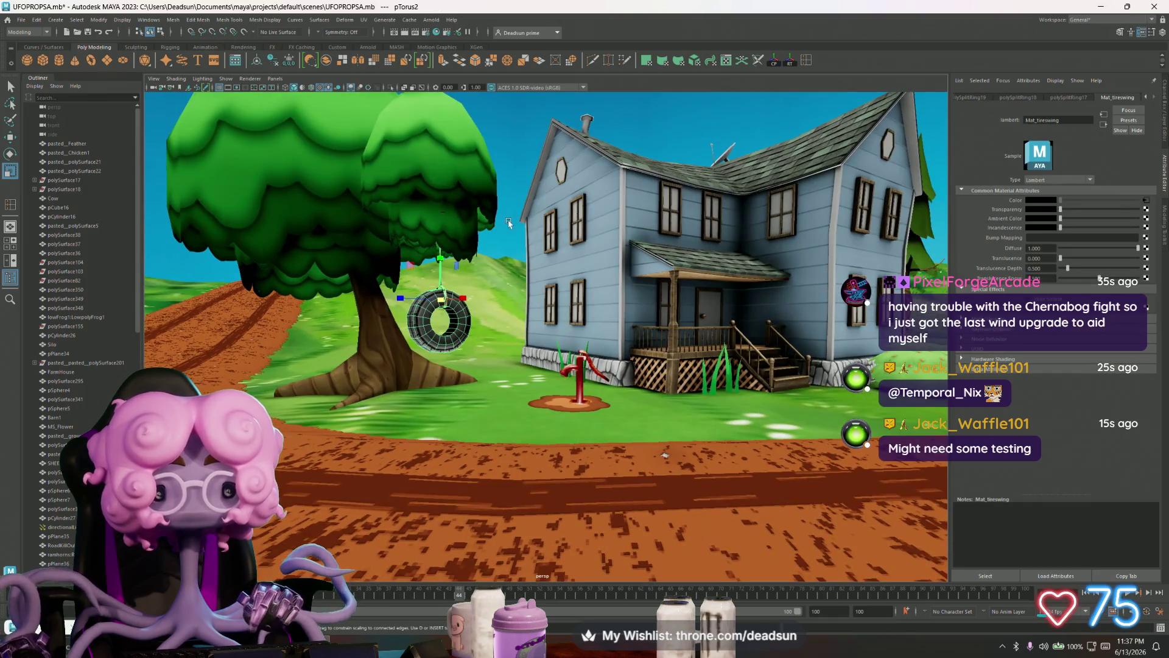
left_click(508, 222)
scroll(509, 222, "up", 4)
mouse_move(508, 222)
left_mouse_down("alt")
mouse_move(465, 402)
mouse_move(512, 439)
left_mouse_up("alt")
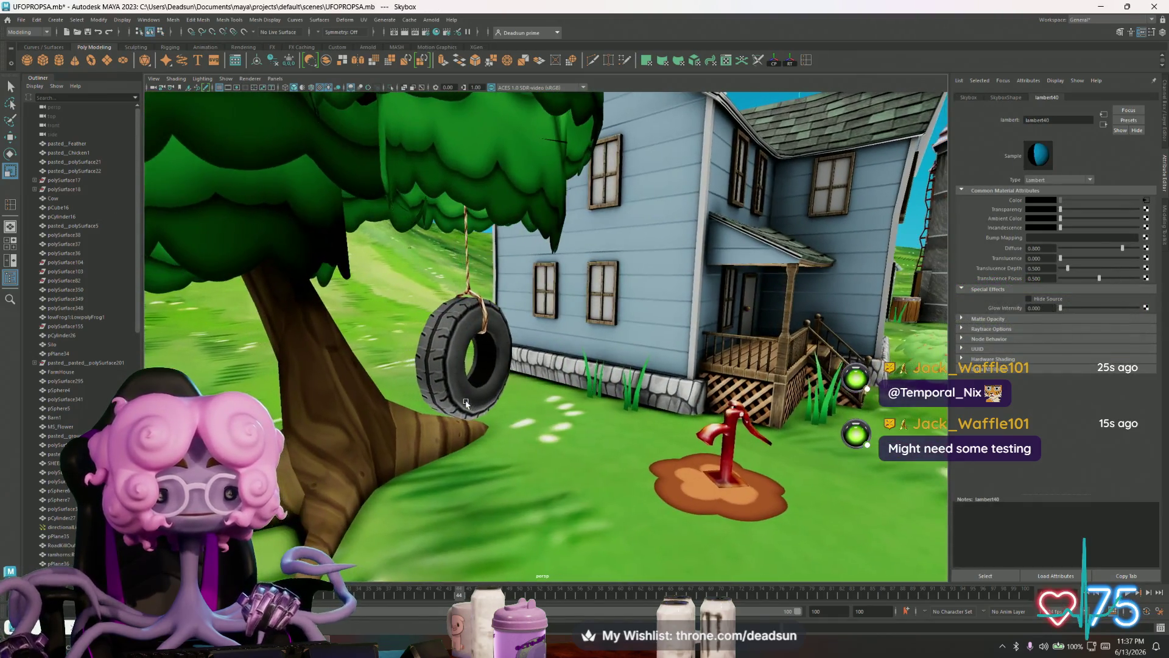
scroll(548, 462, "up", 5)
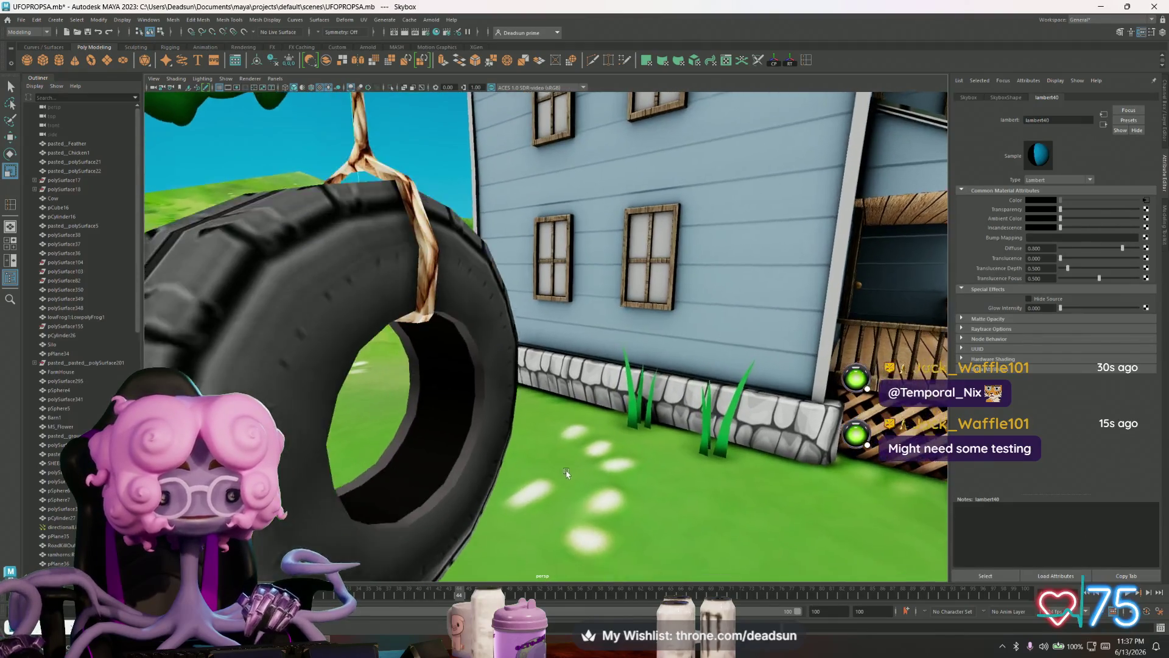
scroll(565, 473, "down", 5)
scroll(539, 457, "up", 5)
left_click(520, 445)
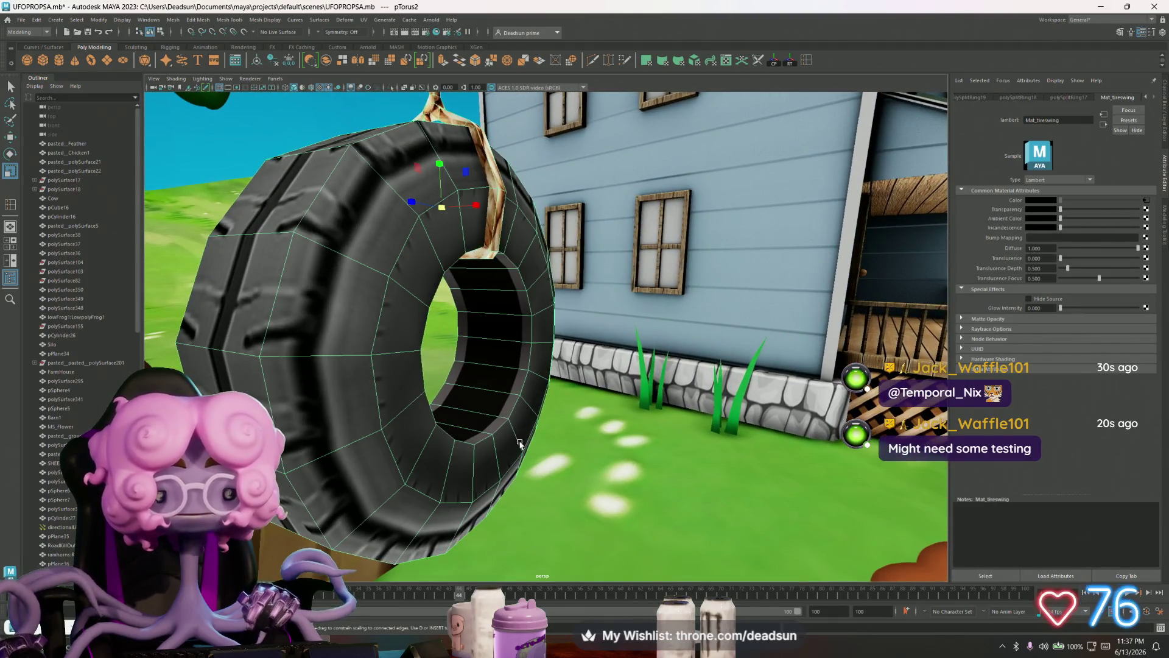
scroll(519, 444, "down", 5)
scroll(515, 438, "up", 1)
scroll(513, 437, "up", 3)
mouse_move(513, 437)
left_mouse_down("alt")
mouse_move(439, 423)
mouse_move(551, 459)
mouse_move(652, 402)
left_mouse_up("alt")
scroll(438, 423, "down", 5)
scroll(486, 446, "up", 3)
scroll(551, 459, "up", 3)
left_click(652, 401)
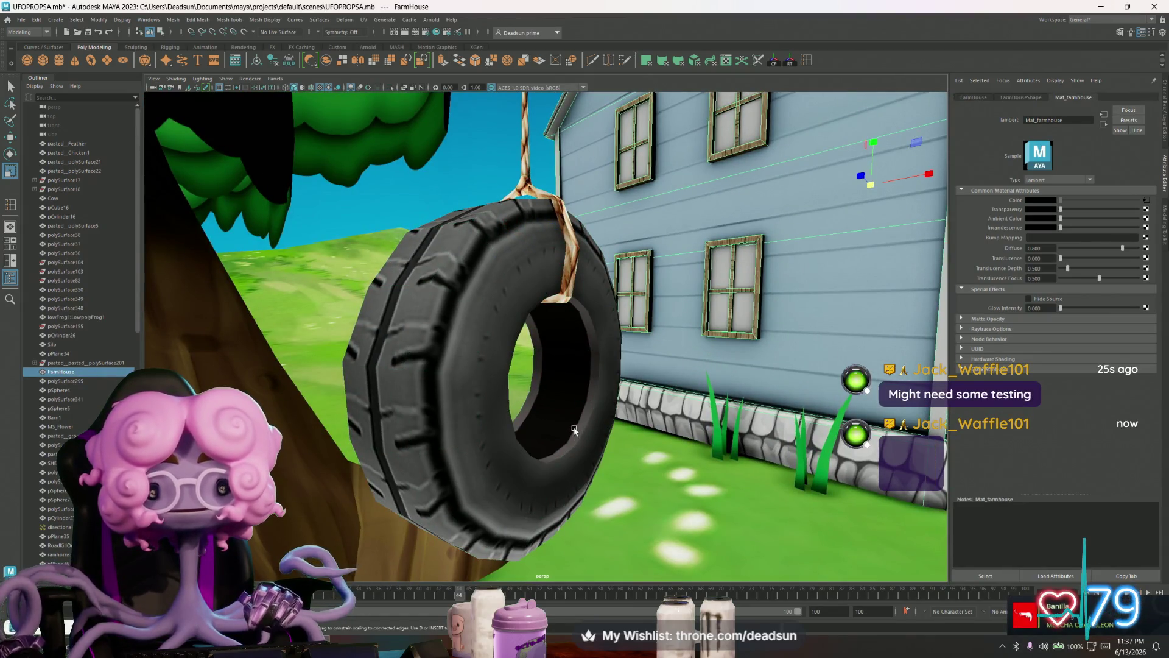
scroll(575, 430, "down", 5)
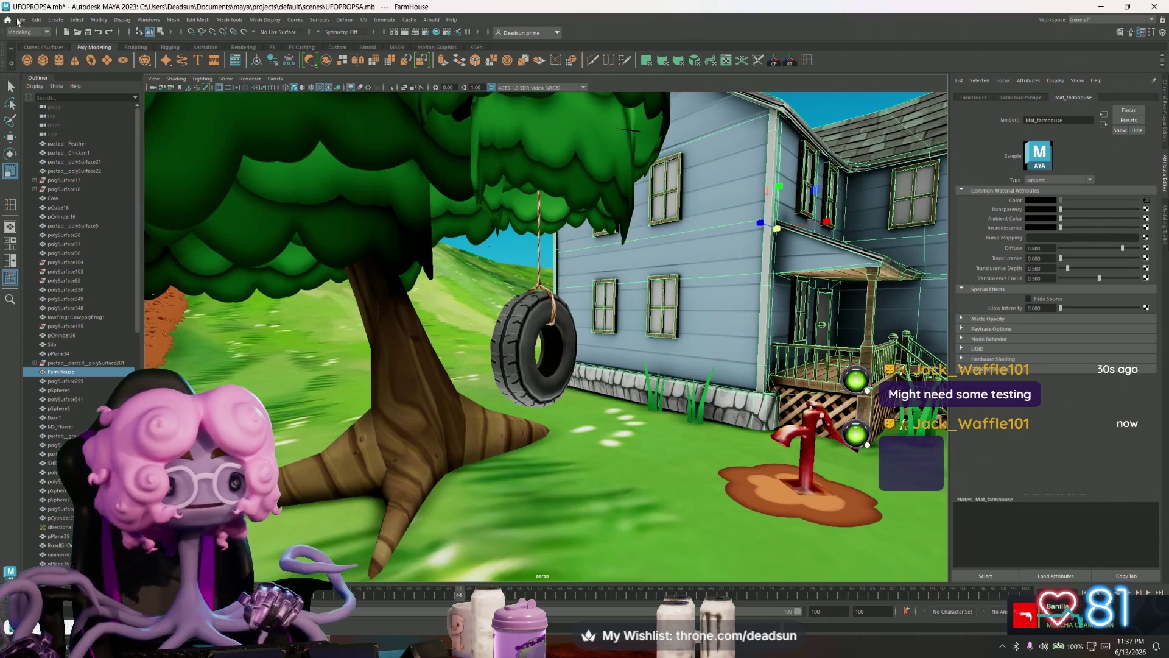
- Save the scene as UFOPROPSA.mb and select the tire in a frontal close-up
left_click(20, 20)
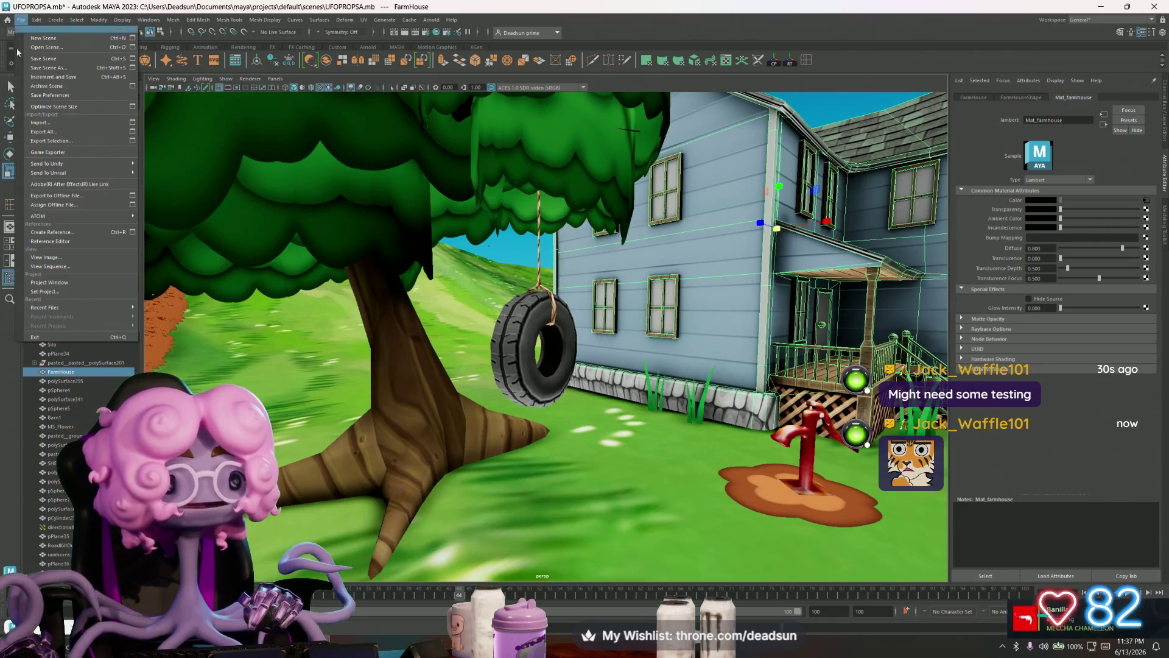
left_click(61, 61)
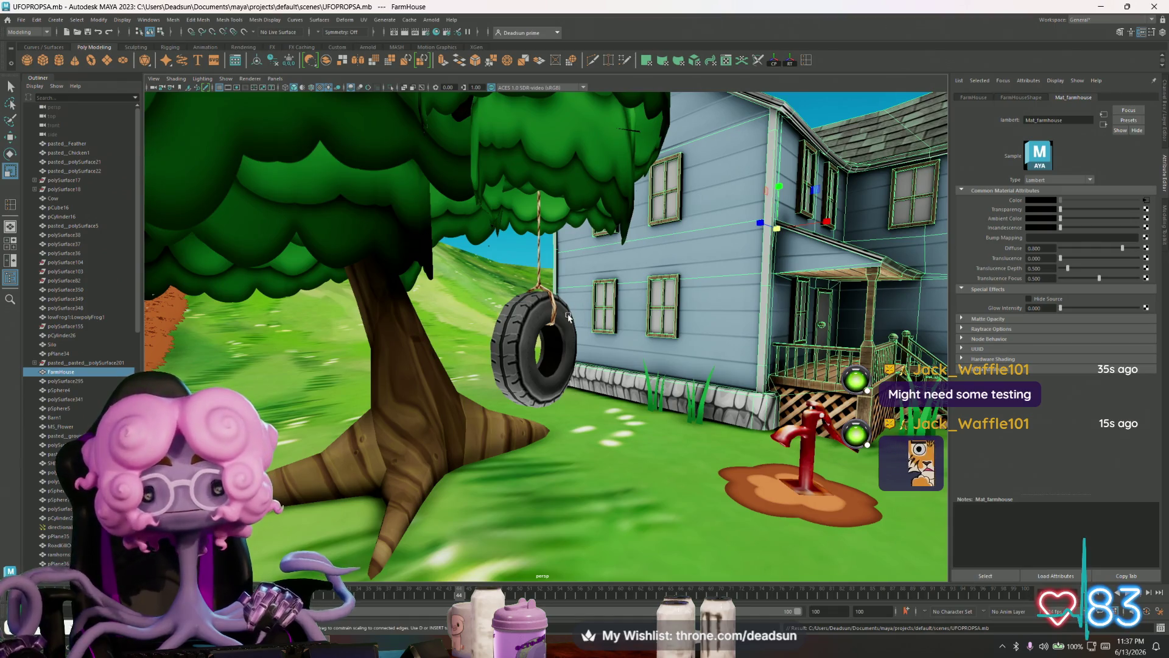
left_click(390, 394)
scroll(581, 442, "up", 5)
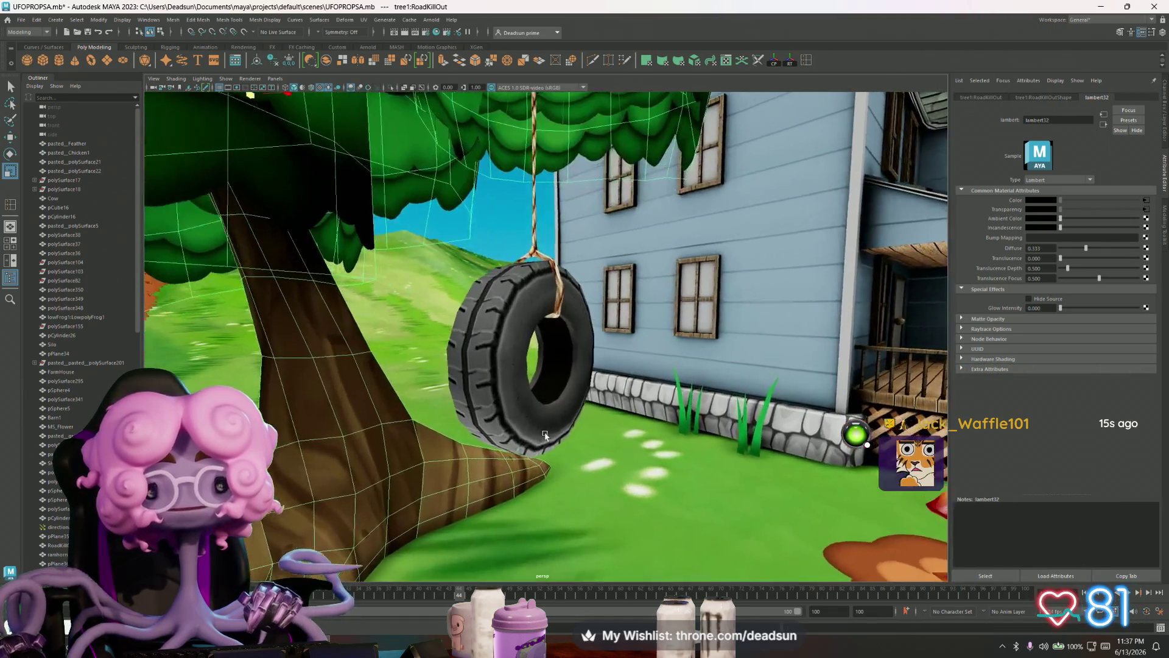
scroll(581, 442, "up", 2)
scroll(579, 439, "up", 2)
scroll(576, 431, "up", 2)
scroll(573, 423, "up", 2)
scroll(568, 421, "up", 2)
scroll(561, 417, "up", 2)
scroll(553, 415, "up", 1)
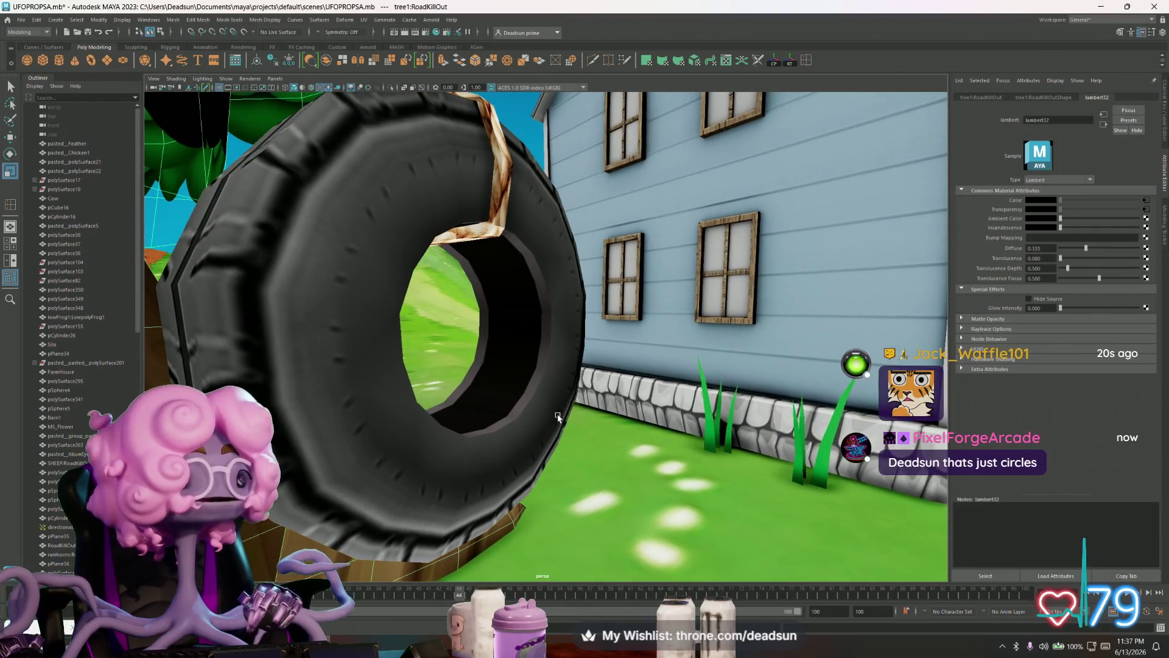
scroll(545, 412, "up", 2)
left_click_drag(542, 409, 458, 288, "alt")
left_click(399, 221)
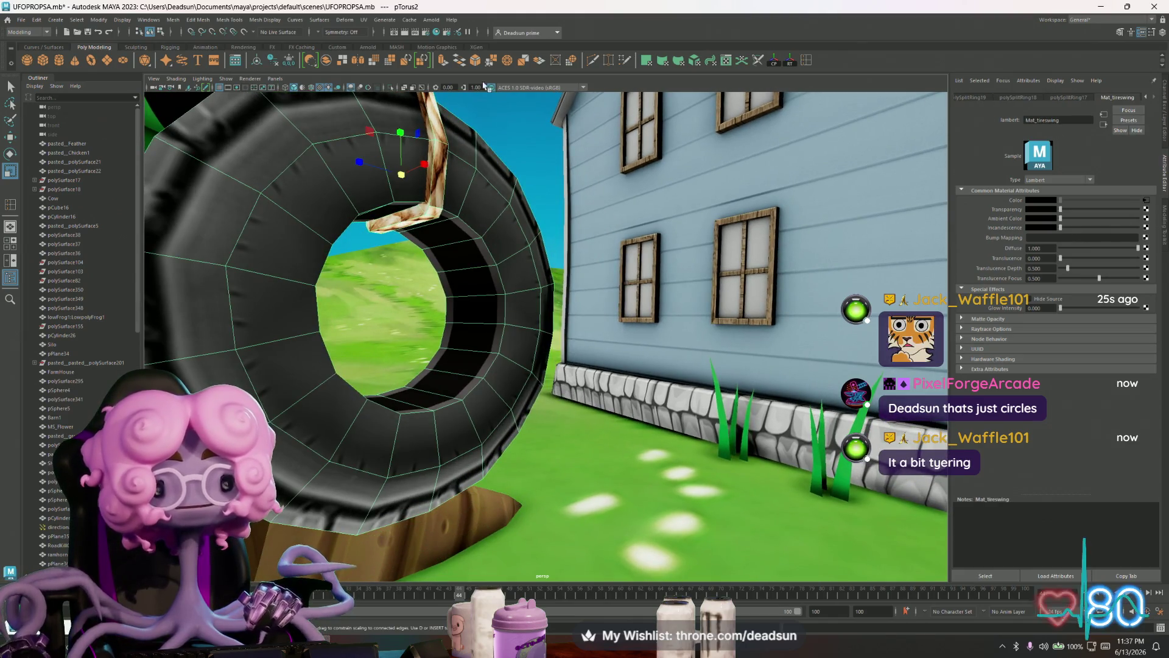
left_click(594, 61)
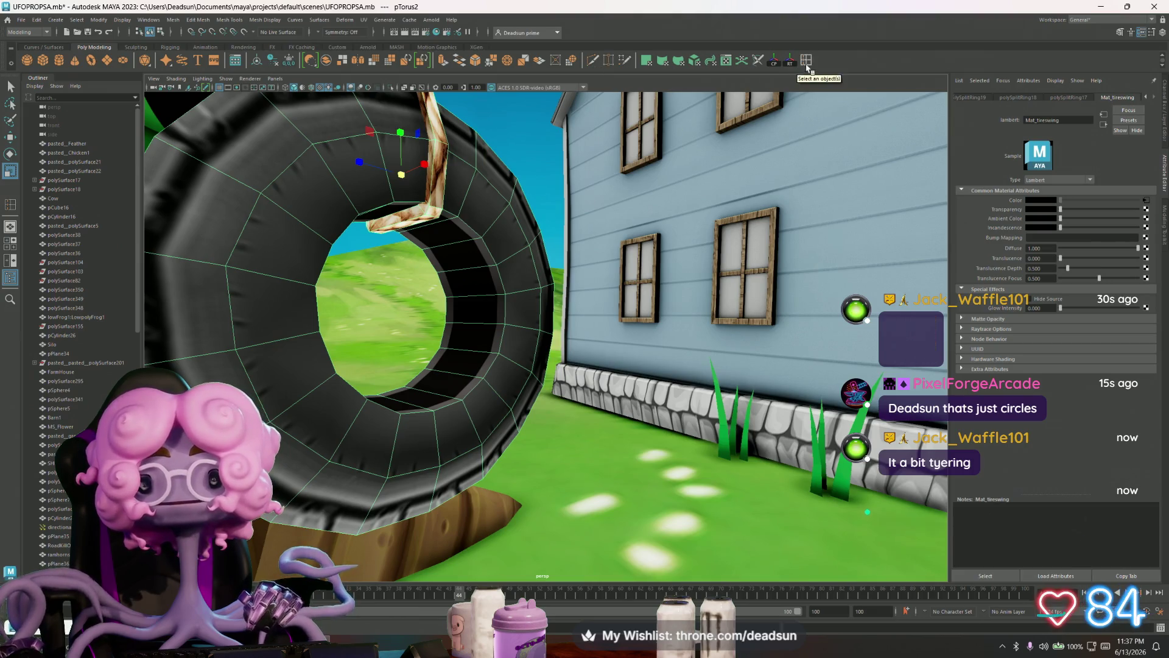
key("w")
left_click(411, 245)
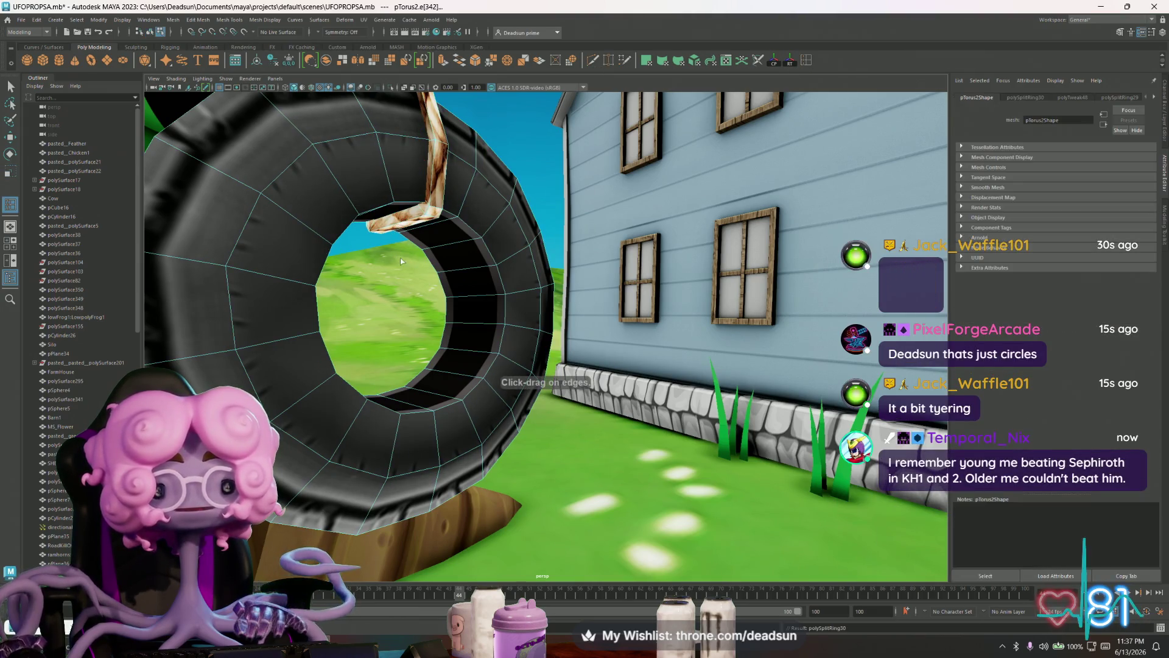
key("q")
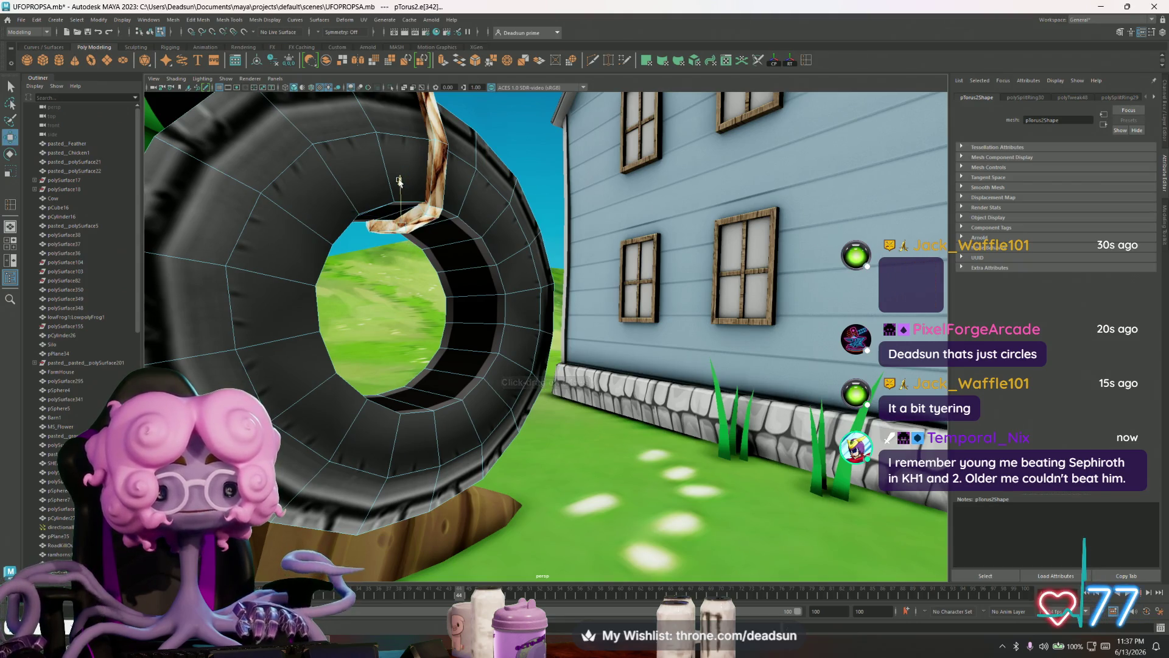
right_click_drag(439, 233, 481, 236)
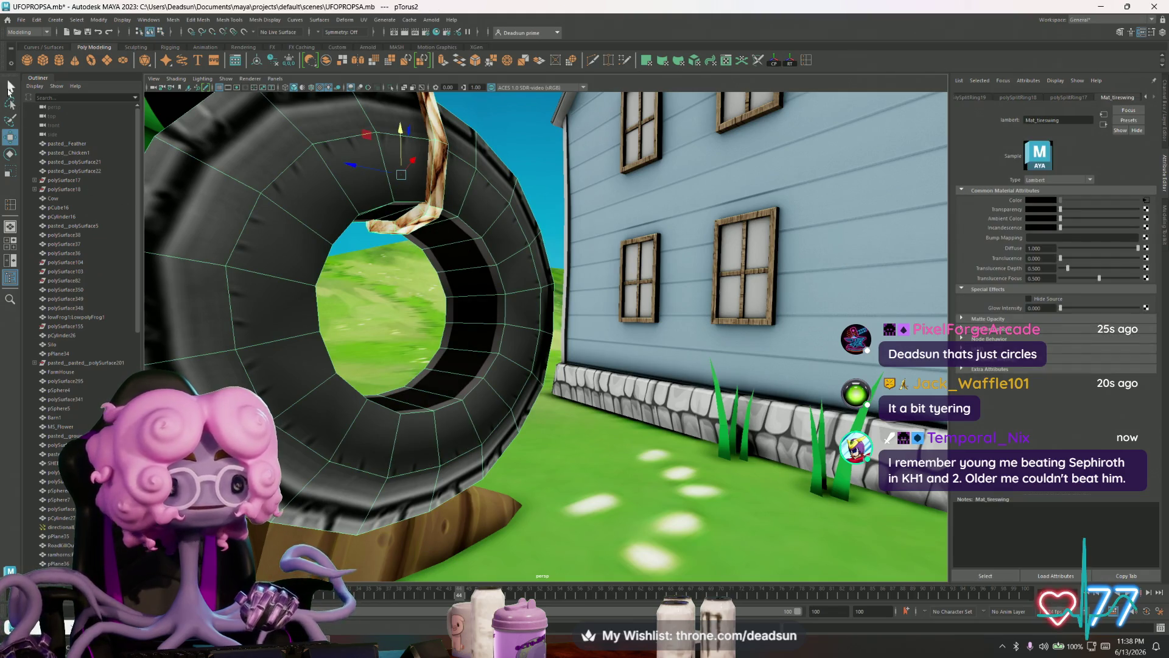
right_click_drag(511, 350, 416, 337, "alt")
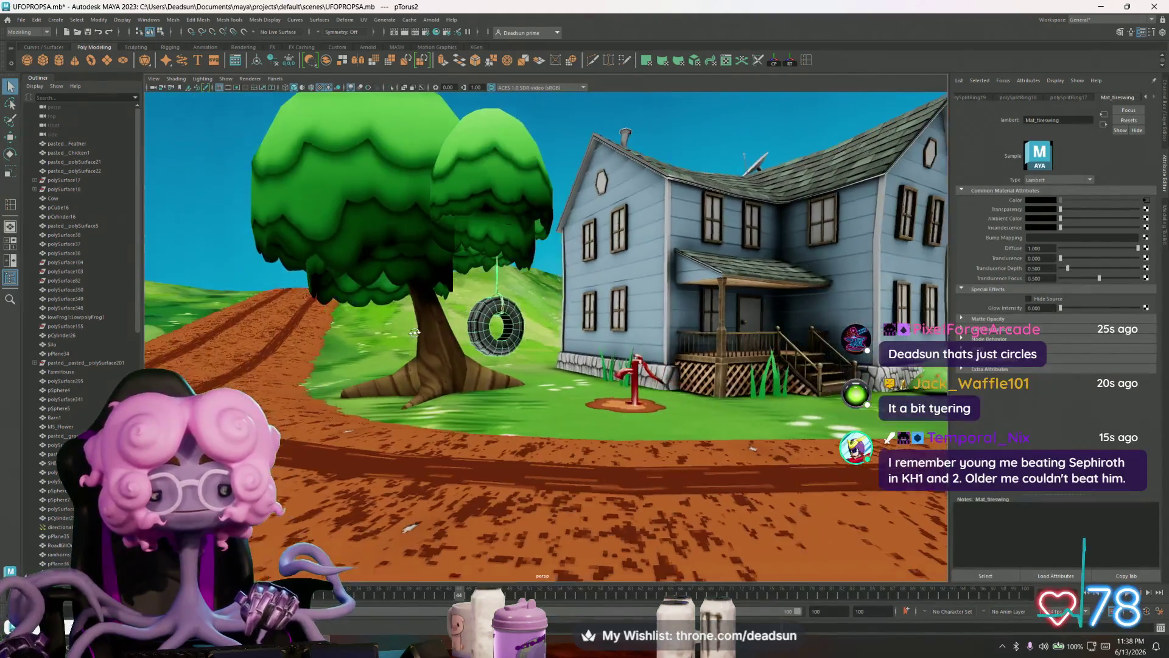
left_click(250, 272)
right_click_drag(249, 272, 183, 265, "alt")
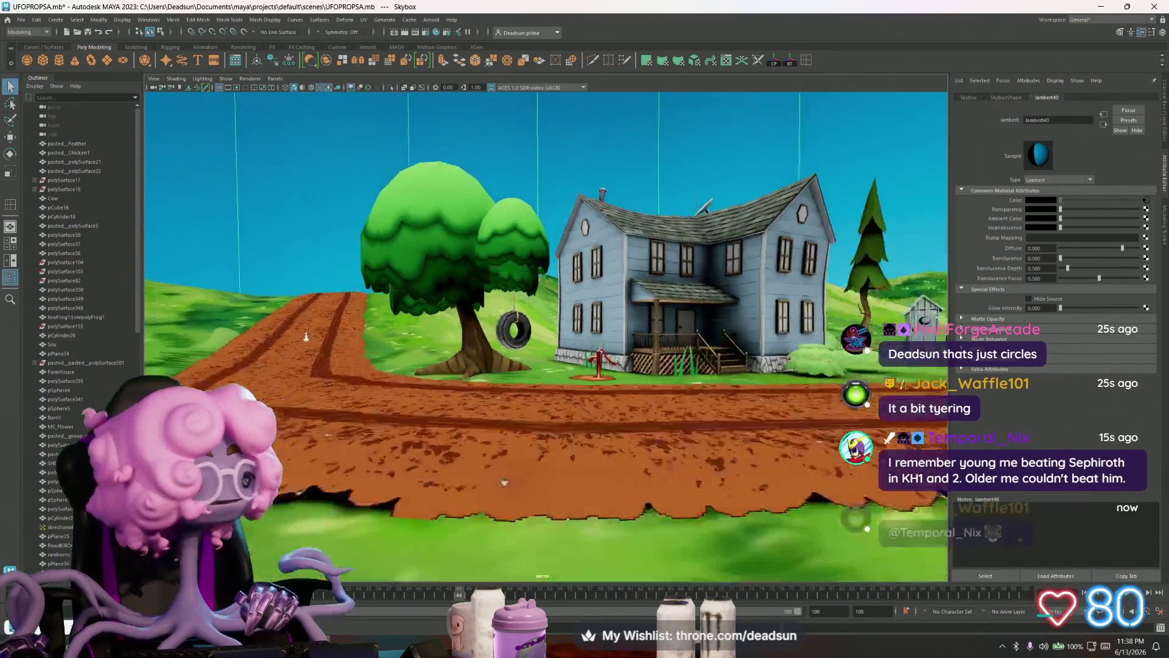
left_click_drag(183, 265, 230, 293, "alt")
right_click_drag(231, 292, 383, 302, "alt")
mouse_move(384, 301)
left_mouse_down("alt")
mouse_move(494, 319)
mouse_move(482, 293)
mouse_move(548, 329)
left_mouse_up("alt")
right_click_drag(548, 329, 639, 366, "alt")
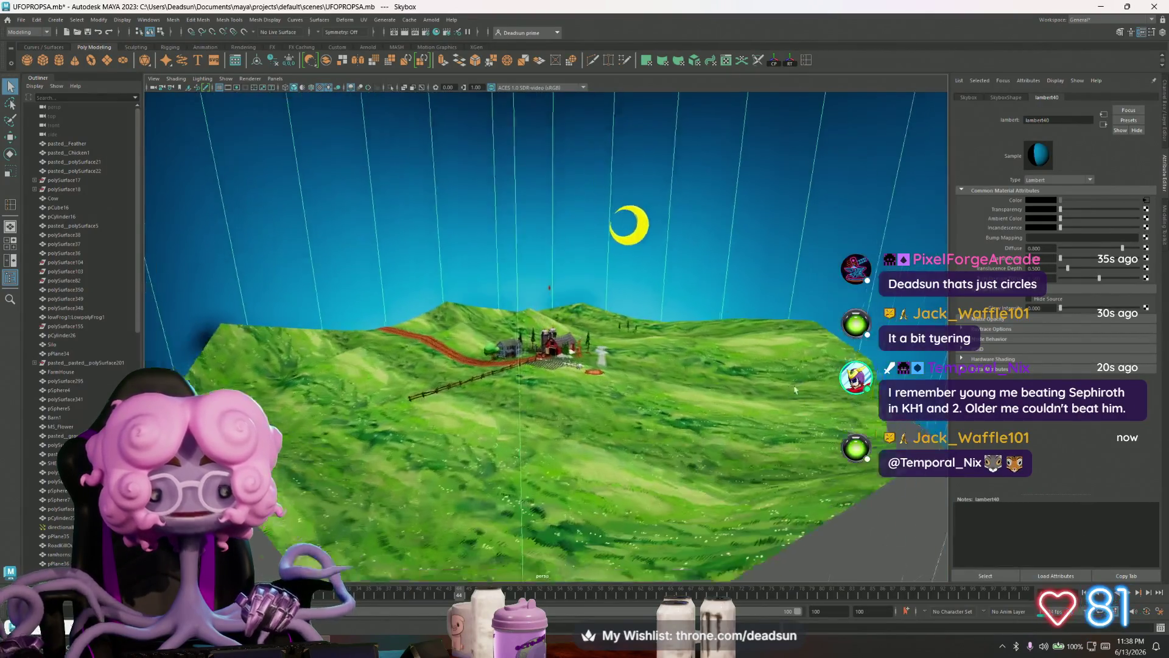
mouse_move(640, 366)
left_mouse_down("alt")
mouse_move(710, 398)
mouse_move(522, 332)
mouse_move(455, 340)
left_mouse_up("alt")
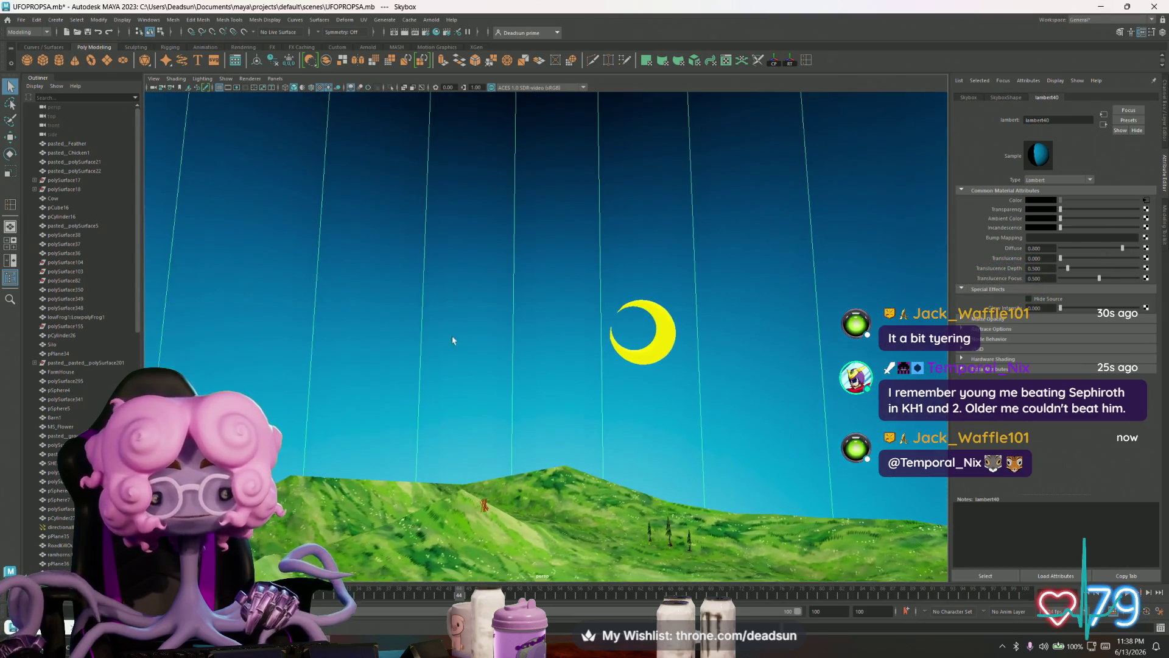
mouse_move(320, 320)
left_mouse_down("alt")
mouse_move(509, 276)
mouse_move(465, 261)
mouse_move(462, 238)
mouse_move(601, 230)
mouse_move(568, 342)
mouse_move(502, 399)
mouse_move(695, 256)
mouse_move(640, 315)
mouse_move(660, 310)
mouse_move(376, 125)
left_mouse_up("alt")
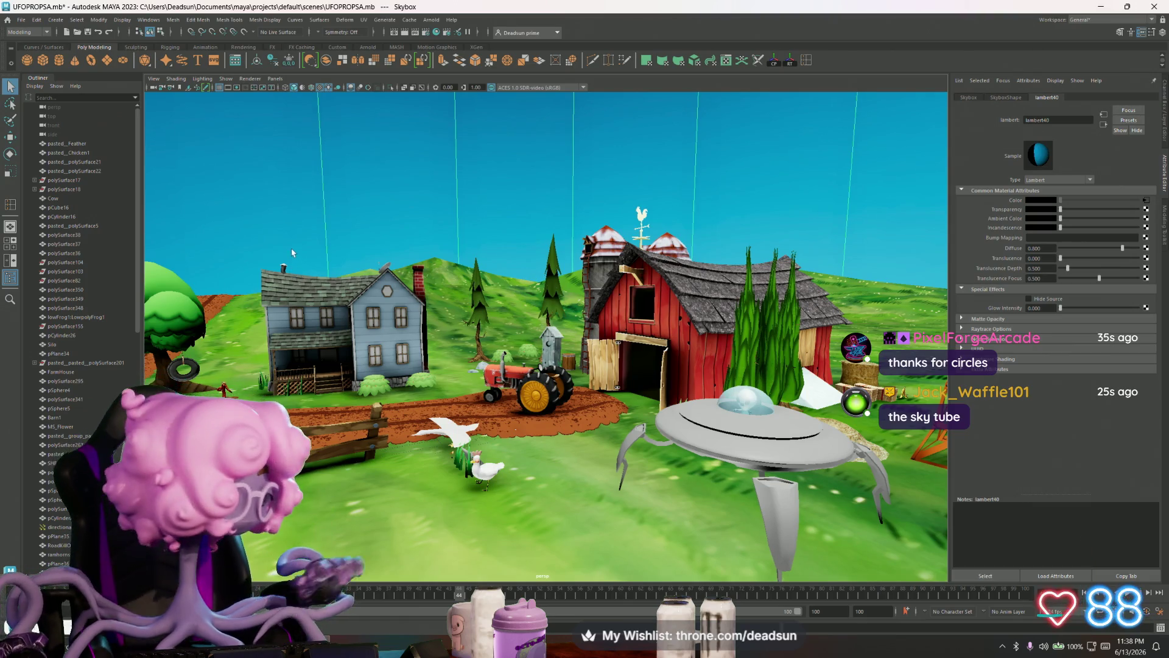
scroll(282, 236, "down", 3)
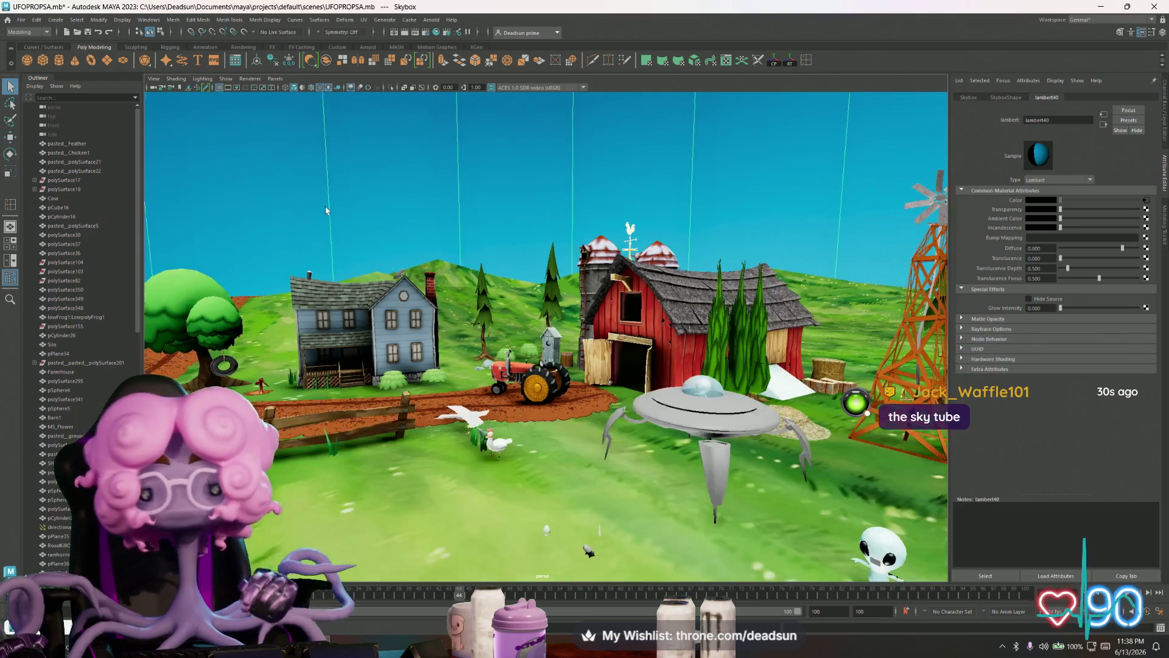
scroll(326, 235, "down", 2)
left_click_drag(304, 236, 335, 237, "alt")
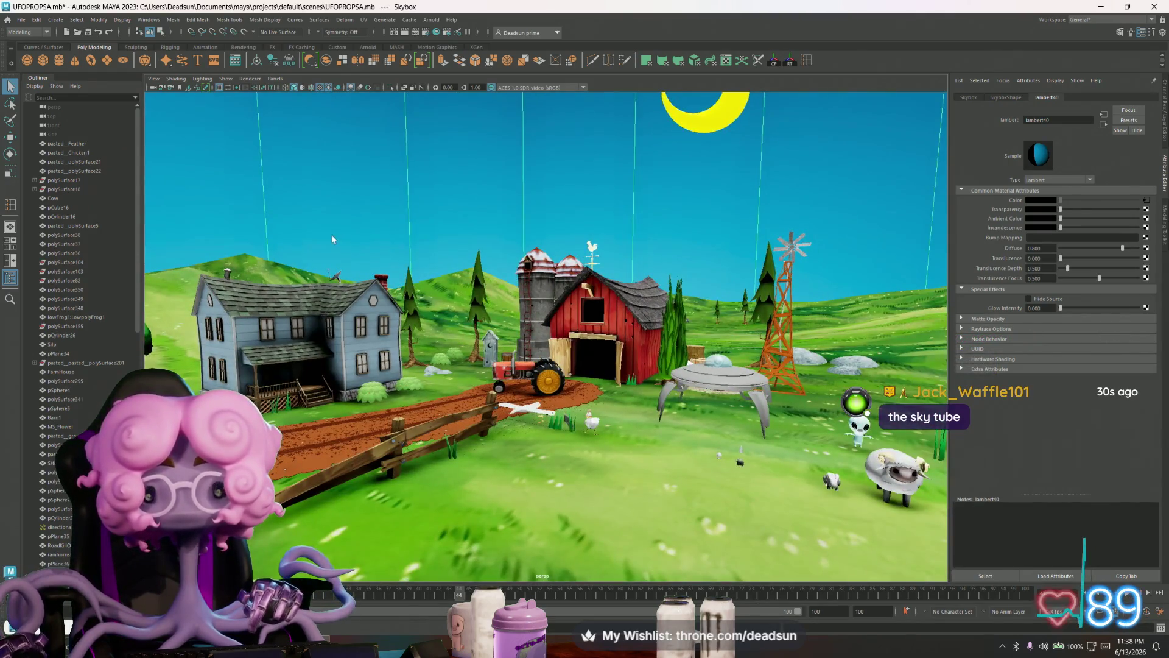
scroll(333, 239, "up", 3)
scroll(383, 264, "up", 2)
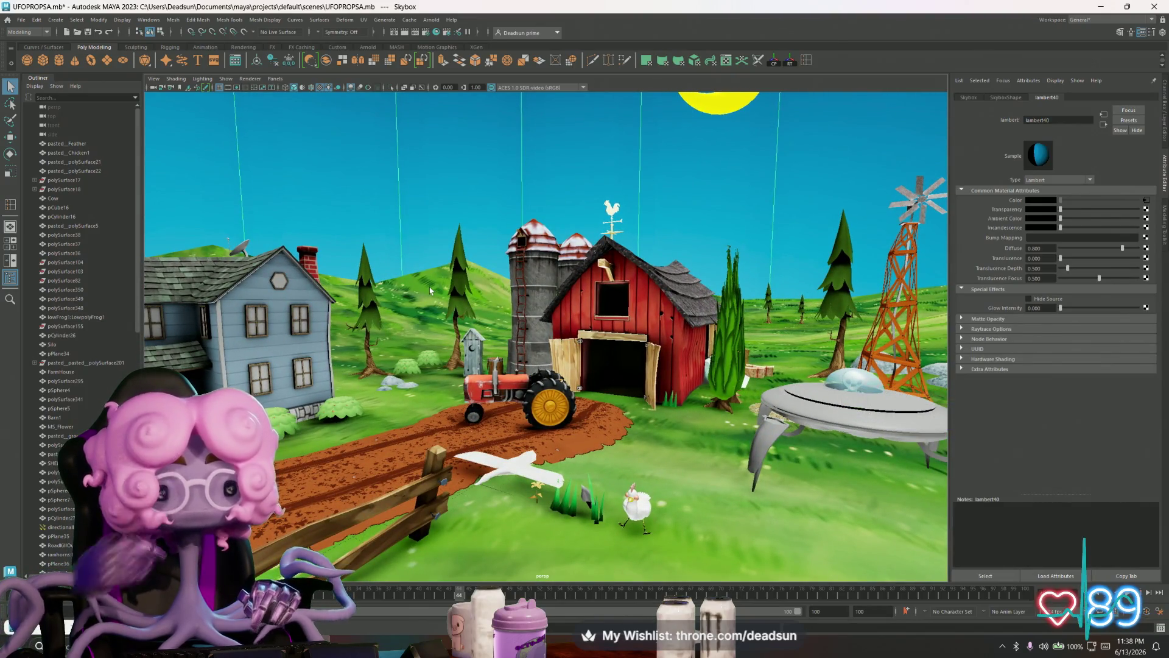
right_click_drag(471, 288, 496, 332, "alt")
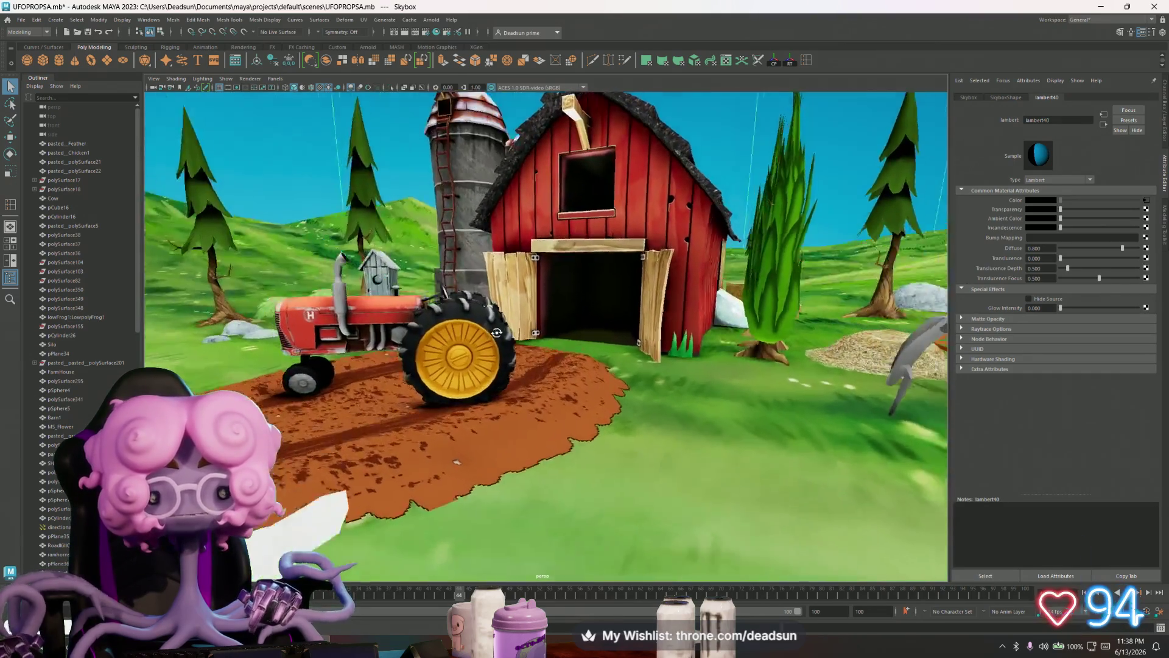
mouse_move(495, 332)
left_mouse_down("alt")
mouse_move(714, 303)
mouse_move(538, 300)
left_mouse_up("alt")
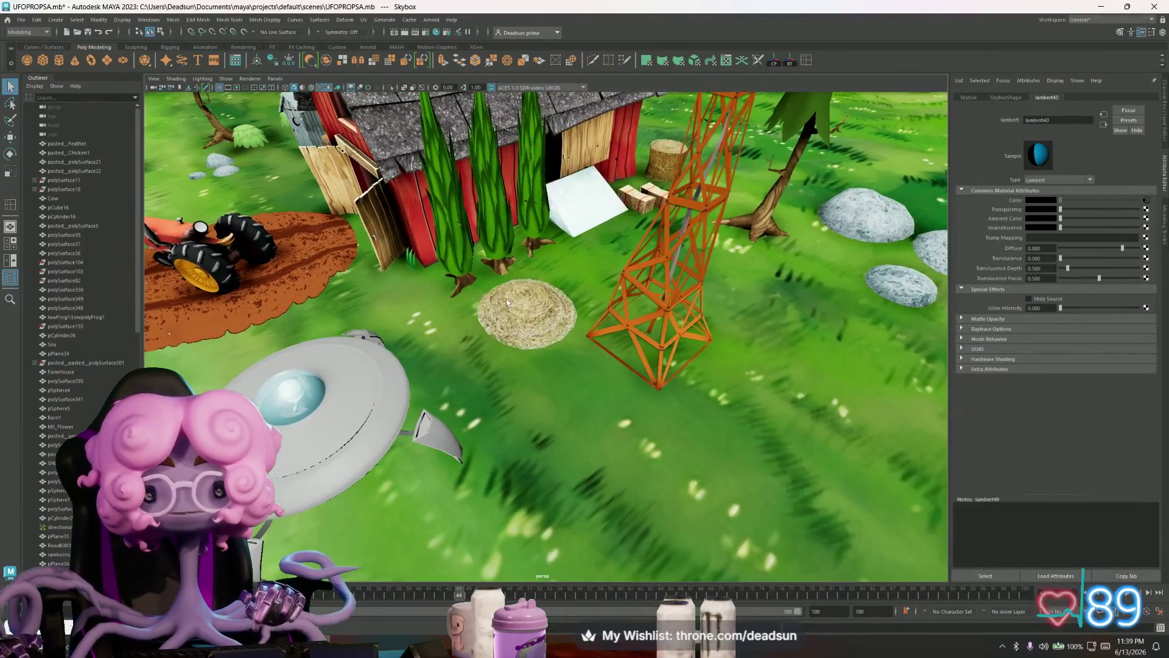
left_click(538, 298)
key("f")
left_click_drag(538, 299, 548, 393, "alt")
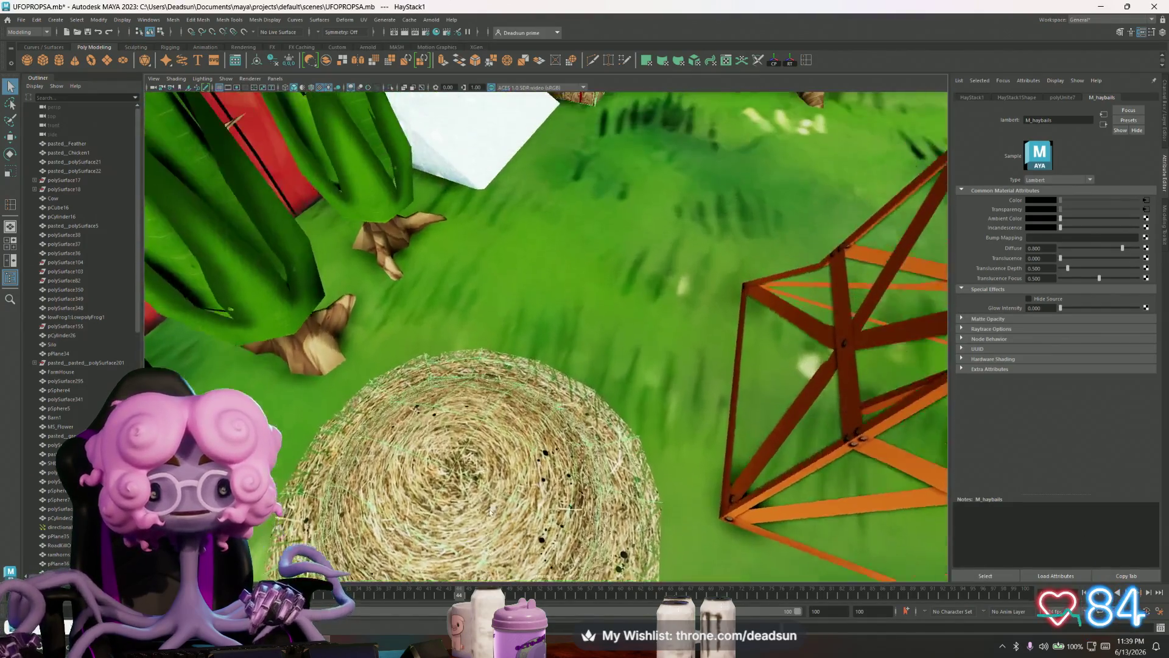
mouse_move(491, 512)
left_mouse_down("alt")
mouse_move(697, 477)
mouse_move(621, 465)
left_mouse_up("alt")
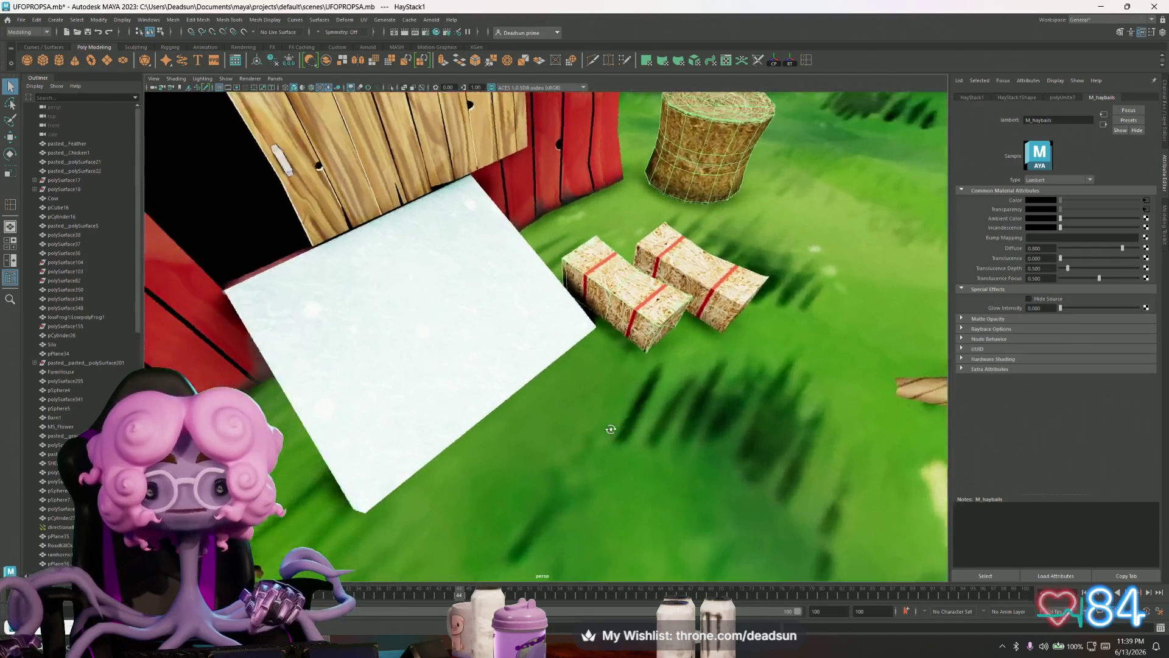
right_click_drag(834, 408, 570, 443, "alt")
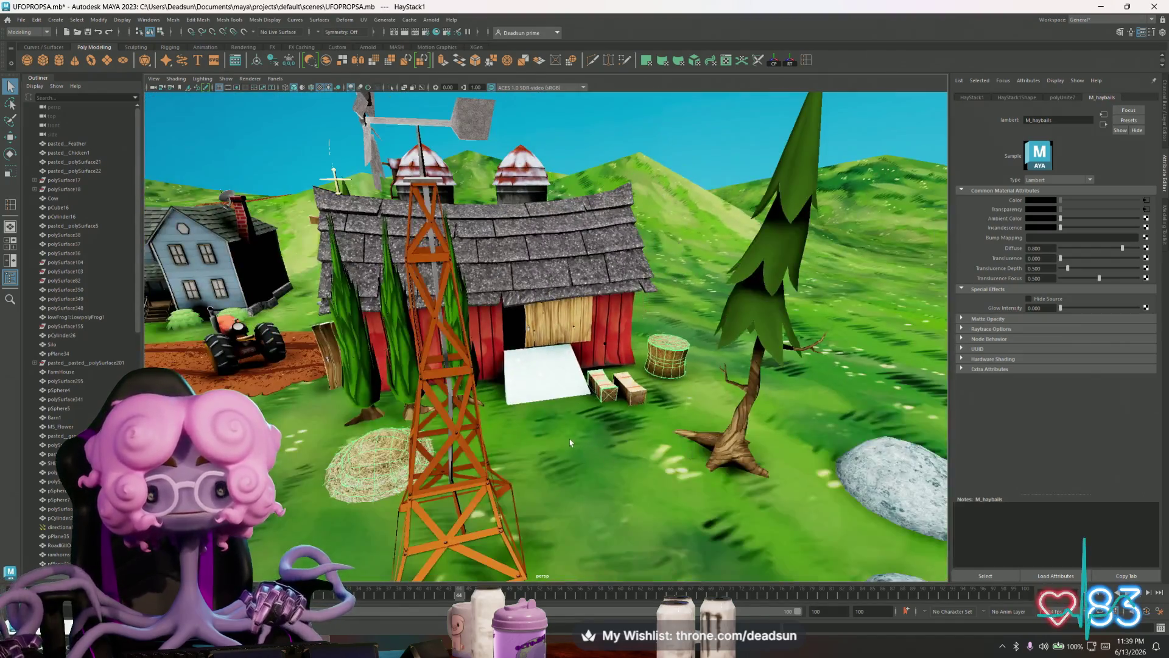
mouse_move(570, 442)
left_mouse_down("alt")
mouse_move(526, 470)
mouse_move(557, 396)
left_mouse_up("alt")
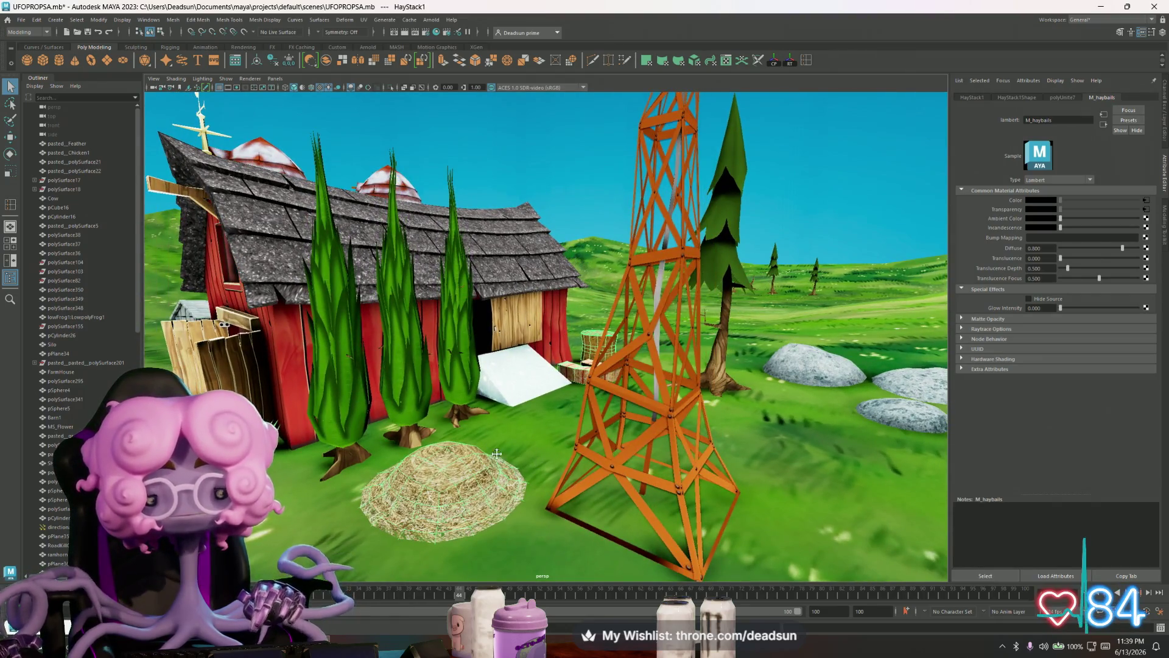
left_click_drag(497, 460, 490, 439, "alt")
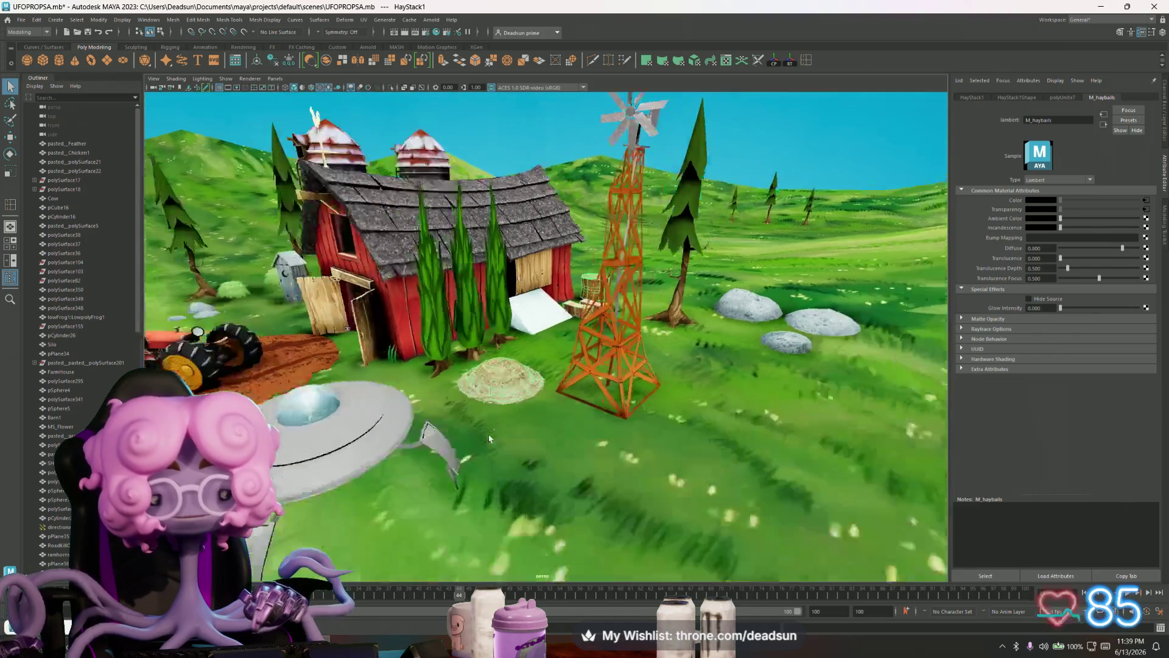
scroll(490, 439, "down", 5)
left_click(582, 320)
key("f")
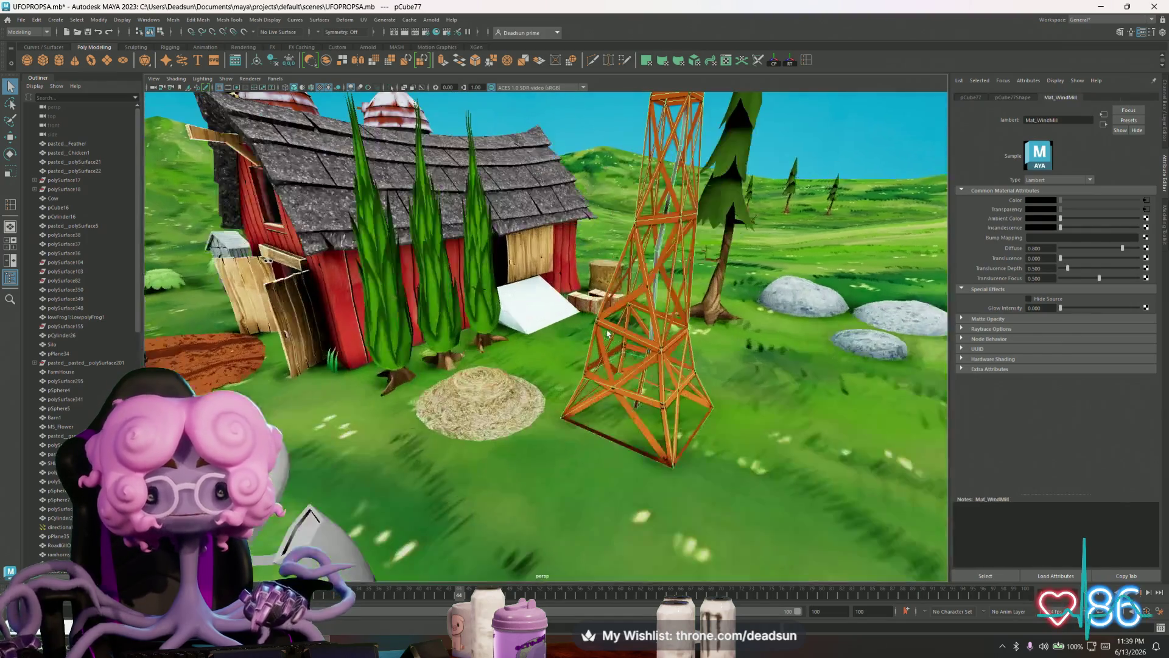
left_click_drag(640, 475, 709, 476, "alt")
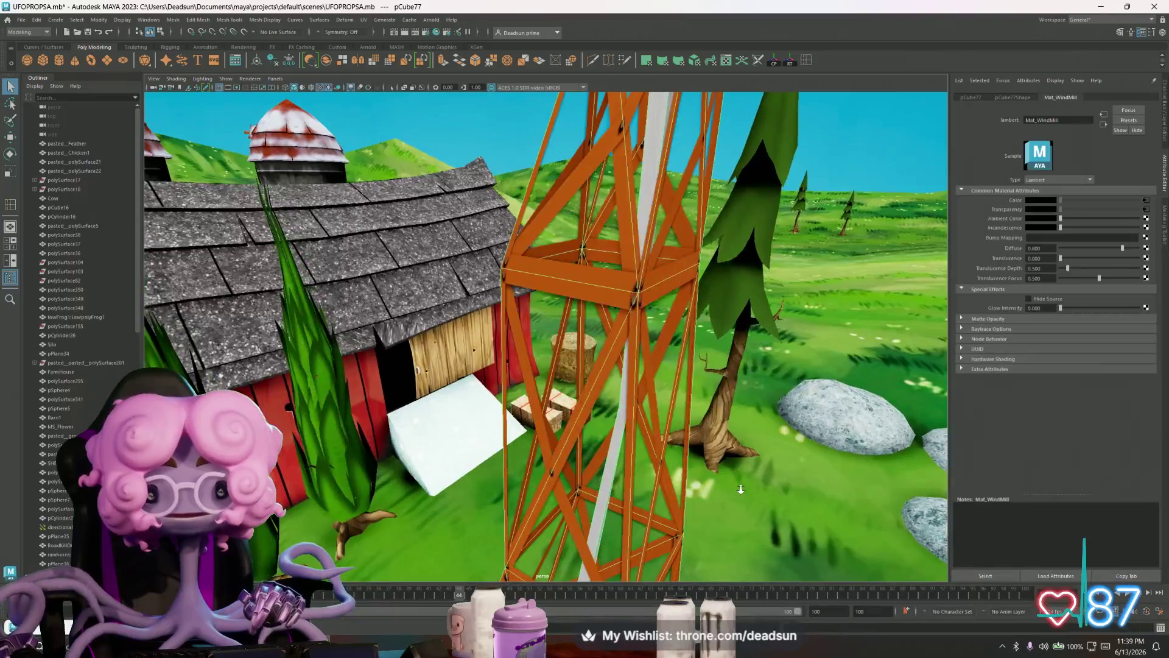
right_click_drag(709, 476, 623, 458, "alt")
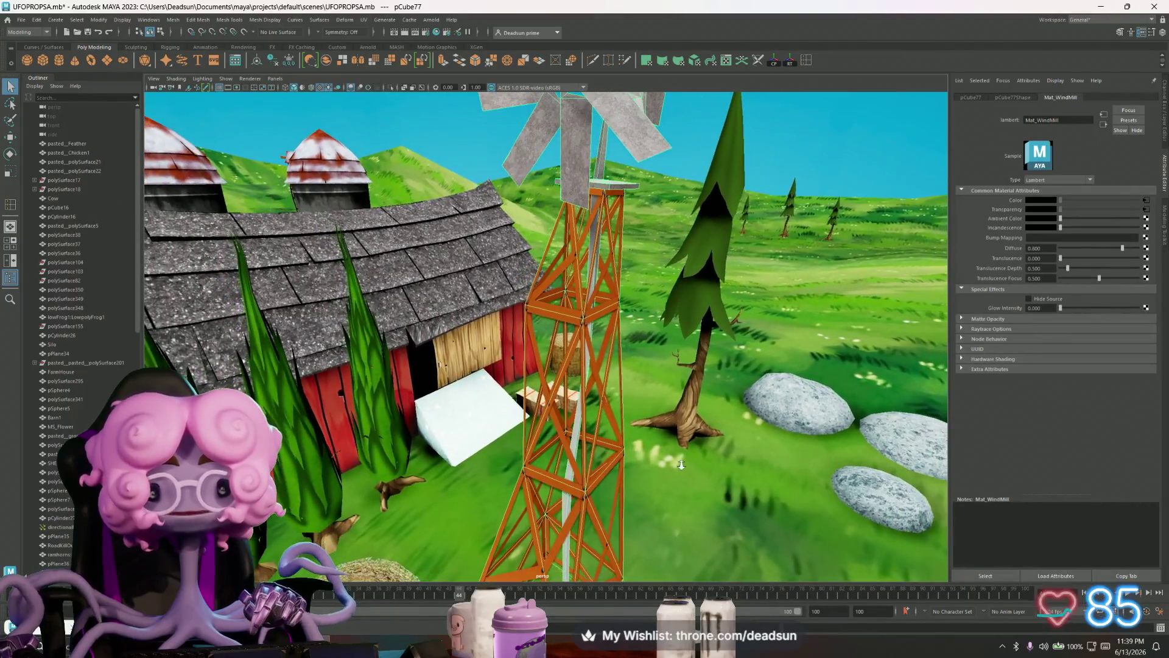
left_click_drag(622, 458, 632, 423, "alt")
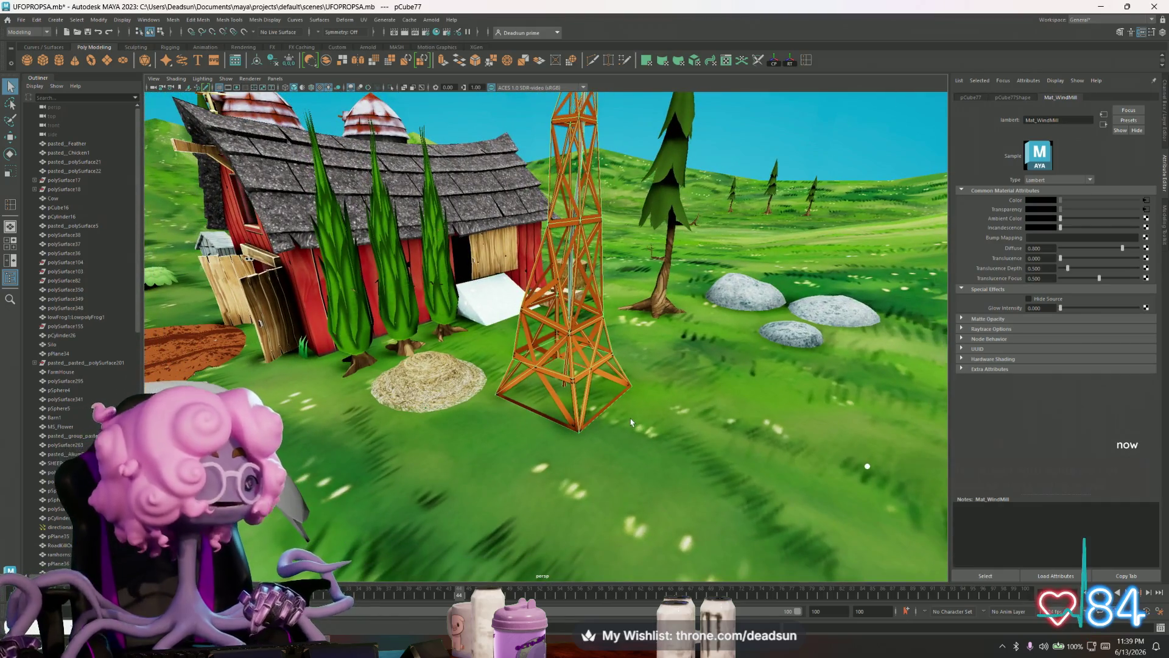
right_click_drag(632, 423, 603, 422, "alt")
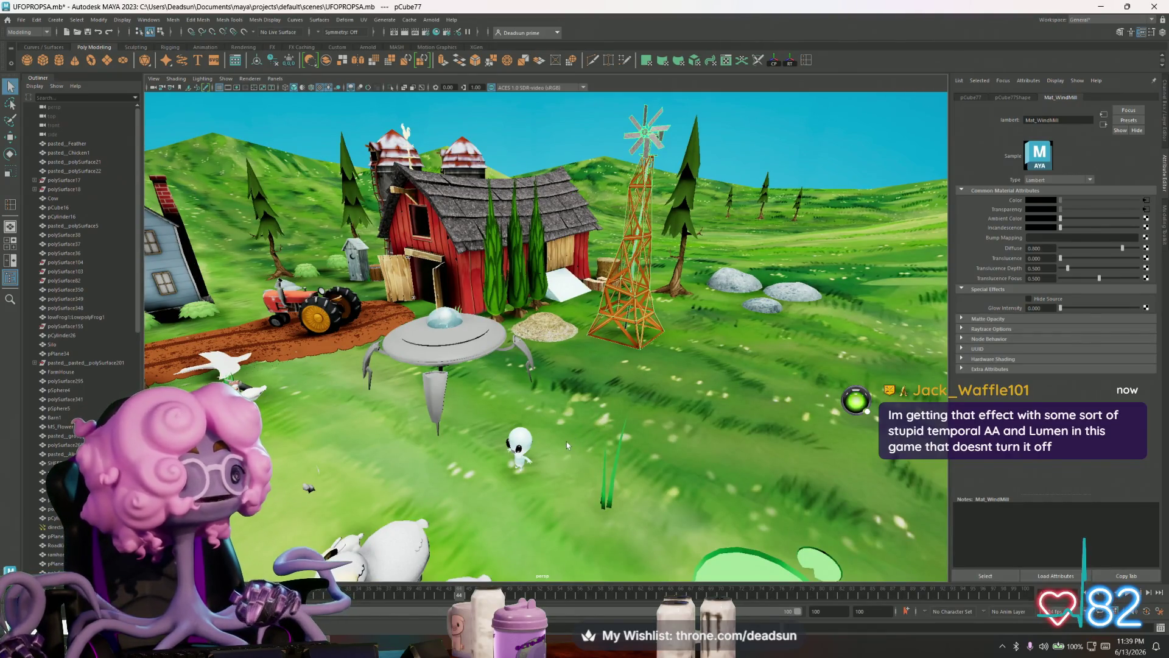
left_click_drag(567, 445, 581, 444, "alt")
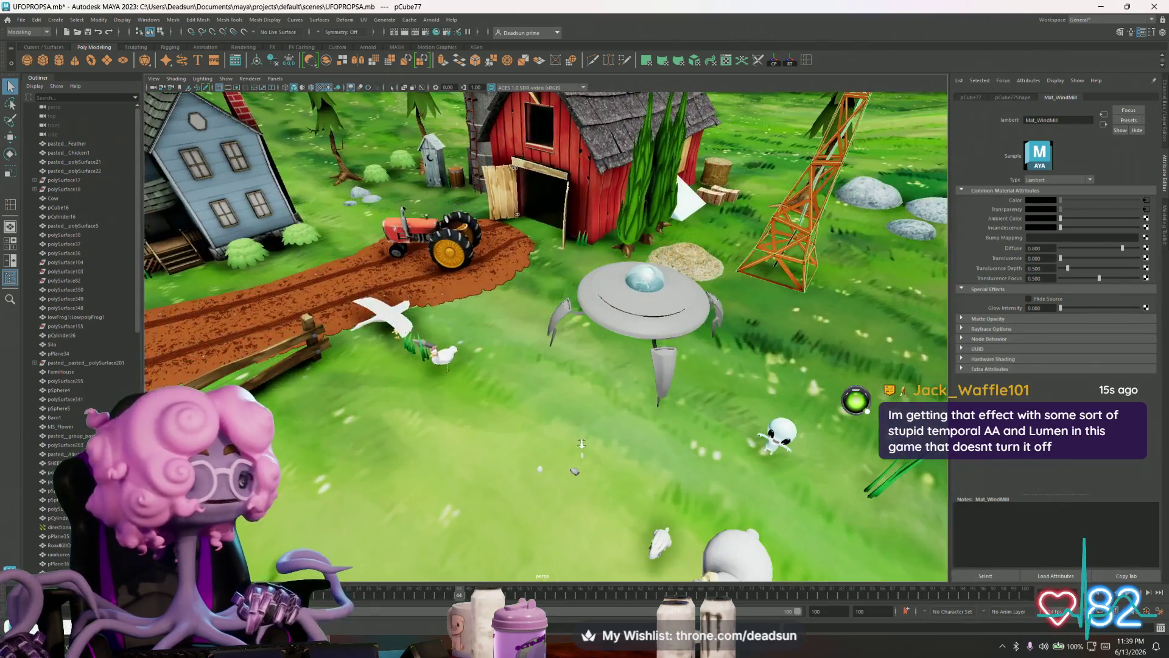
right_click_drag(581, 444, 515, 442, "alt")
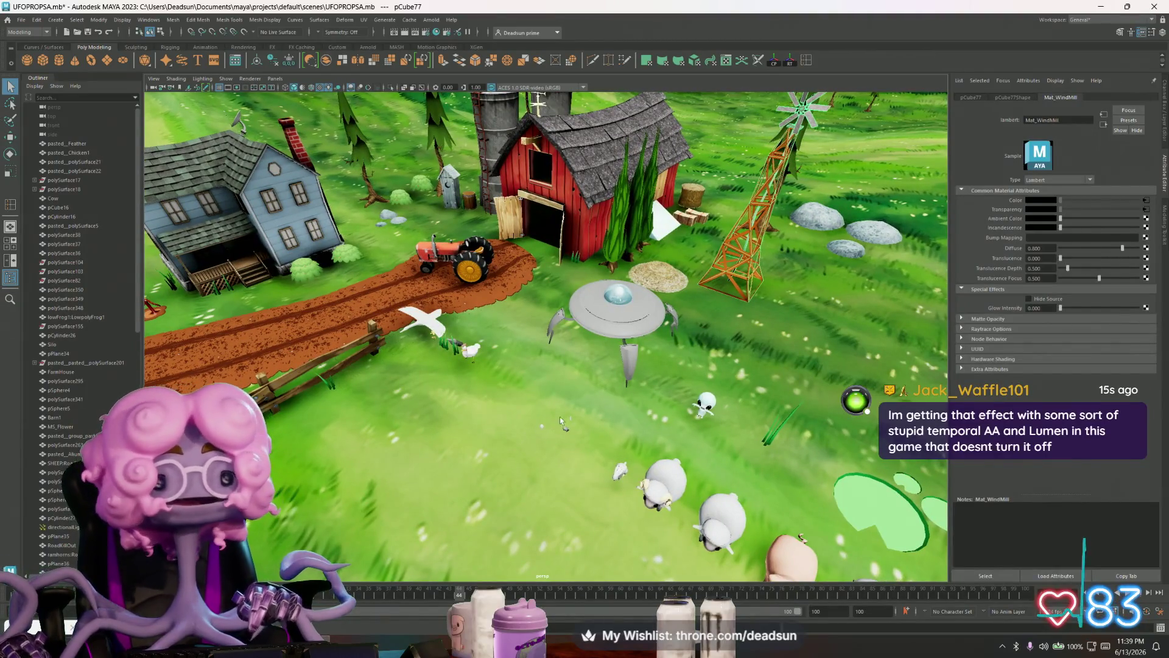
mouse_move(634, 410)
middle_mouse_down("alt")
mouse_move(529, 397)
mouse_move(589, 363)
middle_mouse_up("alt")
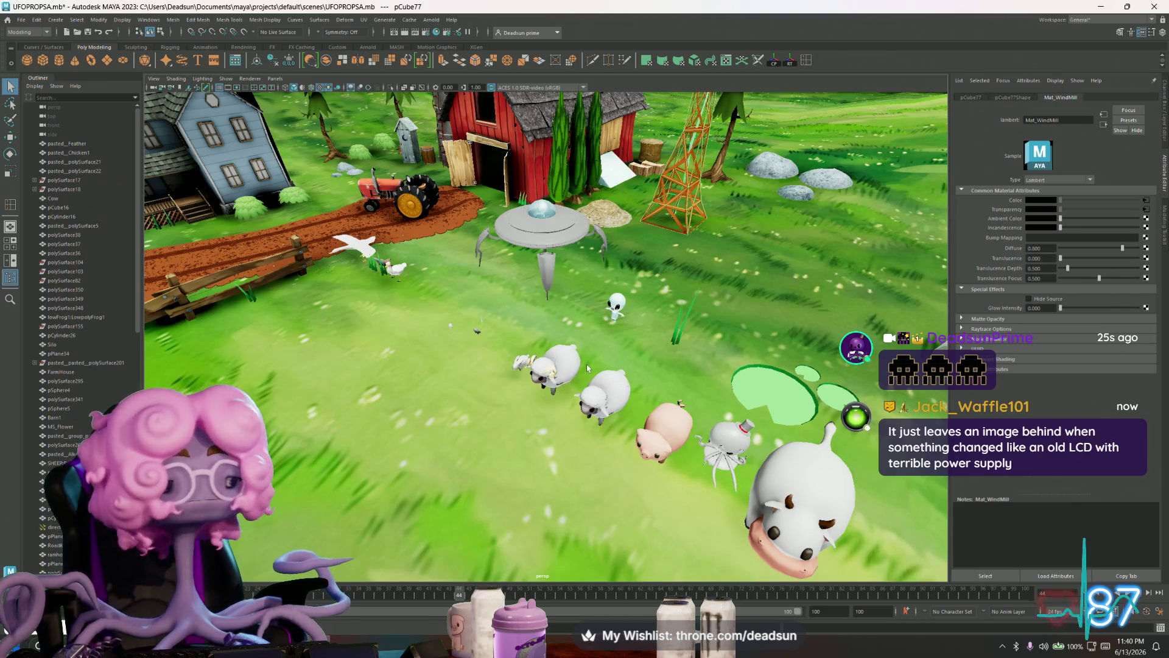
mouse_move(513, 400)
middle_mouse_down("alt")
mouse_move(489, 447)
mouse_move(493, 401)
middle_mouse_up("alt")
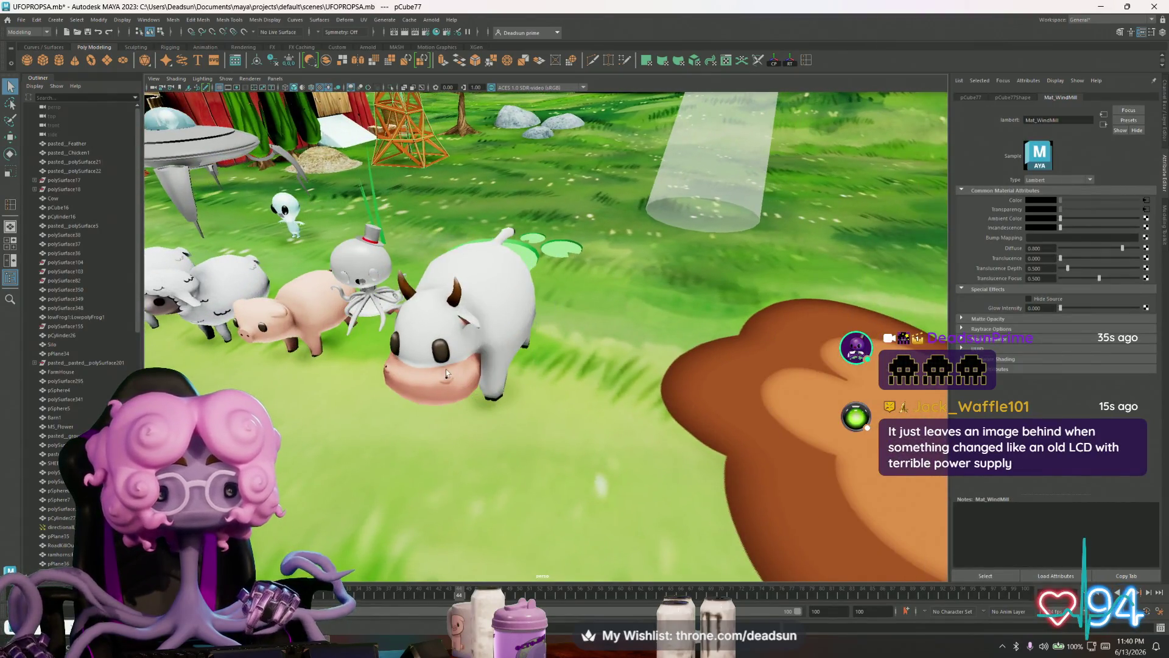
left_click(447, 375)
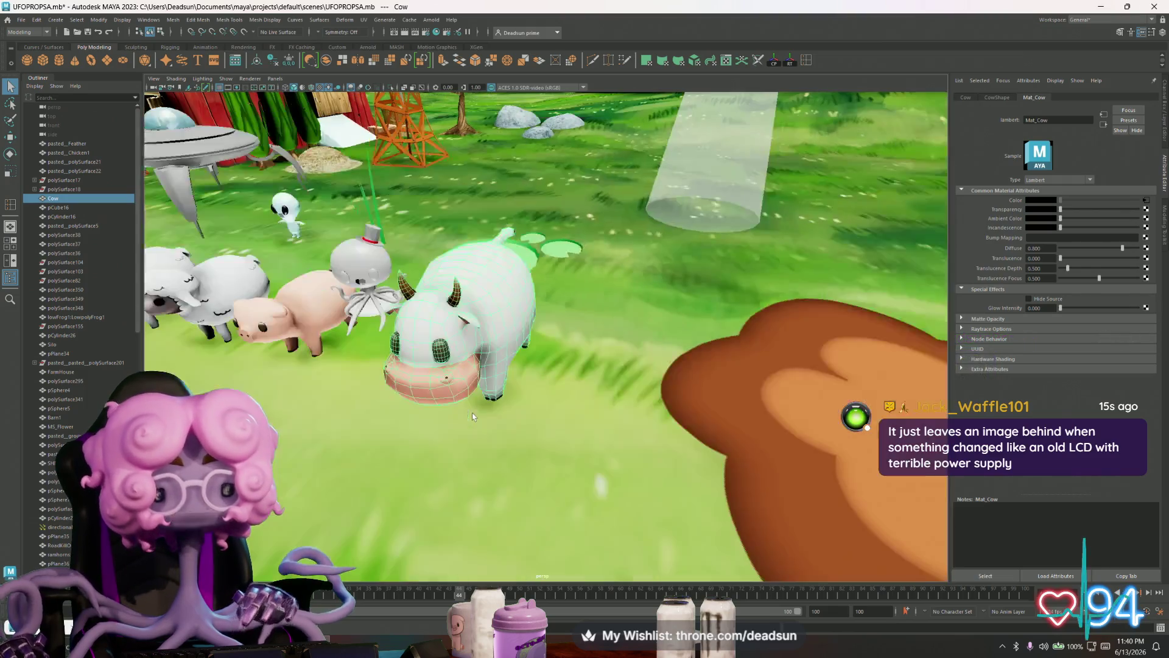
middle_click_drag(473, 413, 543, 437, "alt")
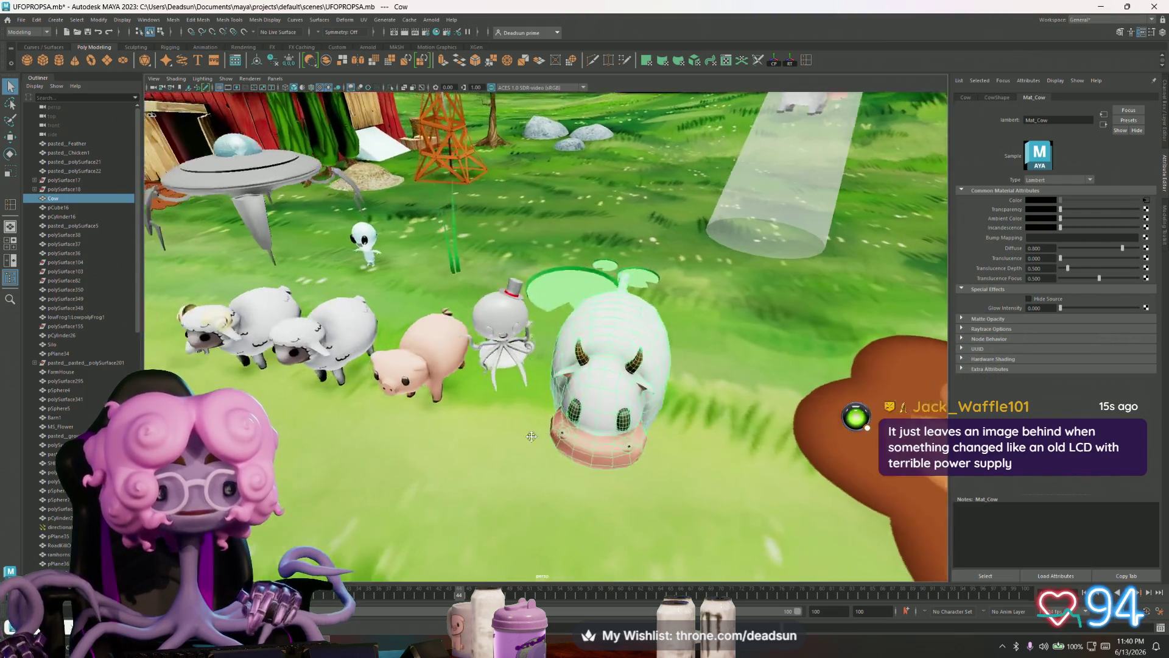
key("f")
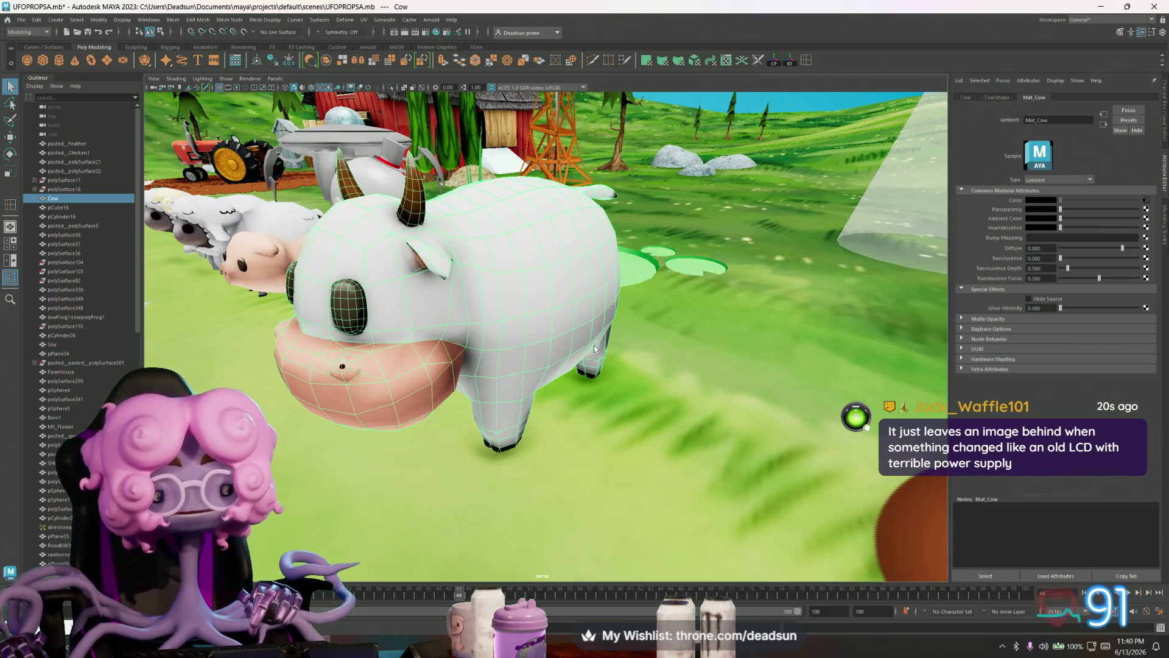
middle_click_drag(595, 346, 540, 372, "alt")
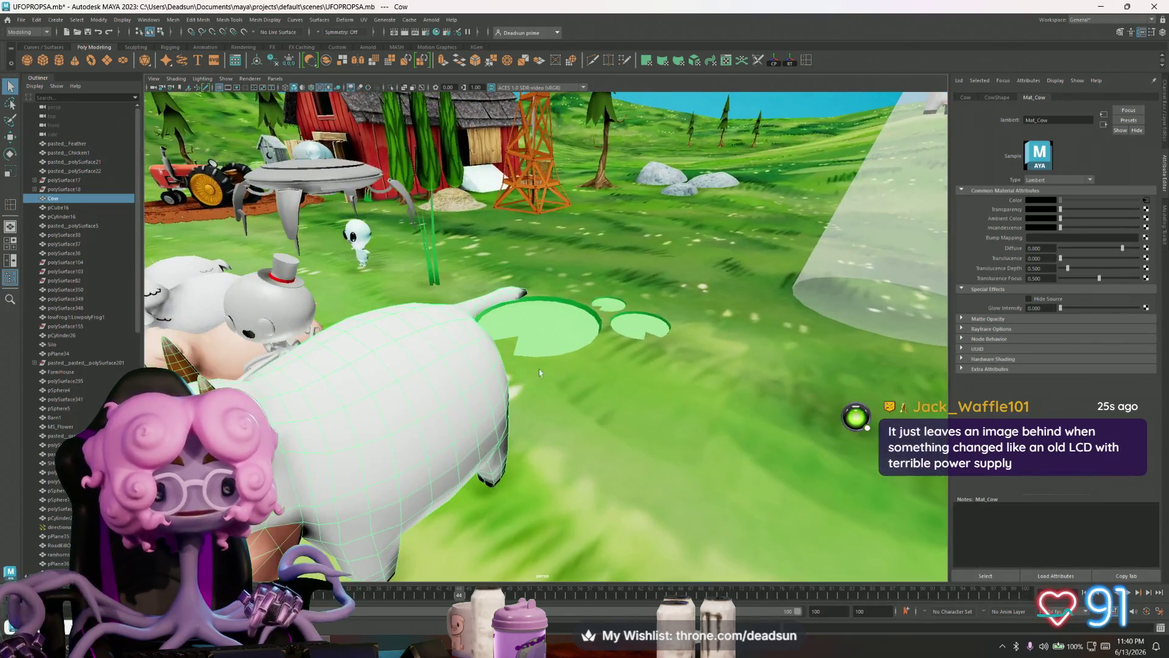
left_click_drag(540, 371, 500, 353, "alt")
scroll(499, 353, "up", 3)
scroll(440, 351, "up", 2)
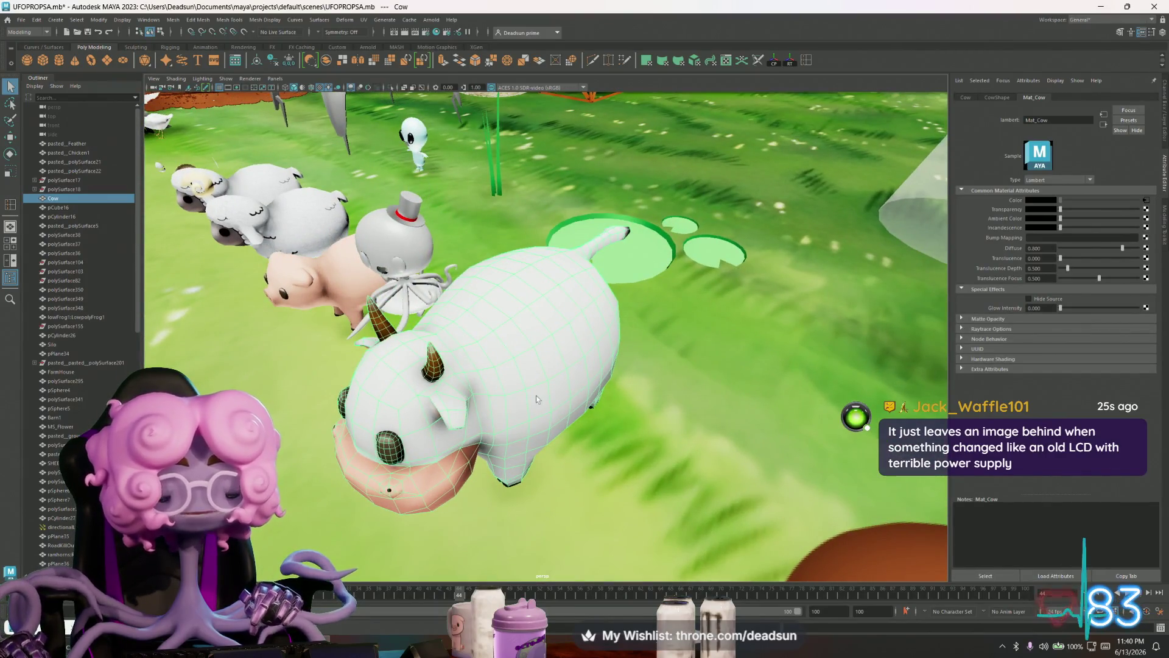
scroll(494, 360, "down", 2)
scroll(476, 357, "down", 4)
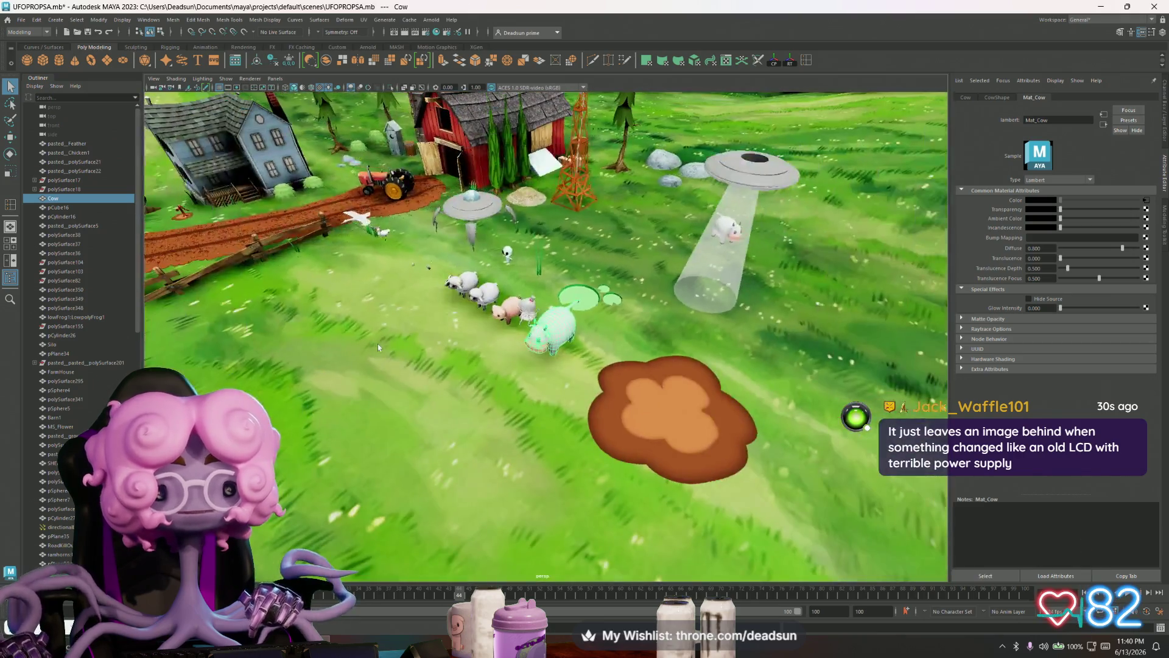
scroll(432, 352, "down", 2)
scroll(431, 354, "up", 2)
left_click_drag(431, 353, 440, 344, "alt")
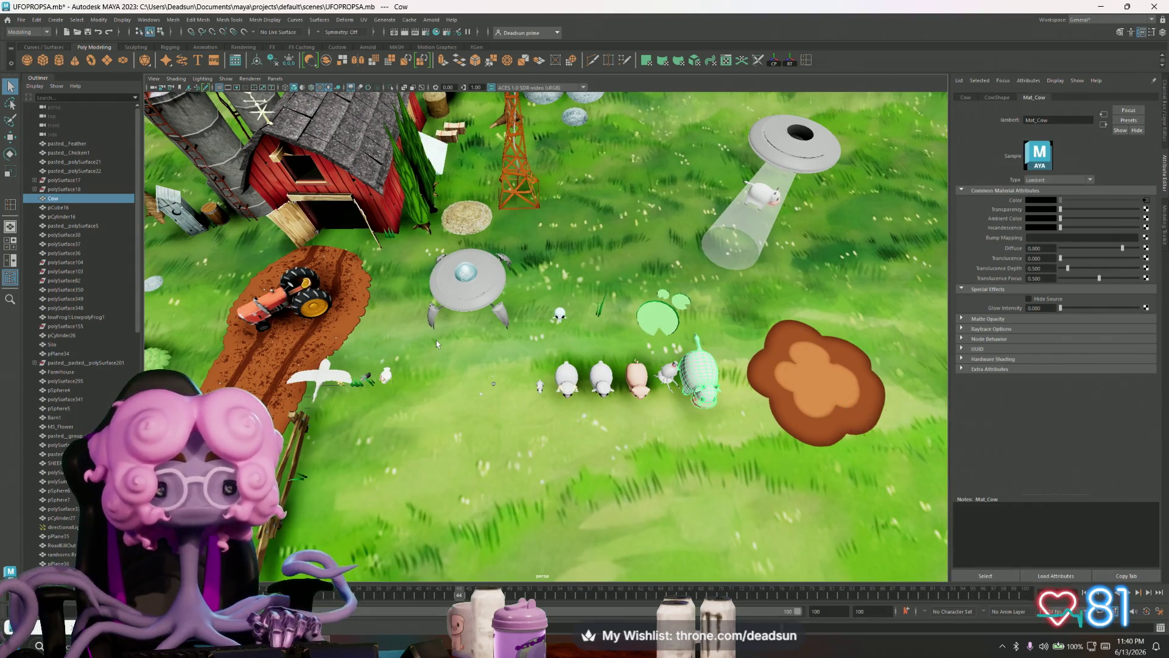
mouse_move(465, 315)
left_mouse_down("alt")
mouse_move(566, 392)
mouse_move(575, 429)
left_mouse_up("alt")
scroll(575, 427, "up", 2)
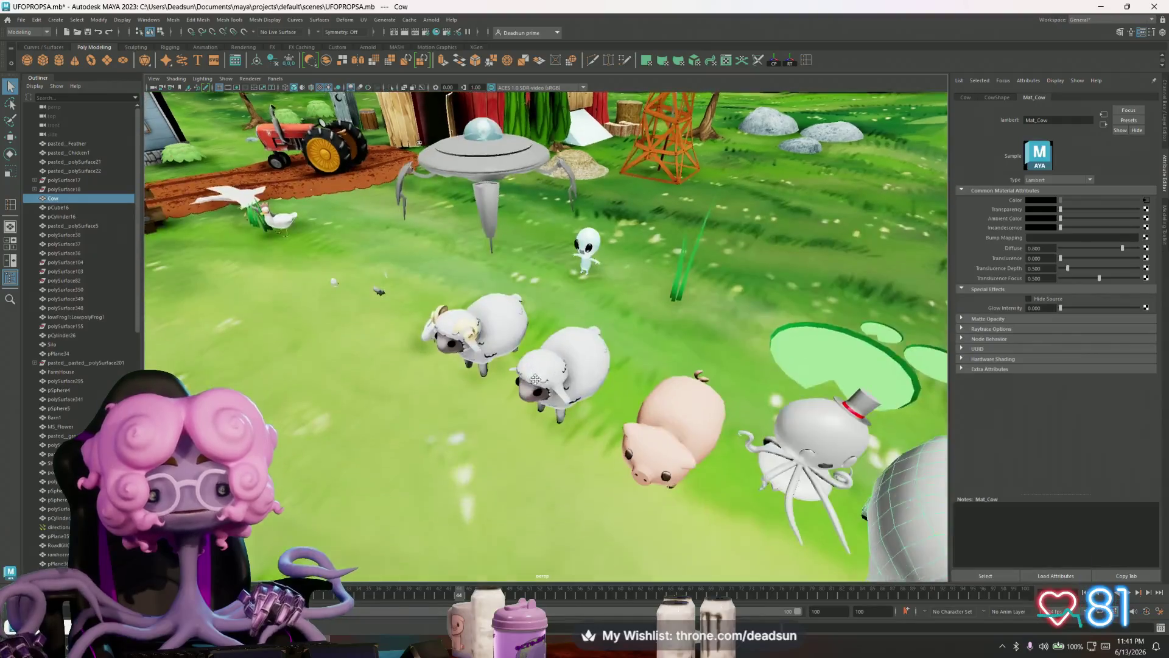
scroll(571, 424, "up", 2)
scroll(567, 419, "up", 2)
scroll(560, 413, "up", 2)
left_click(561, 416)
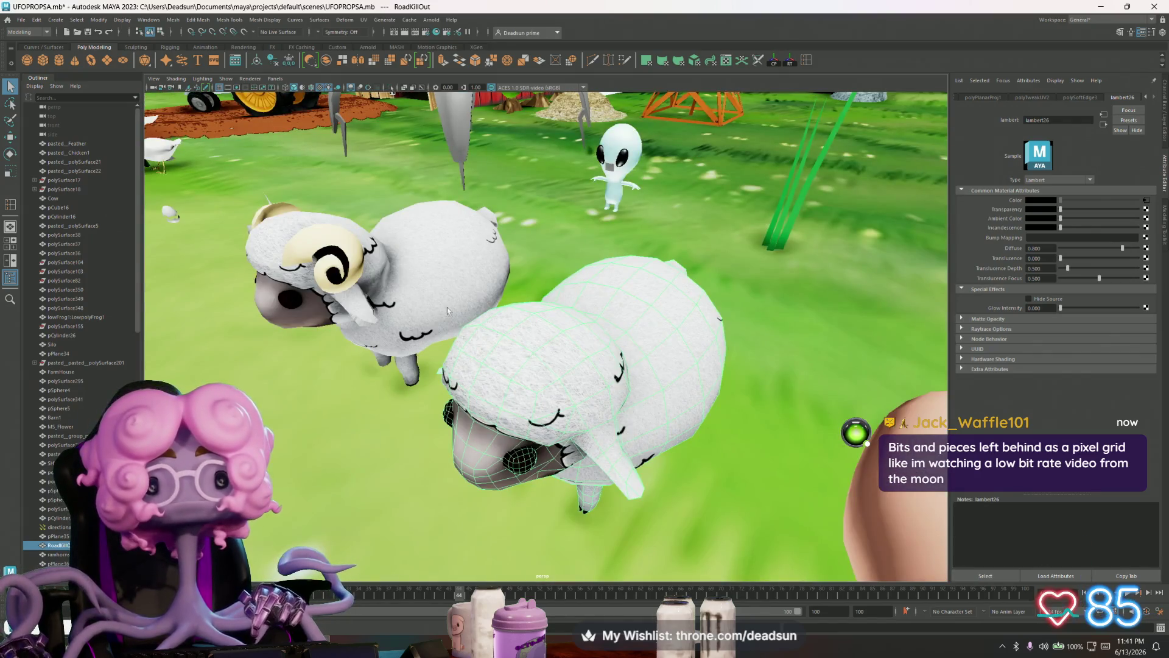
left_click(435, 307)
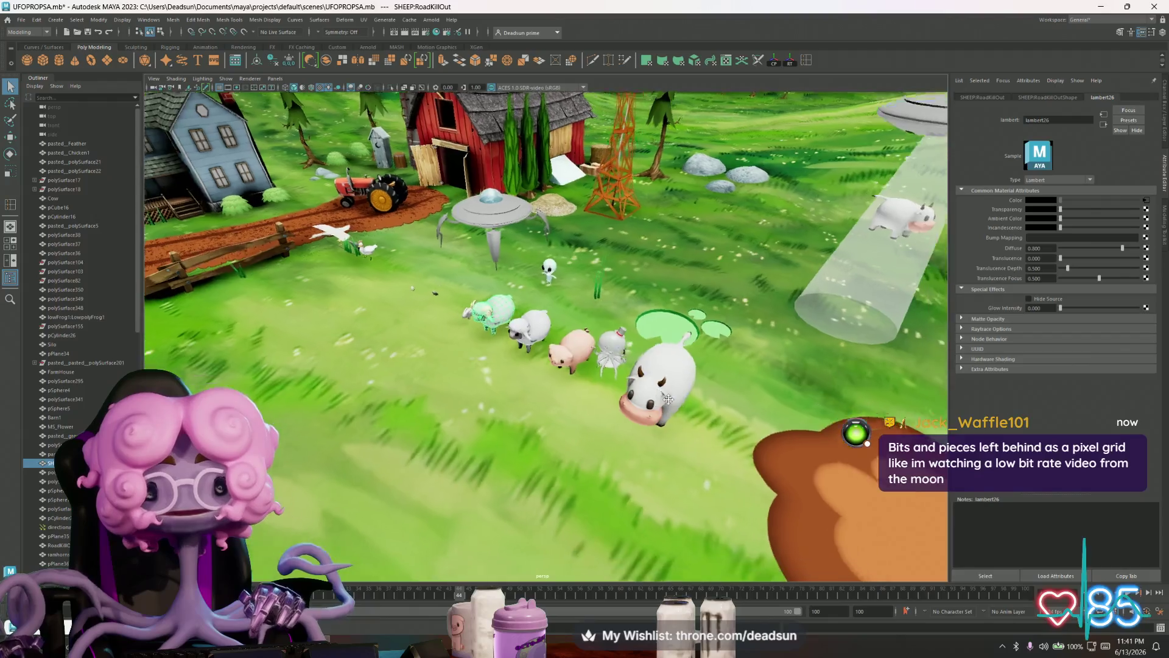
mouse_move(536, 385)
right_mouse_down("alt")
mouse_move(671, 440)
mouse_move(478, 316)
right_mouse_up("alt")
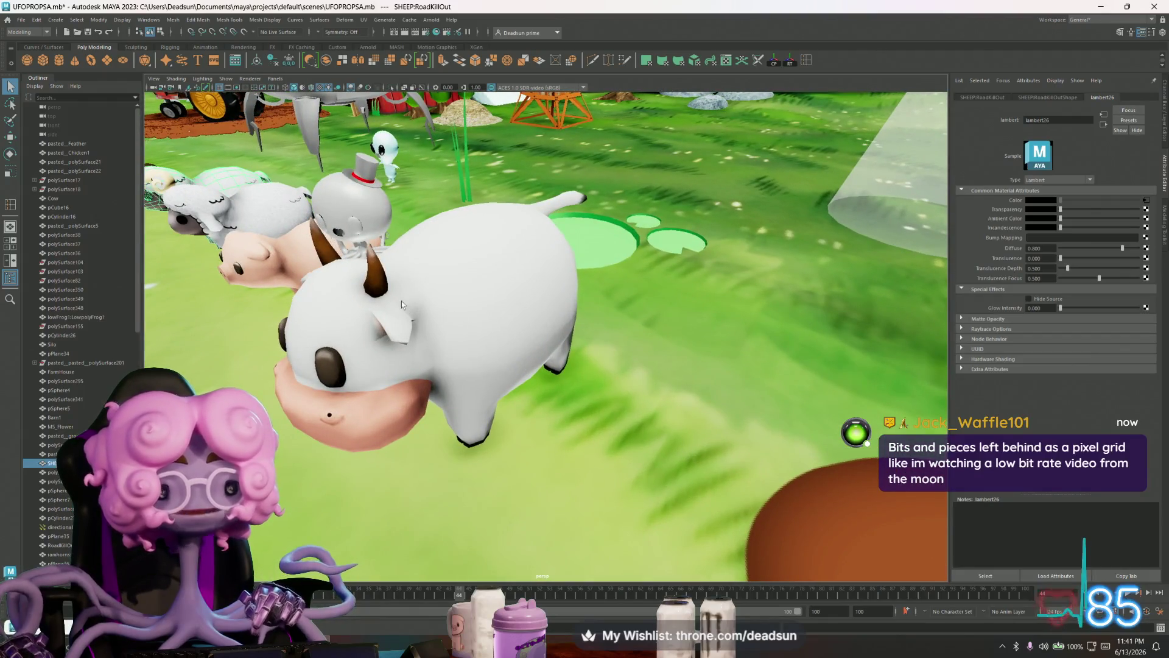
left_click_drag(415, 327, 431, 330, "alt")
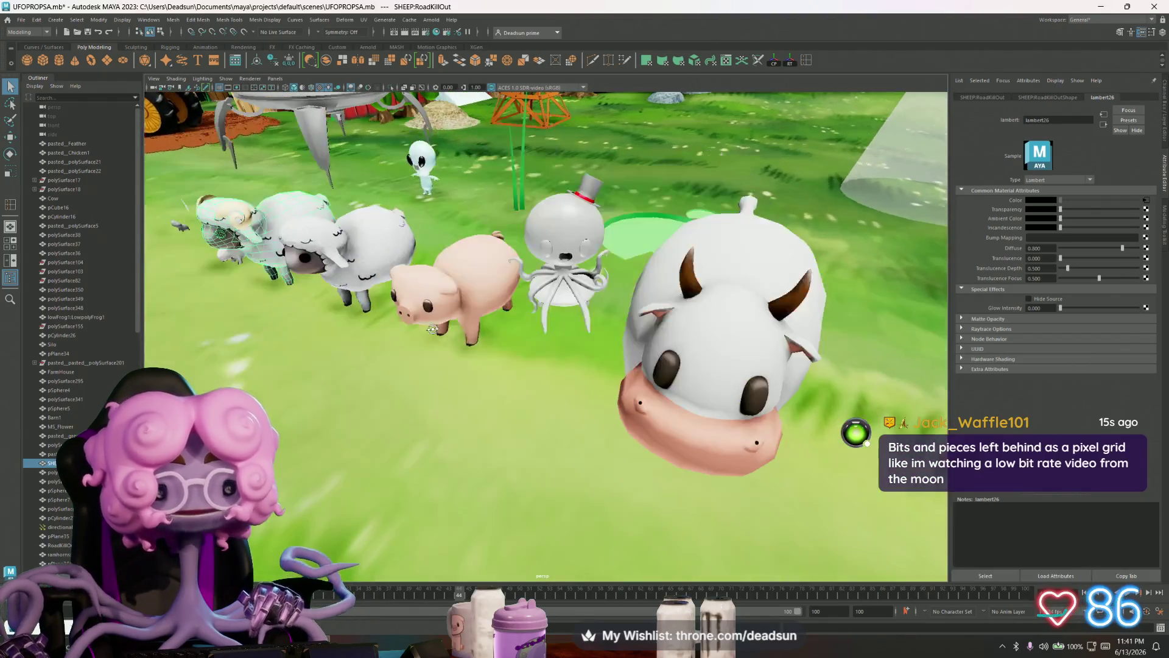
right_click_drag(469, 342, 384, 337, "alt")
left_click_drag(384, 337, 511, 384, "alt")
mouse_move(512, 384)
right_mouse_down("alt")
mouse_move(627, 429)
mouse_move(471, 402)
mouse_move(429, 375)
right_mouse_up("alt")
left_click_drag(429, 374, 494, 393, "alt")
mouse_move(494, 392)
right_mouse_down("alt")
mouse_move(448, 380)
mouse_move(489, 374)
mouse_move(476, 363)
right_mouse_up("alt")
scroll(489, 373, "down", 5)
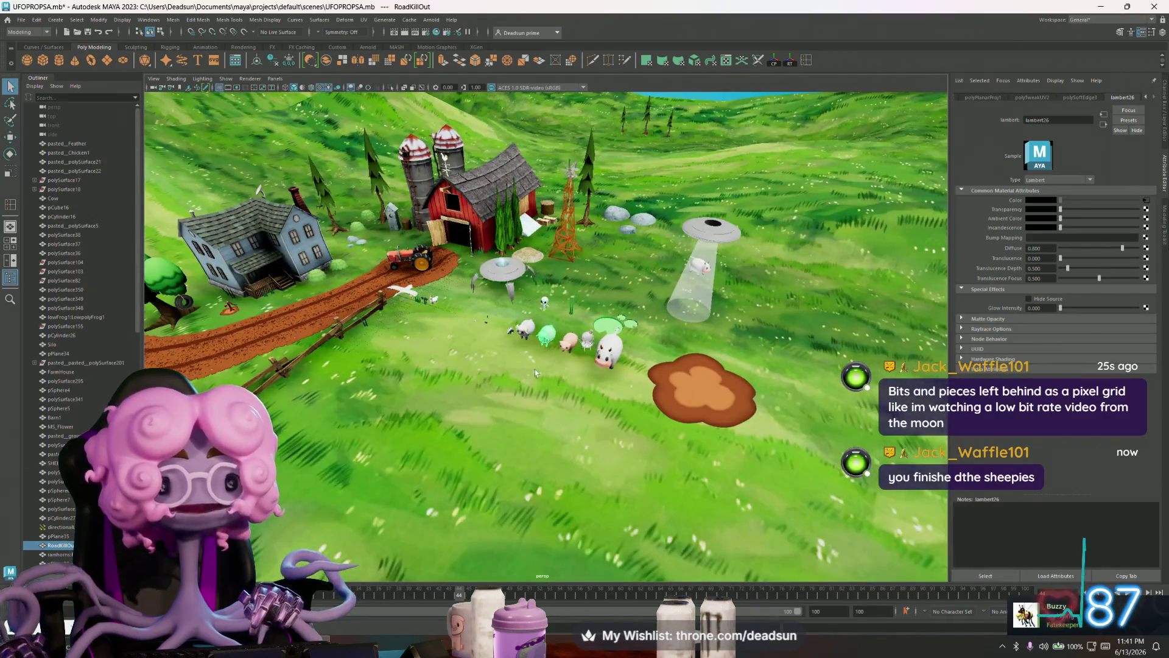
left_click_drag(442, 157, 422, 327, "alt")
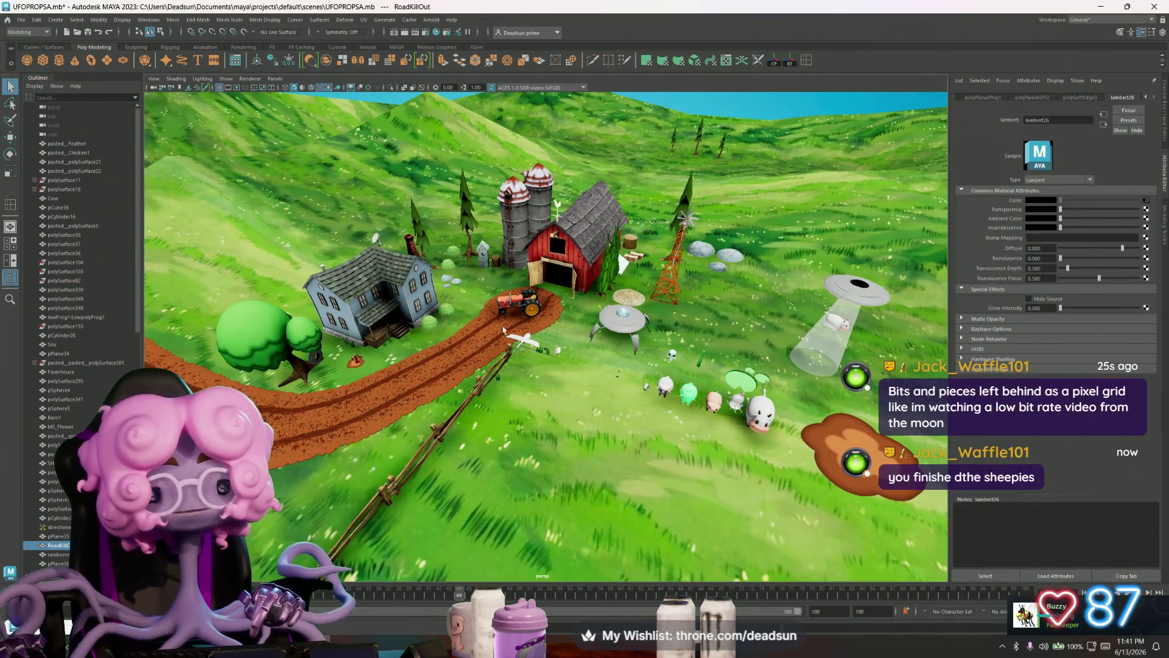
scroll(409, 299, "up", 2)
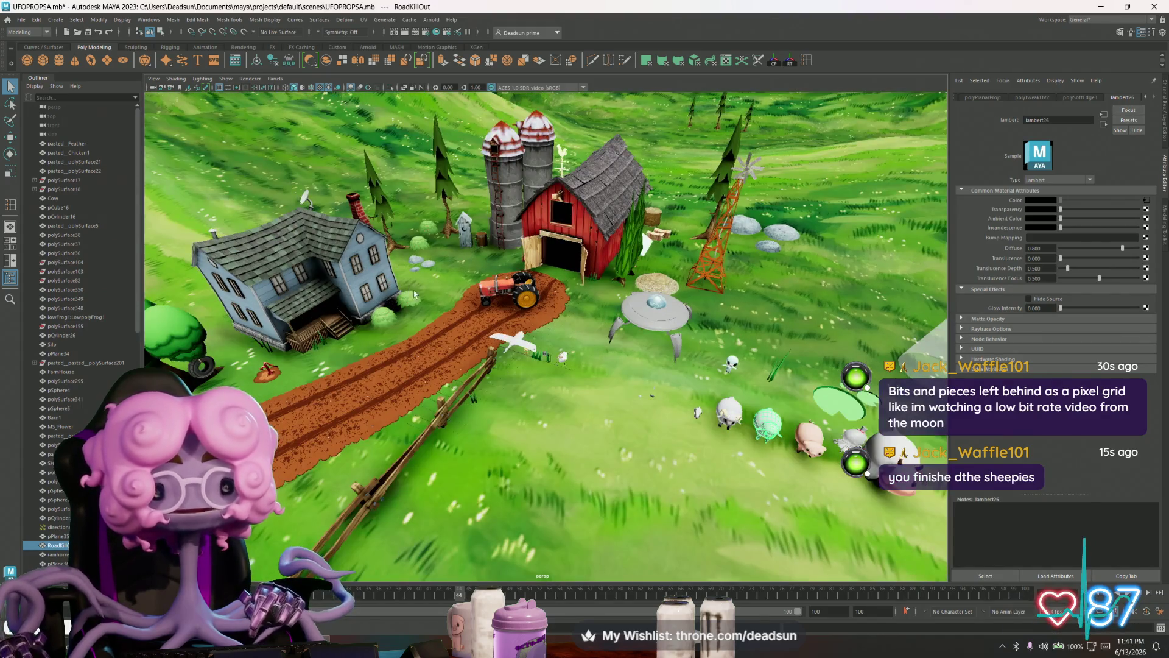
scroll(429, 302, "up", 2)
scroll(445, 305, "up", 2)
scroll(457, 310, "up", 2)
scroll(475, 315, "up", 2)
scroll(498, 320, "up", 2)
scroll(524, 326, "down", 1)
scroll(525, 327, "down", 3)
scroll(498, 361, "up", 1)
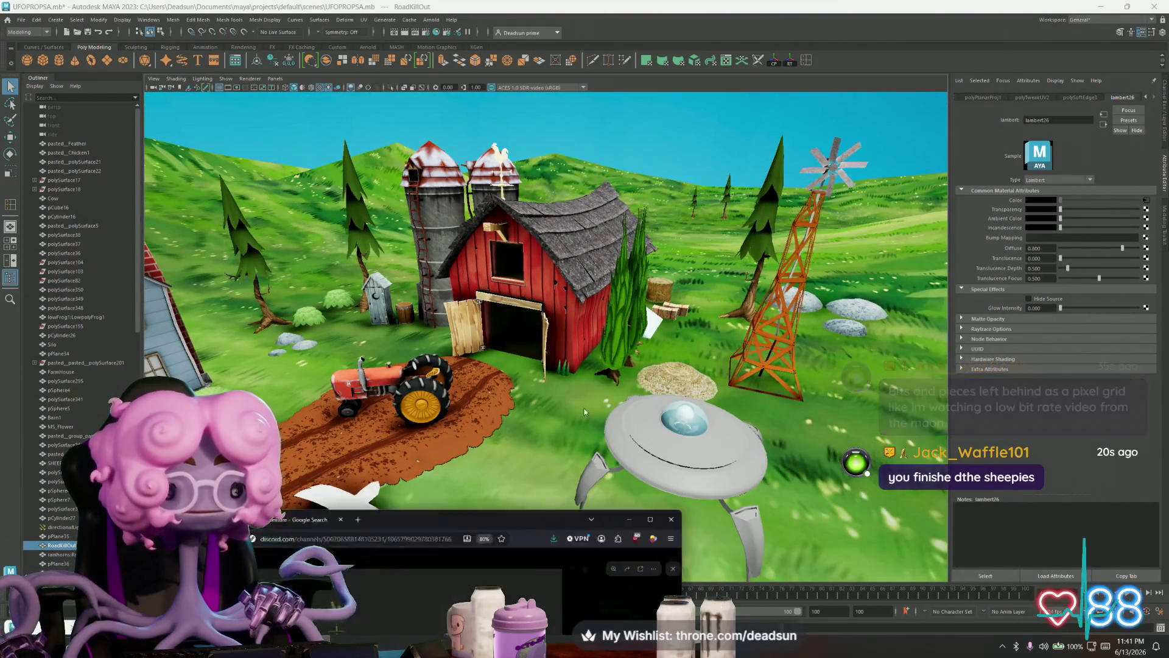
- View the shared barn image enlarged in the Discord browser window
left_click(493, 557)
left_click(572, 357)
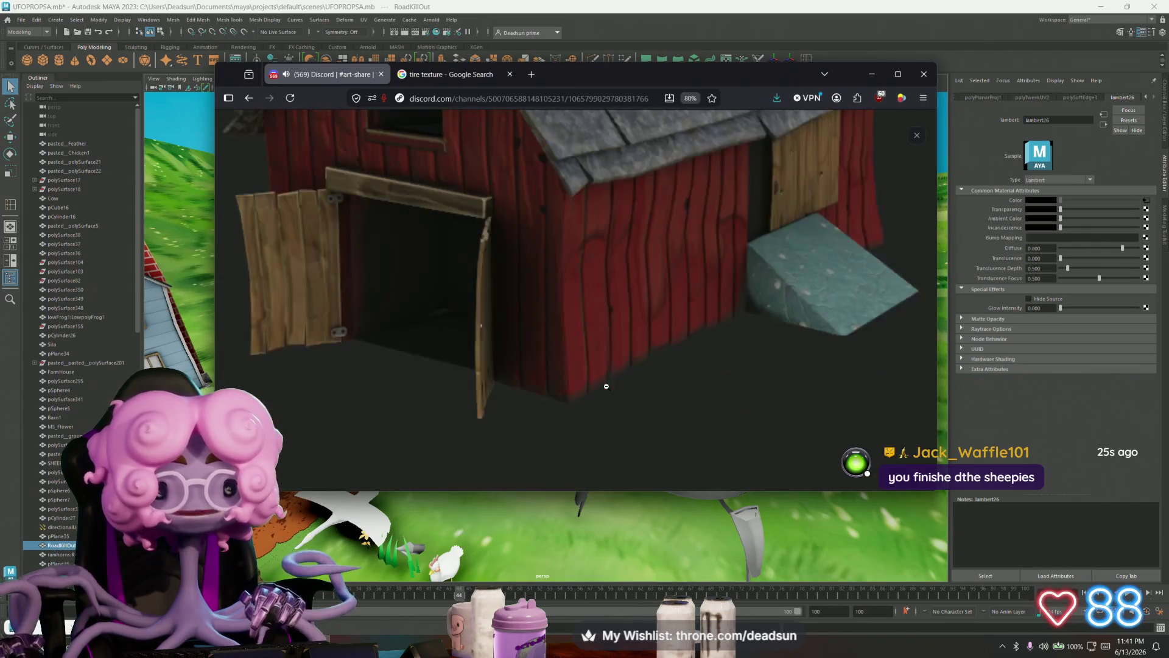
scroll(643, 365, "down", 1)
scroll(644, 366, "down", 1)
scroll(644, 365, "down", 1)
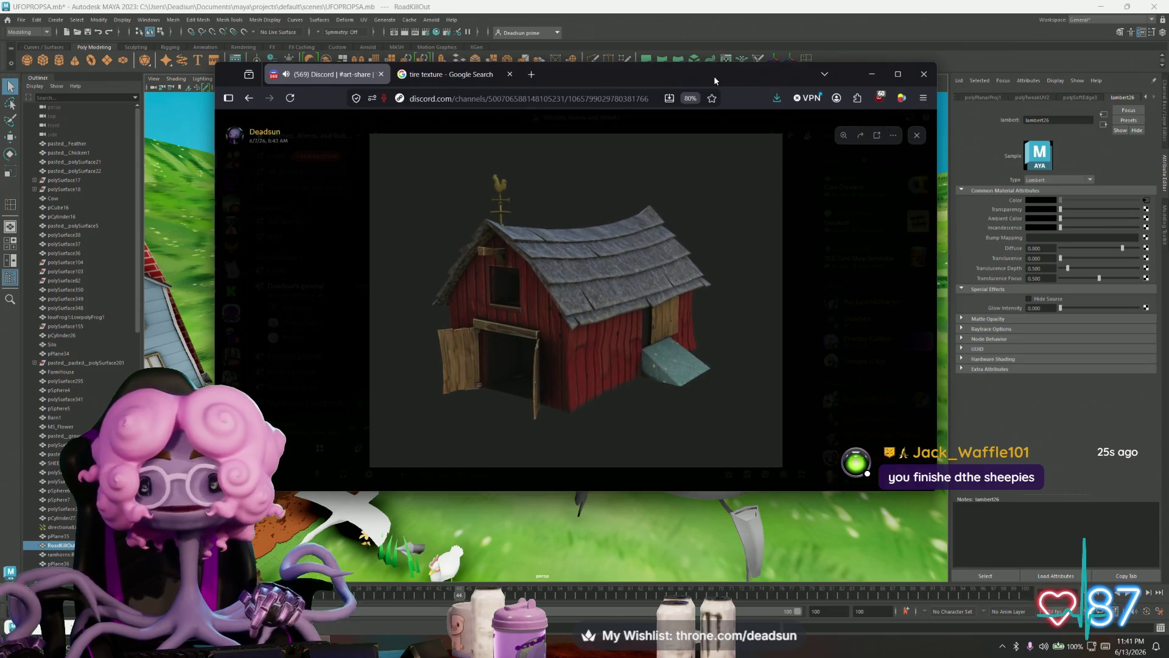
left_click(872, 73)
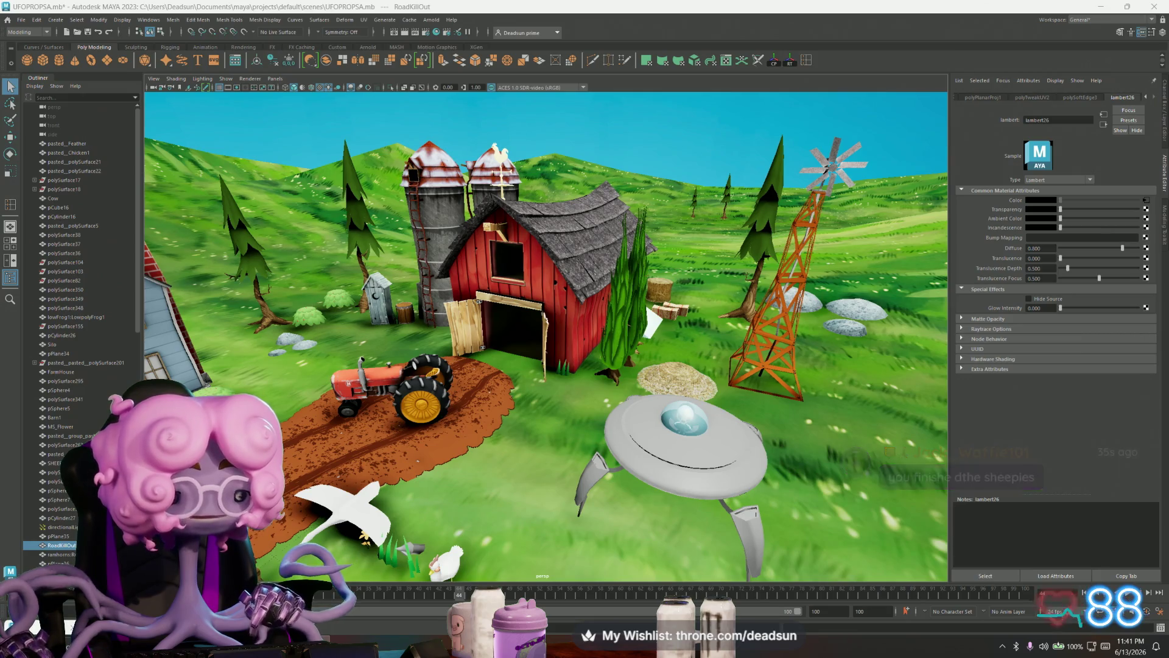
key("alt+Tab")
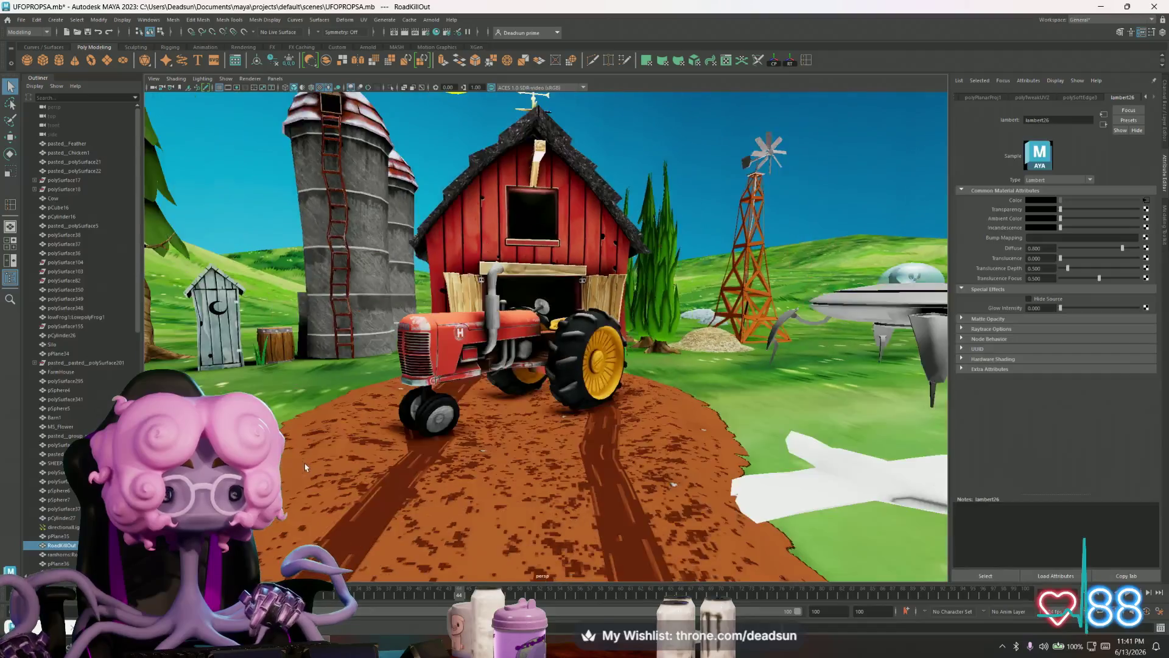
- Check the red tractor image zoomed out, then hide the browser to return to Maya
key("alt+Tab")
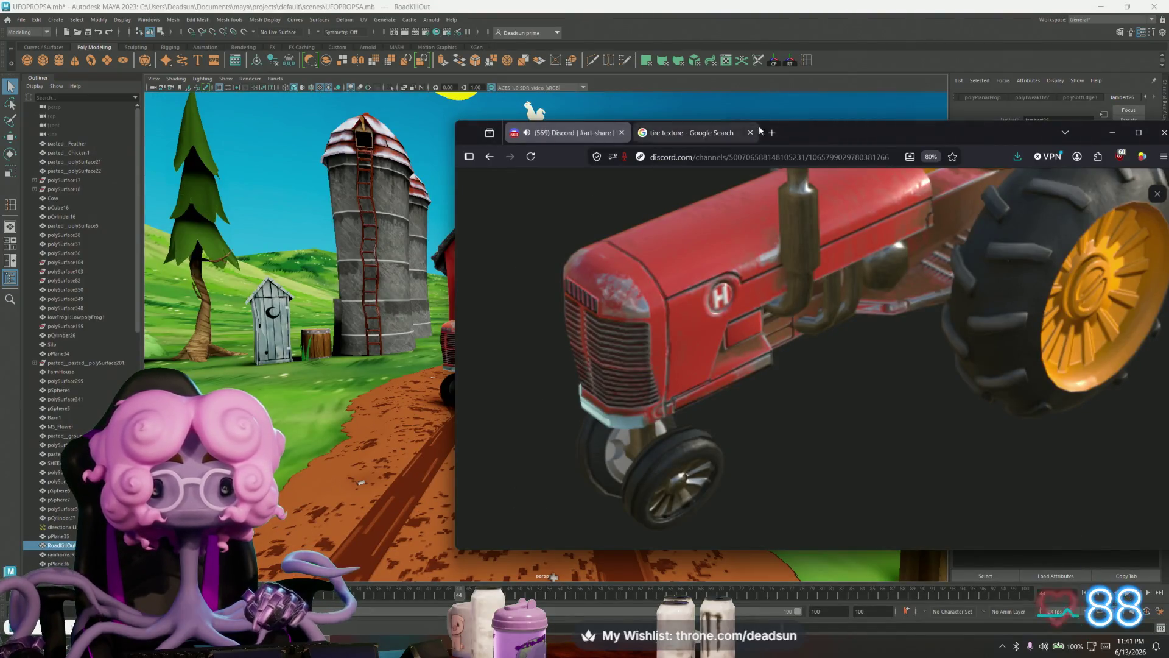
left_click_drag(732, 134, 914, 87)
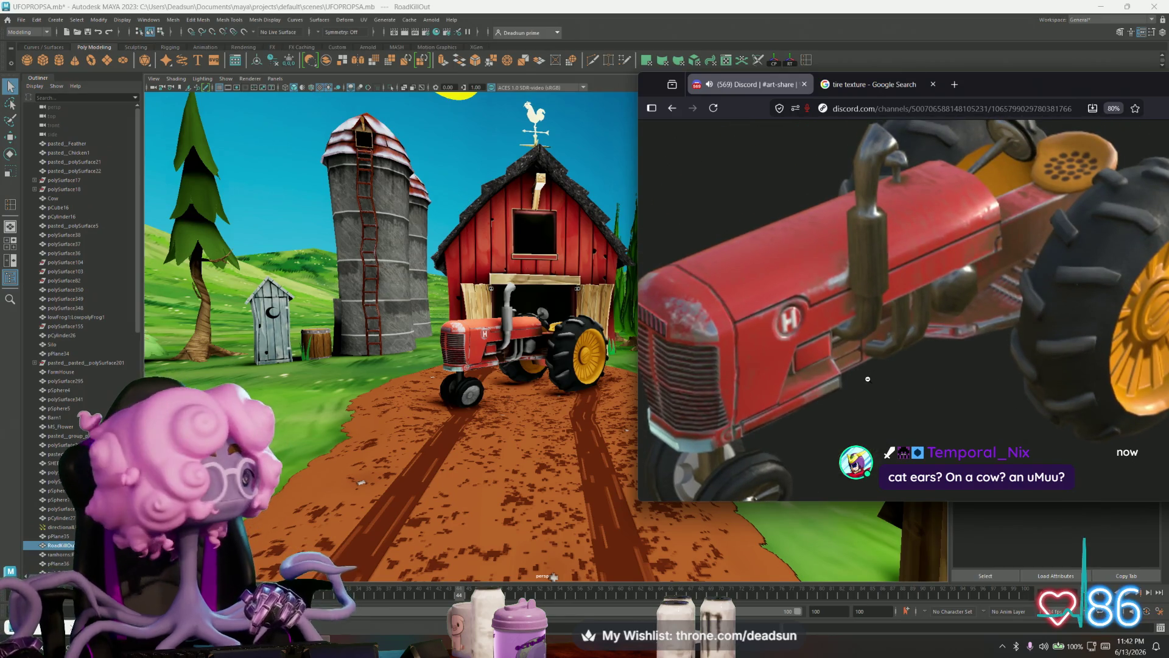
left_click(866, 380)
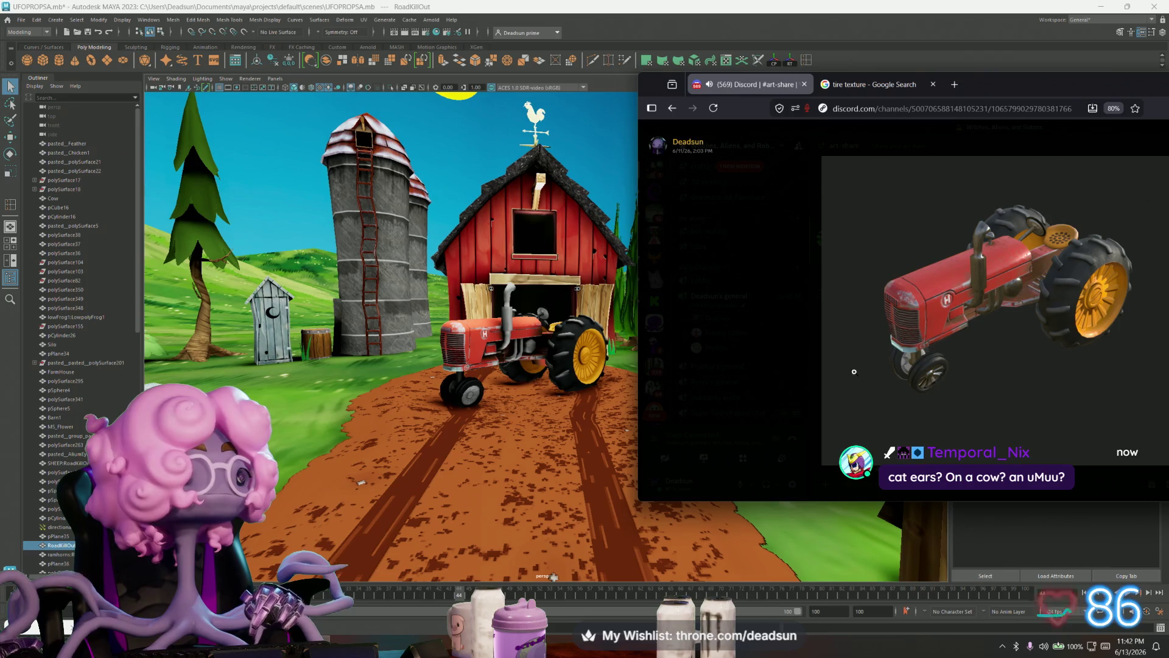
key("alt+Tab")
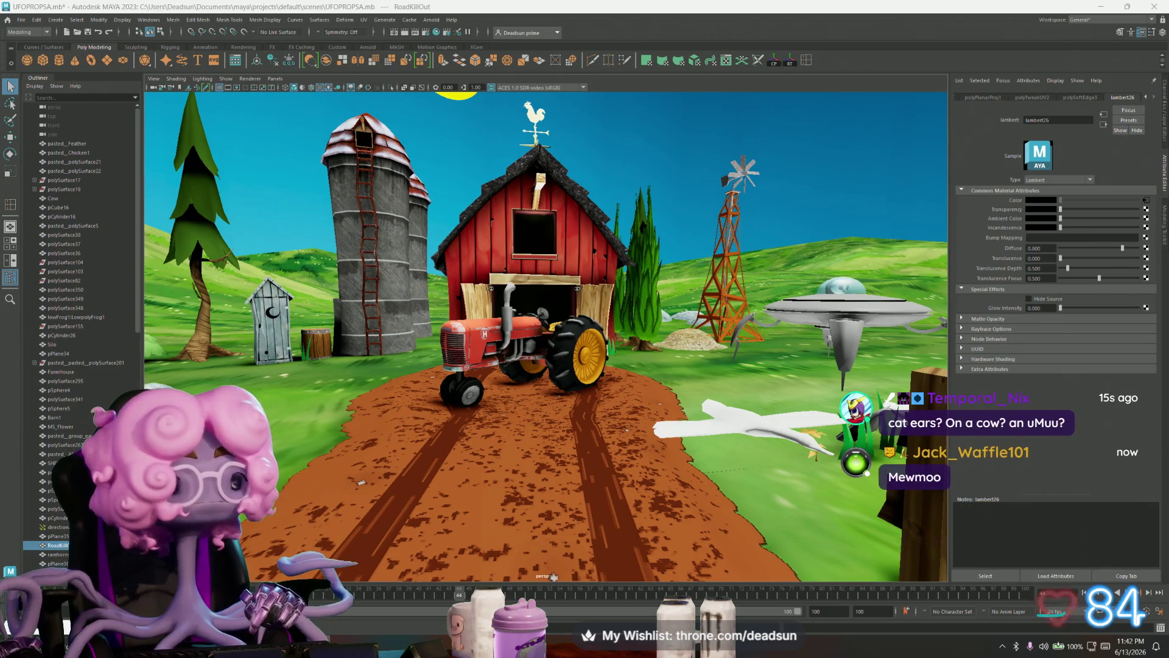
- Tour the barn, animals and farmhouse, then select the UFO and look down over its dome
mouse_move(679, 265)
left_mouse_down("alt")
mouse_move(599, 309)
mouse_move(584, 299)
mouse_move(533, 372)
left_mouse_up("alt")
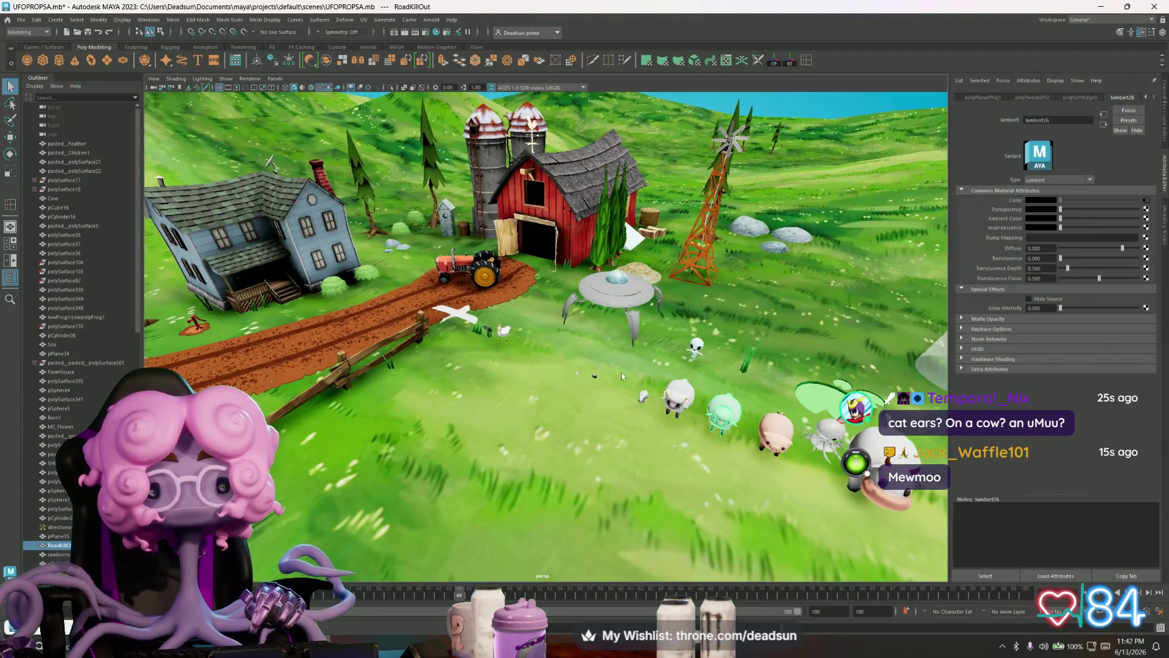
mouse_move(622, 375)
right_mouse_down("alt")
mouse_move(593, 402)
mouse_move(610, 421)
mouse_move(585, 416)
right_mouse_up("alt")
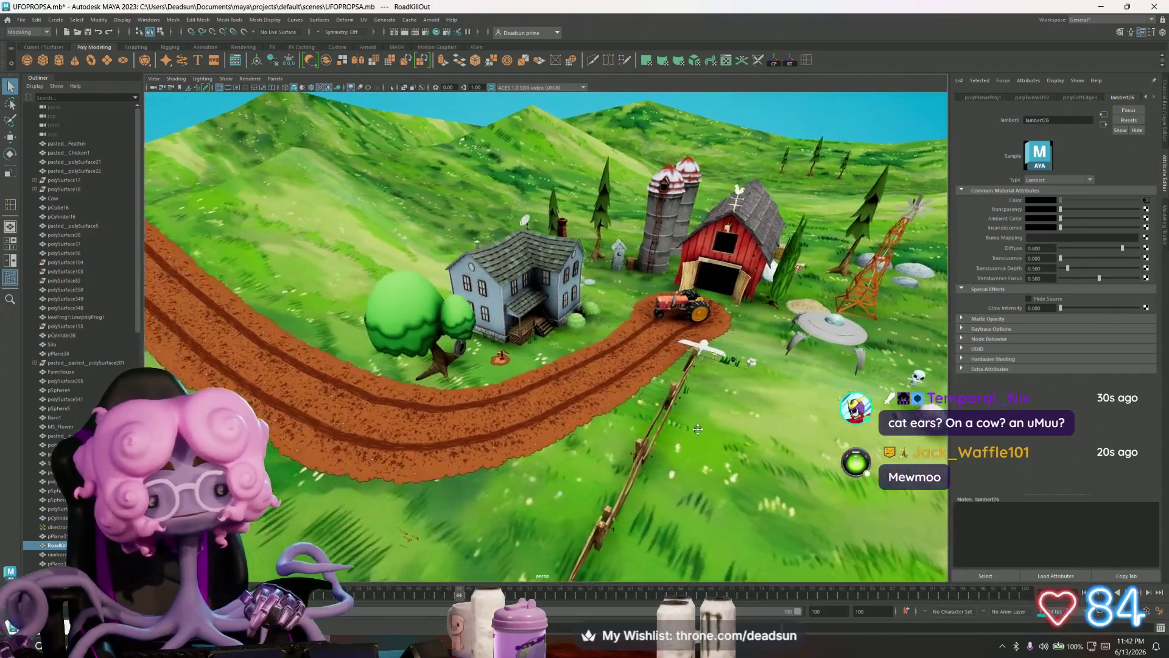
left_click_drag(584, 416, 566, 397, "alt")
right_click_drag(565, 397, 512, 402, "alt")
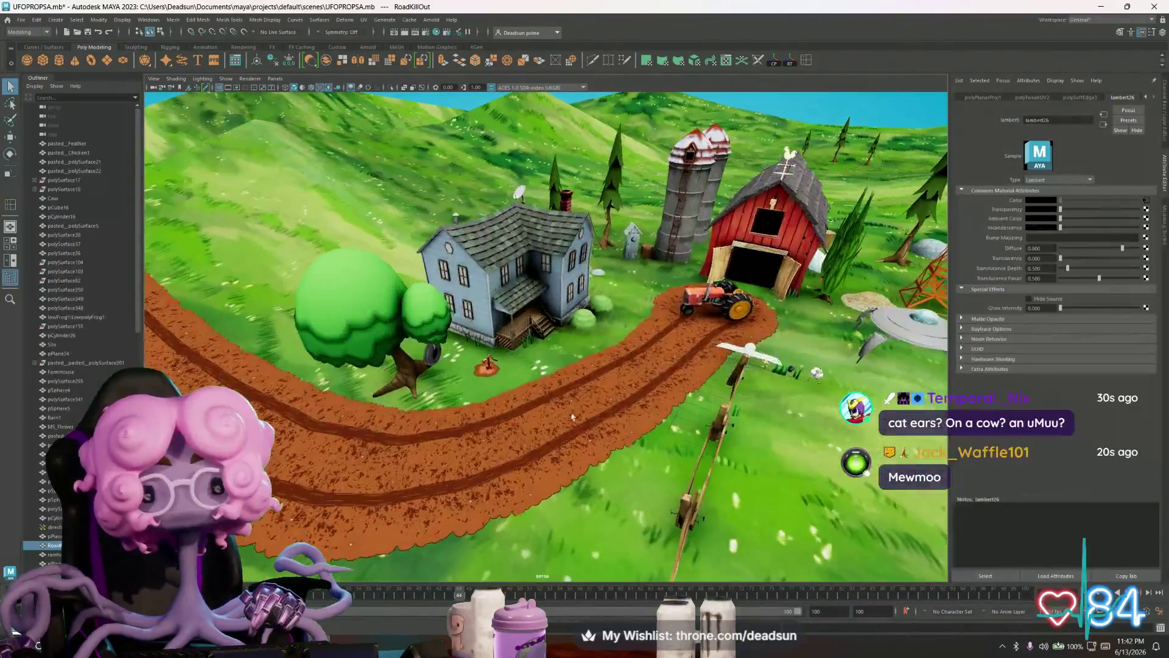
left_click_drag(512, 402, 430, 408, "alt")
scroll(512, 388, "up", 3)
scroll(470, 345, "up", 2)
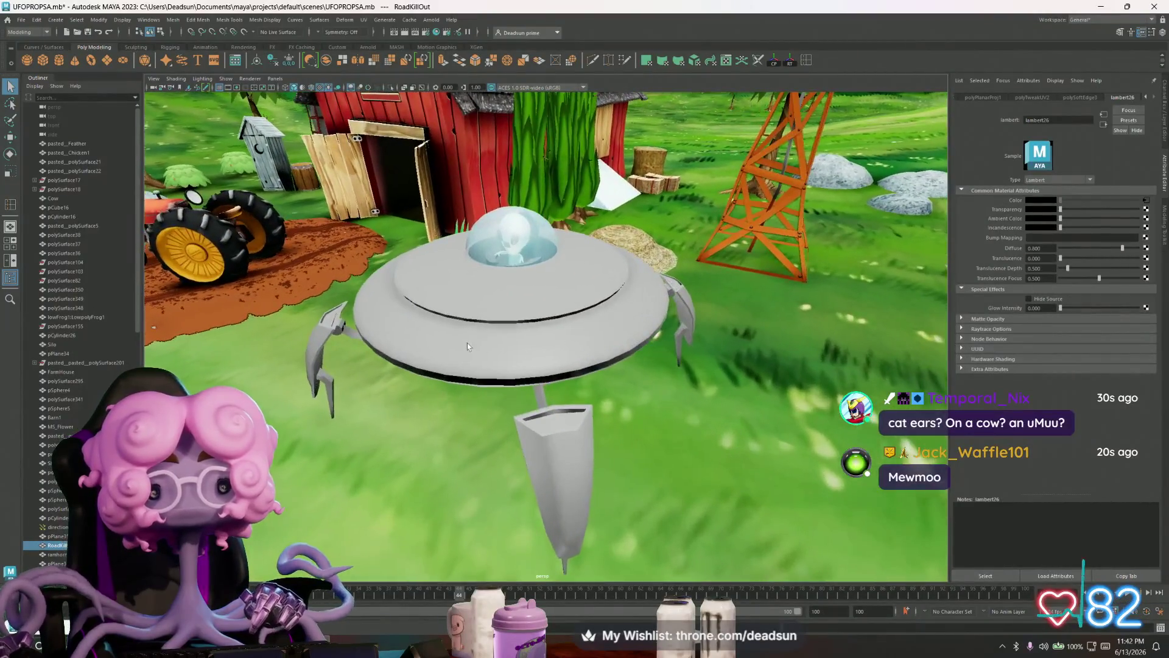
left_click(460, 341)
mouse_move(468, 358)
left_mouse_down("alt")
mouse_move(541, 440)
mouse_move(521, 425)
mouse_move(620, 470)
mouse_move(533, 457)
left_mouse_up("alt")
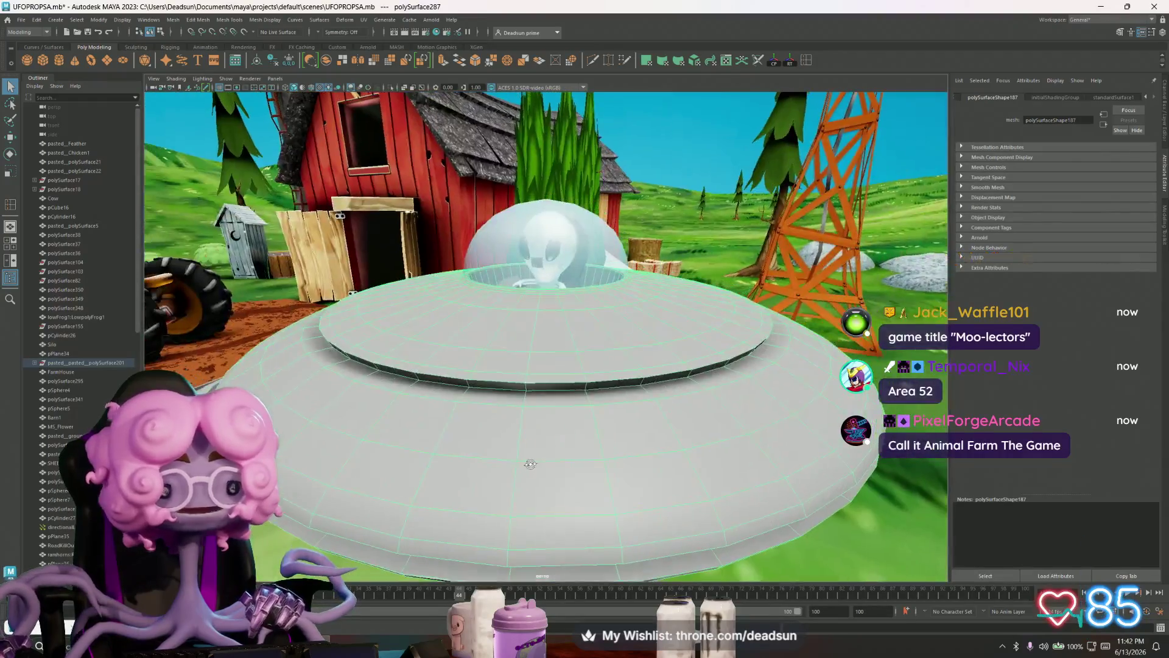
- Pull back from the UFO to a wide, ground-level view of the whole farm with the moon in sight
mouse_move(534, 458)
right_mouse_down("alt")
mouse_move(568, 449)
mouse_move(528, 426)
right_mouse_up("alt")
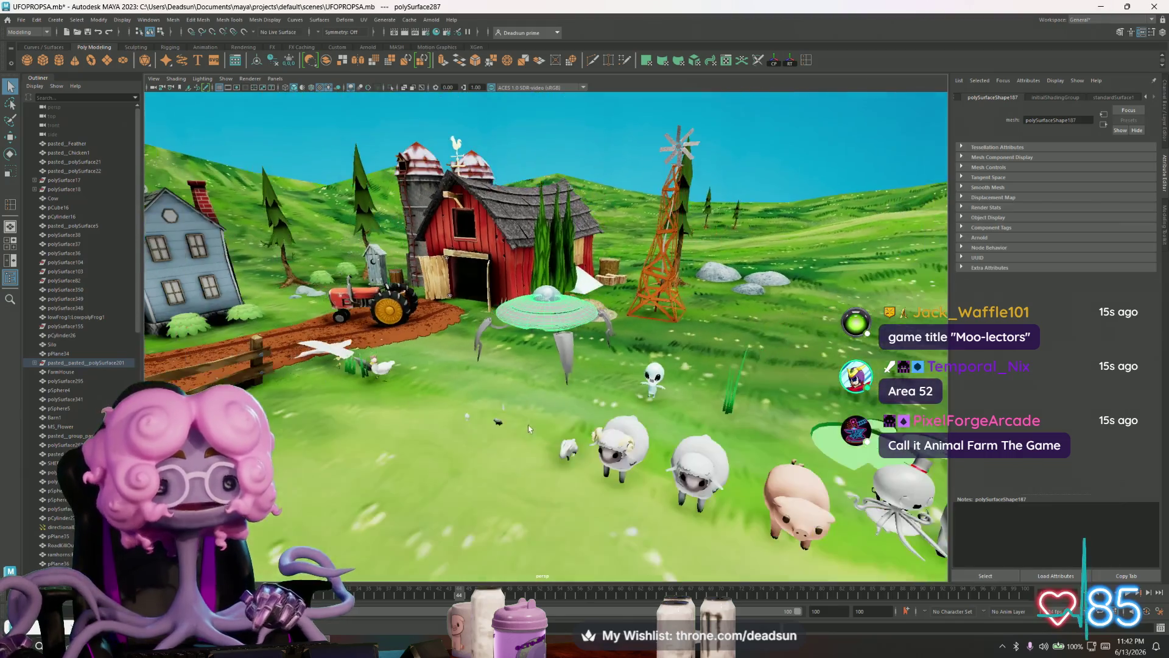
left_click_drag(528, 426, 522, 419, "alt")
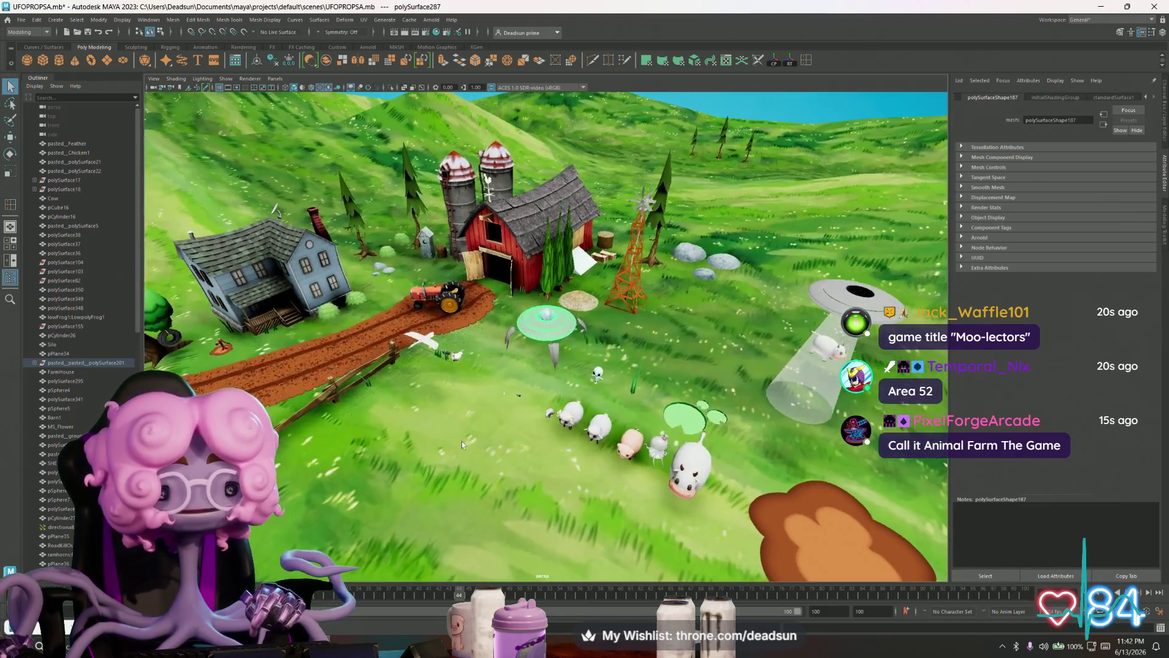
mouse_move(462, 445)
left_mouse_down("alt")
mouse_move(422, 331)
mouse_move(485, 409)
left_mouse_up("alt")
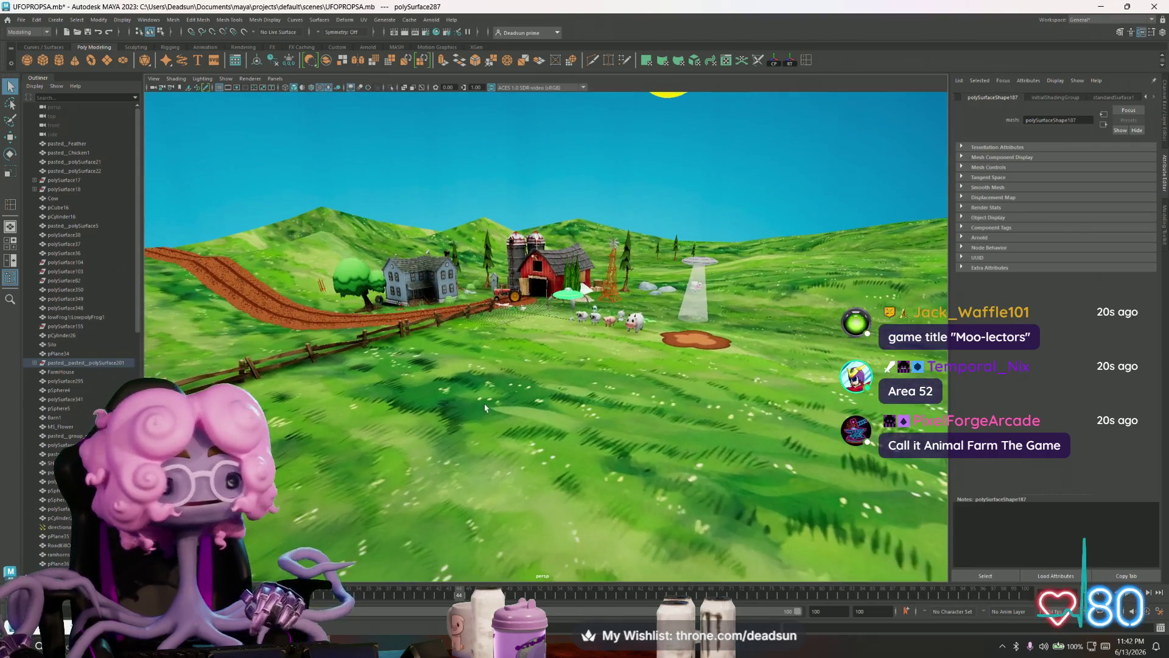
scroll(479, 407, "up", 1)
scroll(470, 406, "up", 2)
scroll(461, 406, "up", 1)
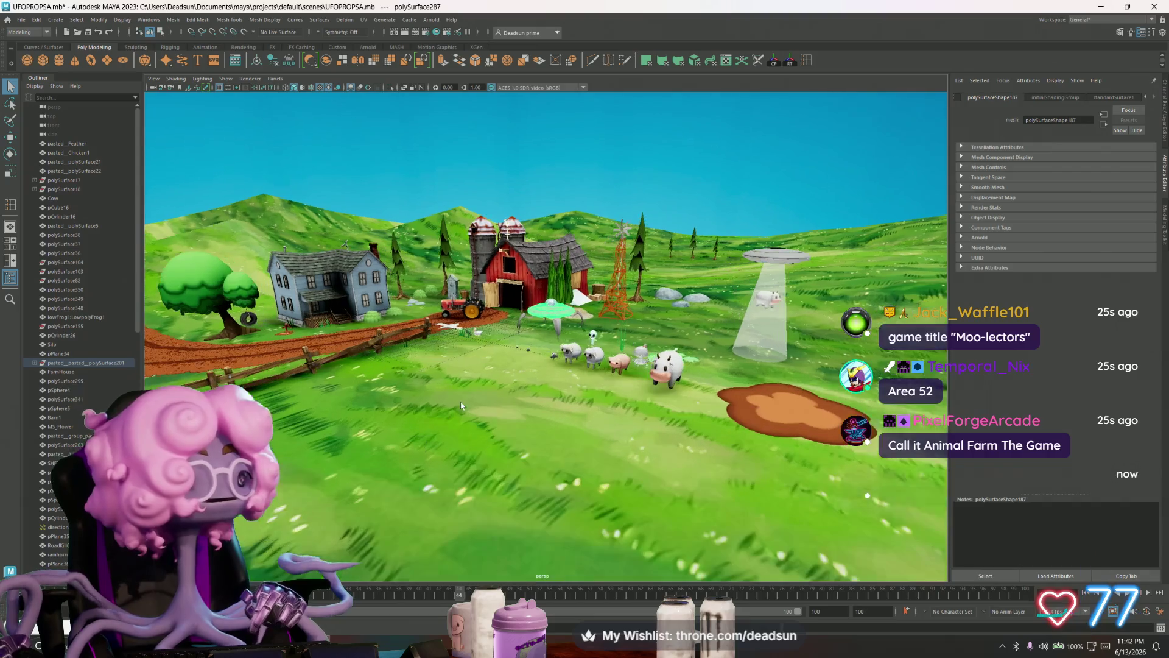
left_click_drag(461, 406, 473, 421, "alt")
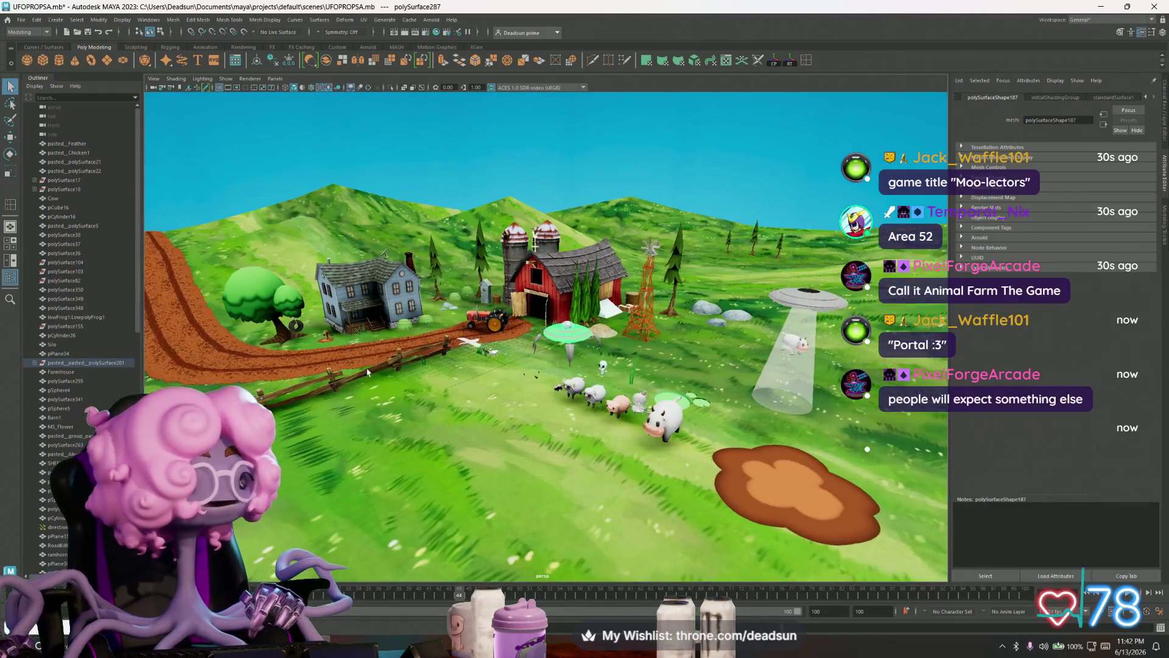
mouse_move(374, 359)
left_mouse_down("alt")
mouse_move(439, 415)
mouse_move(565, 435)
mouse_move(566, 446)
mouse_move(520, 365)
left_mouse_up("alt")
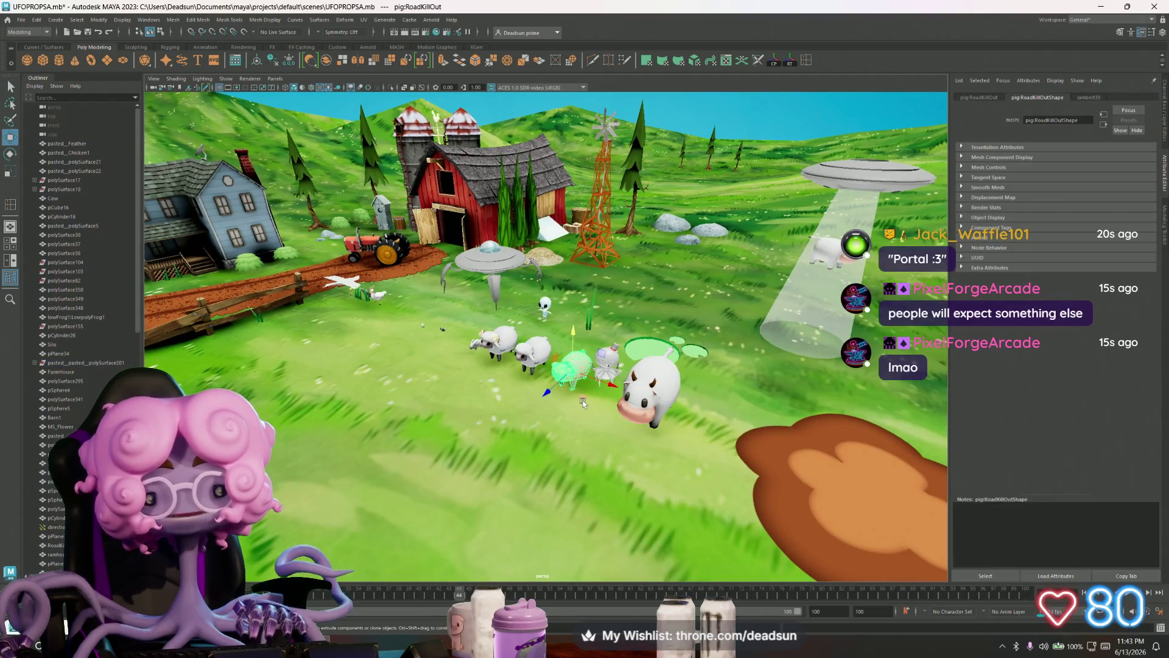
- Frame the pig, move it beside the sheep, then undo back to its standing pose
key("f")
mouse_move(562, 432)
left_mouse_down("alt")
mouse_move(518, 353)
mouse_move(413, 390)
mouse_move(528, 317)
mouse_move(412, 345)
left_mouse_up("alt")
key("w")
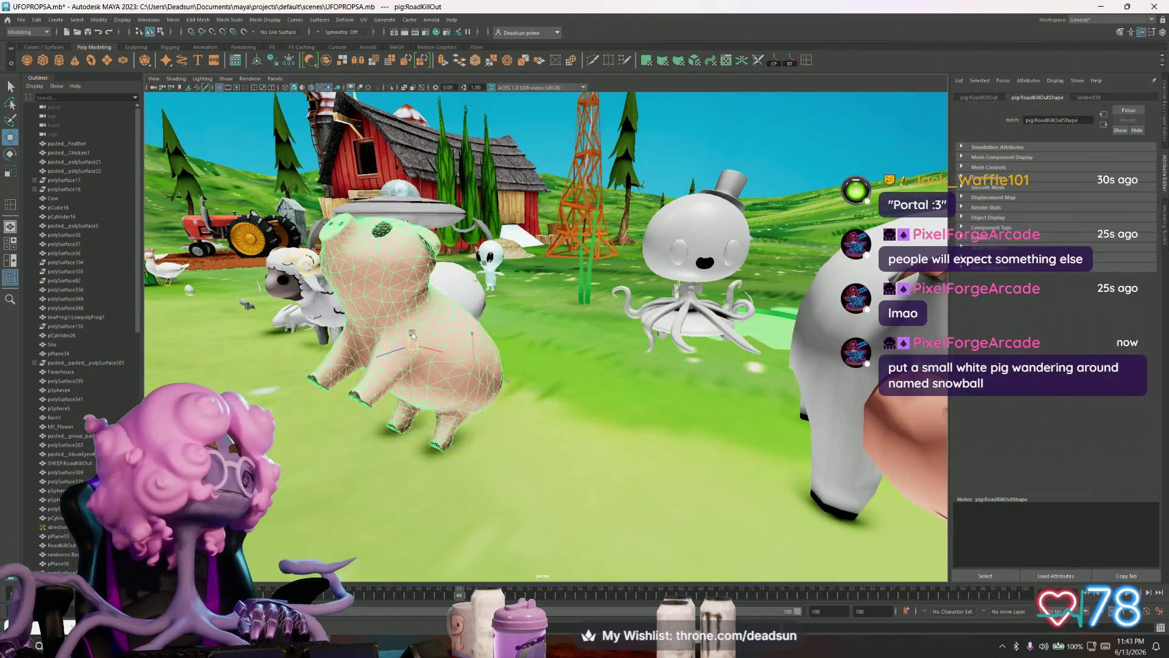
left_click_drag(412, 345, 559, 369)
key("ctrl+z")
key("ctrl+z")
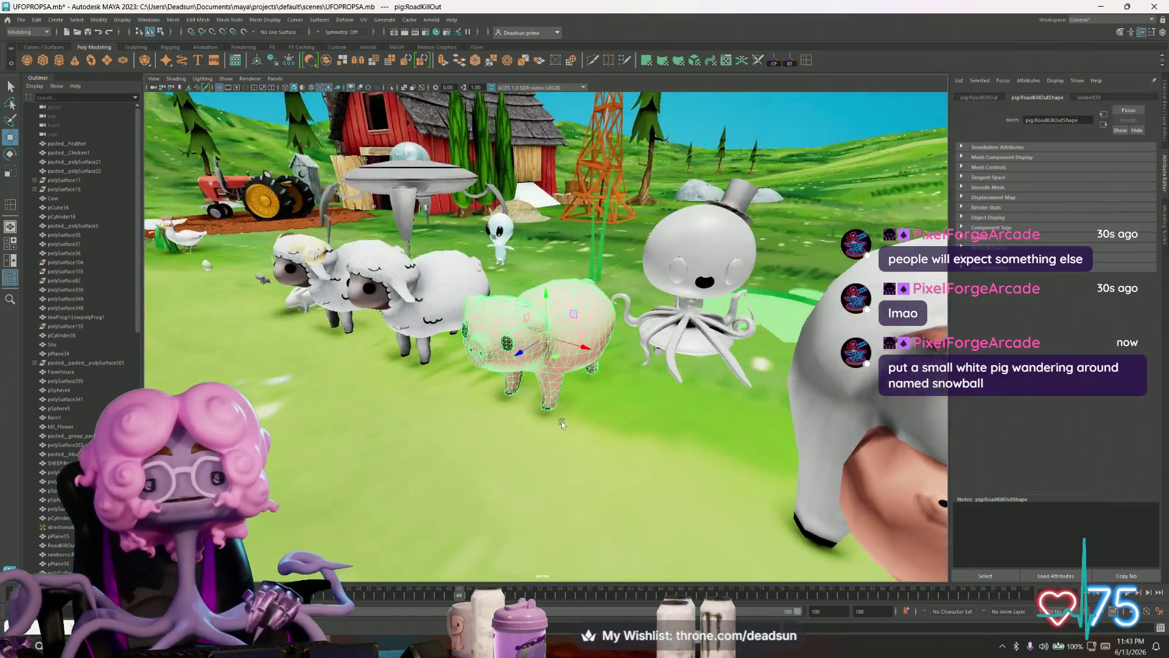
key("ctrl+z")
key("ctrl+z")
key("ctrl+z")
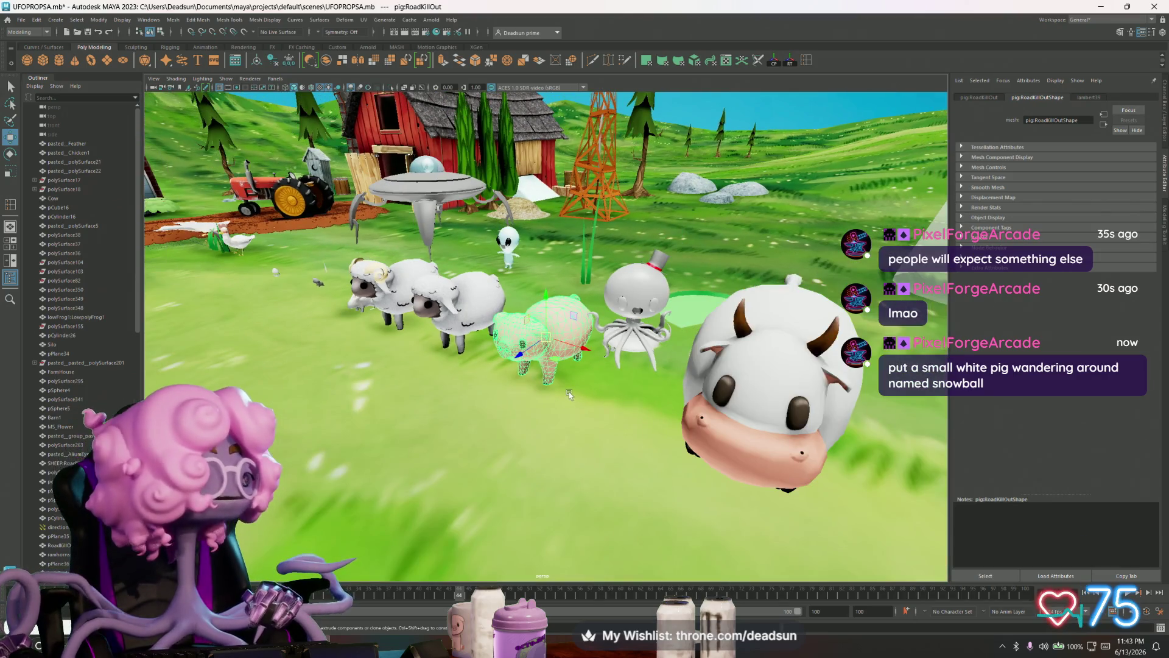
key("ctrl+z")
key("ctrl+z")
key("ctrl+z")
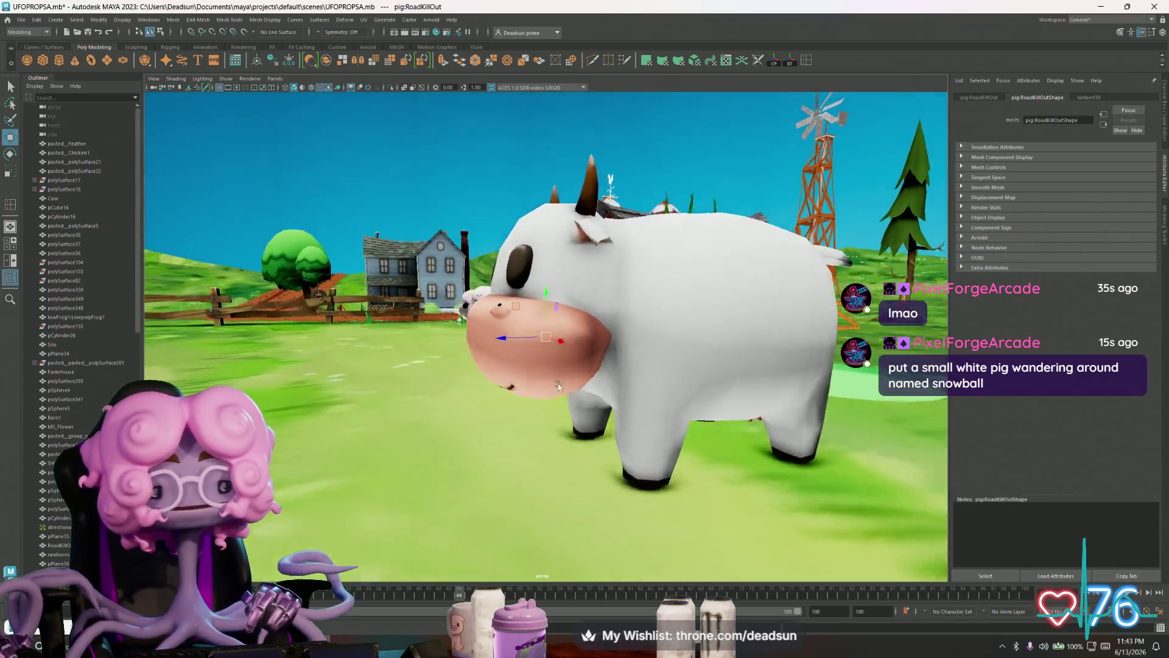
key("ctrl+z")
- Move the cow forward beside the pig and step back through earlier camera views of the animals
key("w")
mouse_move(719, 386)
left_mouse_down()
mouse_move(793, 365)
mouse_move(503, 426)
left_mouse_up()
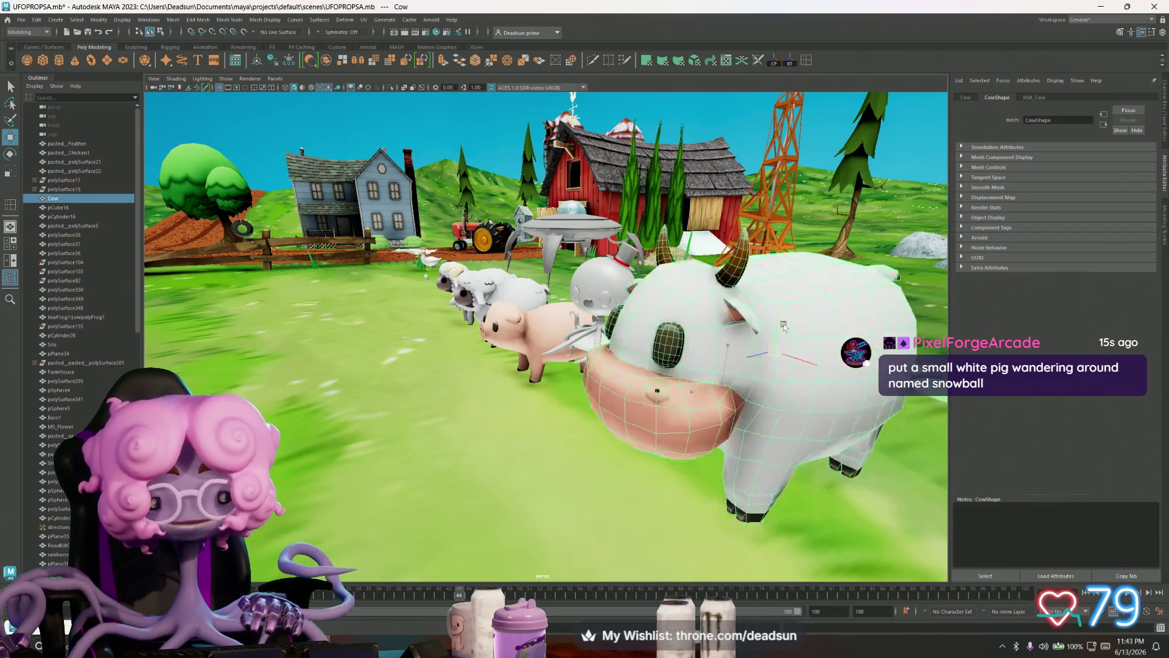
key("[")
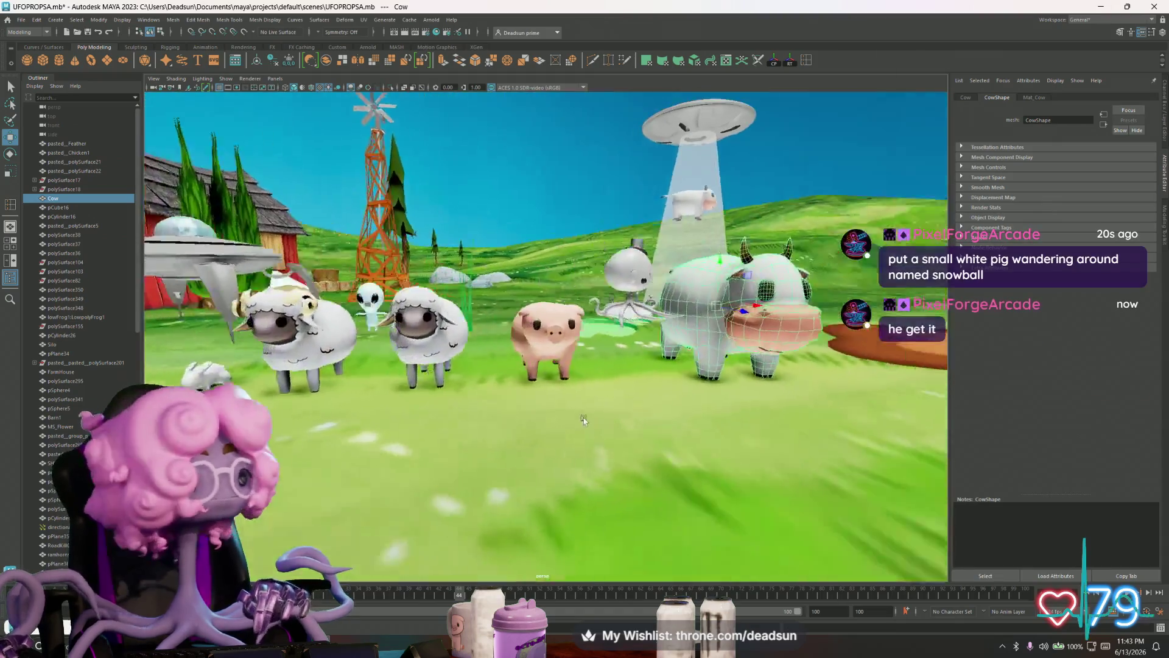
key("[")
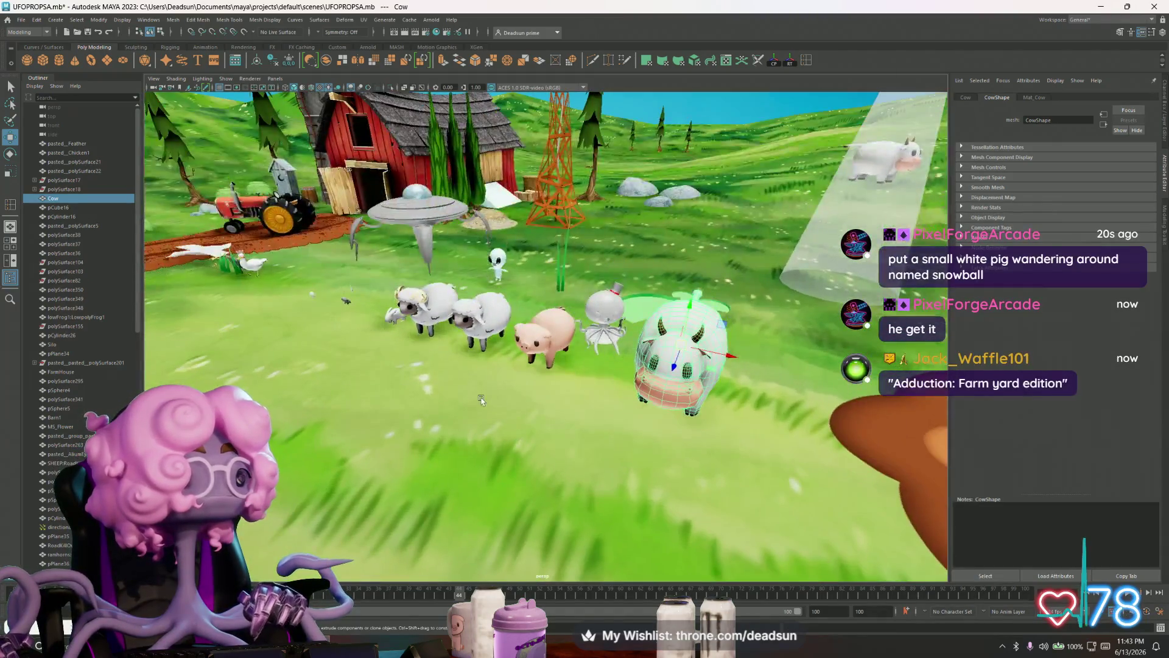
key("[")
key("[")
key("[")
key("[")
key("[")
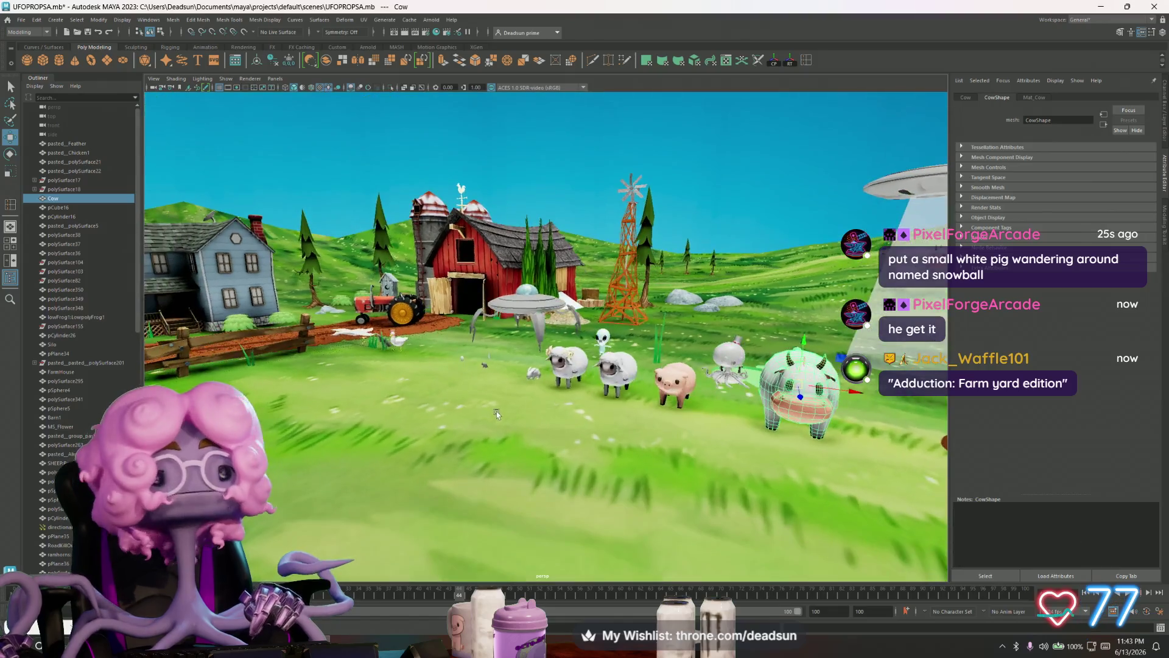
key("[")
key("[")
key("[")
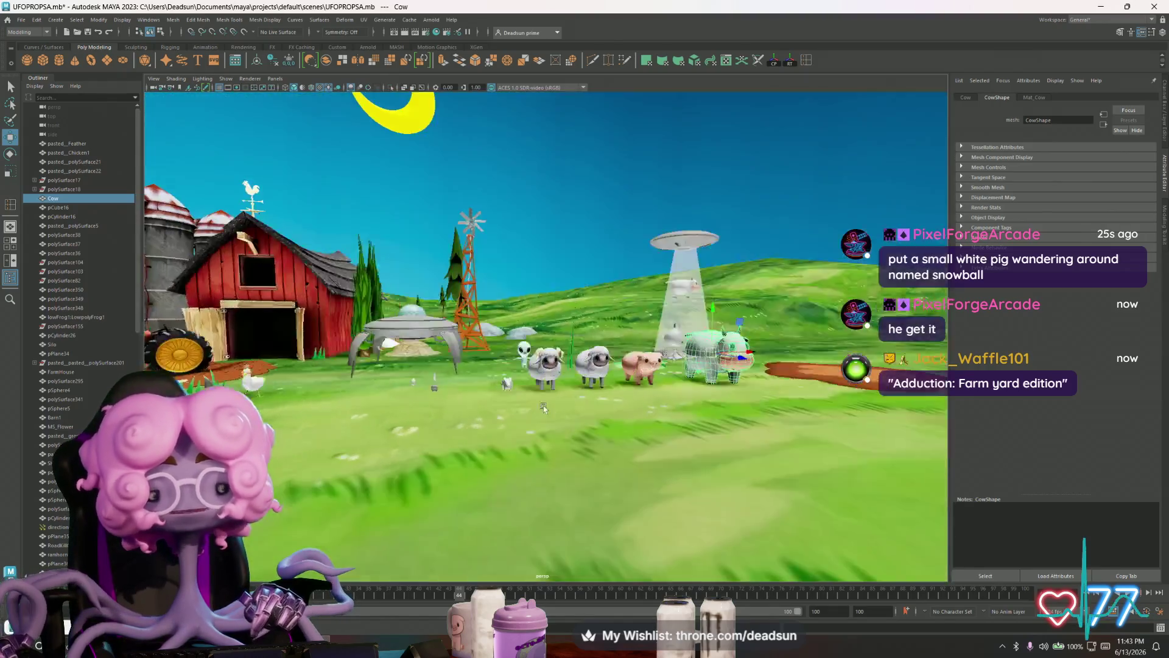
key("[")
key("[")
key("[")
key("[")
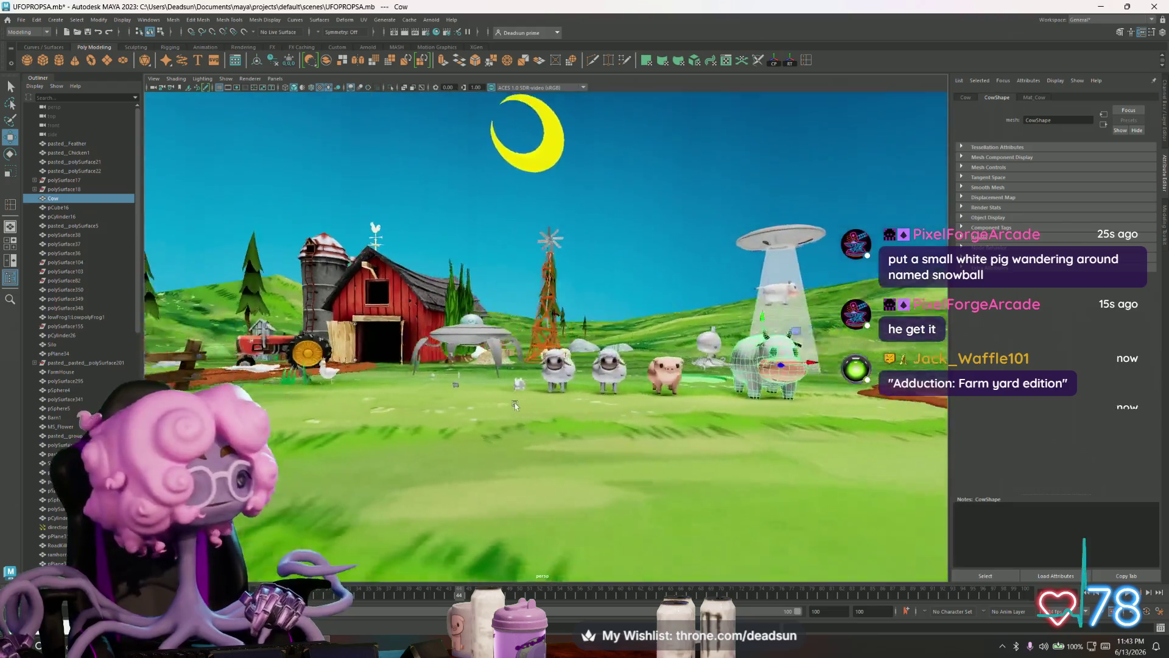
key("[")
key("[")
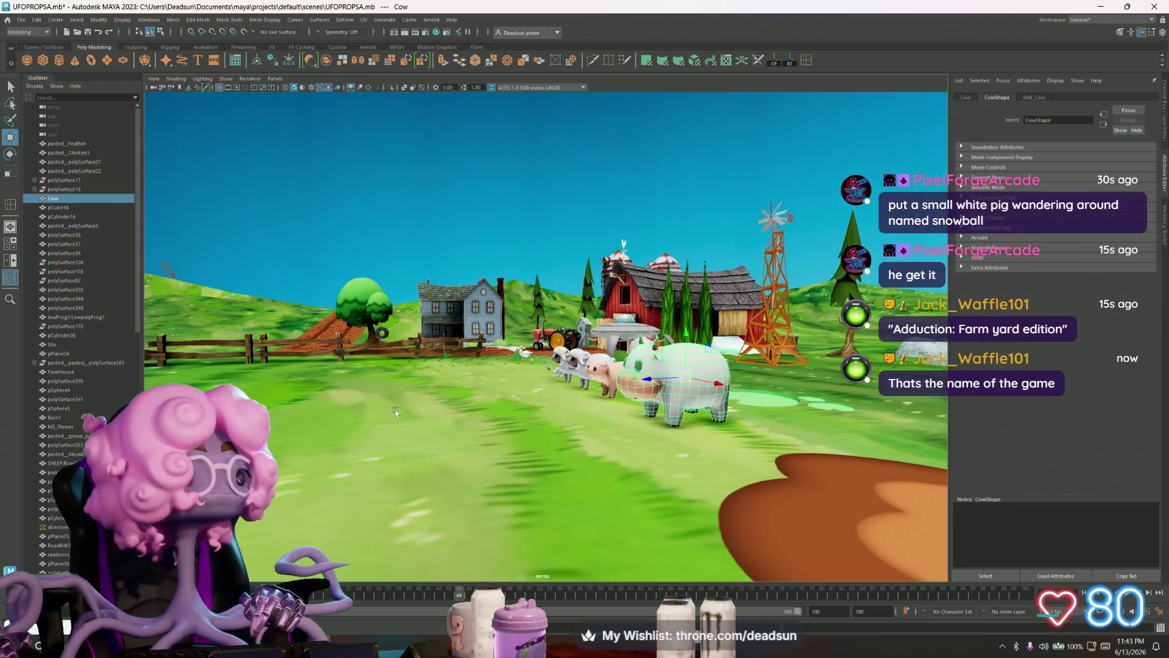
key("[")
key("[")
key("[")
key("[")
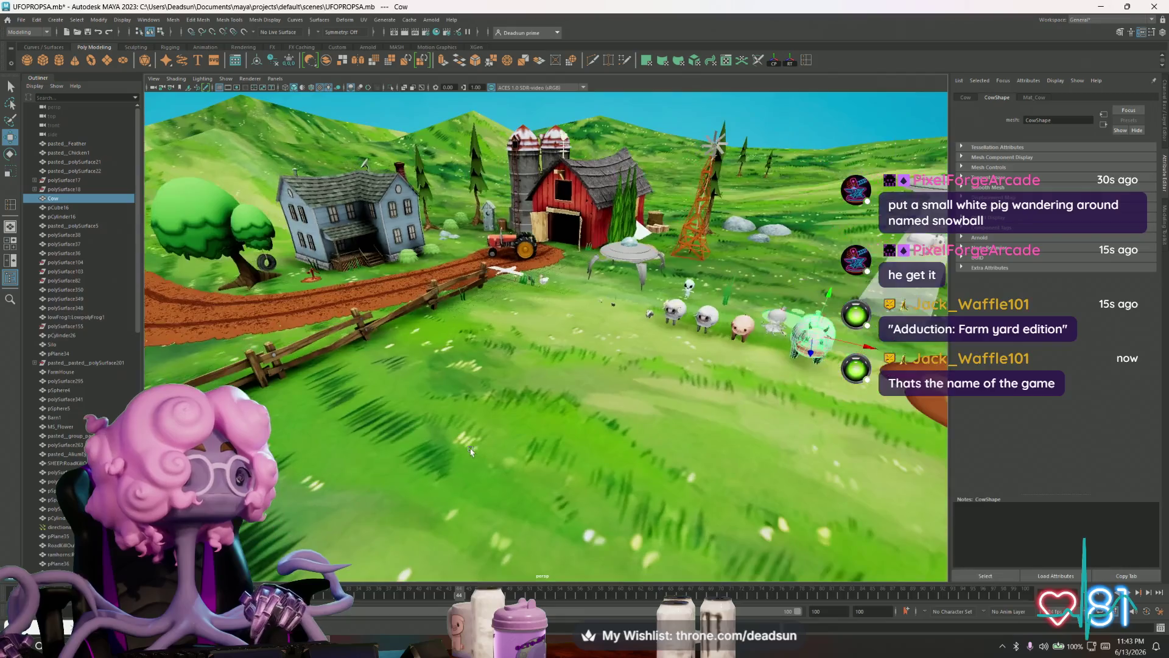
key("[")
key("[")
key("[")
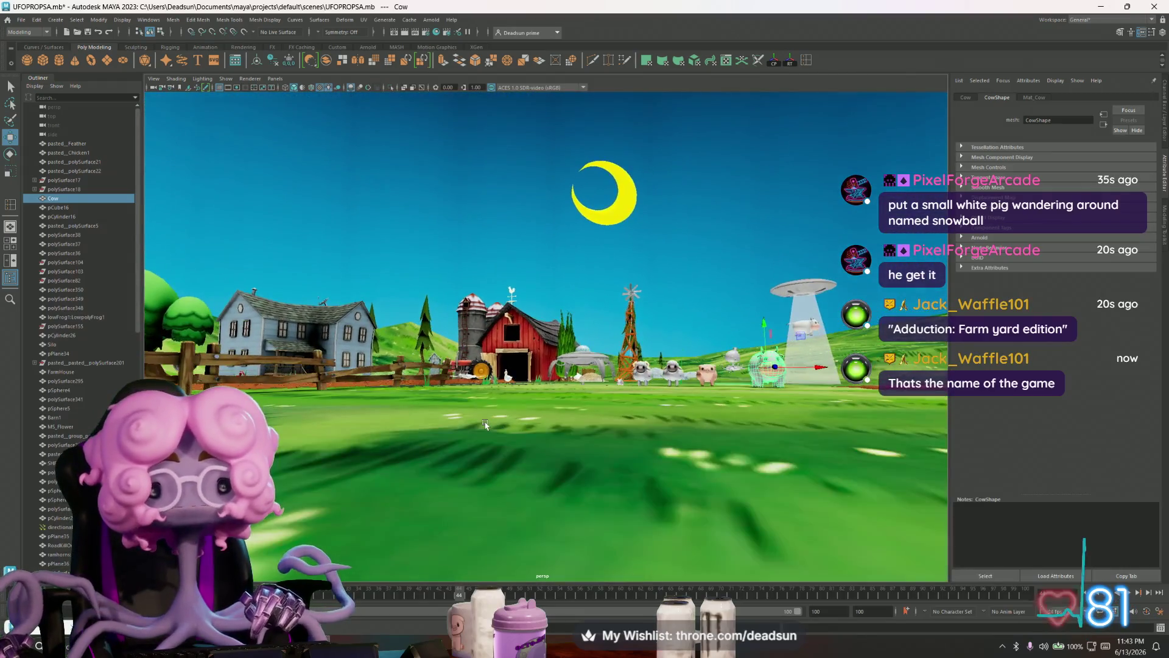
mouse_move(485, 424)
left_mouse_down("alt")
mouse_move(459, 451)
mouse_move(533, 363)
left_mouse_up("alt")
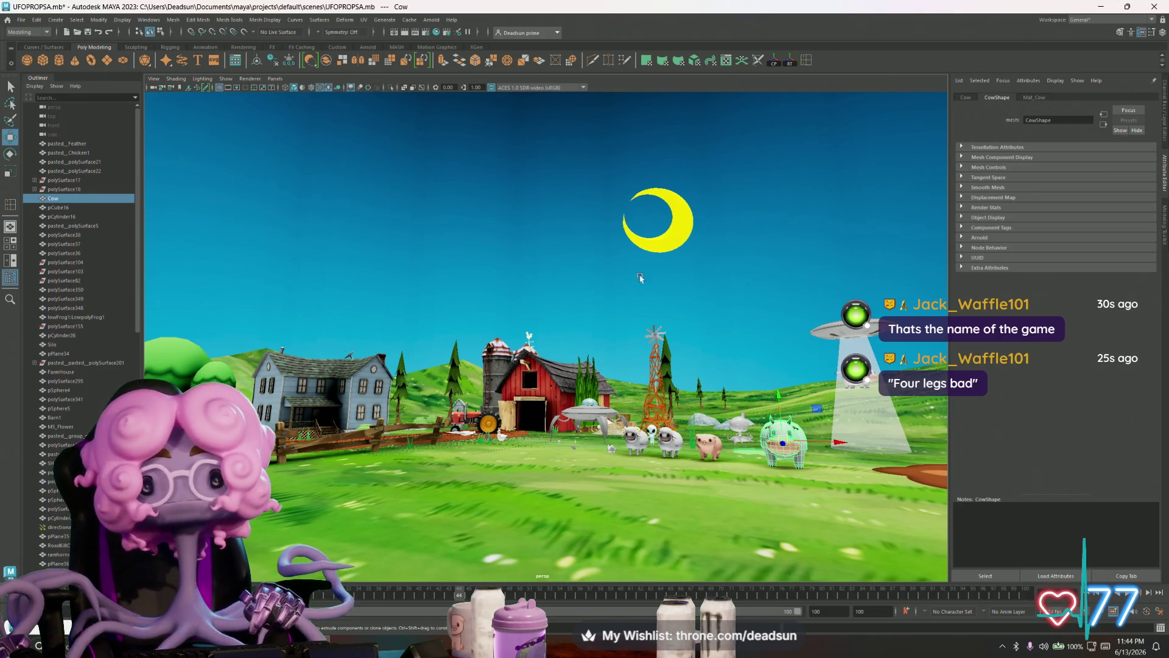
left_click_drag(650, 276, 606, 363, "alt")
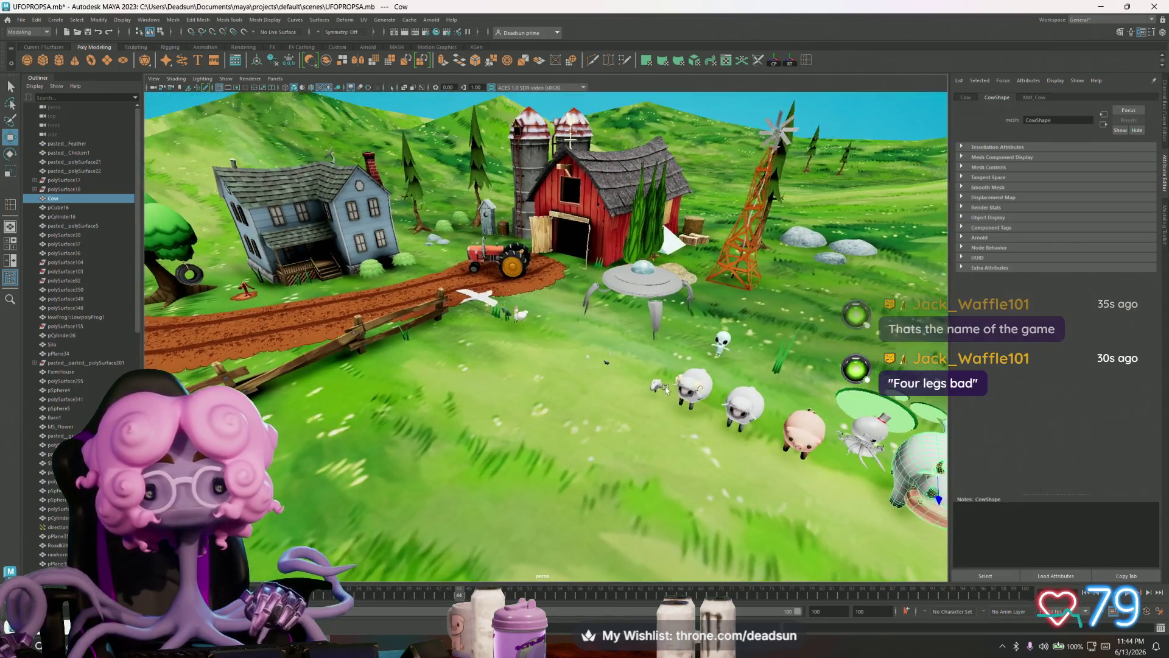
left_click_drag(665, 390, 638, 190, "alt")
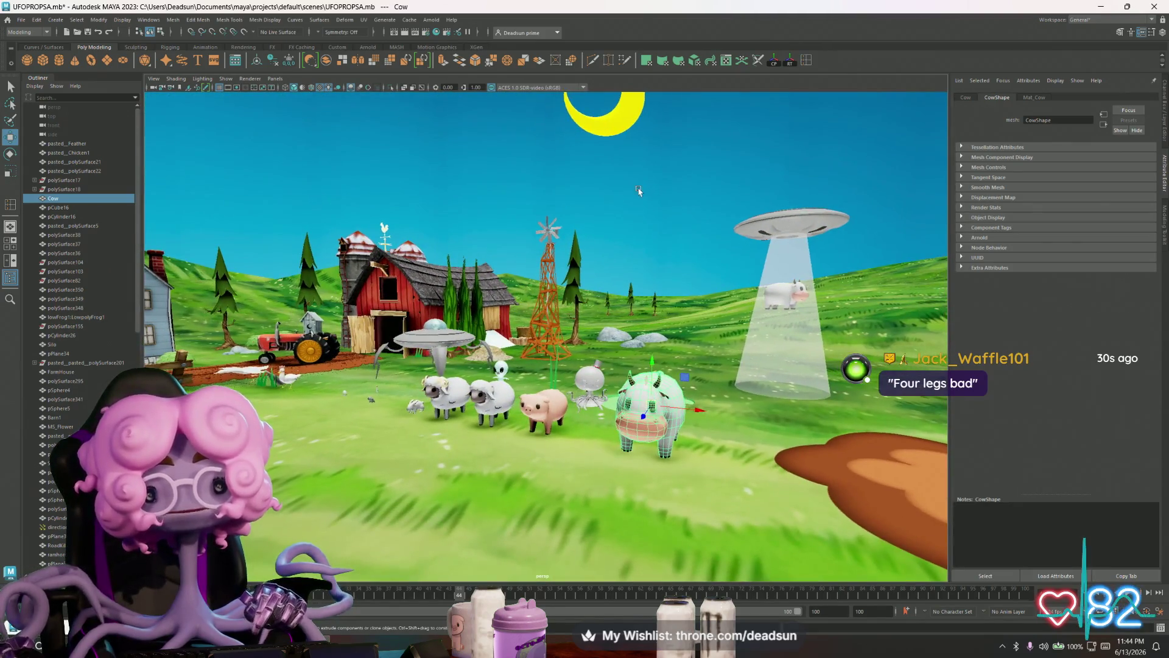
right_click_drag(414, 354, 484, 261, "alt")
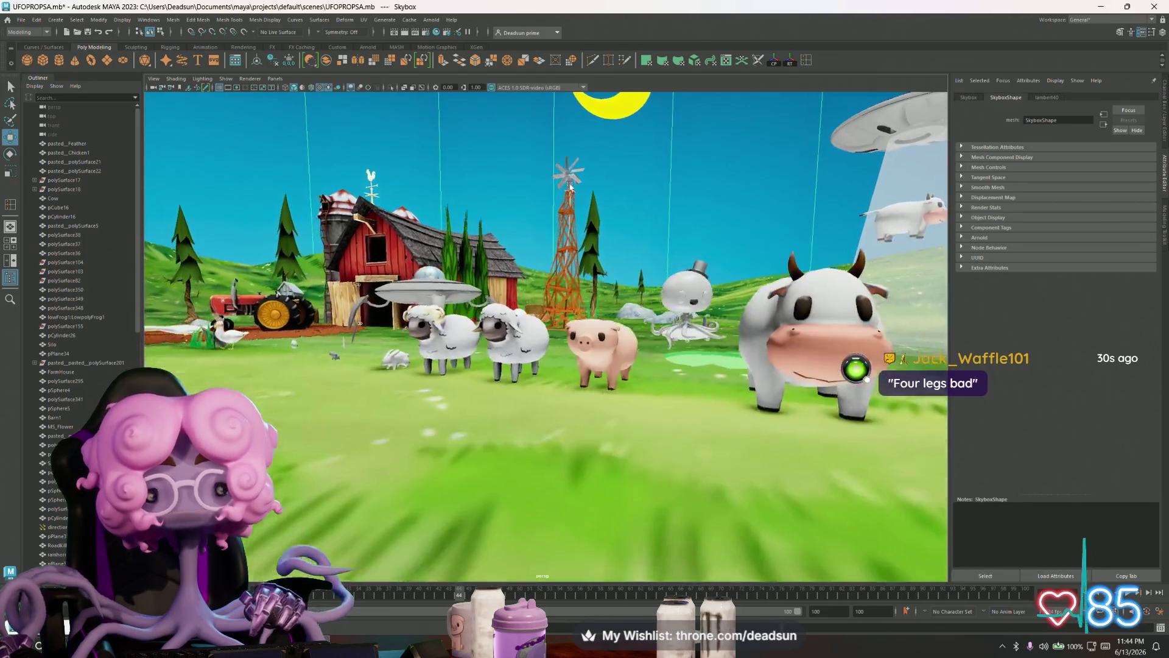
mouse_move(483, 259)
left_mouse_down("alt")
mouse_move(511, 368)
mouse_move(721, 407)
mouse_move(567, 386)
left_mouse_up("alt")
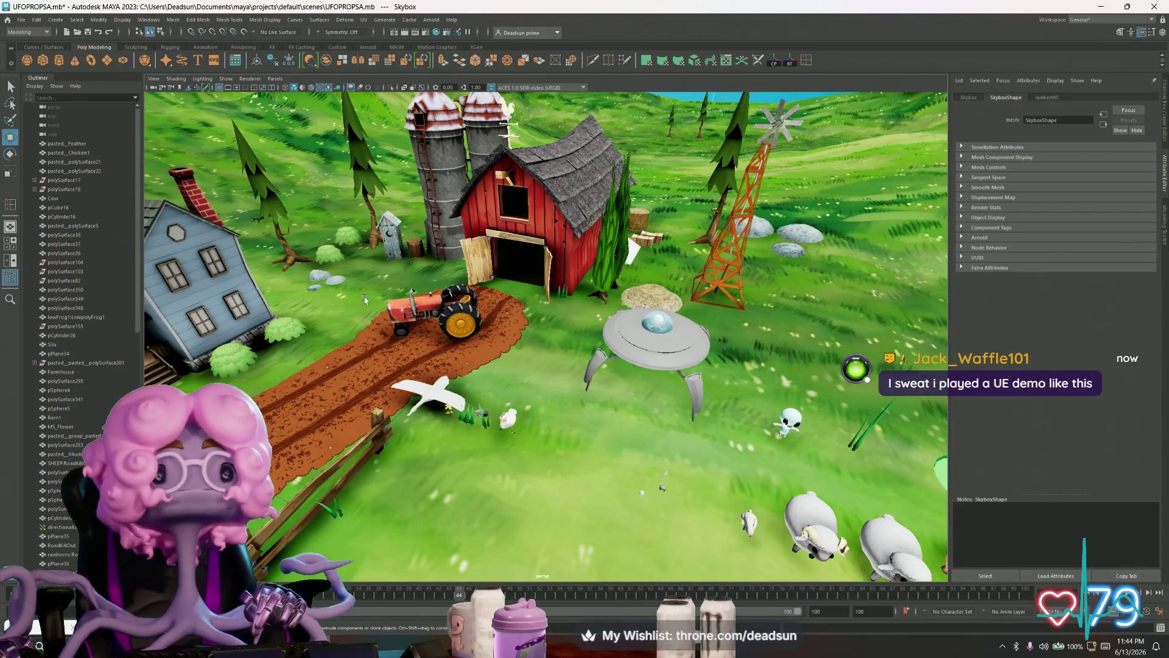
key("f")
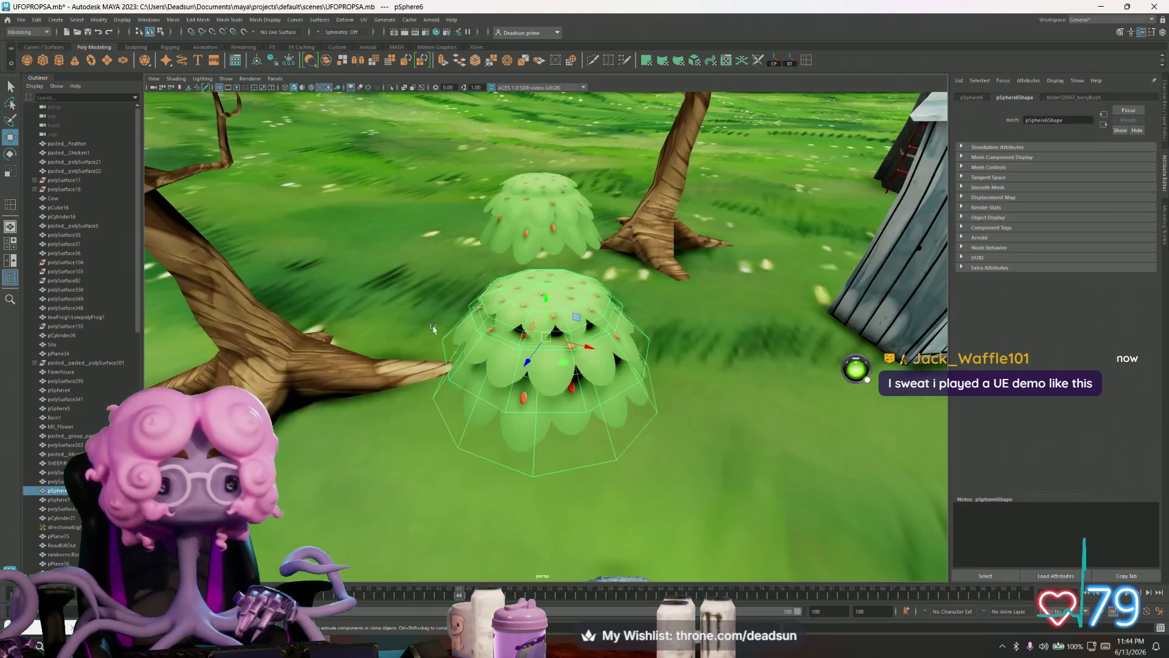
mouse_move(584, 311)
left_mouse_down("alt")
mouse_move(416, 352)
mouse_move(438, 354)
left_mouse_up("alt")
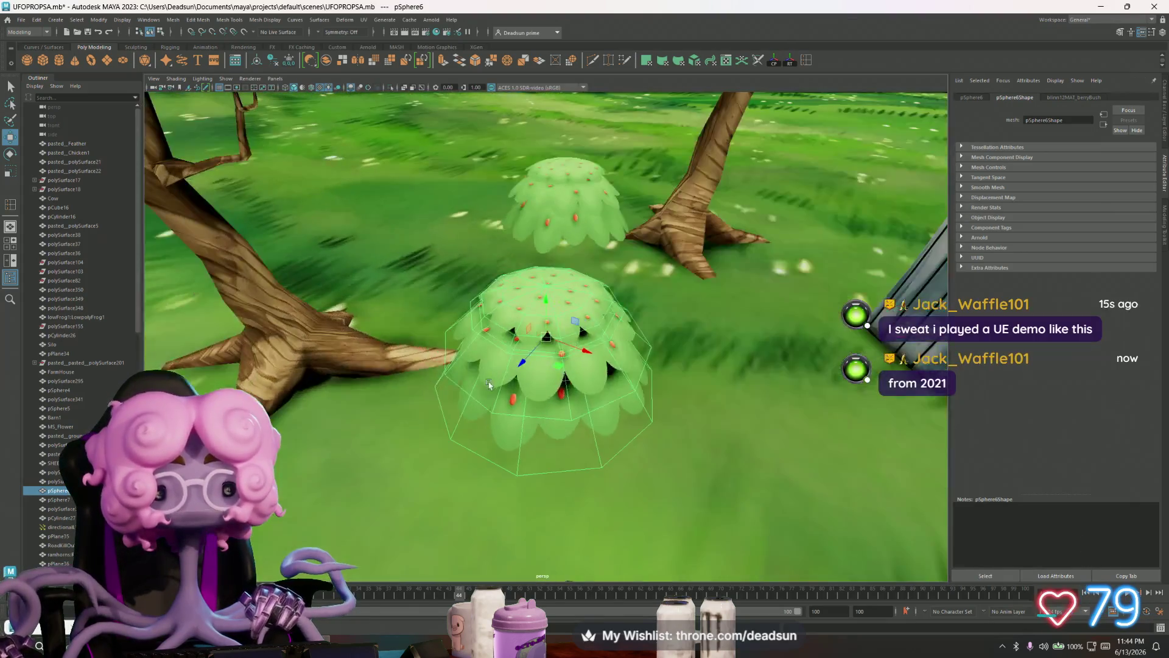
scroll(439, 354, "down", 10)
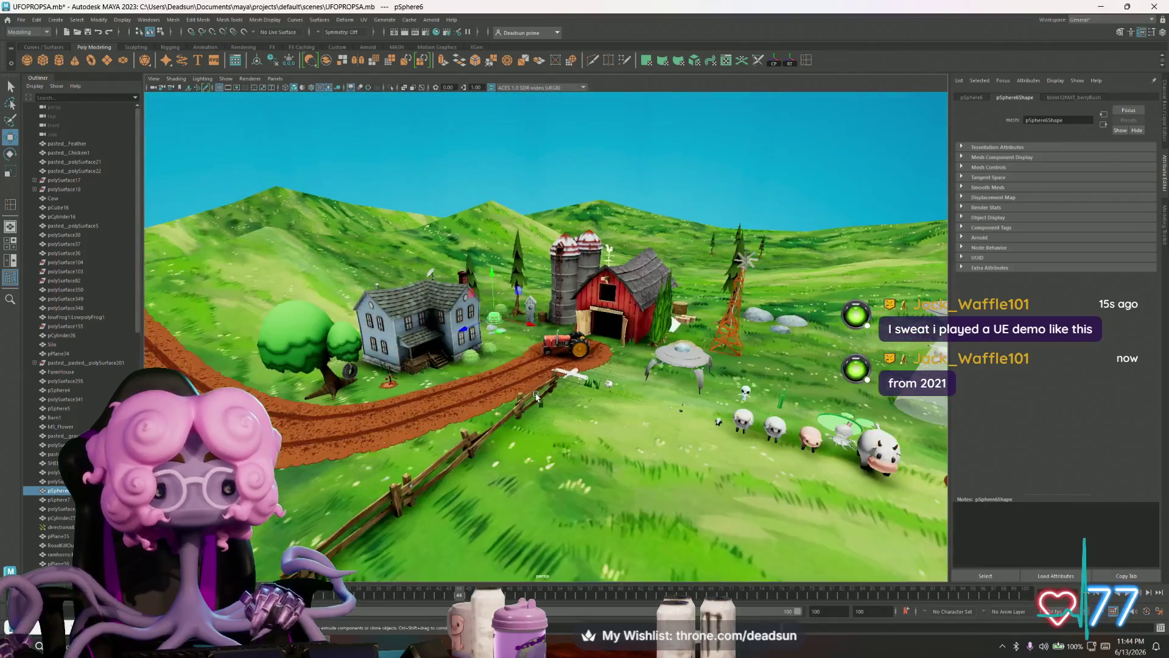
mouse_move(438, 355)
left_mouse_down("alt")
mouse_move(505, 350)
mouse_move(473, 336)
left_mouse_up("alt")
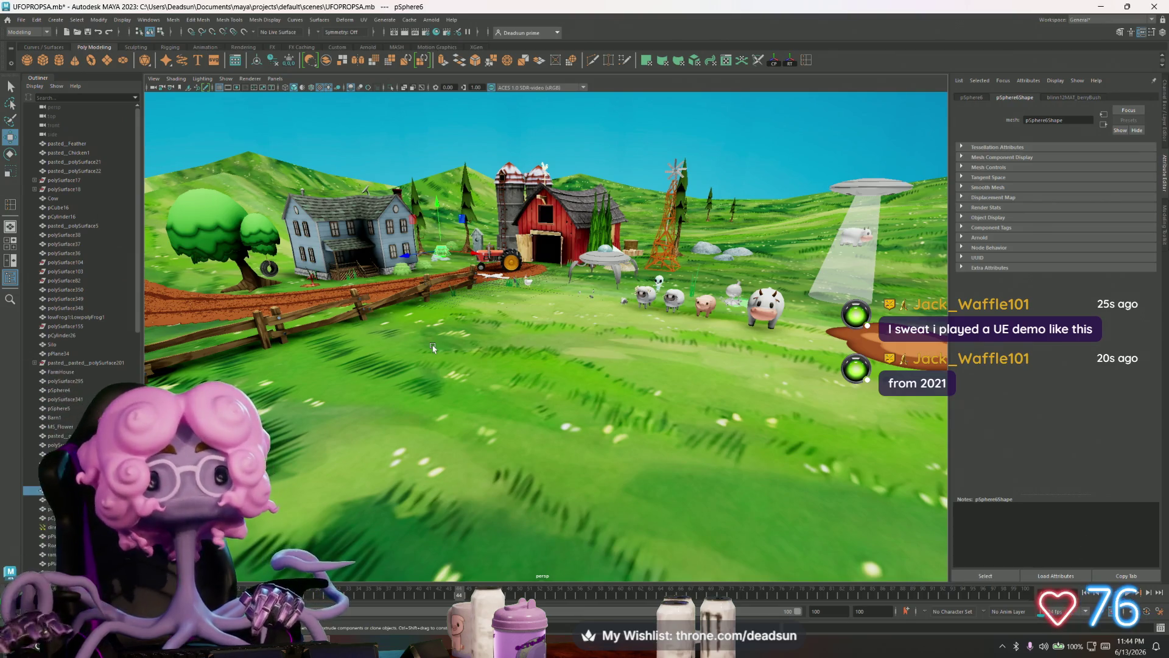
mouse_move(354, 248)
left_mouse_down("alt")
mouse_move(454, 305)
mouse_move(438, 303)
left_mouse_up("alt")
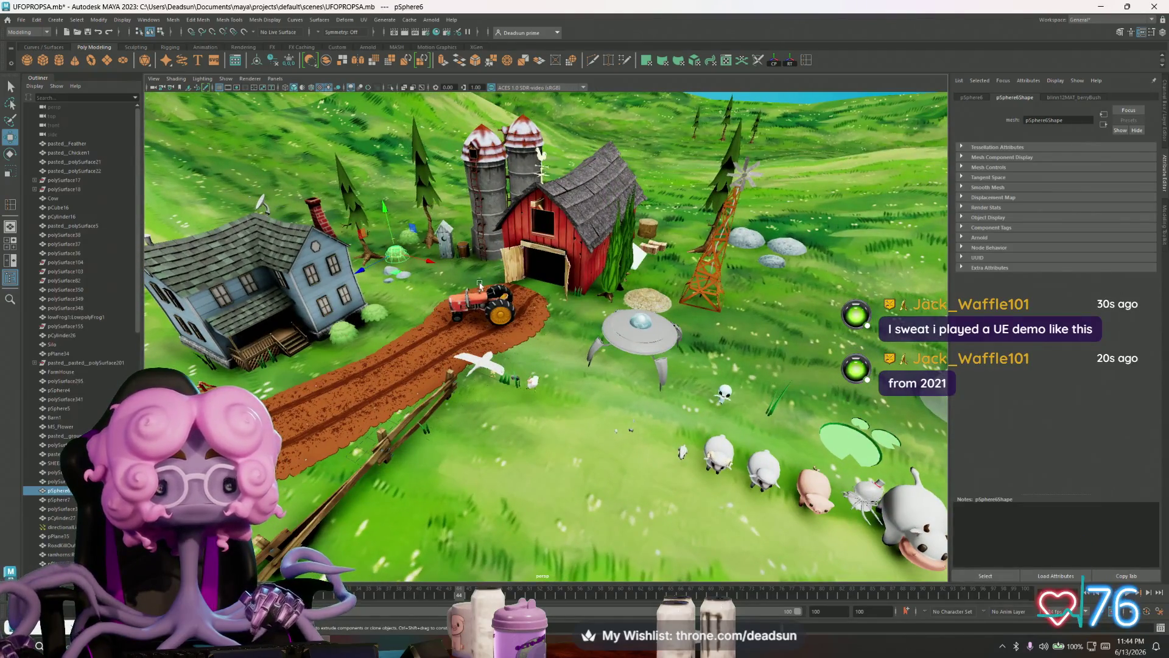
scroll(479, 285, "down", 3)
middle_click_drag(502, 316, 488, 287, "alt")
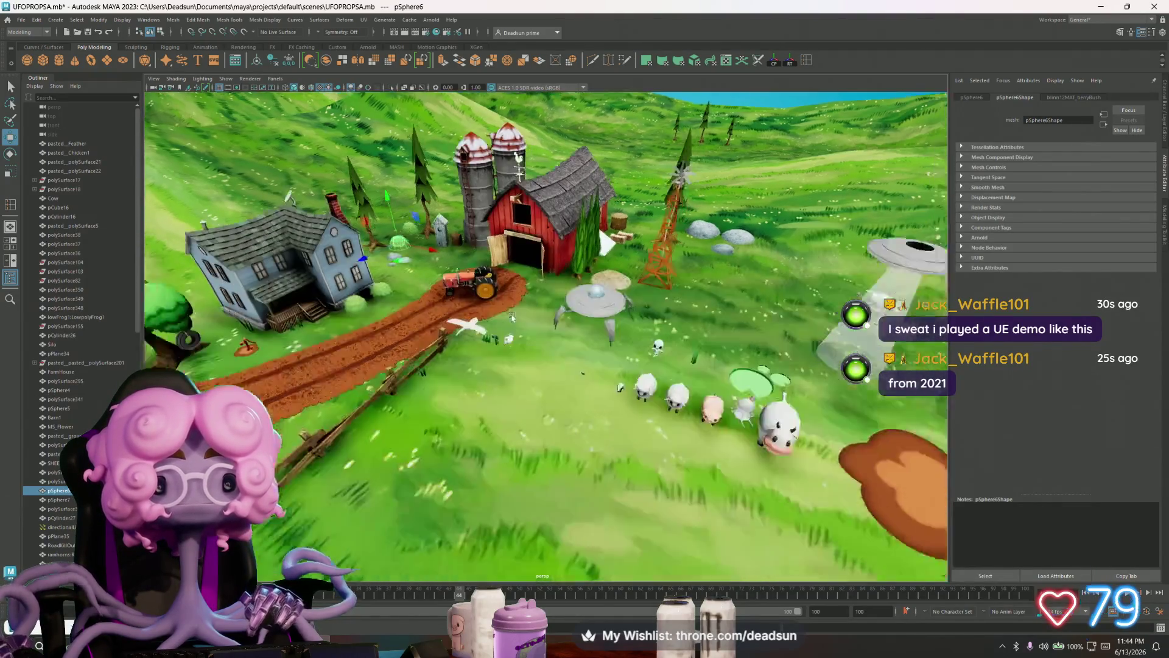
scroll(476, 341, "down", 2)
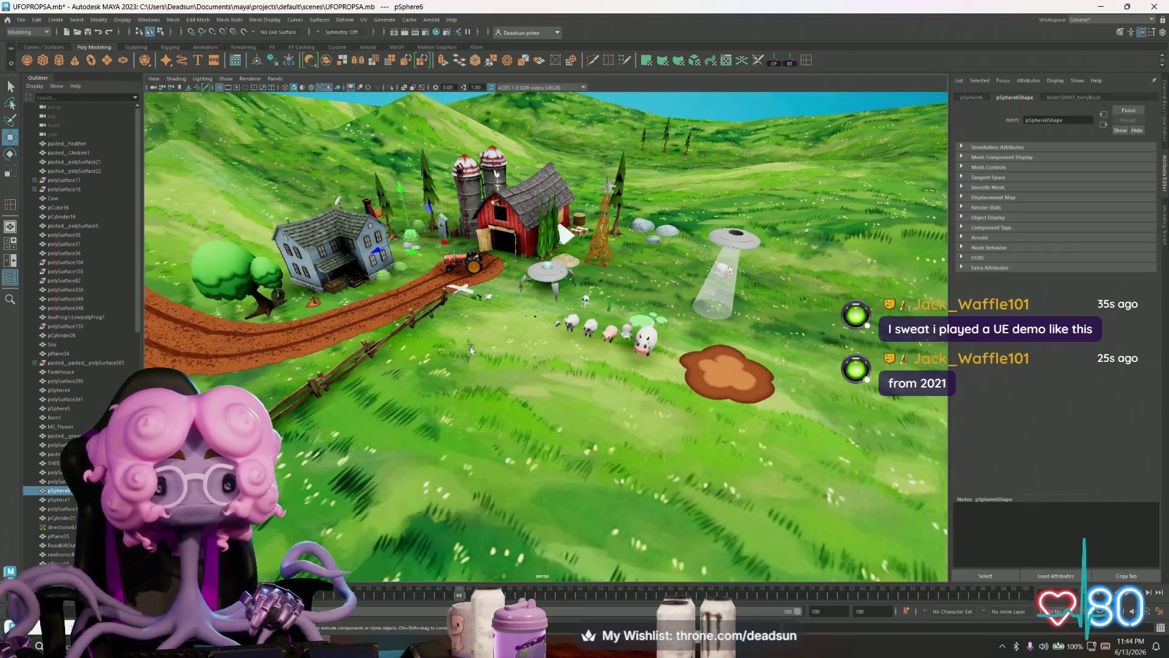
scroll(460, 341, "down", 2)
mouse_move(461, 341)
left_mouse_down("alt")
mouse_move(417, 341)
mouse_move(429, 315)
left_mouse_up("alt")
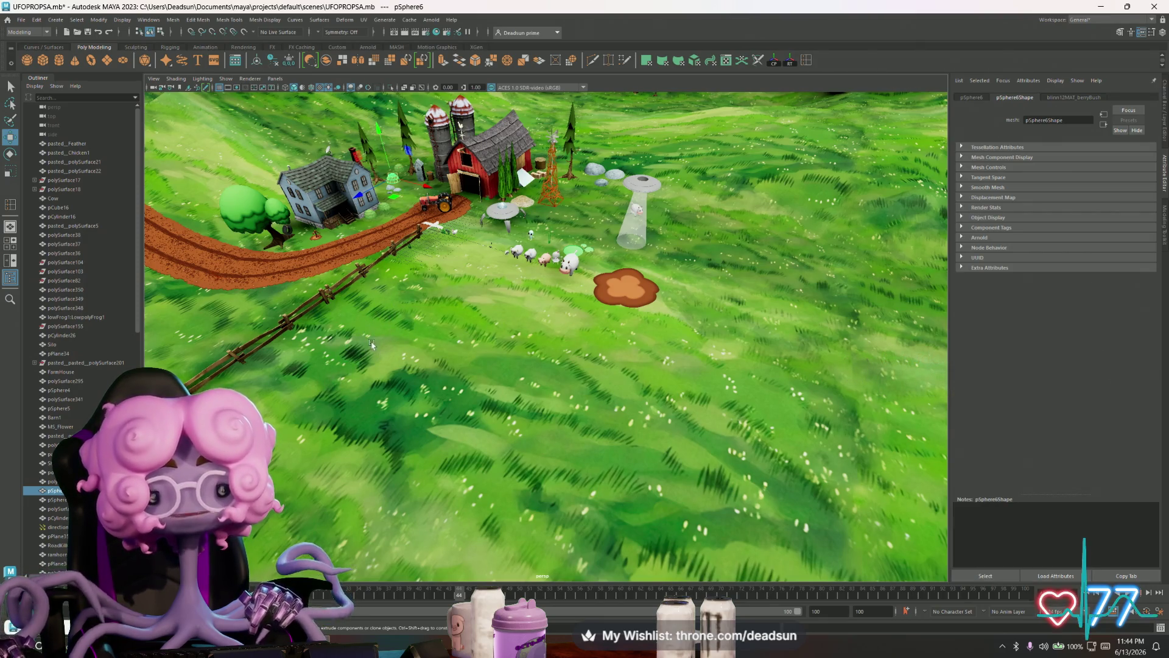
mouse_move(420, 374)
left_mouse_down("alt")
mouse_move(448, 369)
mouse_move(408, 385)
mouse_move(437, 427)
mouse_move(418, 400)
left_mouse_up("alt")
left_click_drag(415, 399, 407, 411, "alt")
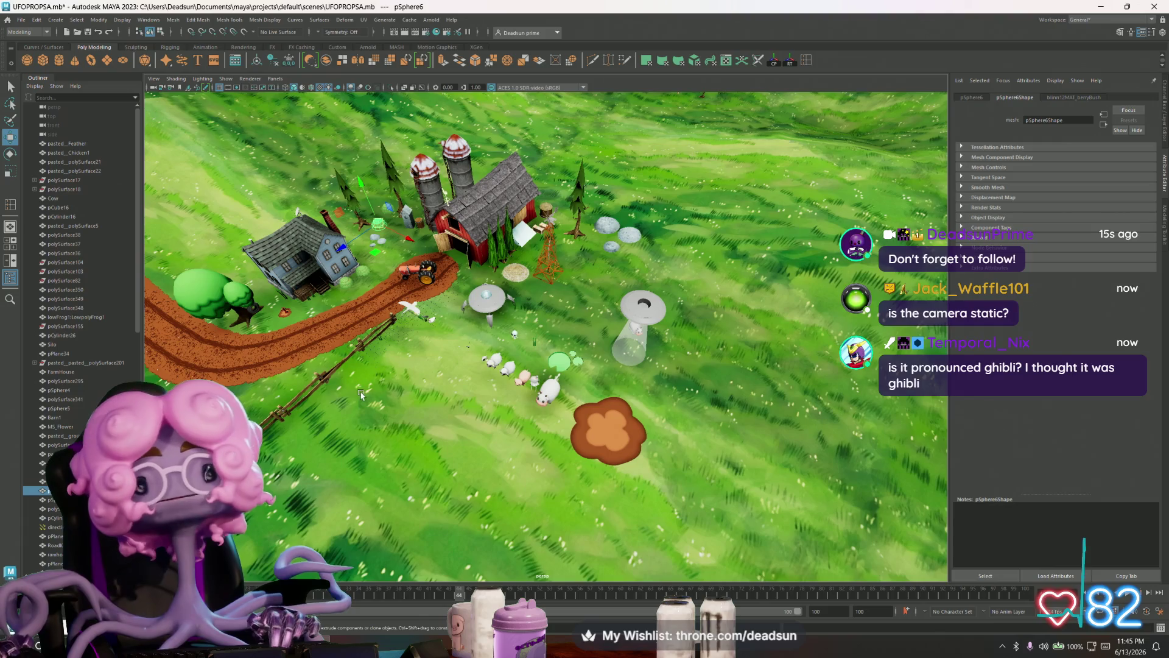
left_click_drag(387, 389, 408, 383, "alt")
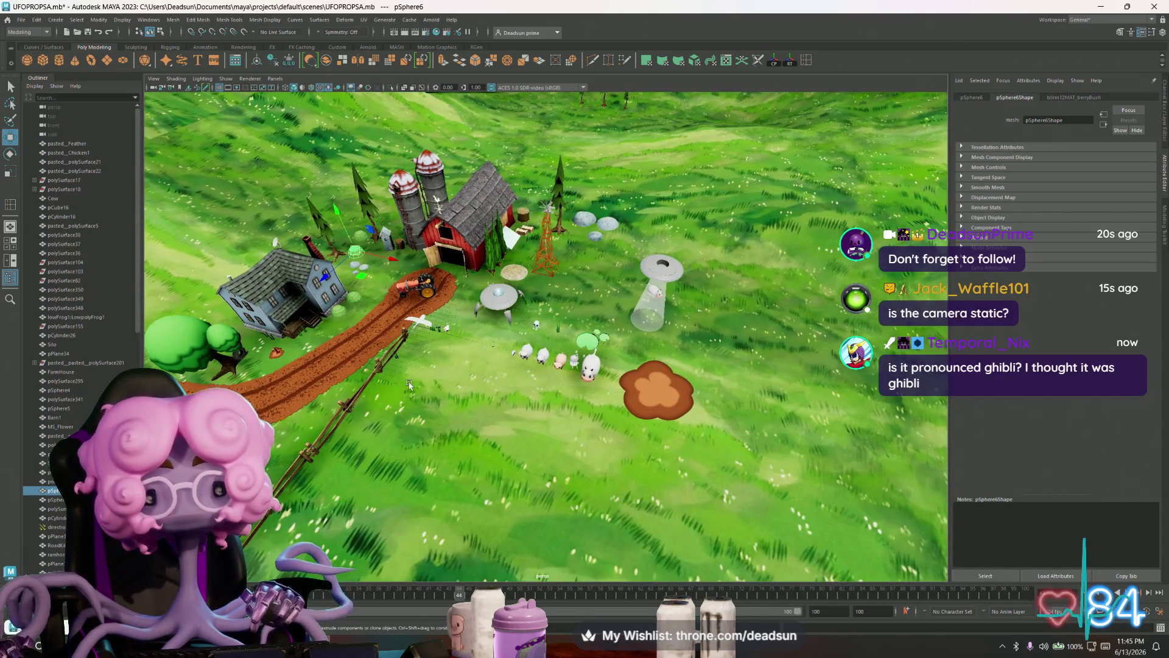
mouse_move(413, 385)
left_mouse_down("alt")
mouse_move(408, 372)
mouse_move(459, 403)
mouse_move(451, 369)
left_mouse_up("alt")
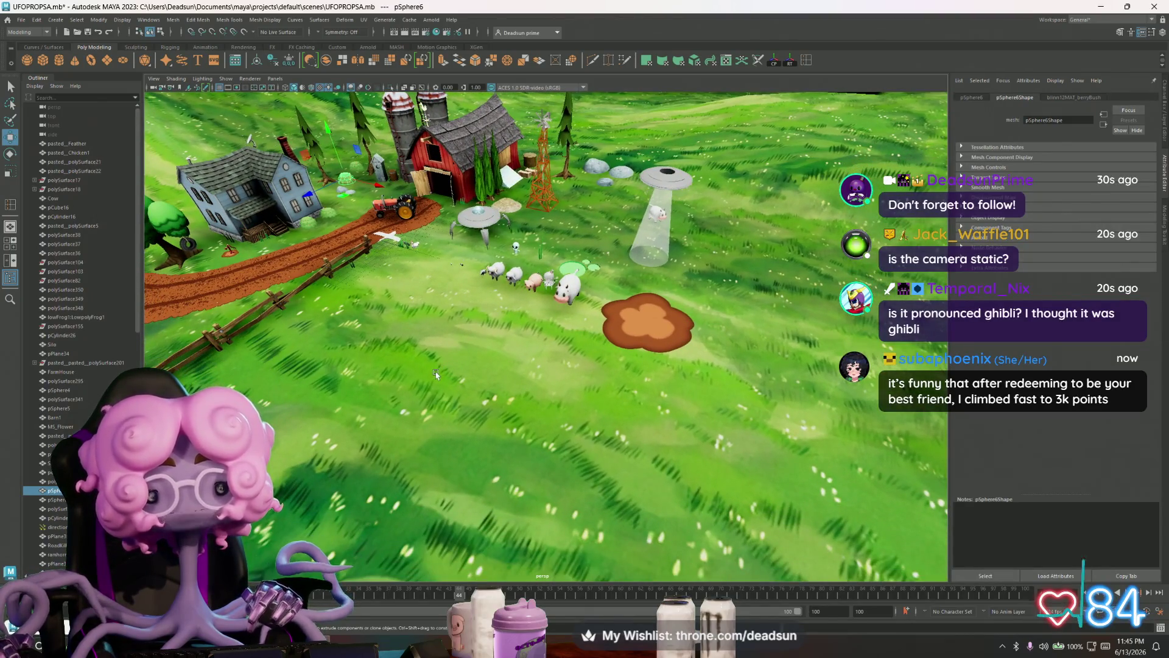
mouse_move(436, 372)
left_mouse_down("alt")
mouse_move(425, 409)
mouse_move(462, 428)
mouse_move(459, 419)
left_mouse_up("alt")
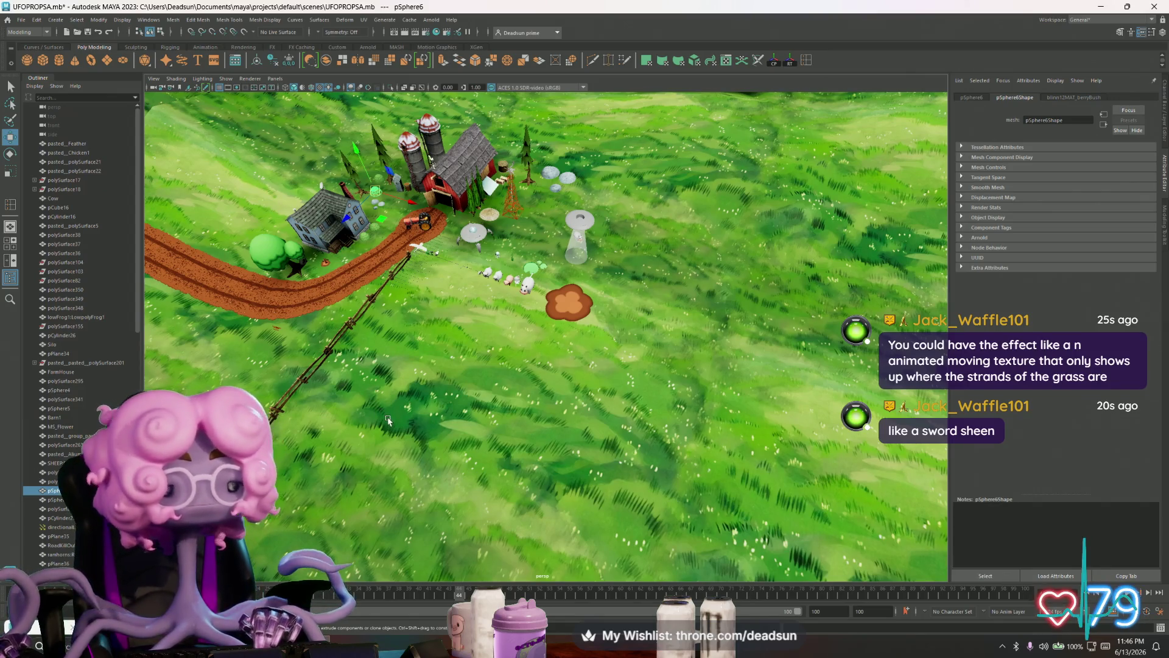
scroll(412, 361, "up", 5)
mouse_move(419, 321)
left_mouse_down("alt")
mouse_move(458, 374)
mouse_move(439, 342)
mouse_move(461, 424)
mouse_move(453, 399)
left_mouse_up("alt")
scroll(461, 424, "up", 4)
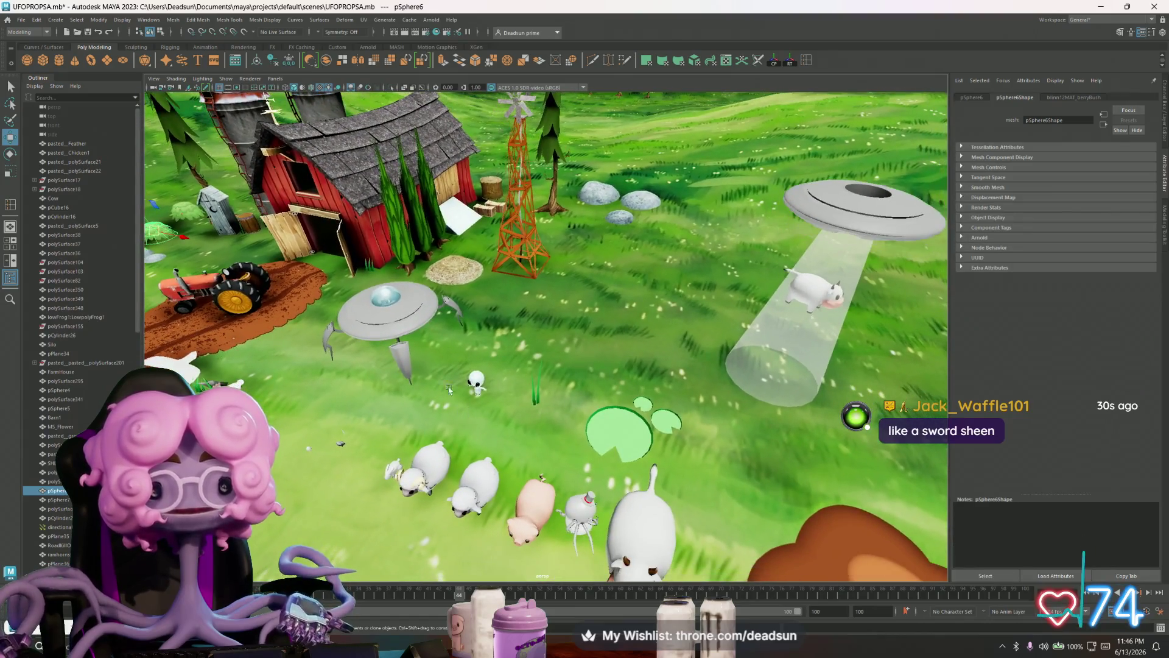
- Select the haystack and stones while tilting to a top-down farm view
left_click(459, 272)
scroll(488, 327, "down", 2)
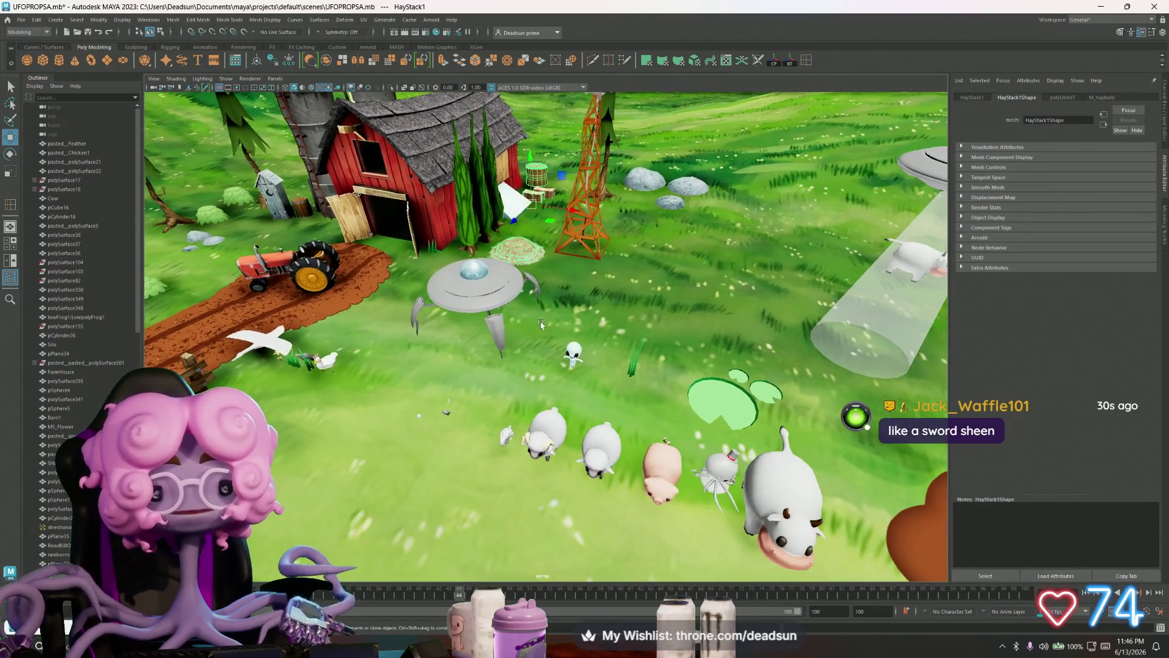
scroll(534, 342, "down", 2)
left_click_drag(534, 341, 533, 302, "alt")
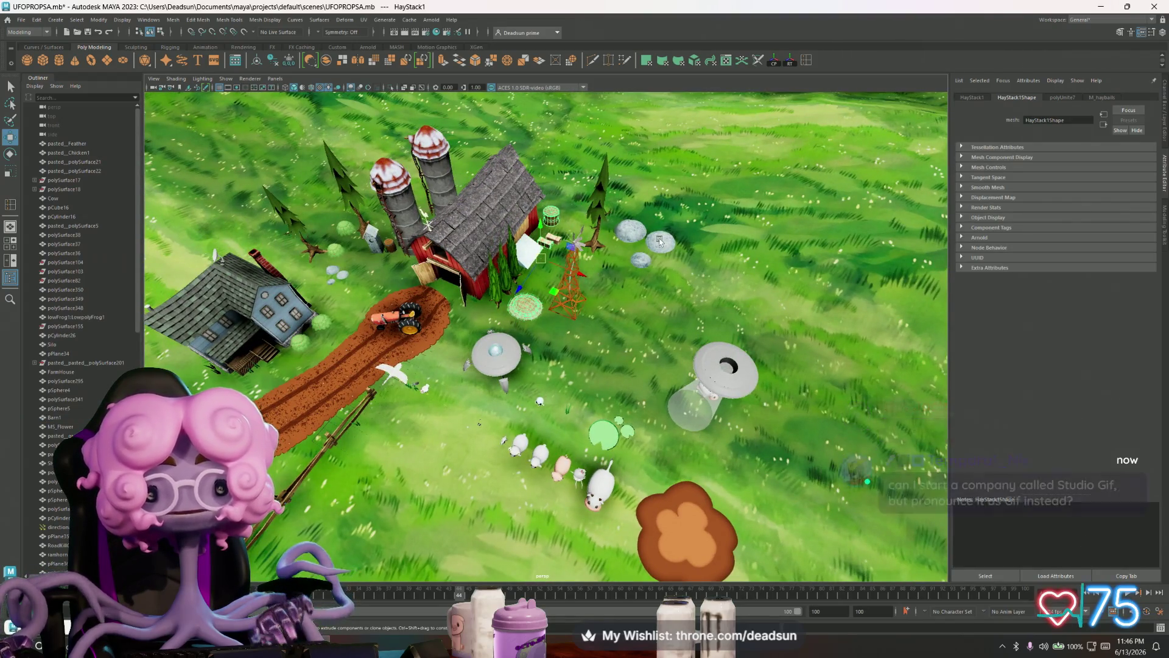
left_click(501, 334)
left_click(525, 311)
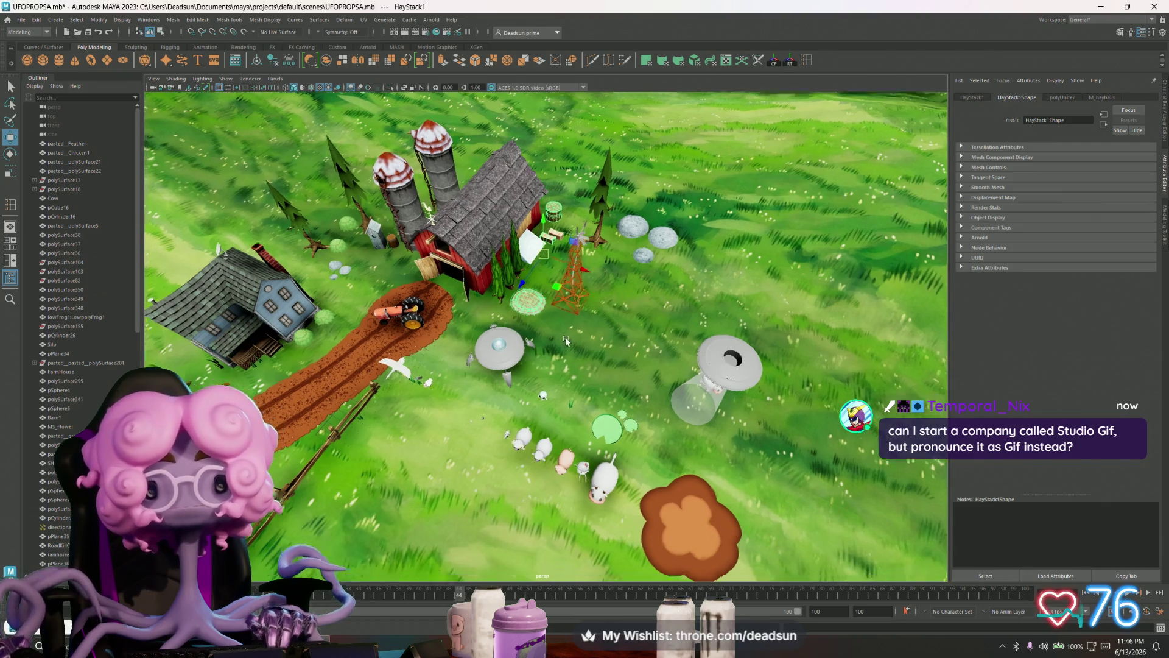
left_click_drag(617, 289, 472, 310, "alt")
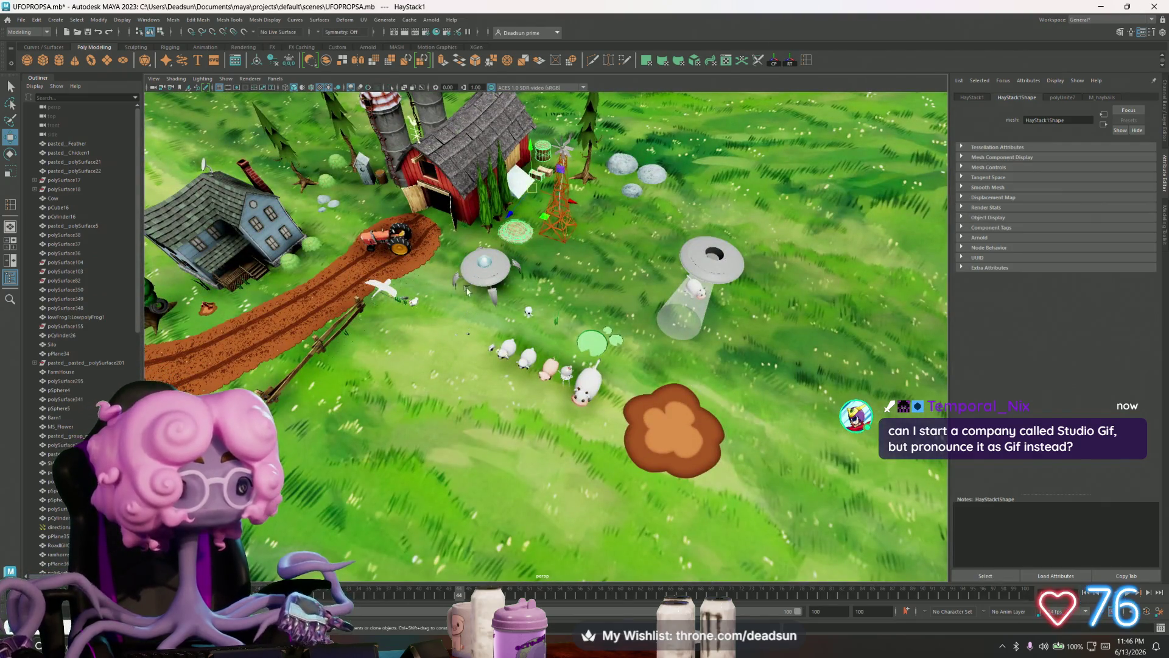
- Select the UFO, move in close and pick the big-eyed alien in its beam
left_click(489, 268)
scroll(458, 316, "up", 2)
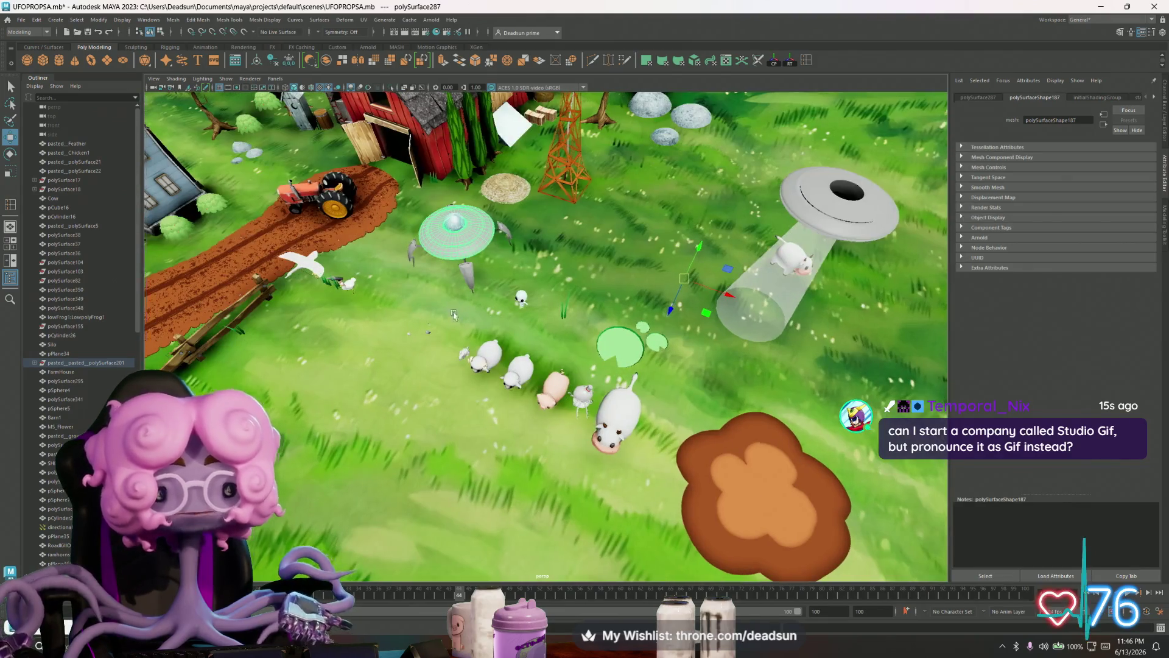
right_click_drag(458, 316, 638, 421, "alt")
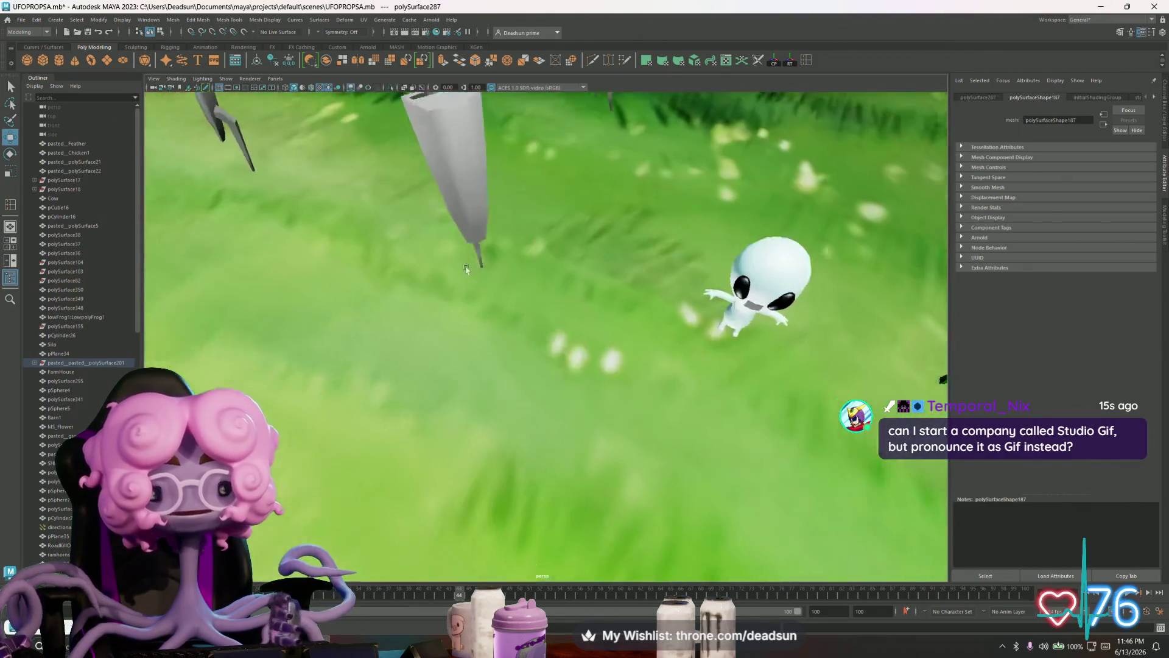
mouse_move(557, 356)
left_mouse_down("alt")
mouse_move(539, 331)
mouse_move(567, 338)
mouse_move(560, 347)
left_mouse_up("alt")
left_click(538, 331)
key("f")
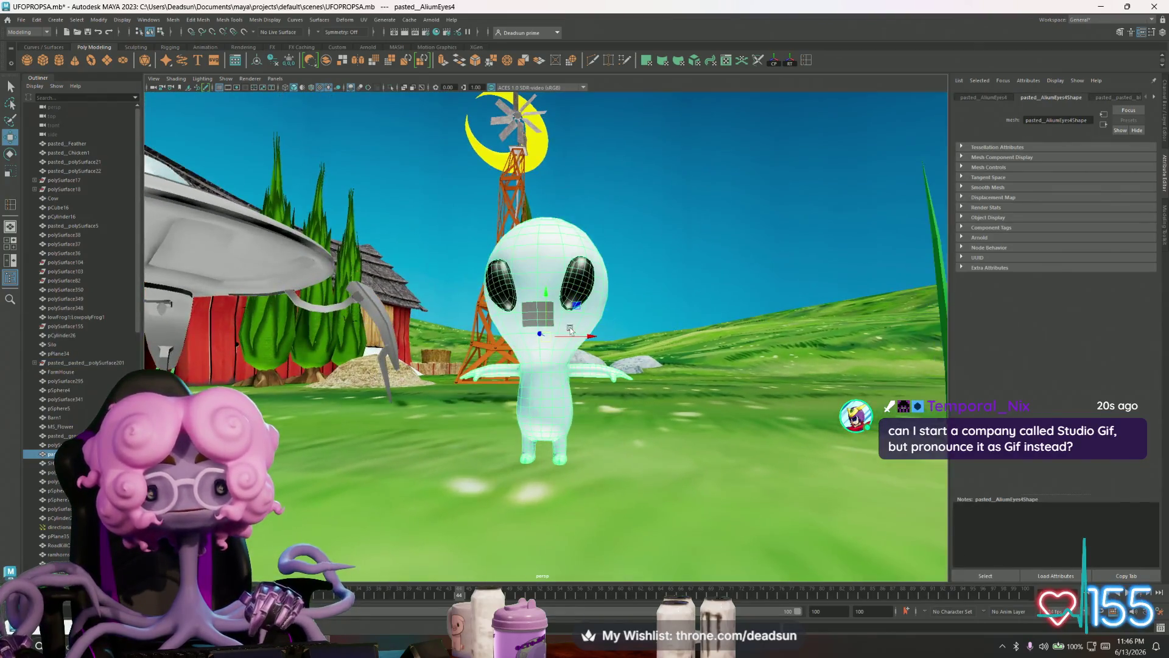
right_click_drag(559, 347, 584, 374, "alt")
mouse_move(585, 375)
left_mouse_down("alt")
mouse_move(535, 404)
mouse_move(705, 419)
mouse_move(549, 411)
mouse_move(592, 414)
mouse_move(645, 389)
mouse_move(604, 395)
left_mouse_up("alt")
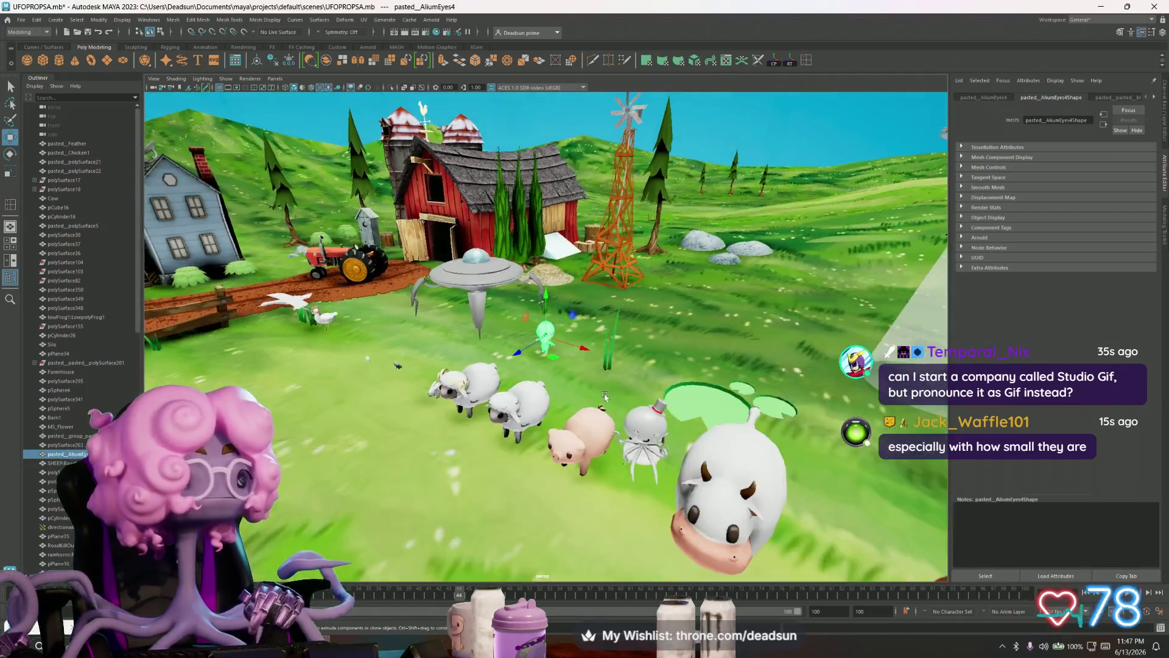
right_click_drag(604, 396, 408, 361, "alt")
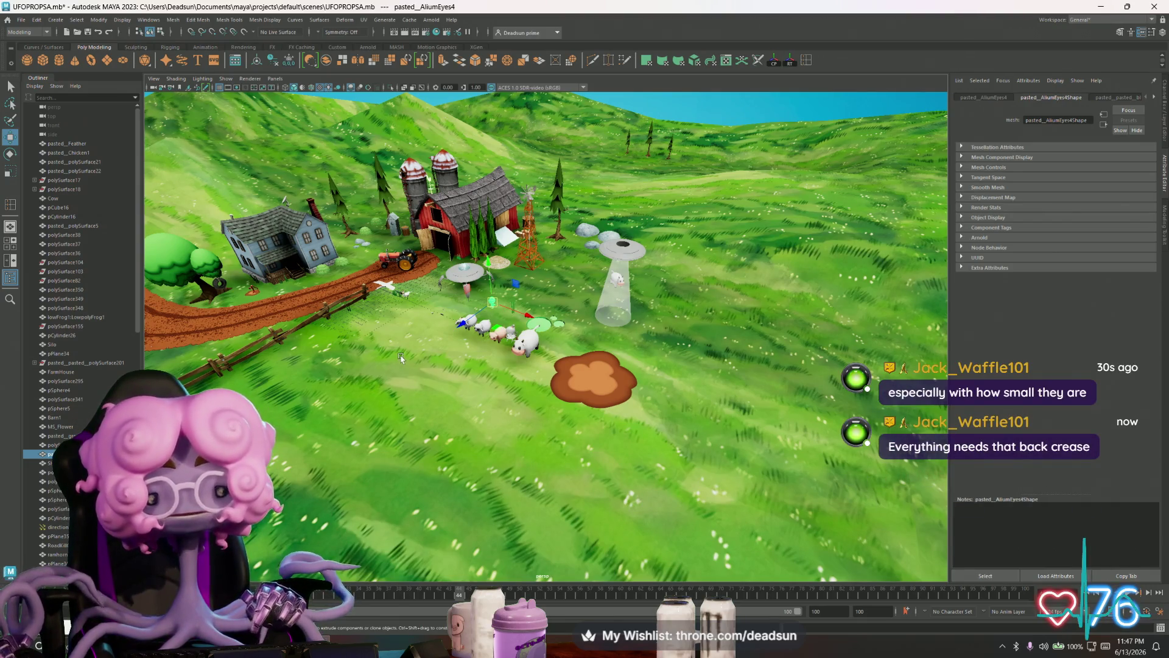
scroll(403, 360, "up", 2)
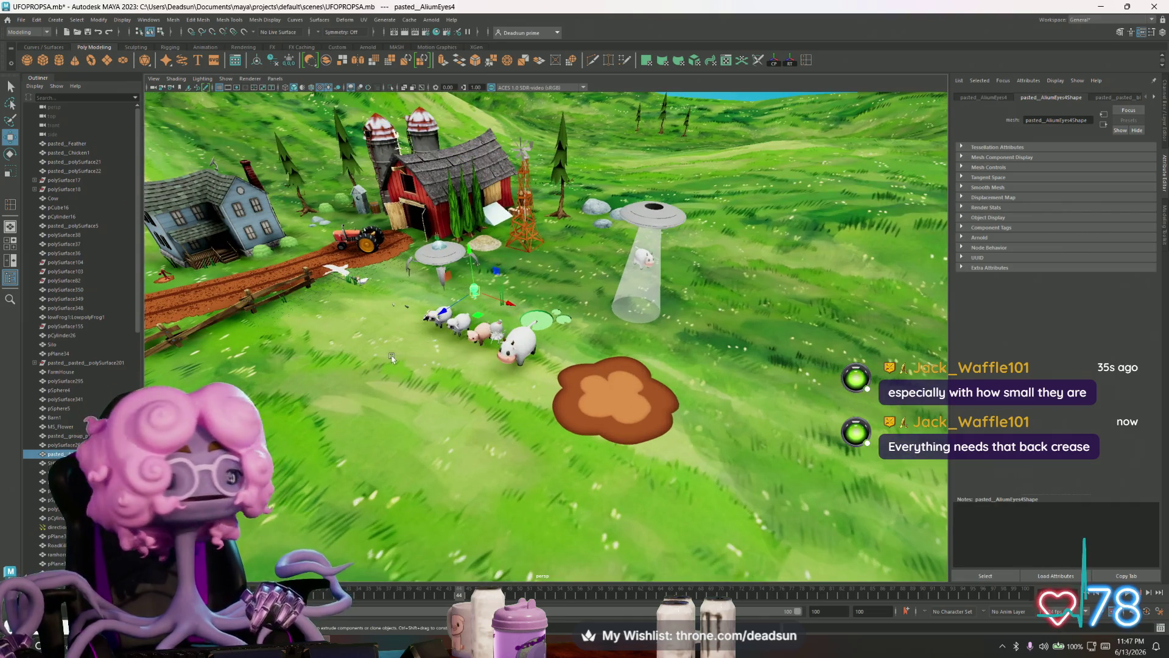
scroll(391, 357, "up", 1)
scroll(381, 357, "up", 1)
scroll(380, 356, "down", 1)
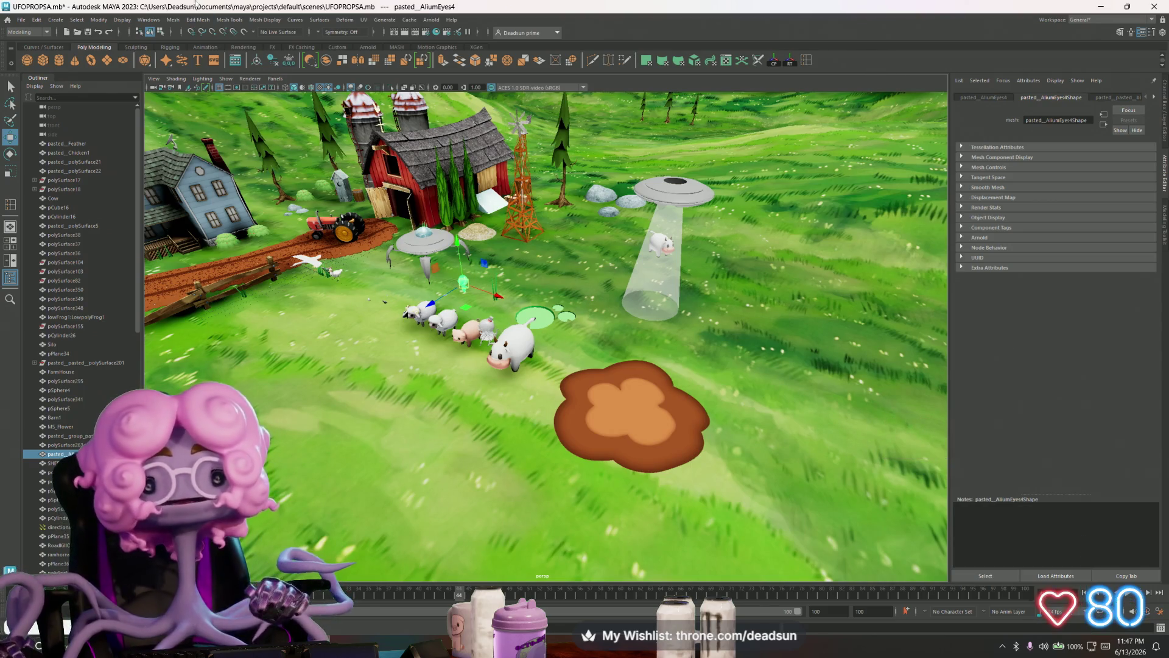
scroll(288, 277, "down", 4)
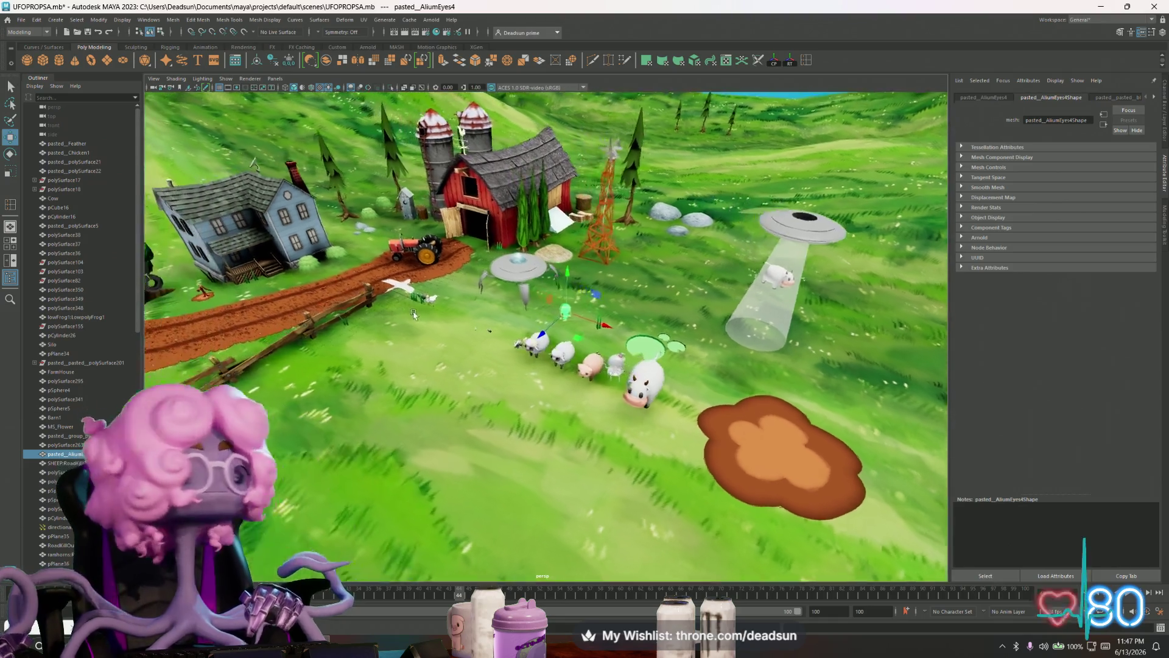
scroll(457, 327, "down", 2)
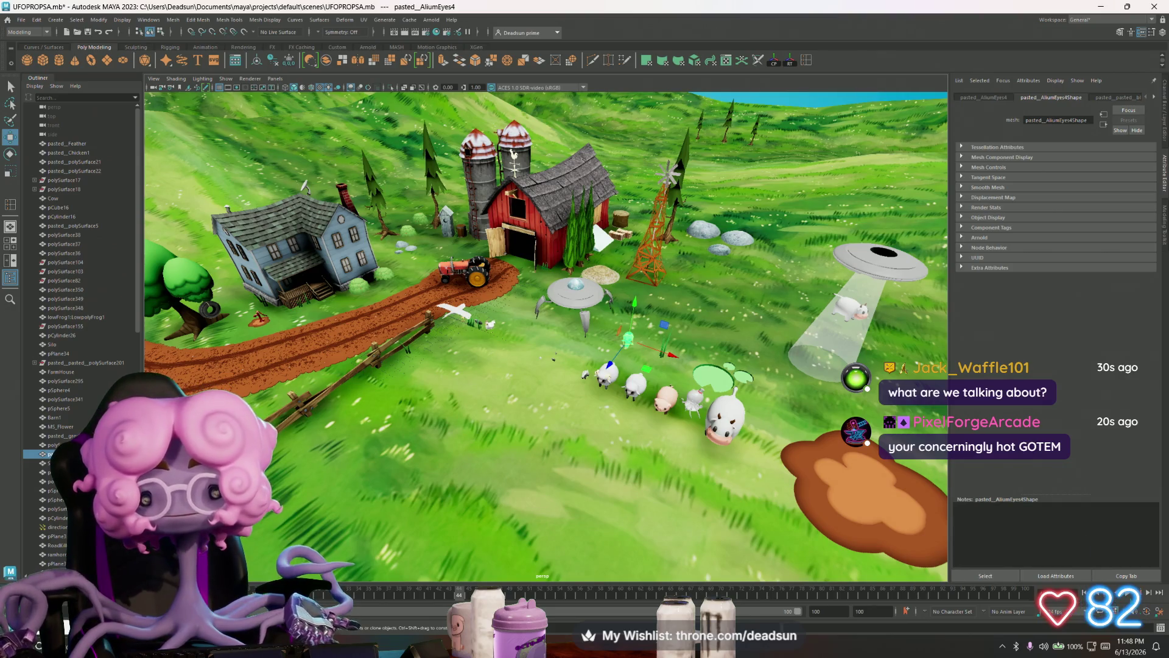
mouse_move(340, 303)
left_mouse_down("alt")
mouse_move(412, 387)
mouse_move(675, 374)
mouse_move(642, 388)
mouse_move(652, 368)
mouse_move(453, 415)
left_mouse_up("alt")
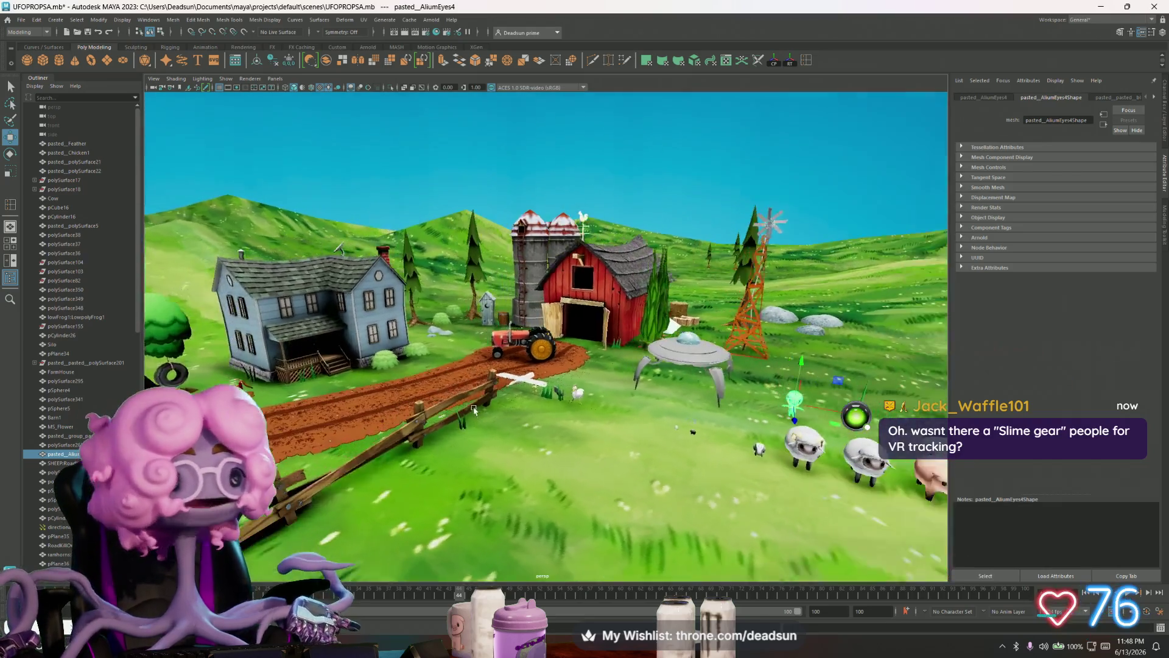
mouse_move(453, 414)
left_mouse_down("alt")
mouse_move(477, 408)
mouse_move(646, 583)
left_mouse_up("alt")
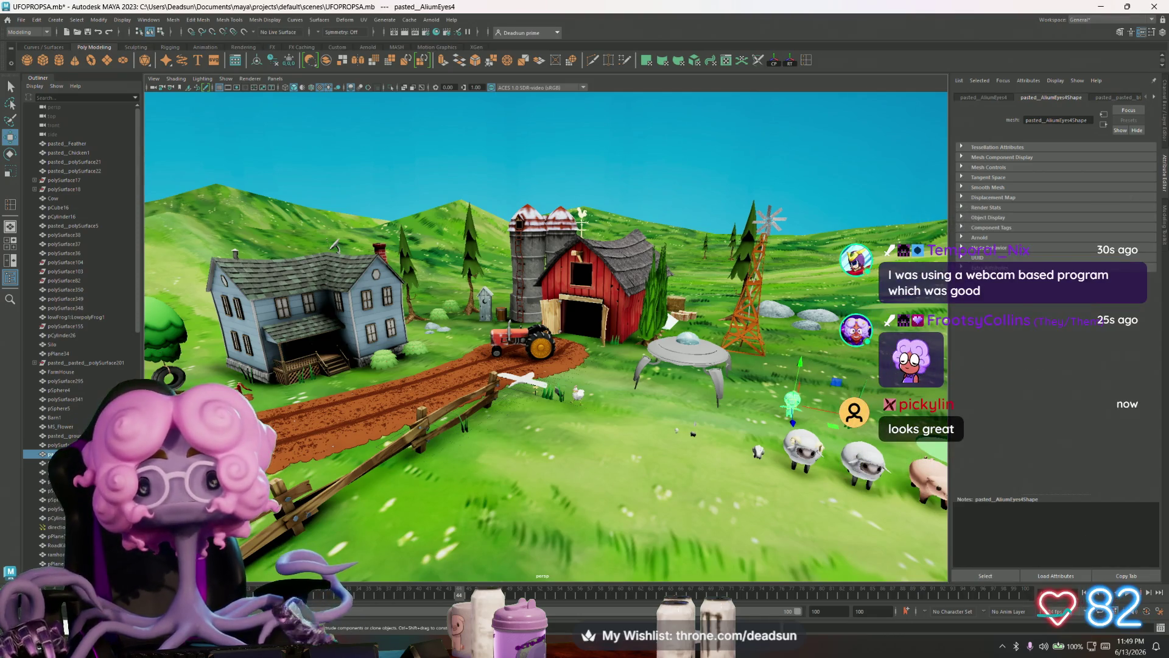
mouse_move(677, 427)
left_mouse_down("alt")
mouse_move(463, 382)
mouse_move(459, 400)
mouse_move(632, 442)
mouse_move(459, 408)
left_mouse_up("alt")
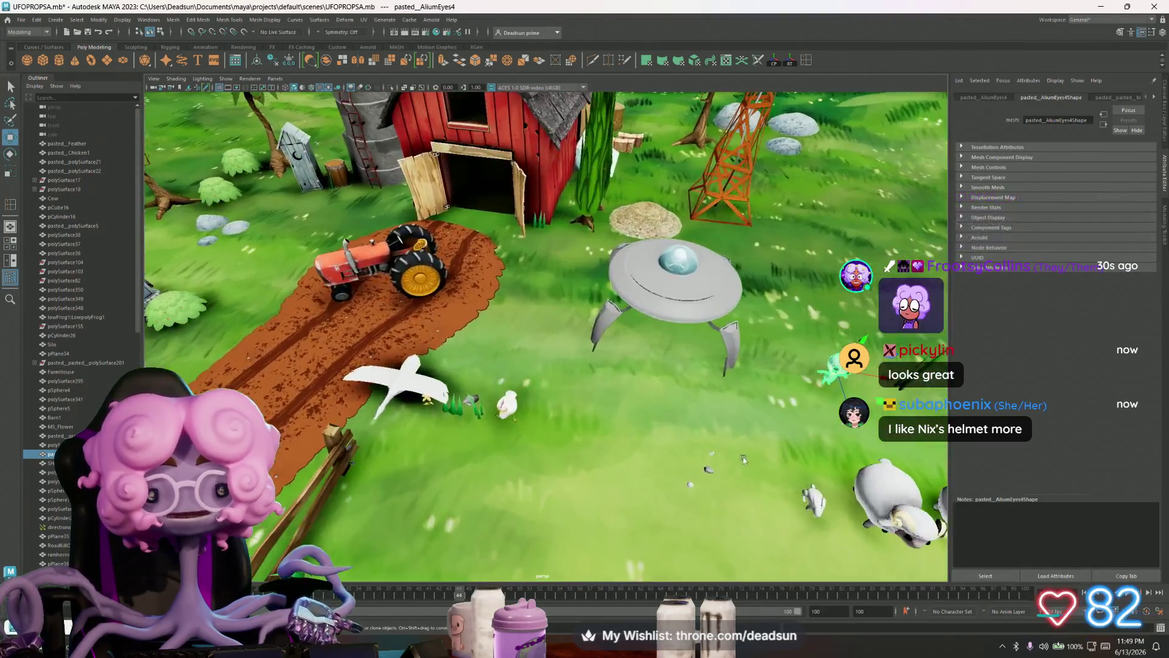
scroll(459, 408, "up", 2)
scroll(485, 384, "up", 1)
scroll(511, 363, "up", 2)
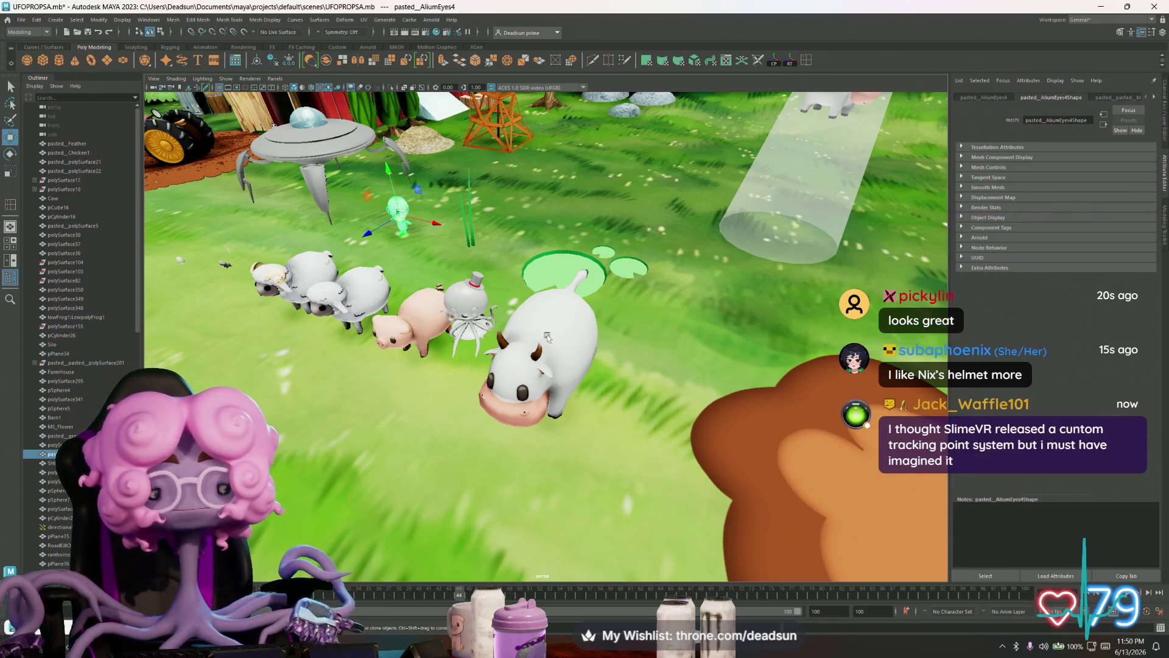
scroll(548, 334, "up", 1)
scroll(558, 340, "up", 1)
scroll(568, 347, "up", 1)
scroll(583, 359, "up", 1)
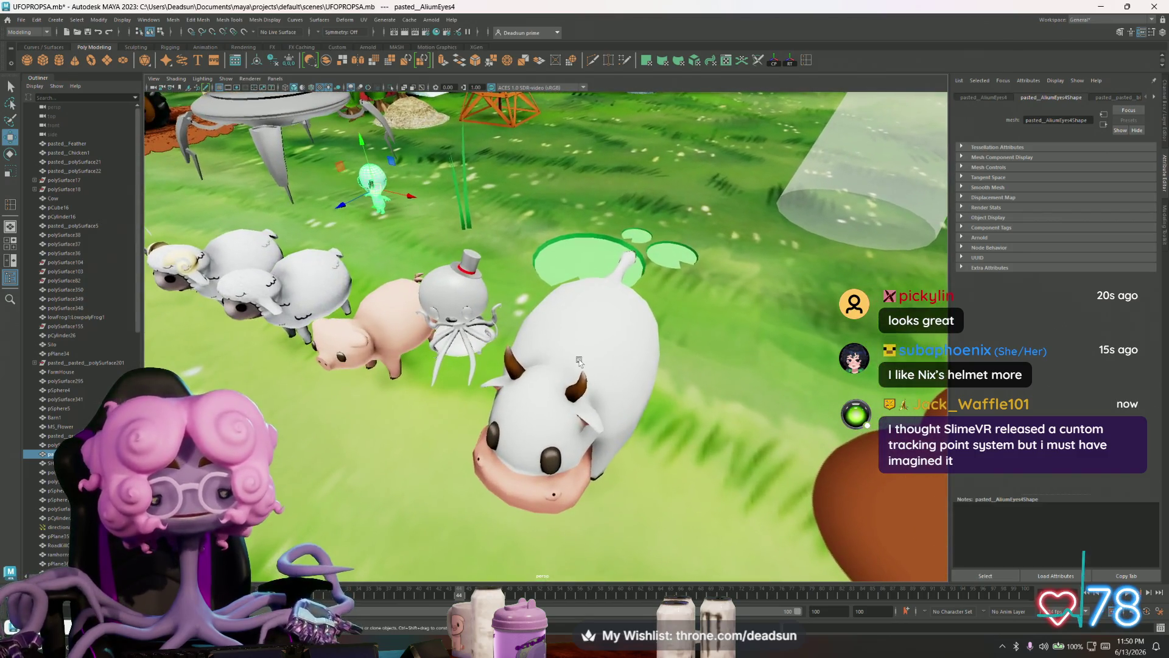
scroll(584, 359, "down", 2)
left_click_drag(583, 360, 804, 402, "alt")
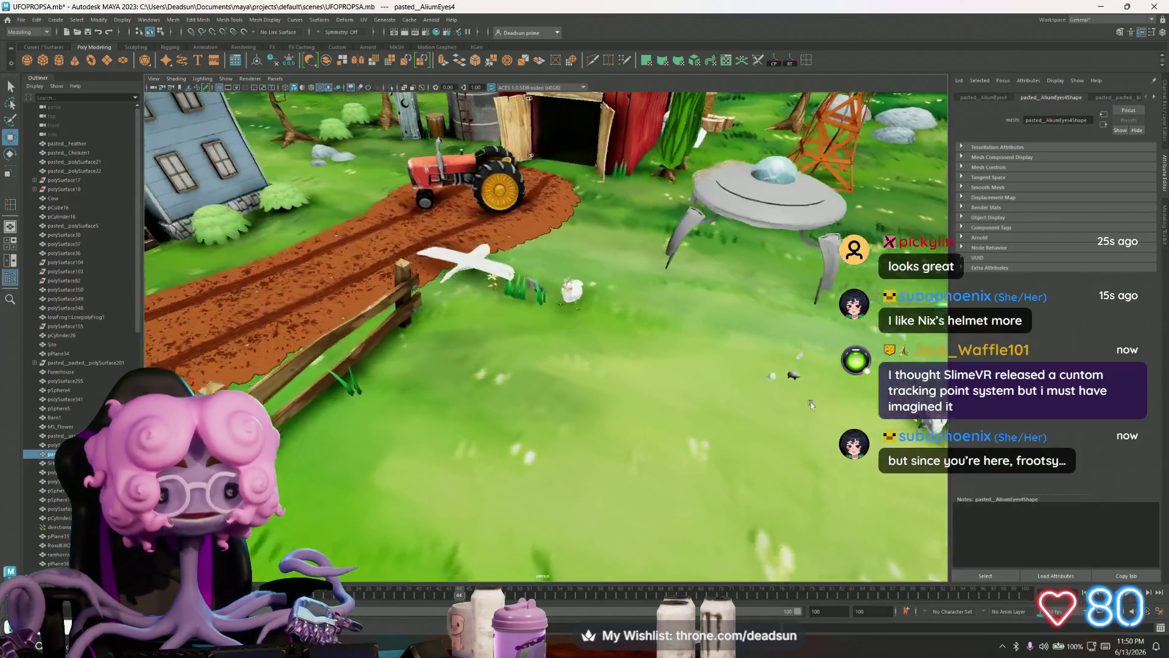
scroll(804, 403, "up", 1)
scroll(574, 322, "up", 1)
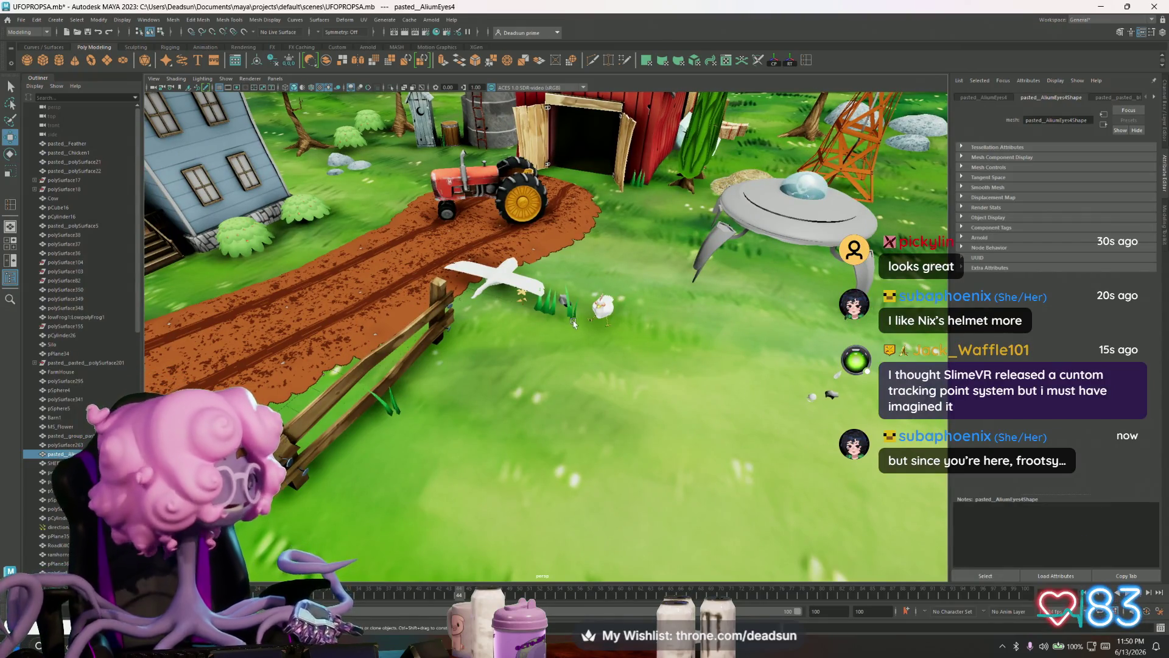
scroll(512, 314, "up", 1)
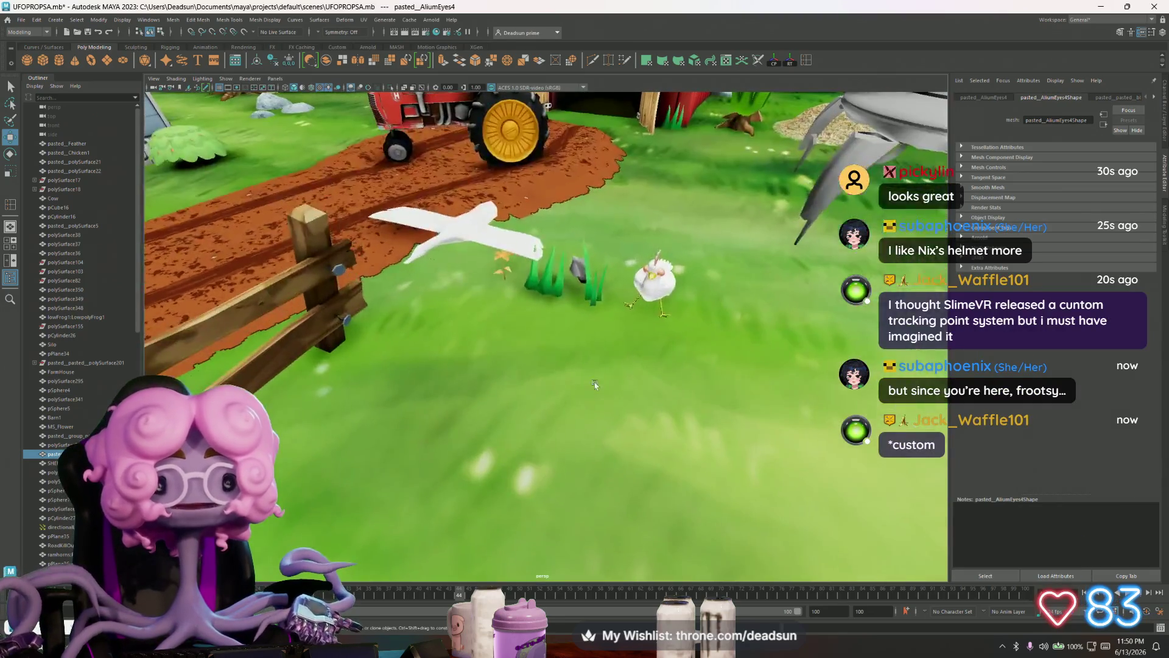
scroll(588, 405, "up", 1)
- Select the white bird pPlane34 and tumble around the house, barn and UFO
left_click(494, 292)
scroll(493, 292, "down", 3)
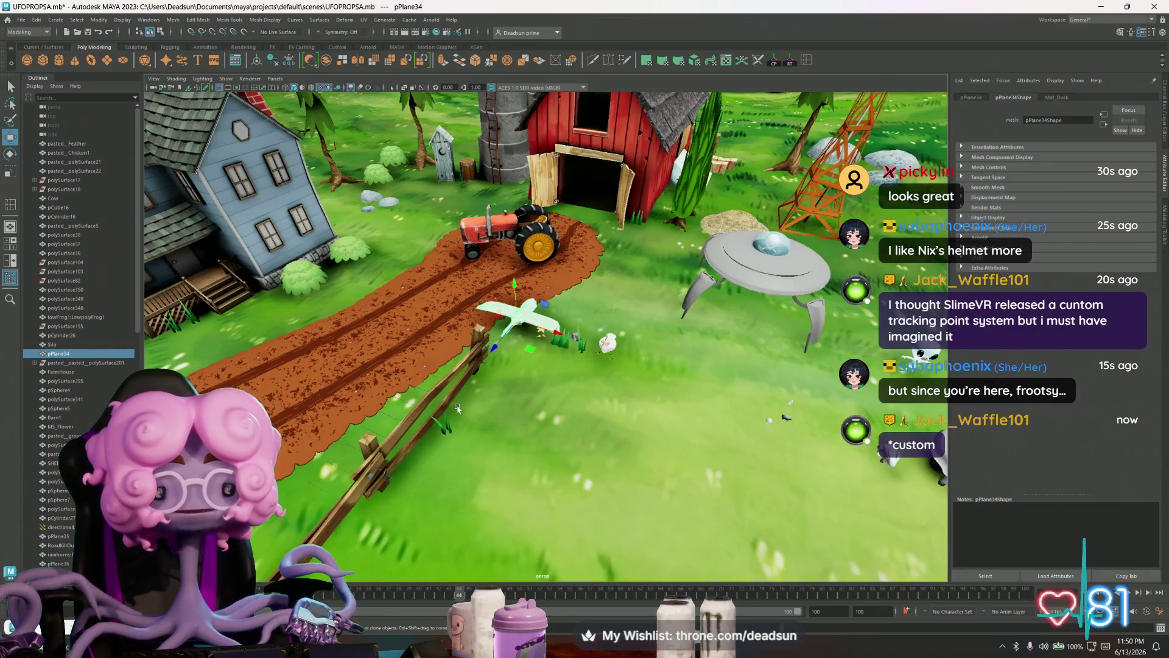
left_click_drag(494, 302, 484, 395, "alt")
left_click_drag(539, 351, 510, 374, "alt")
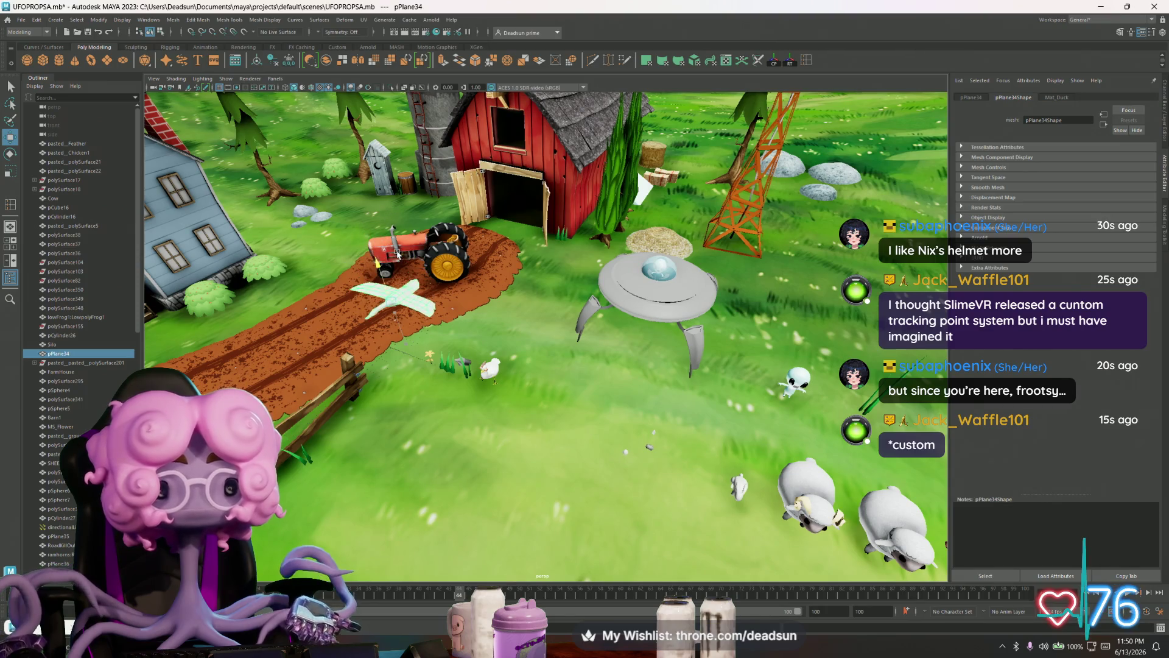
mouse_move(394, 308)
left_mouse_down("alt")
mouse_move(529, 321)
mouse_move(447, 349)
mouse_move(457, 355)
left_mouse_up("alt")
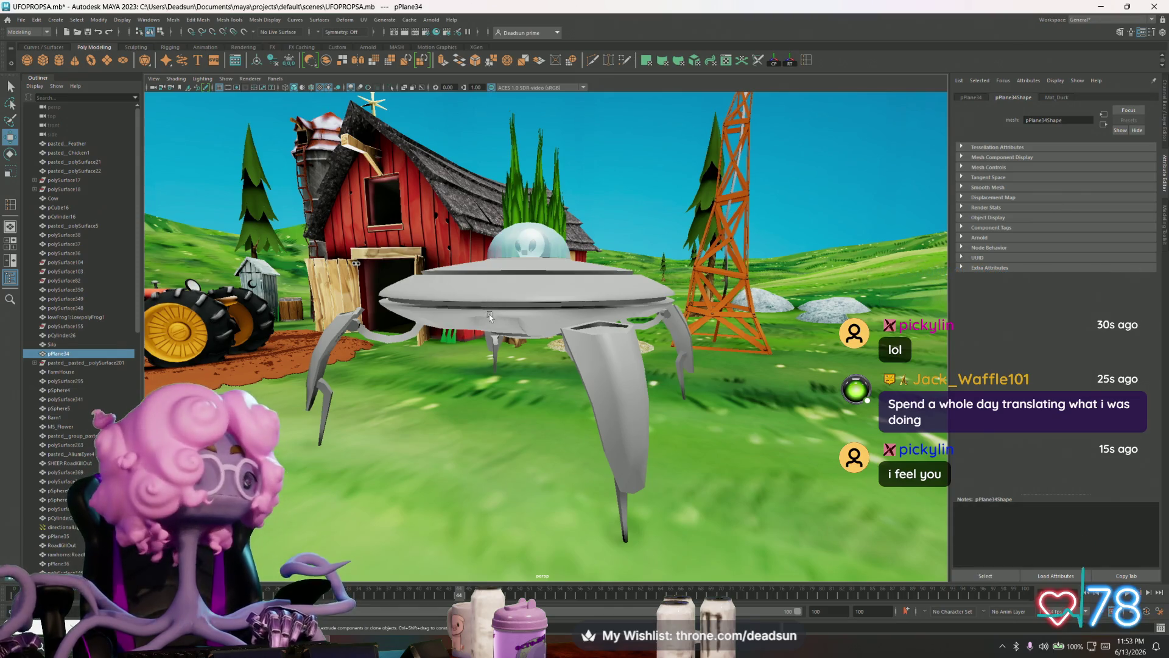
mouse_move(491, 317)
left_mouse_down("alt")
mouse_move(432, 371)
mouse_move(475, 306)
mouse_move(585, 335)
mouse_move(566, 301)
mouse_move(557, 329)
mouse_move(535, 321)
left_mouse_up("alt")
left_click(433, 371)
scroll(584, 335, "up", 3)
left_click(562, 285)
right_click_drag(534, 319, 384, 394, "alt")
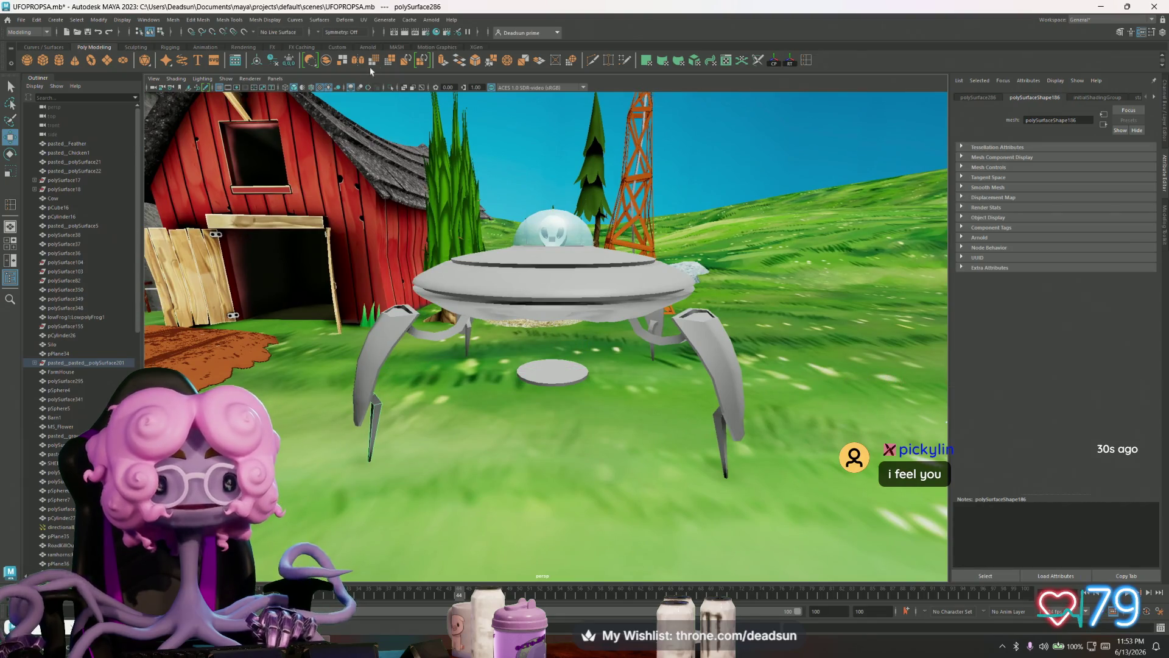
left_click(361, 25)
left_click(393, 40)
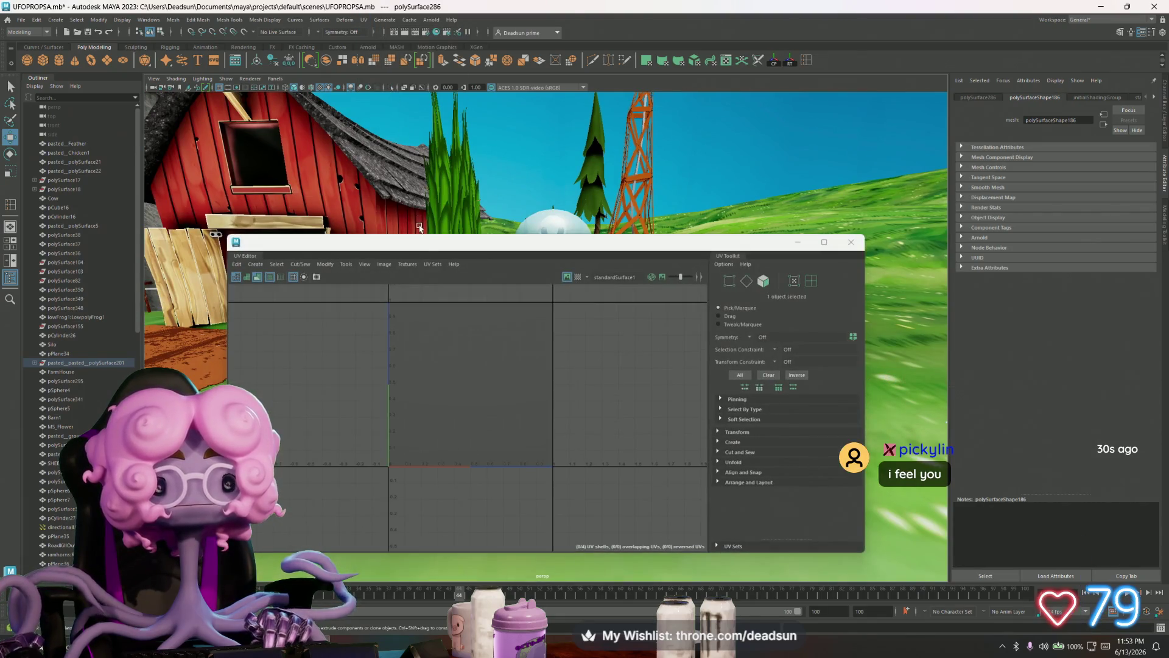
left_click_drag(419, 242, 855, 199)
left_click(546, 371)
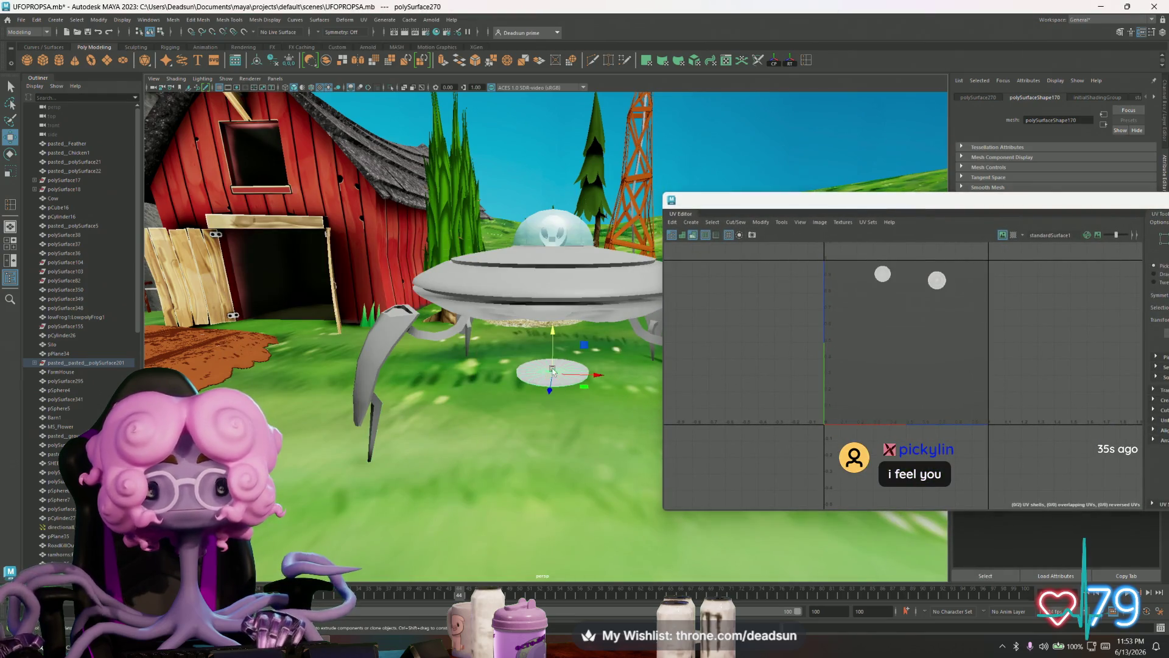
left_click(386, 357)
left_click(434, 338)
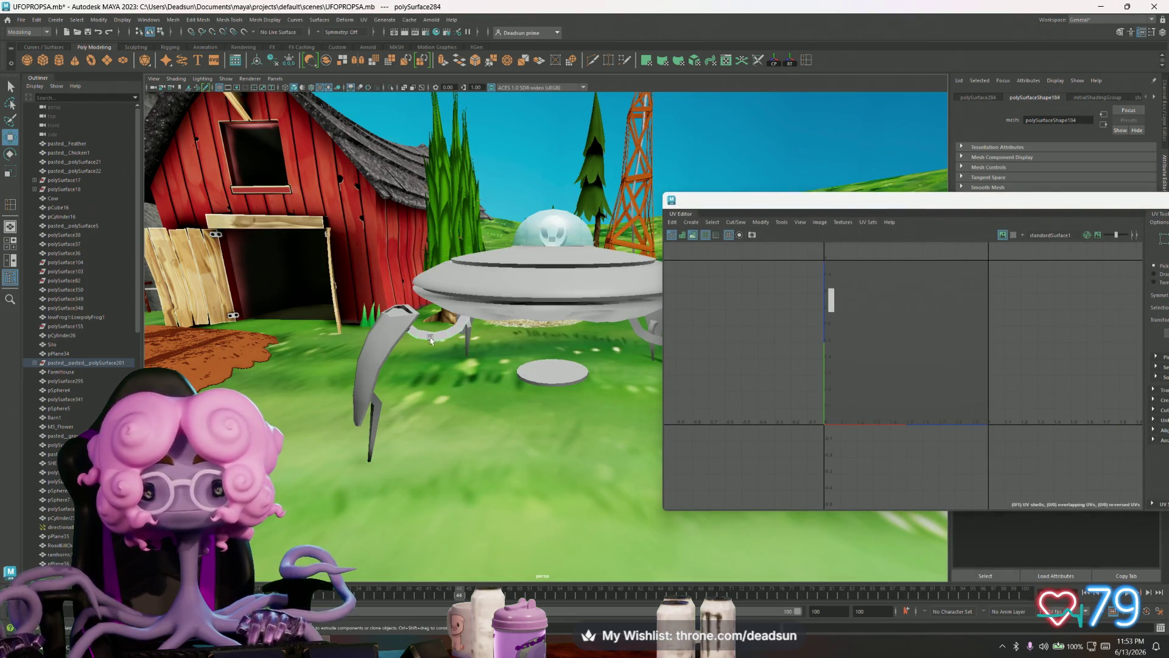
left_click(372, 364)
left_click_drag(372, 364, 564, 354, "alt")
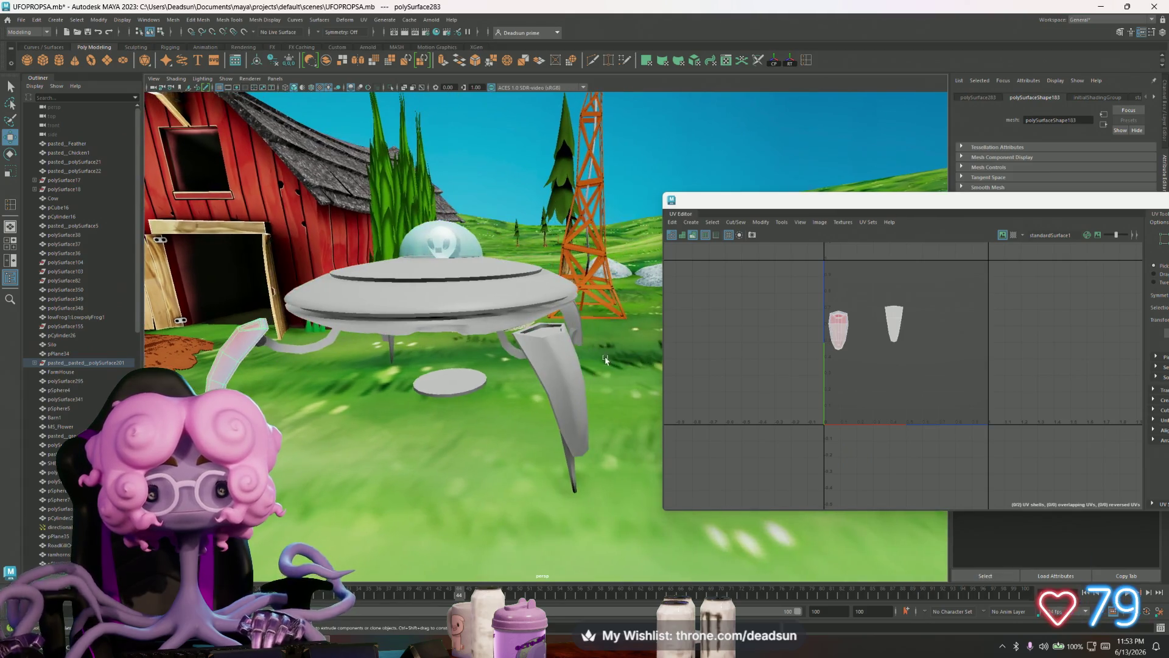
left_click(564, 354)
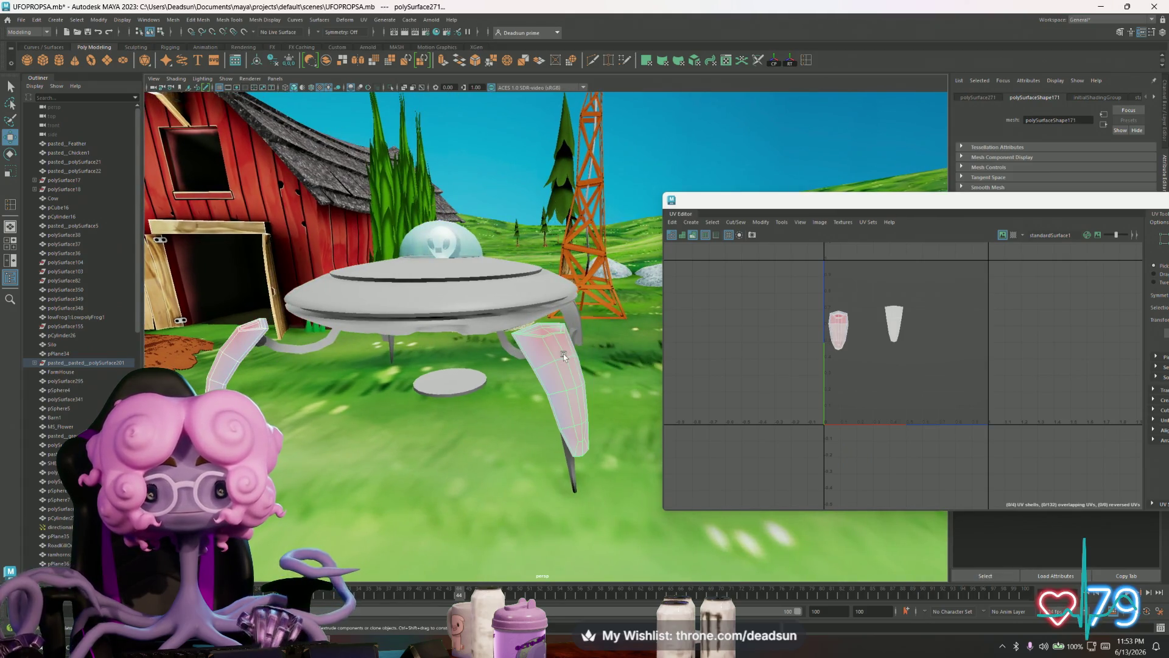
left_click(453, 317)
scroll(738, 341, "down", 3)
scroll(738, 341, "down", 3)
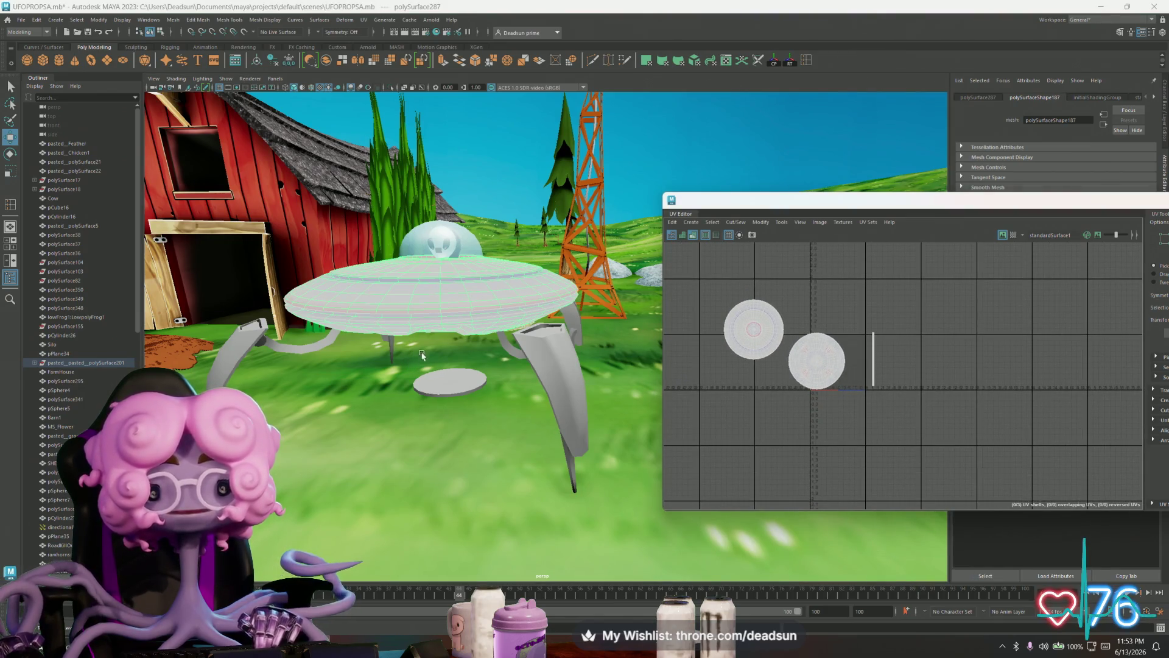
left_click(232, 345)
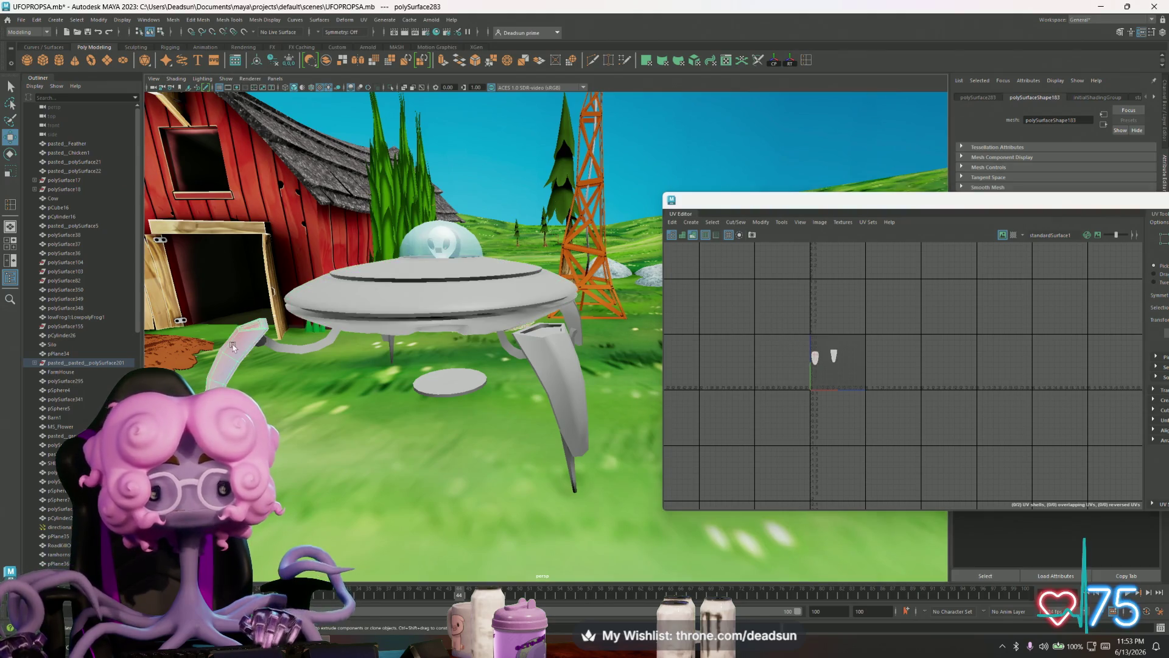
left_click(237, 388)
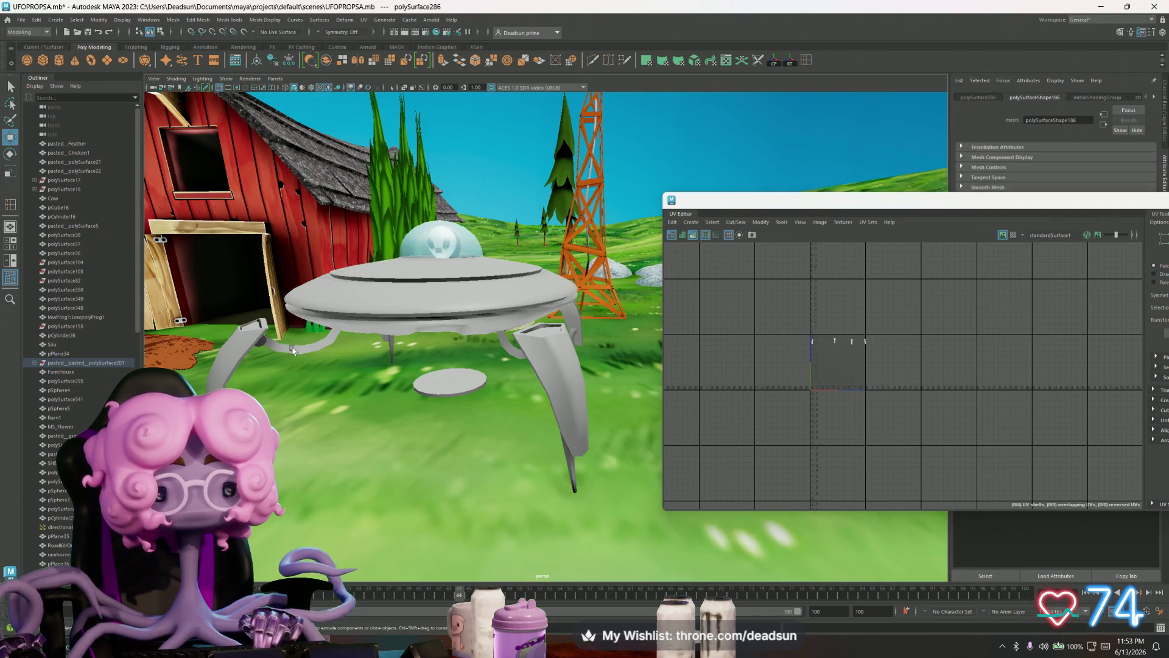
left_click(257, 351)
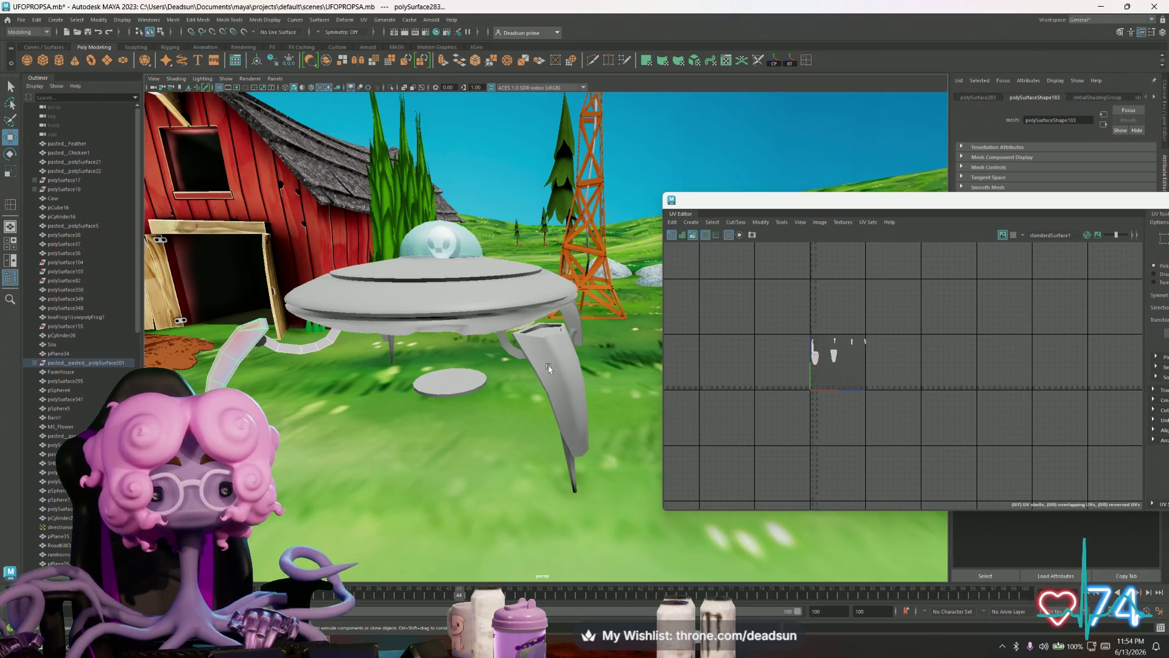
left_click(548, 369)
mouse_move(548, 368)
left_mouse_down("alt")
mouse_move(614, 315)
mouse_move(558, 353)
mouse_move(522, 404)
left_mouse_up("alt")
left_click(558, 353)
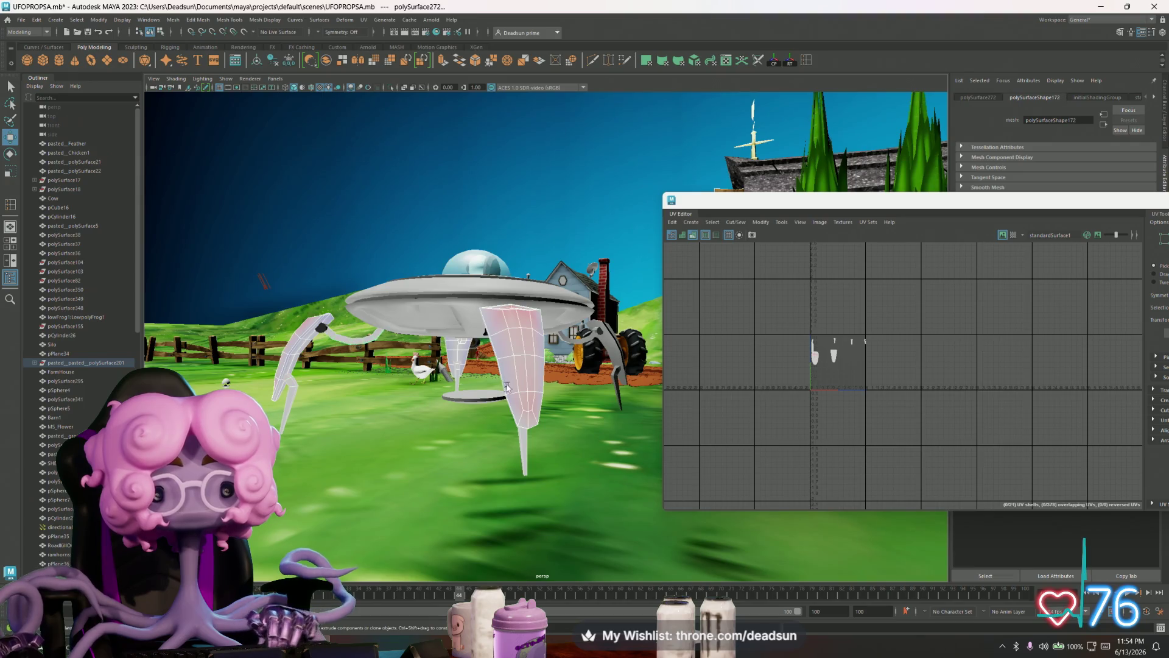
left_click(464, 392)
left_click(504, 386)
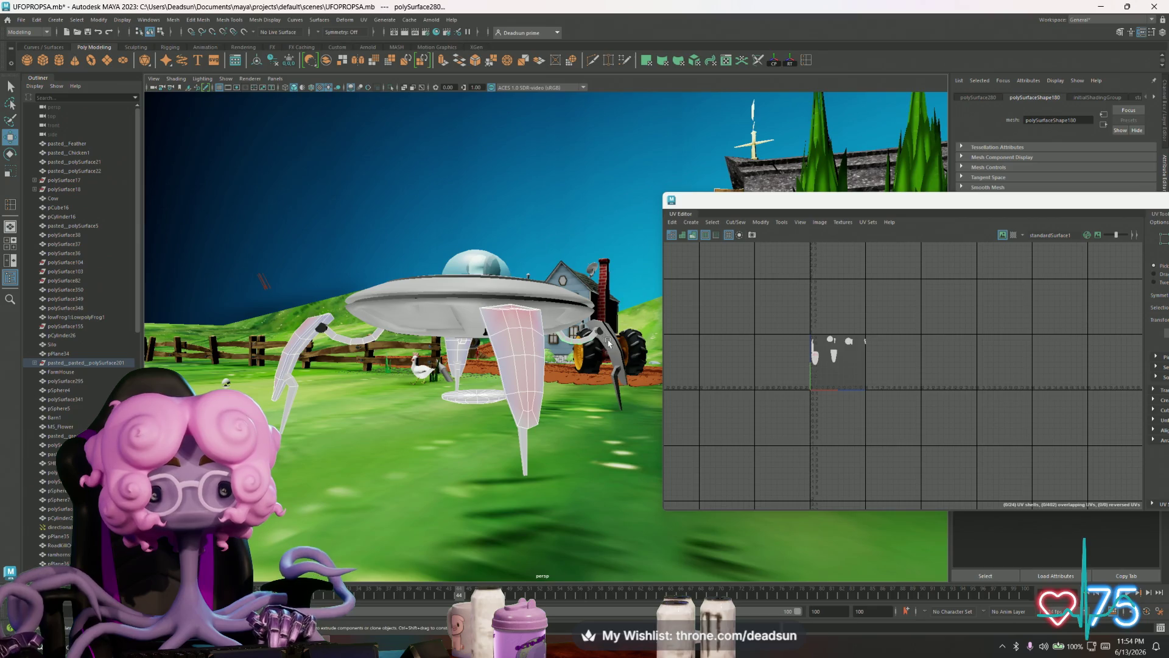
left_click(613, 378)
left_click_drag(613, 378, 510, 328, "alt")
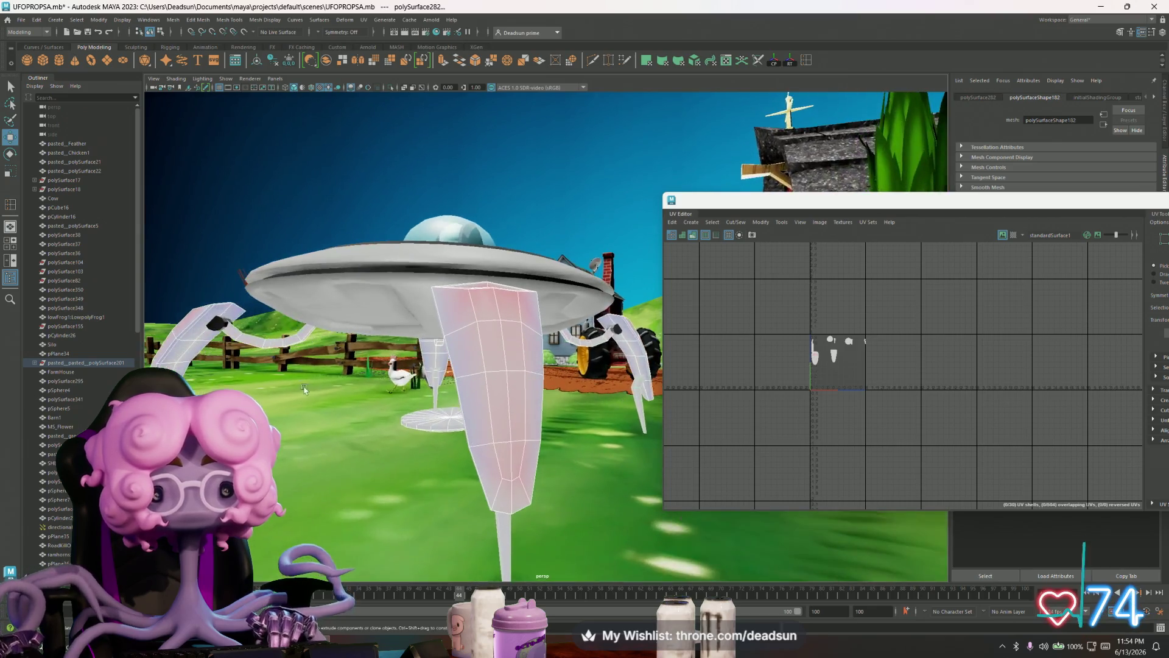
left_click(336, 317)
mouse_move(336, 316)
left_mouse_down("alt")
mouse_move(439, 330)
mouse_move(292, 305)
left_mouse_up("alt")
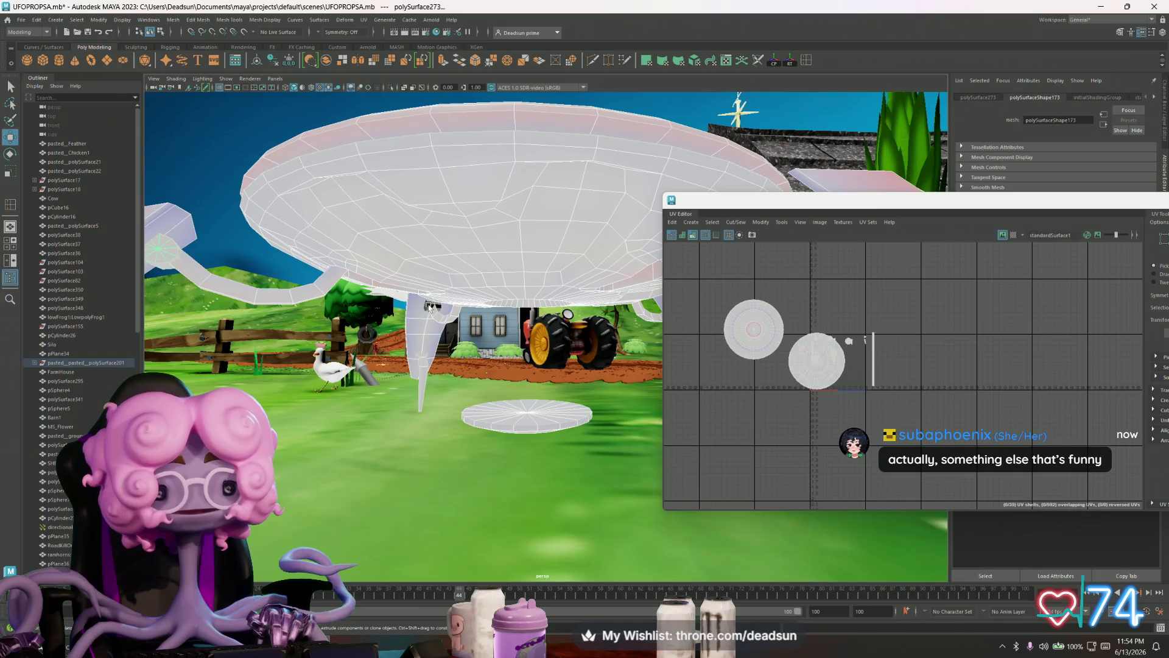
- Inspect the UFO's underside, browse the UV menu, then bring up the Mesh menu
left_click_drag(448, 347, 545, 354, "alt")
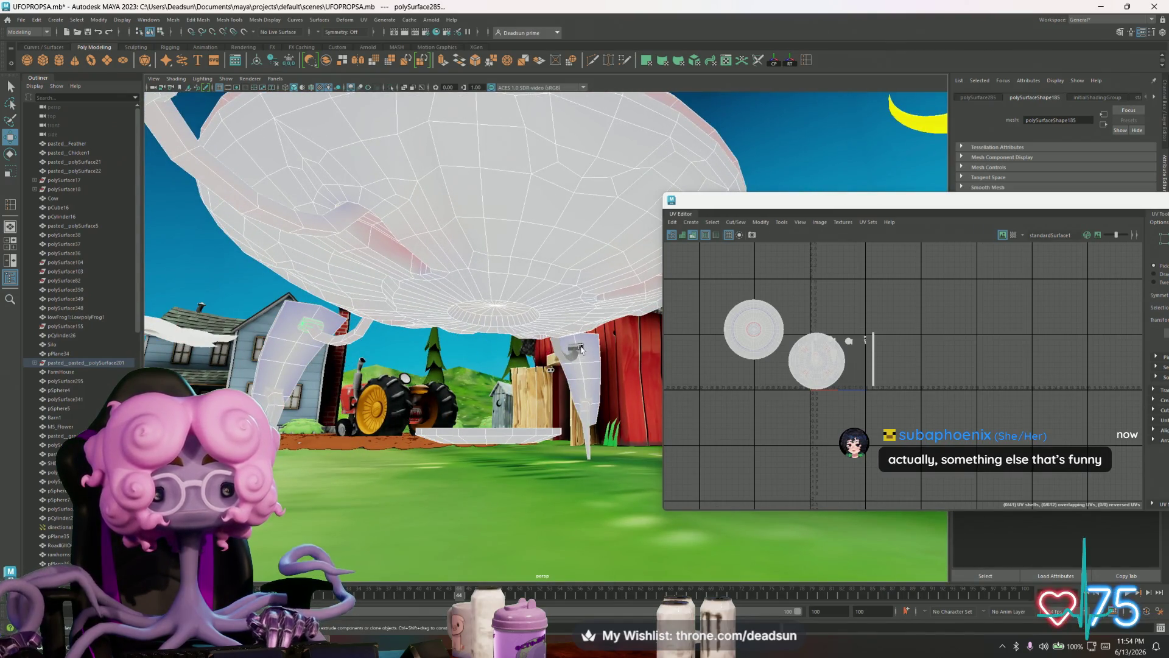
mouse_move(418, 303)
left_mouse_down("alt")
mouse_move(457, 339)
mouse_move(511, 350)
mouse_move(478, 343)
mouse_move(478, 314)
mouse_move(399, 335)
mouse_move(332, 304)
left_mouse_up("alt")
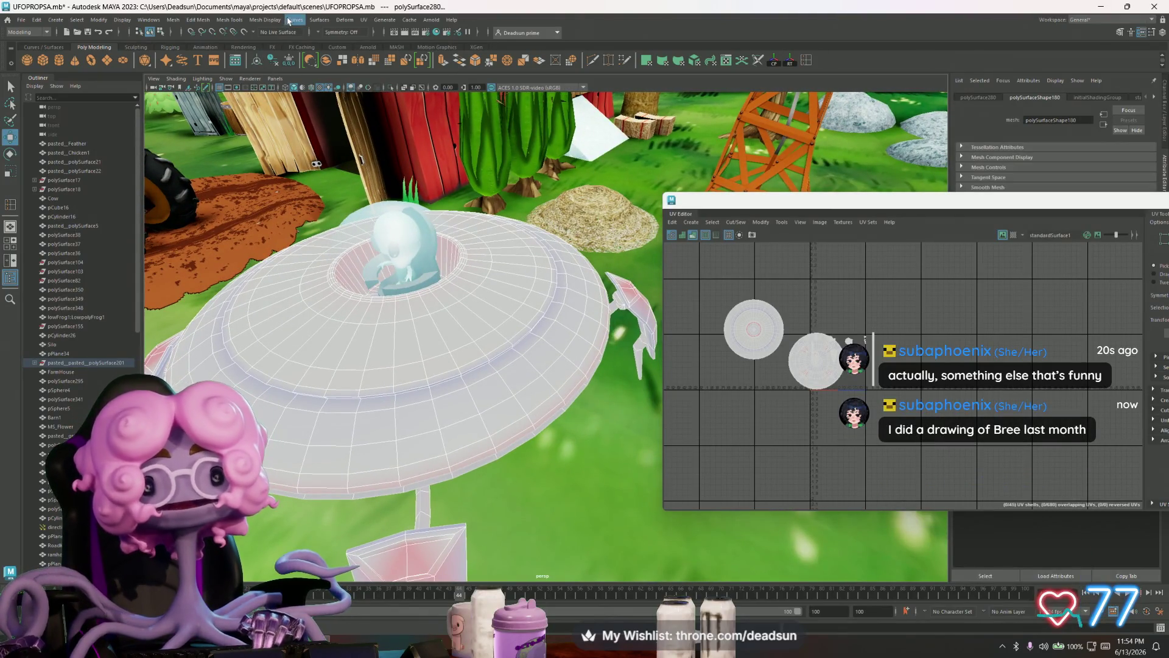
left_click(363, 19)
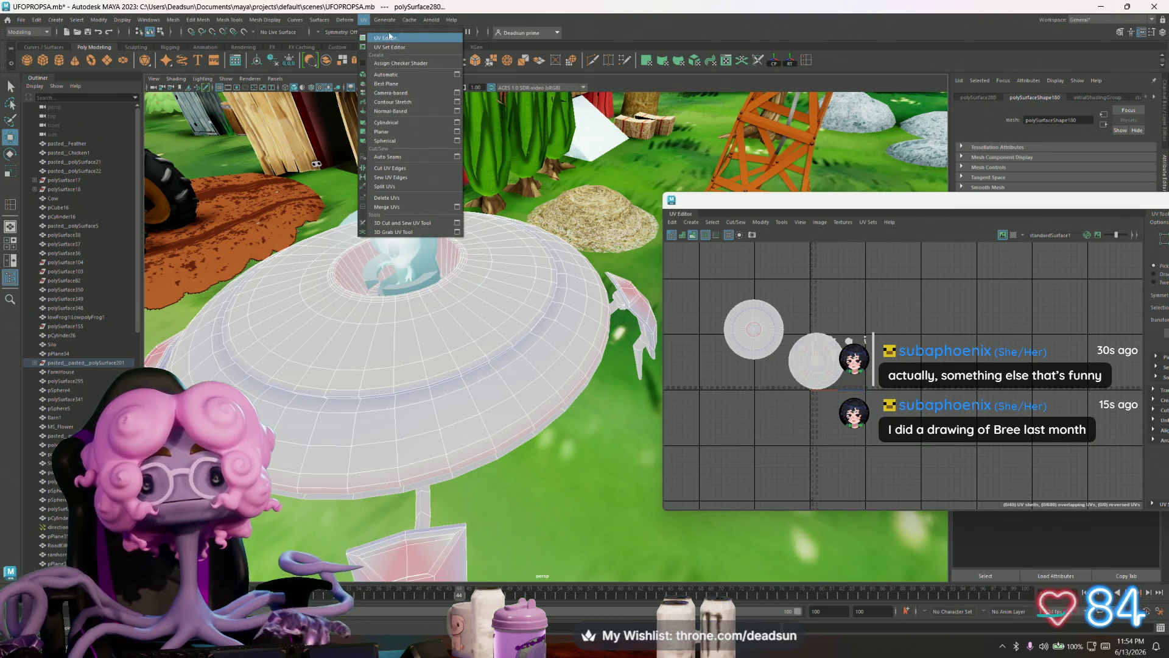
left_click(395, 39)
left_click(265, 19)
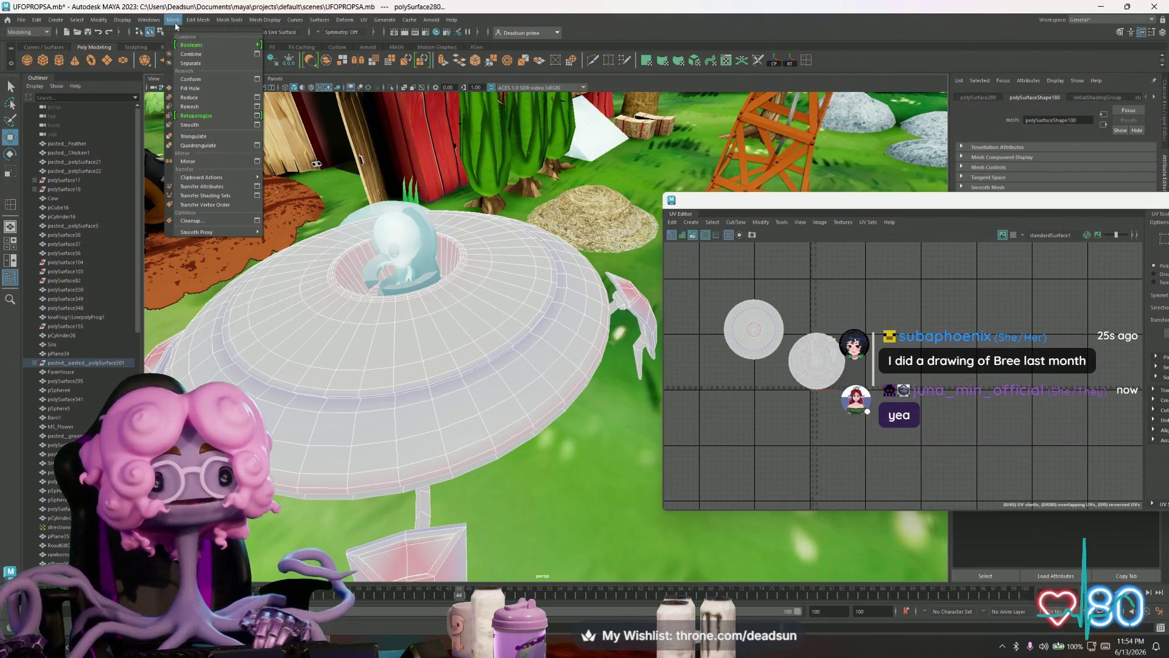
- Combine the UFO parts into one mesh and check its dome, floor ring and cockpit wall
left_click(183, 55)
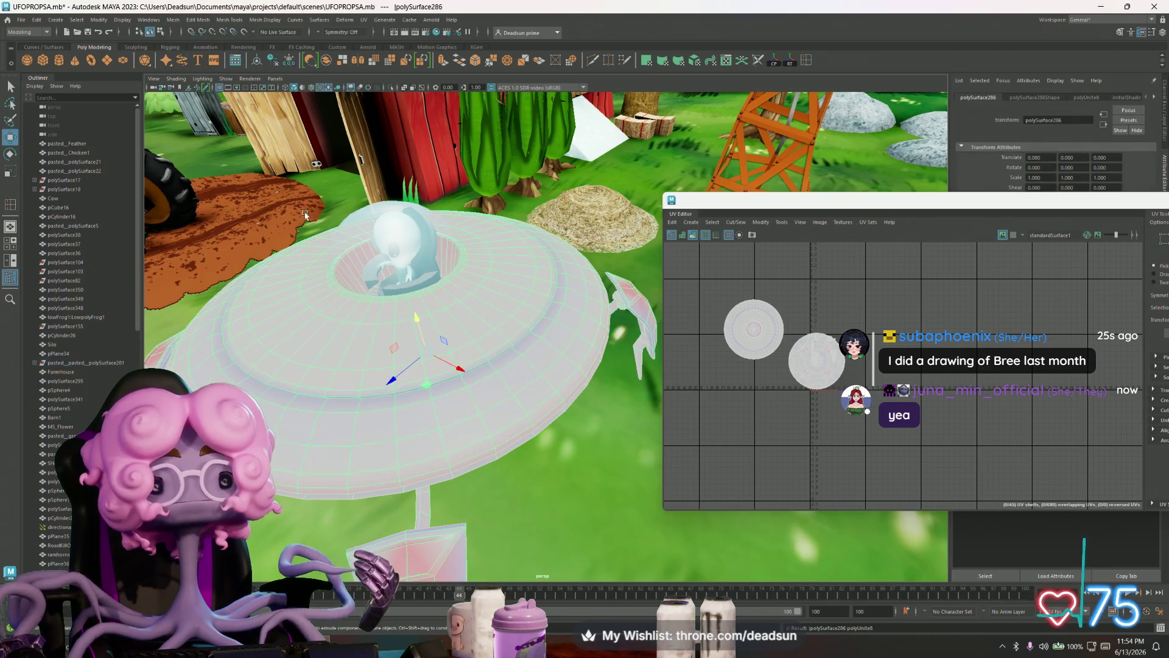
left_click_drag(387, 242, 349, 257, "alt")
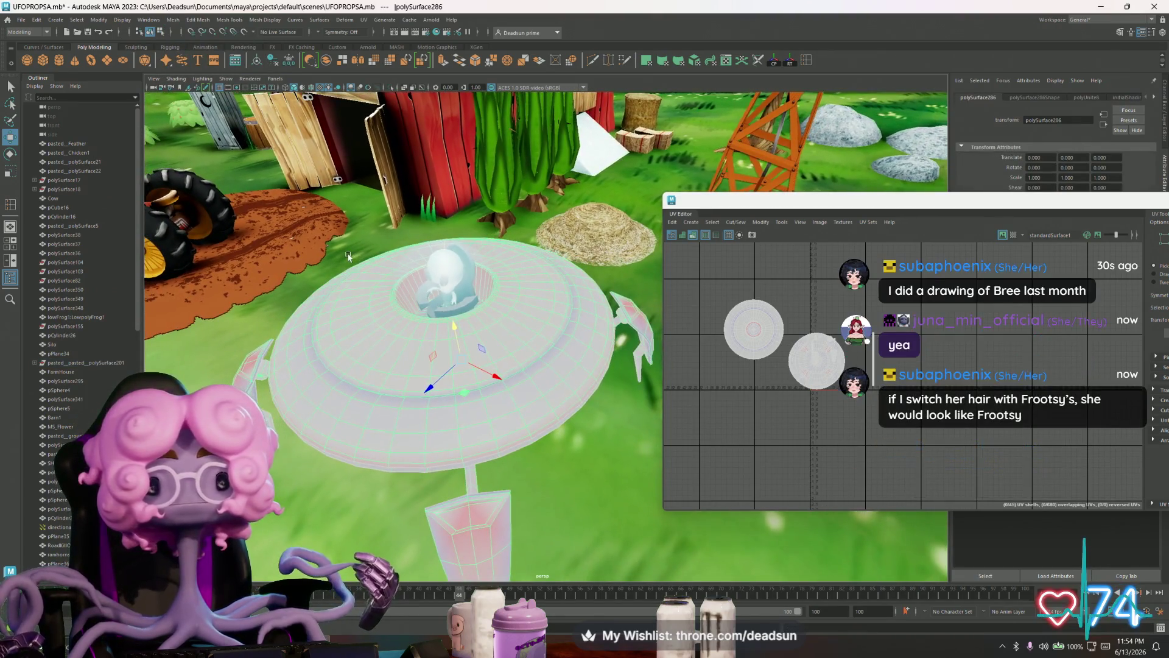
left_click(441, 279)
scroll(448, 280, "up", 1)
scroll(457, 282, "up", 4)
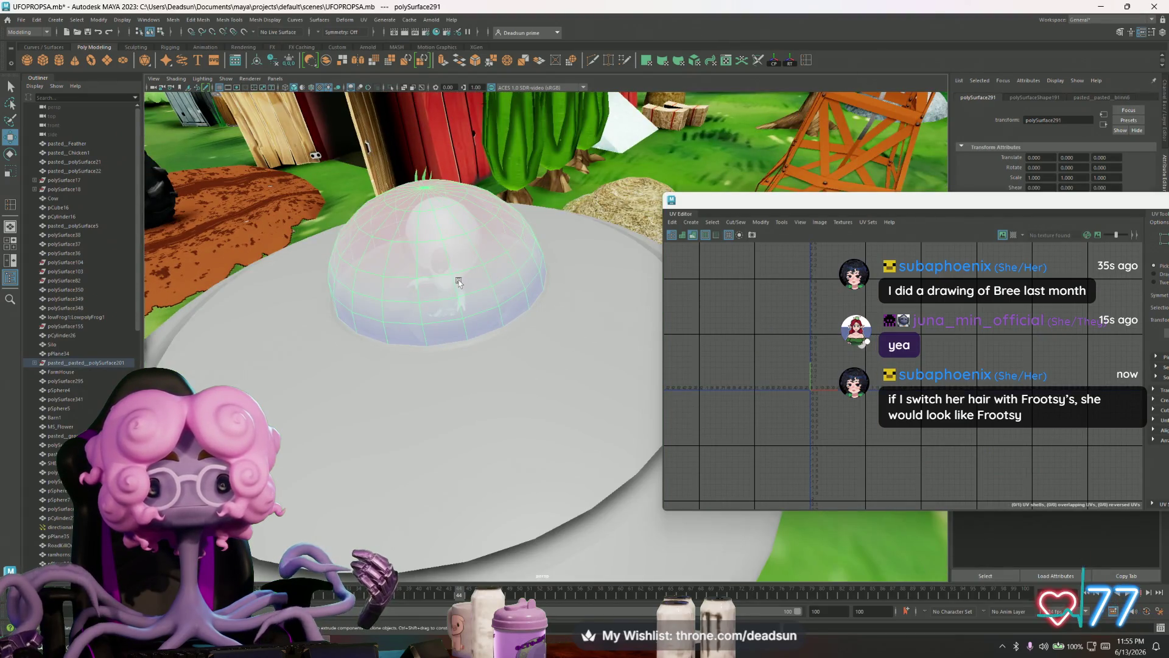
scroll(457, 279, "up", 3)
scroll(520, 301, "up", 3)
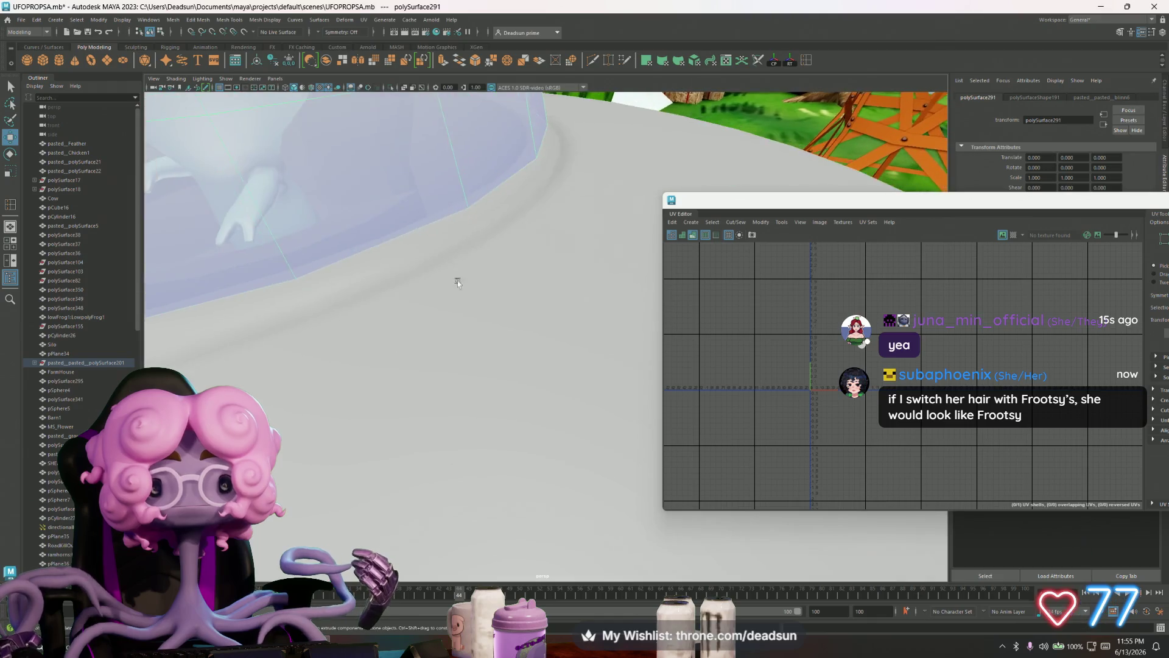
scroll(580, 293, "up", 3)
scroll(295, 280, "up", 3)
left_click(372, 320)
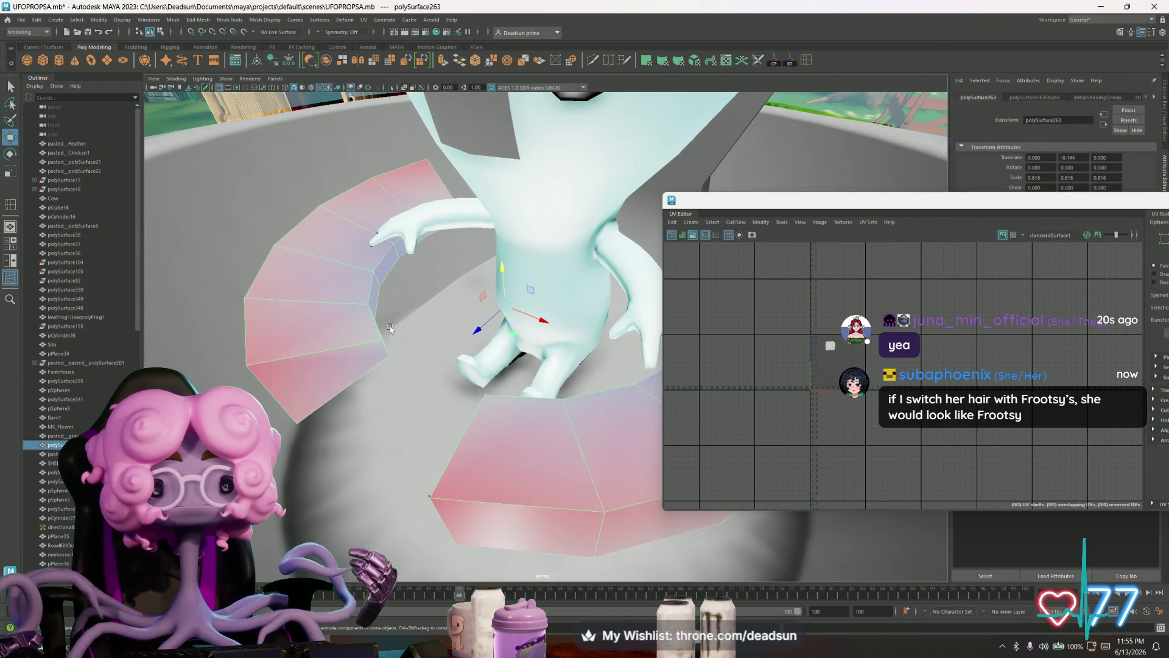
scroll(468, 340, "up", 3)
scroll(467, 341, "up", 2)
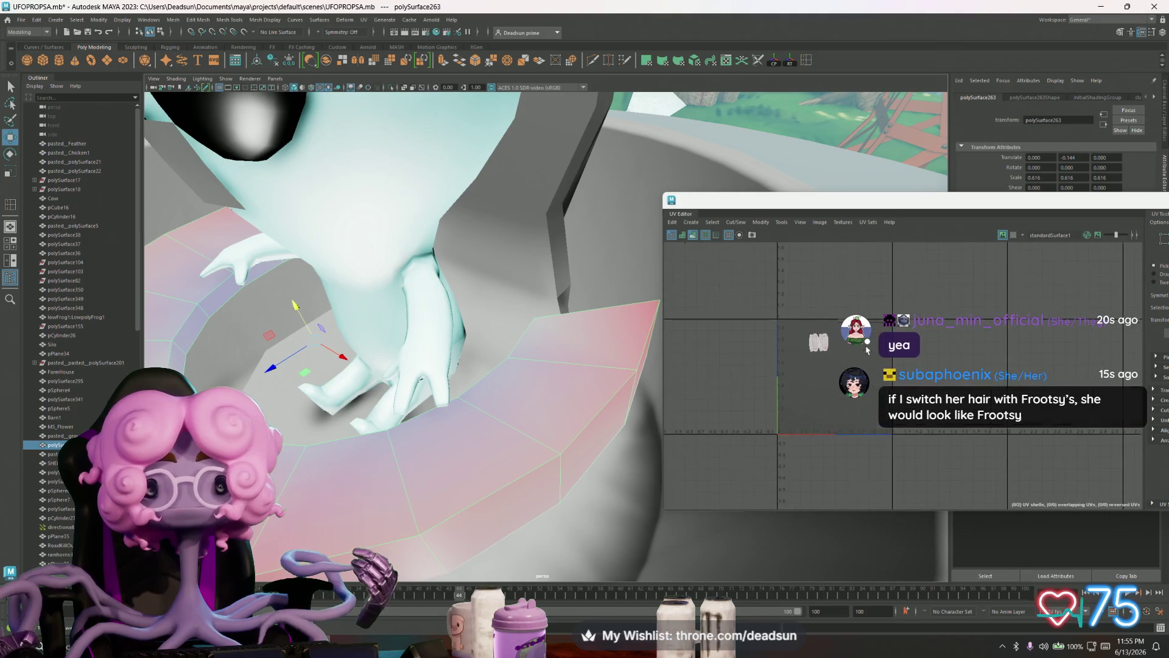
scroll(804, 365, "down", 3)
left_click(523, 250)
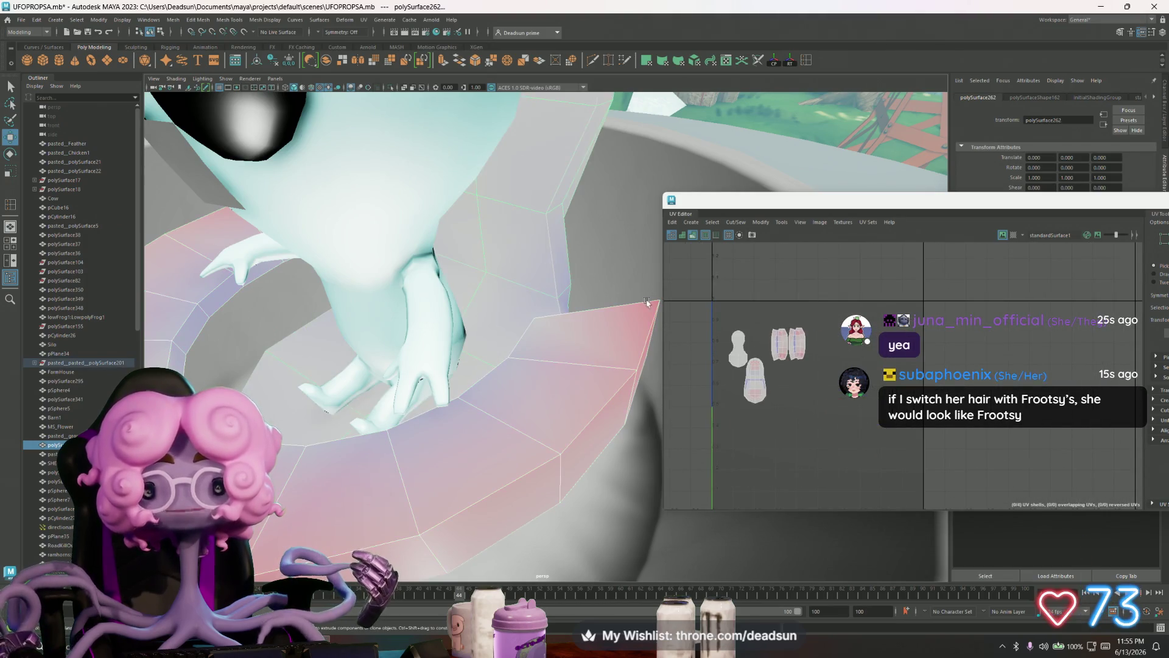
scroll(511, 285, "down", 5)
scroll(504, 269, "down", 5)
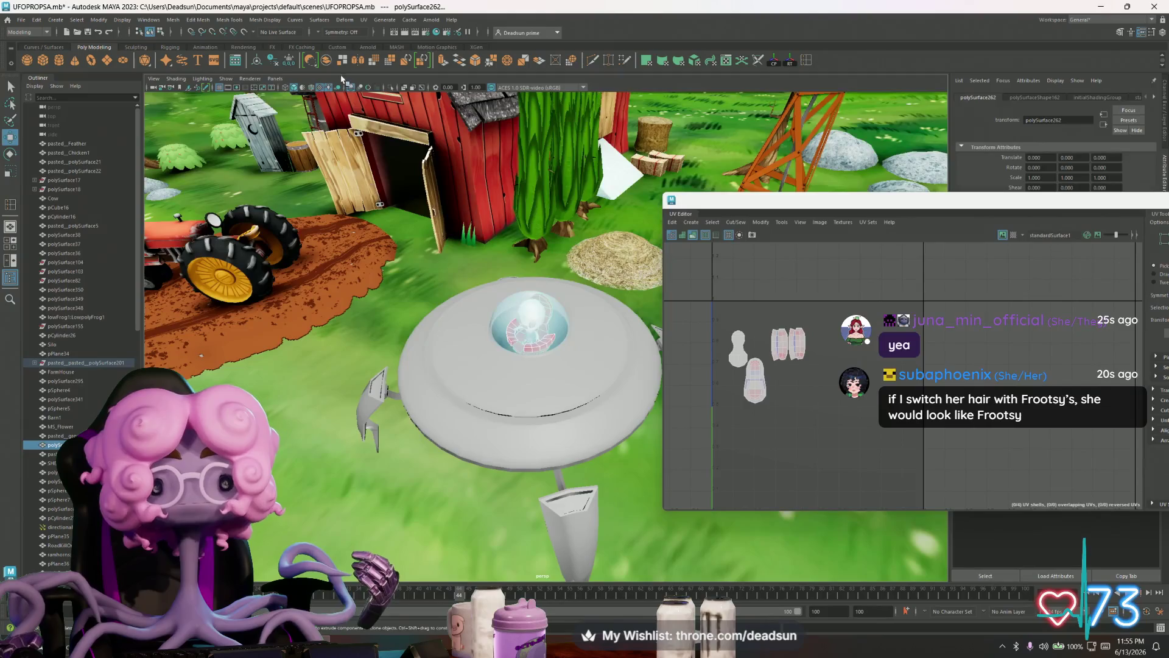
- Browse the Mesh Tools and Windows menus, reselect the combined UFO and reopen the Mesh menu
left_click(229, 19)
left_click(193, 19)
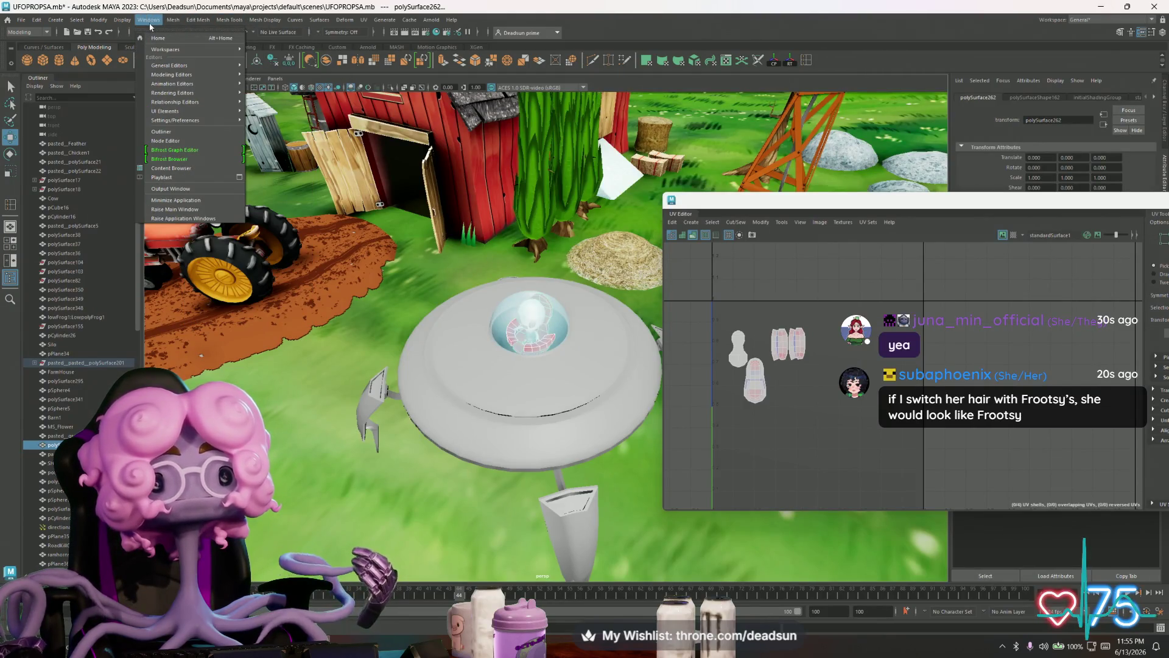
left_click(148, 19)
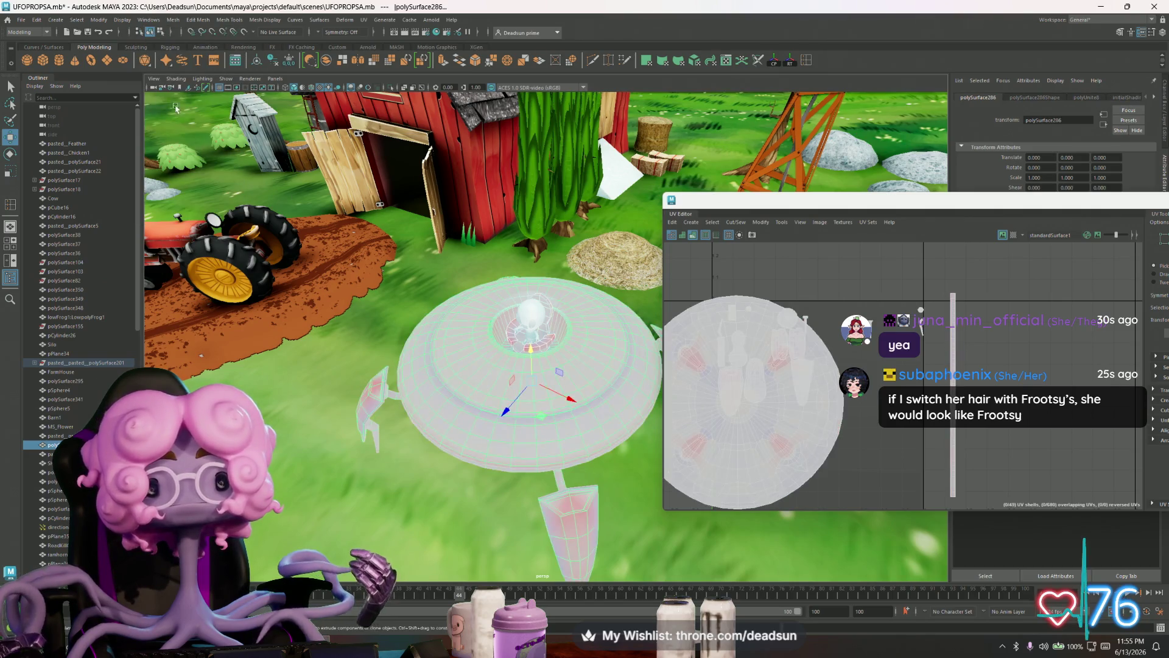
left_click(173, 20)
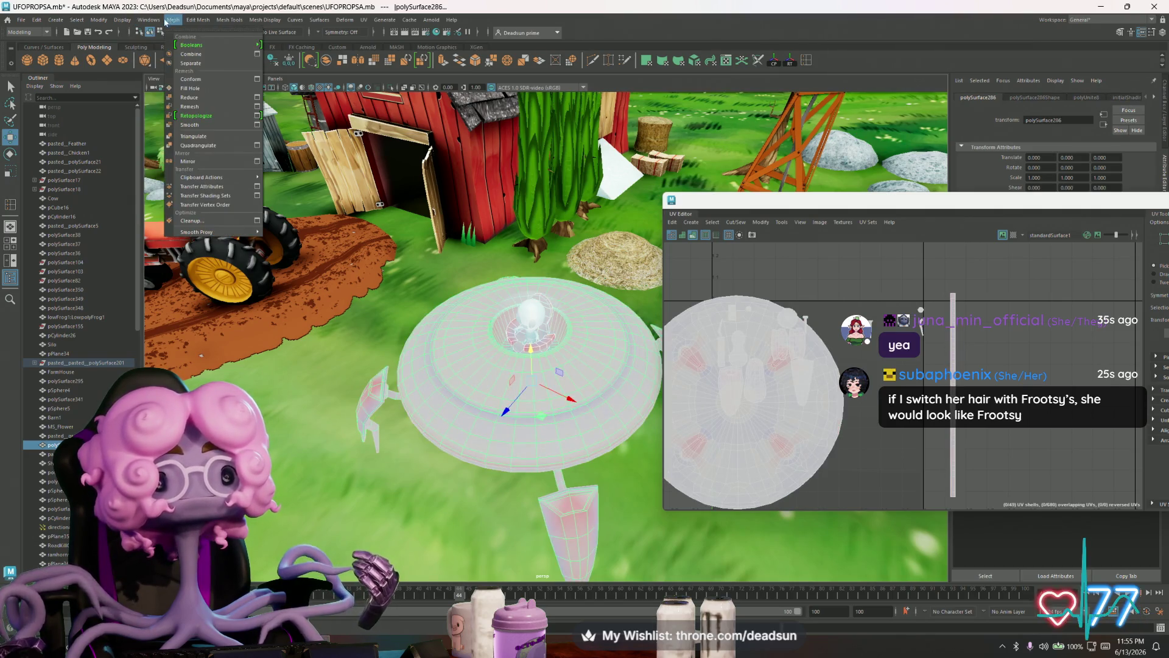
- Select the UFO's glass dome and lower it slightly with the Move tool
left_click(200, 46)
mouse_move(487, 416)
left_mouse_down("alt")
mouse_move(503, 313)
mouse_move(483, 348)
mouse_move(543, 334)
left_mouse_up("alt")
left_click(503, 313)
key("f")
scroll(517, 366, "down", 3)
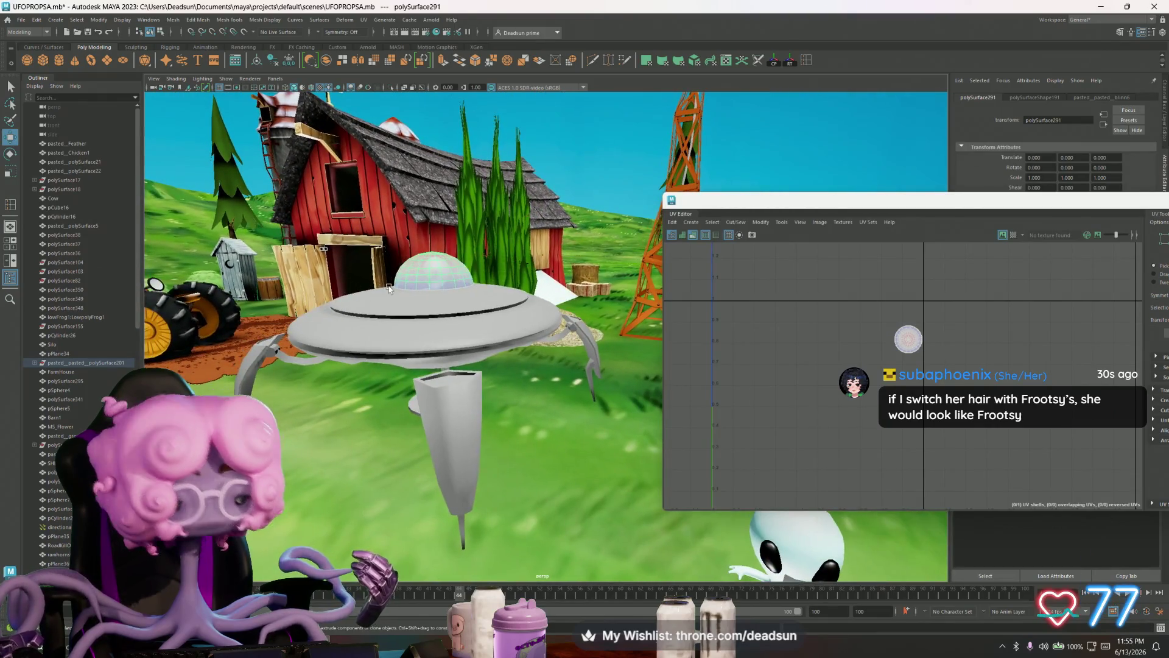
scroll(543, 335, "up", 2)
left_click_drag(936, 196, 1110, 173)
mouse_move(566, 384)
left_mouse_down("alt")
mouse_move(450, 389)
mouse_move(549, 353)
left_mouse_up("alt")
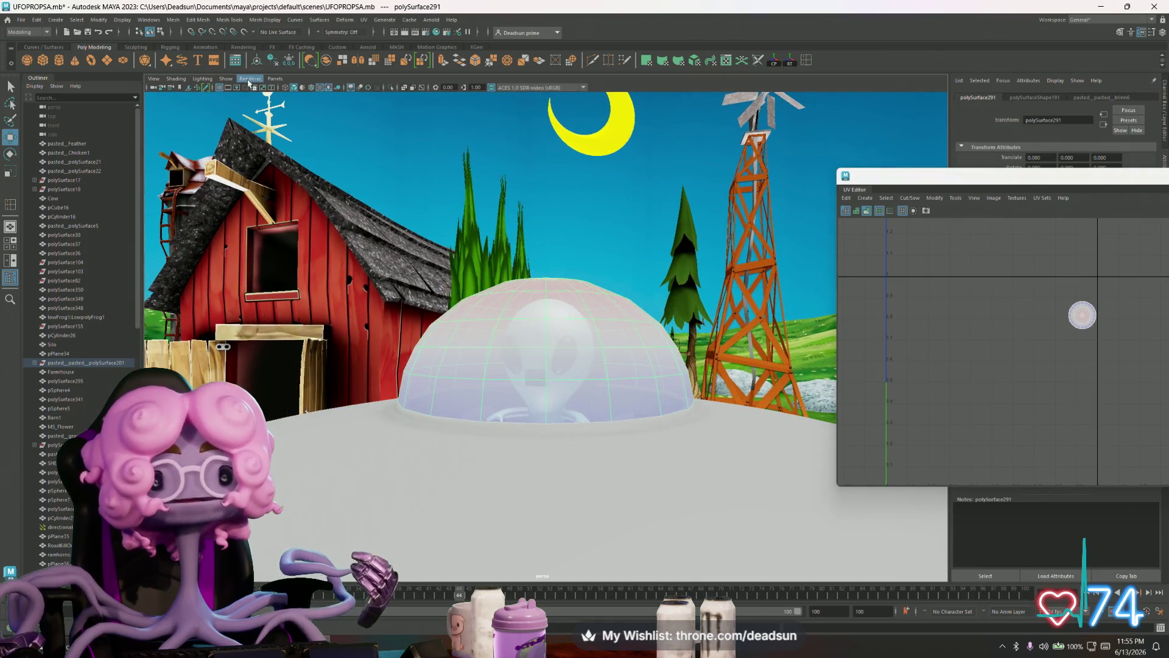
right_click_drag(528, 345, 448, 361)
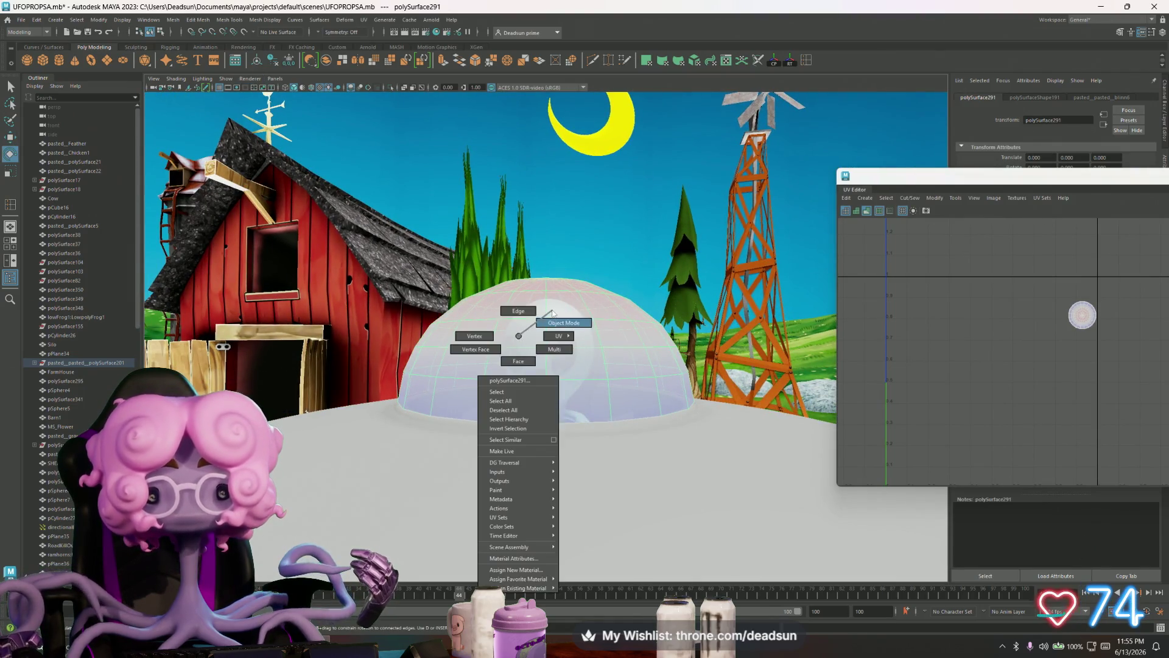
key("w")
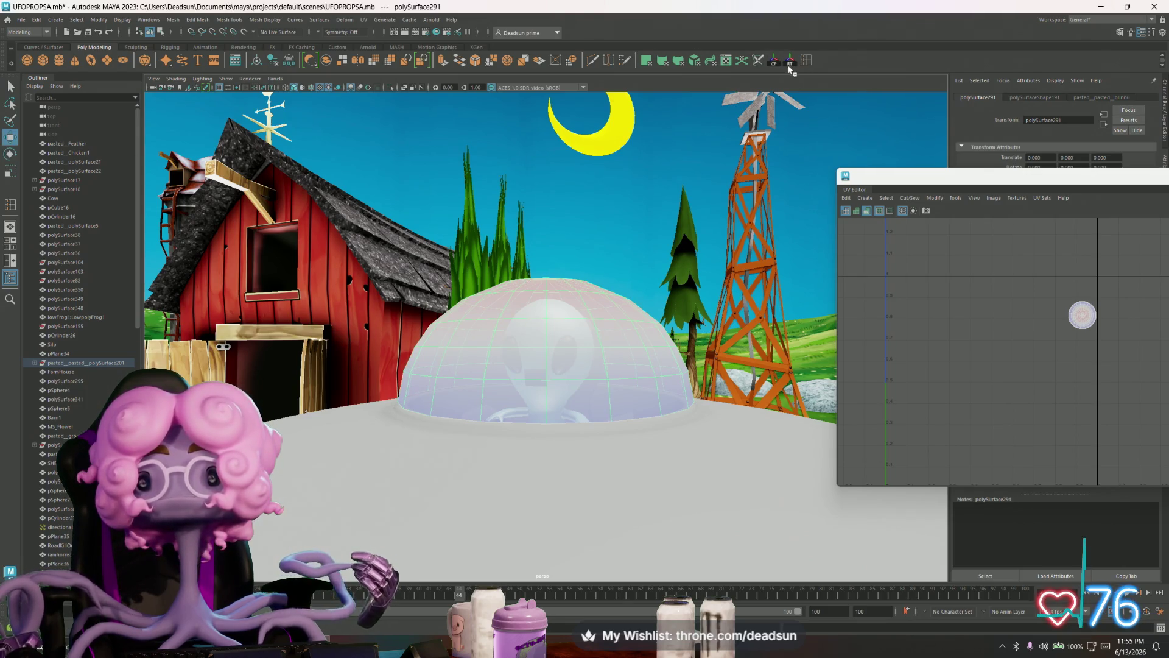
mouse_move(549, 292)
left_mouse_down()
mouse_move(501, 327)
mouse_move(487, 358)
mouse_move(480, 344)
left_mouse_up()
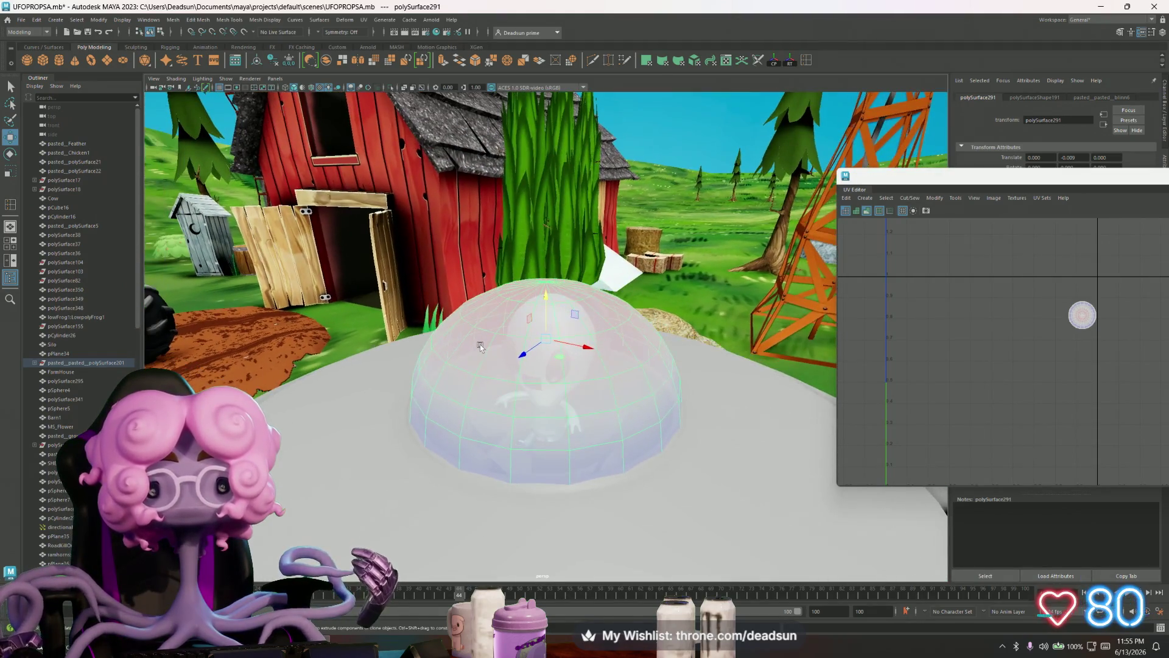
- Combine the dome with the saucer platform into one mesh and bring the UV Editor into view
left_click(356, 397)
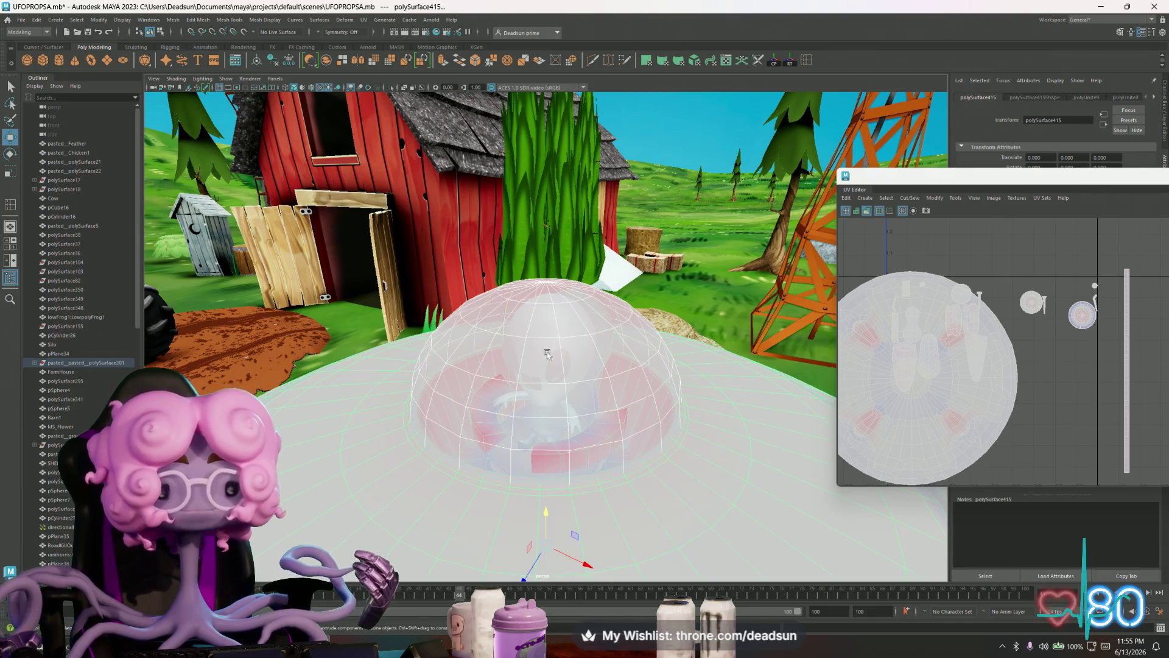
key("f")
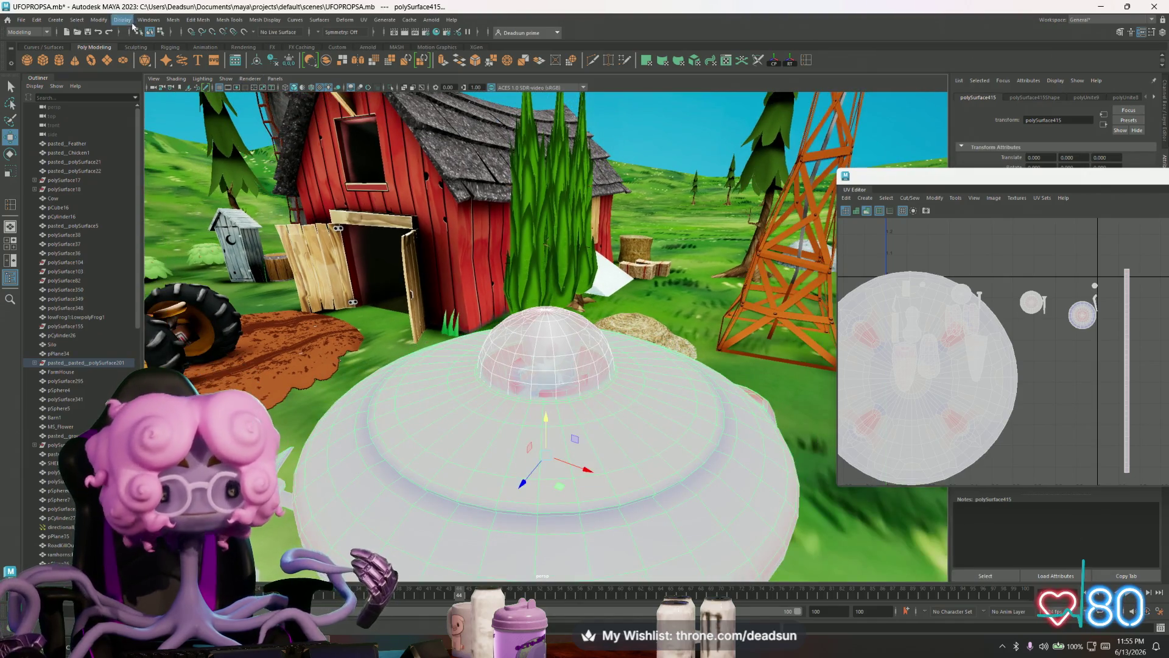
left_click(173, 20)
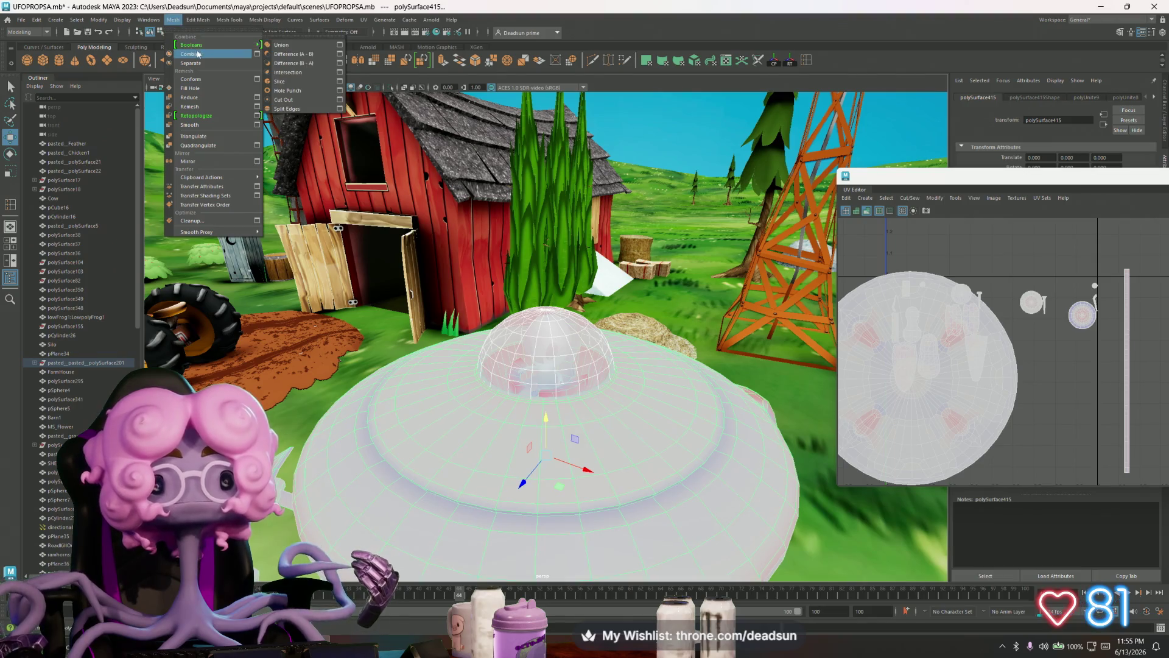
left_click(196, 55)
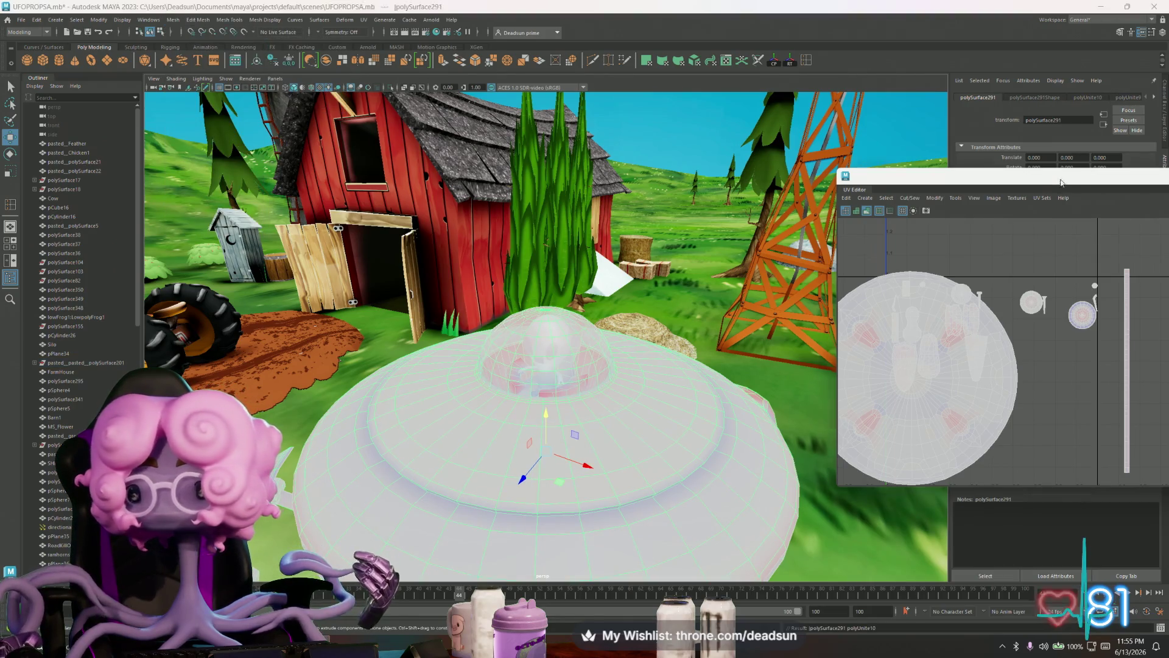
left_click_drag(913, 176, 359, 157)
scroll(465, 311, "down", 3)
scroll(396, 304, "down", 2)
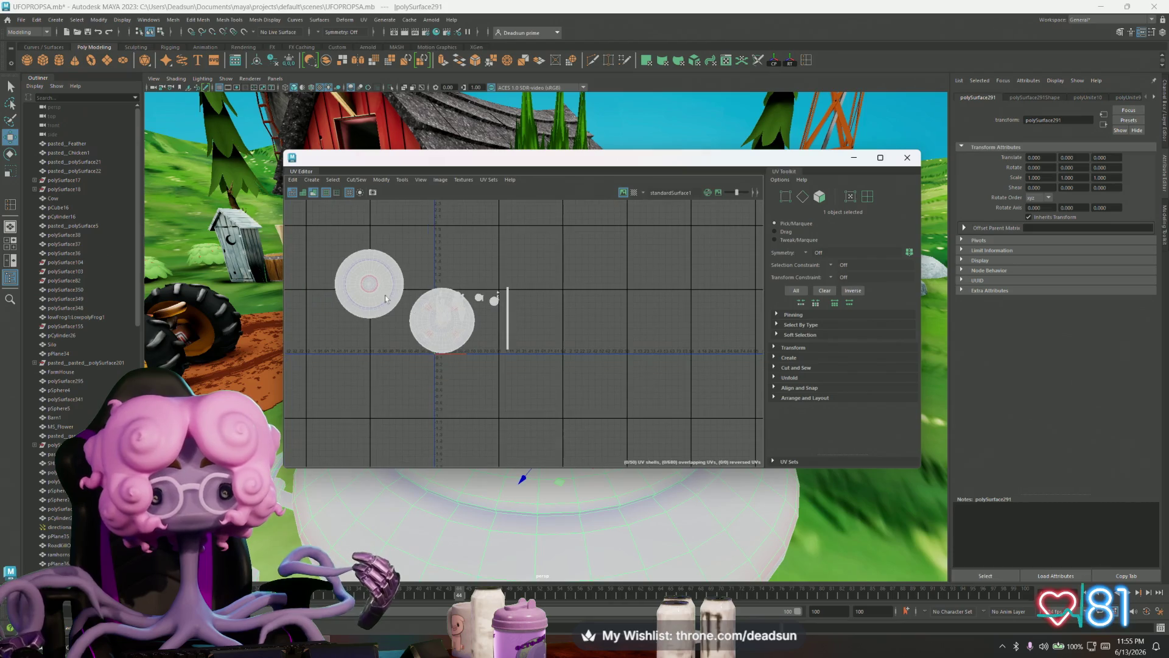
- In UV mode marquee-select every UFO UV shell and bring up the Modify > Layout settings
right_click_drag(405, 274, 334, 253)
left_click_drag(334, 253, 516, 361)
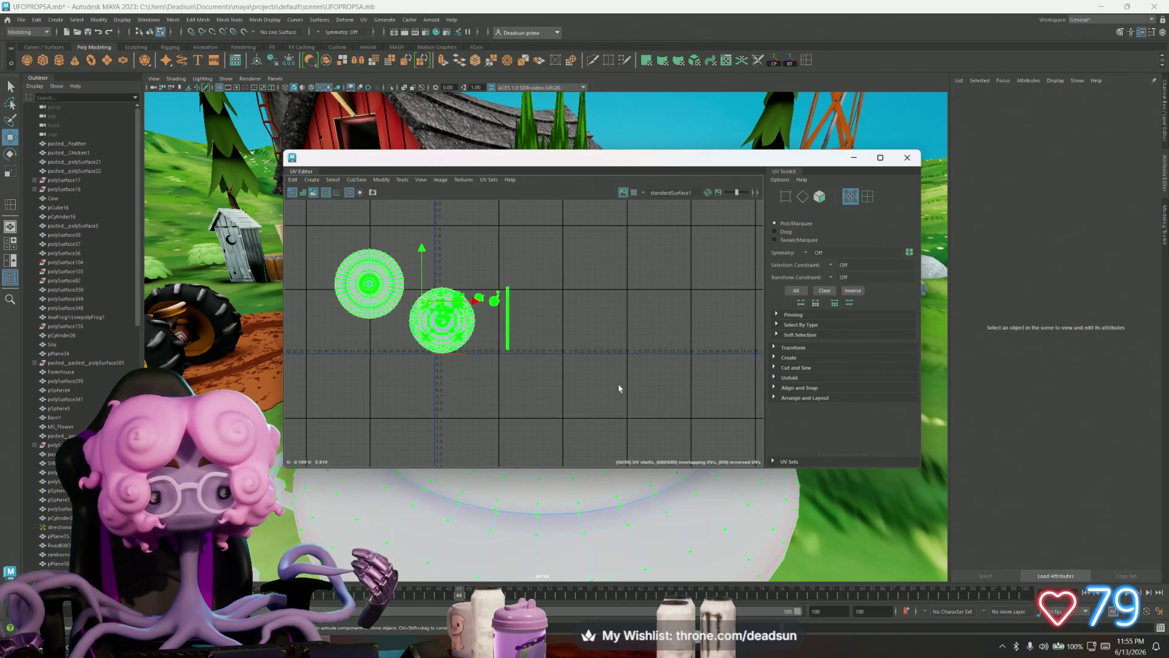
left_click(378, 179)
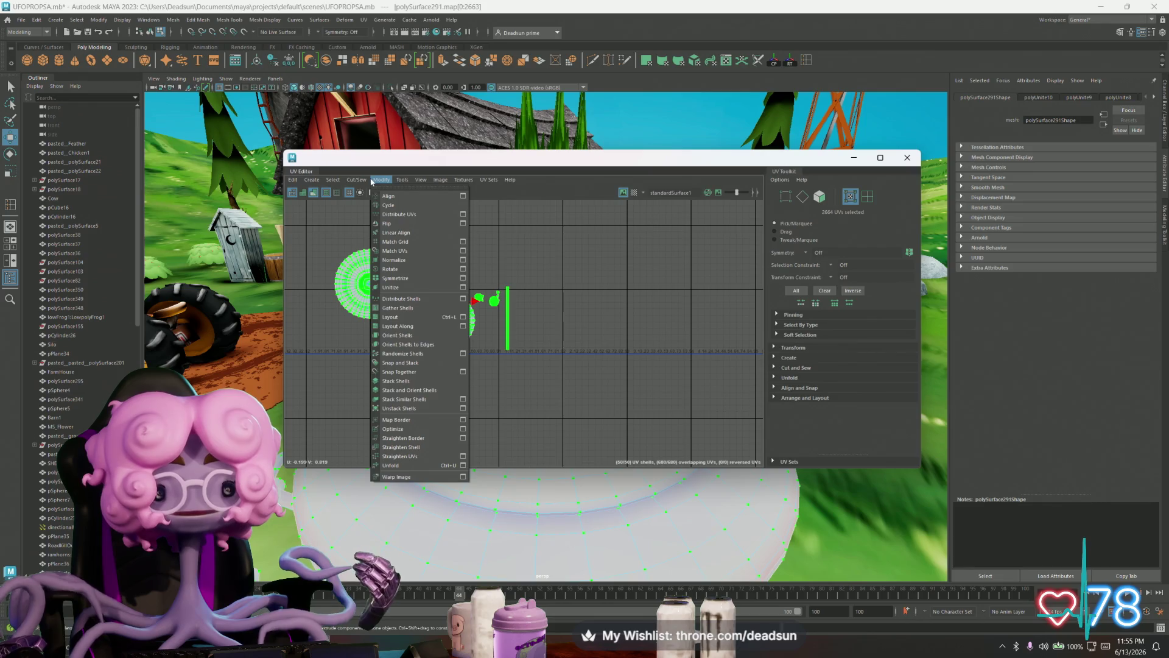
left_click(462, 318)
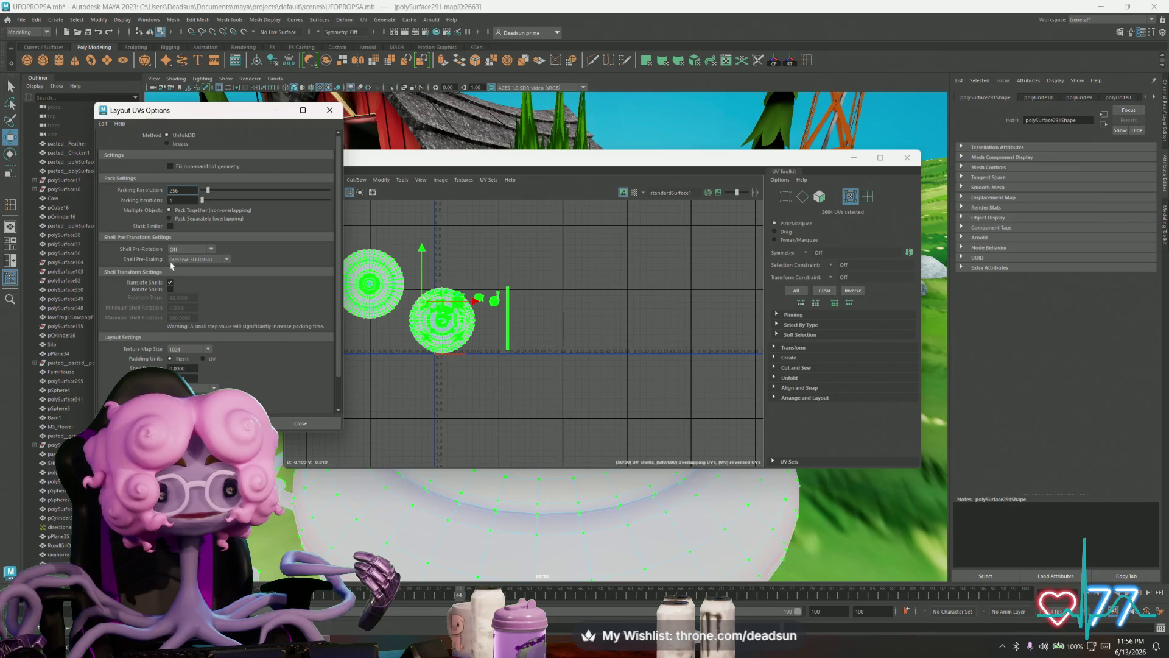
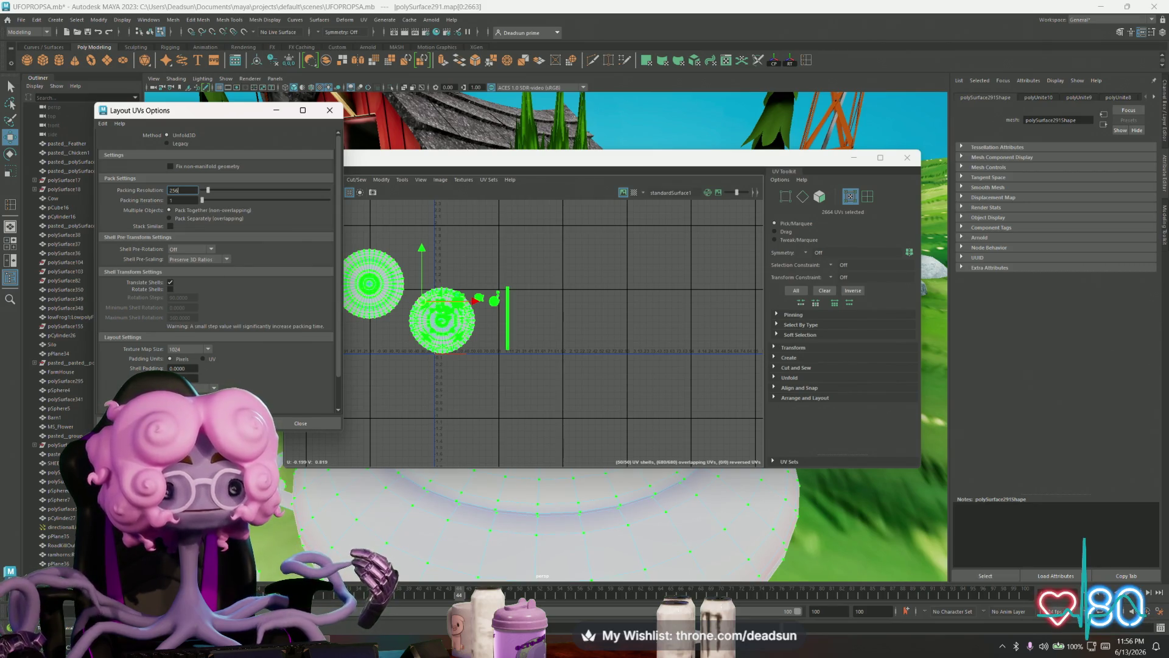
- Apply Layout UVs, undo the result, and reselect all the UV shells
left_click(146, 423)
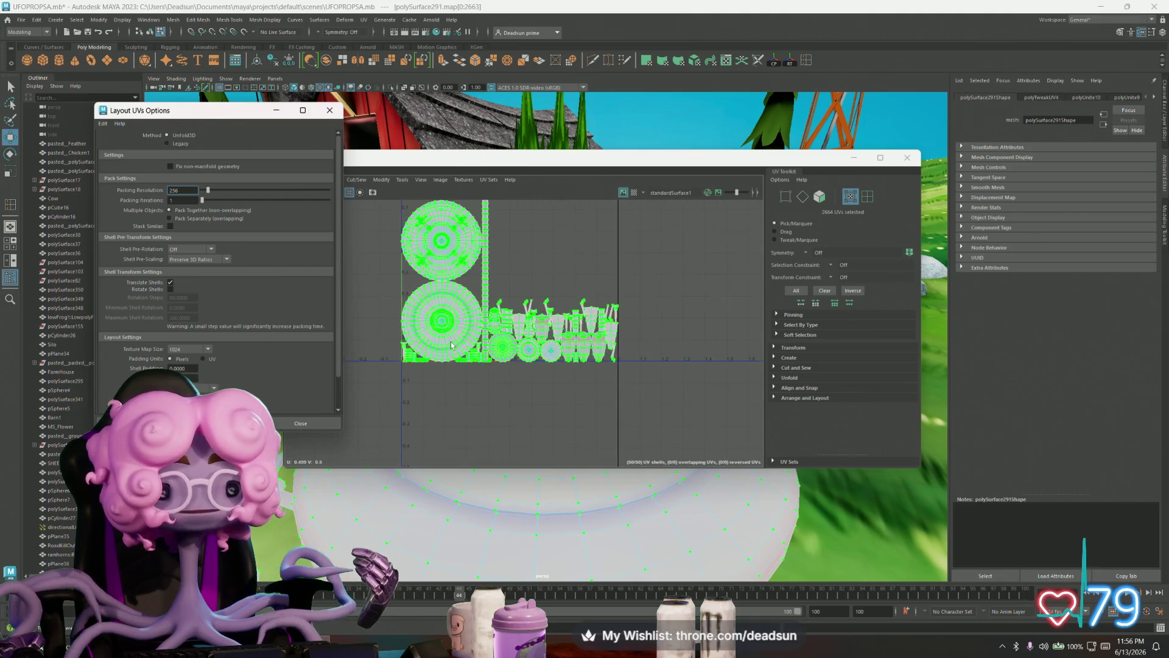
scroll(497, 350, "up", 2)
scroll(494, 347, "up", 2)
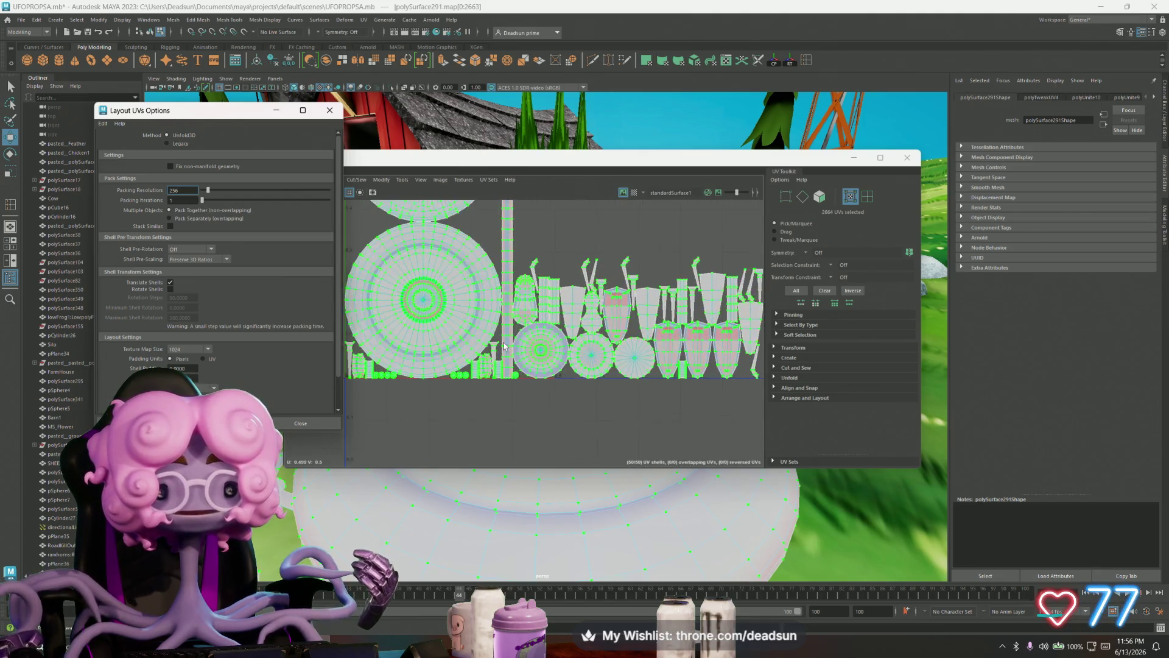
scroll(484, 345, "up", 2)
scroll(461, 341, "up", 2)
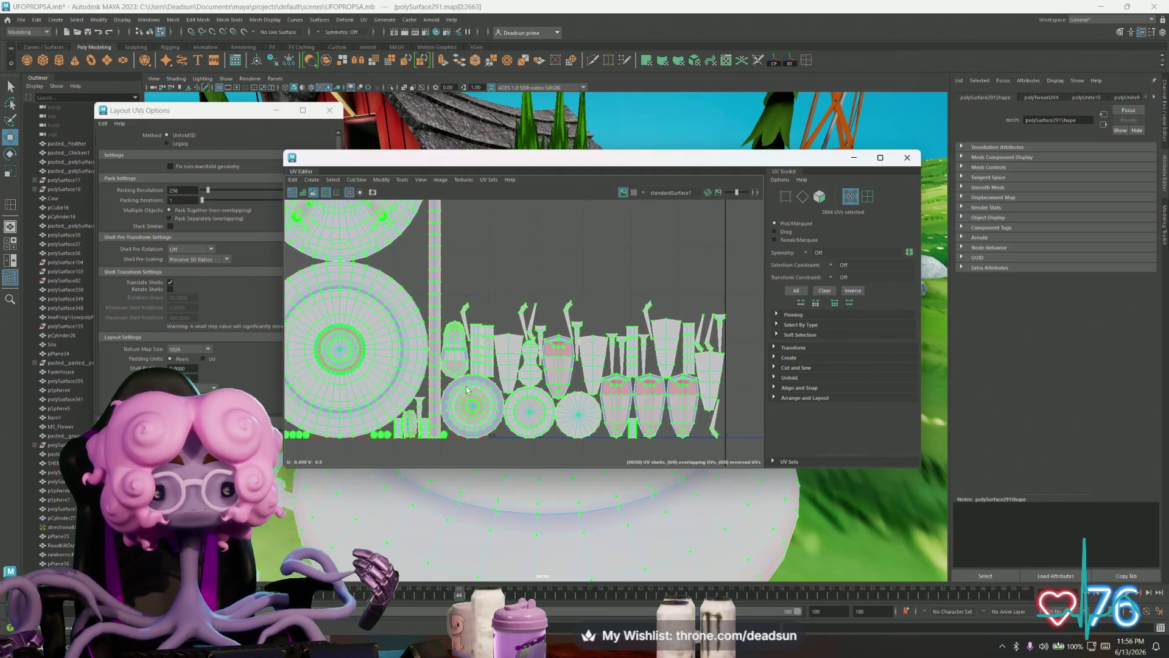
scroll(457, 360, "down", 2)
scroll(455, 372, "down", 2)
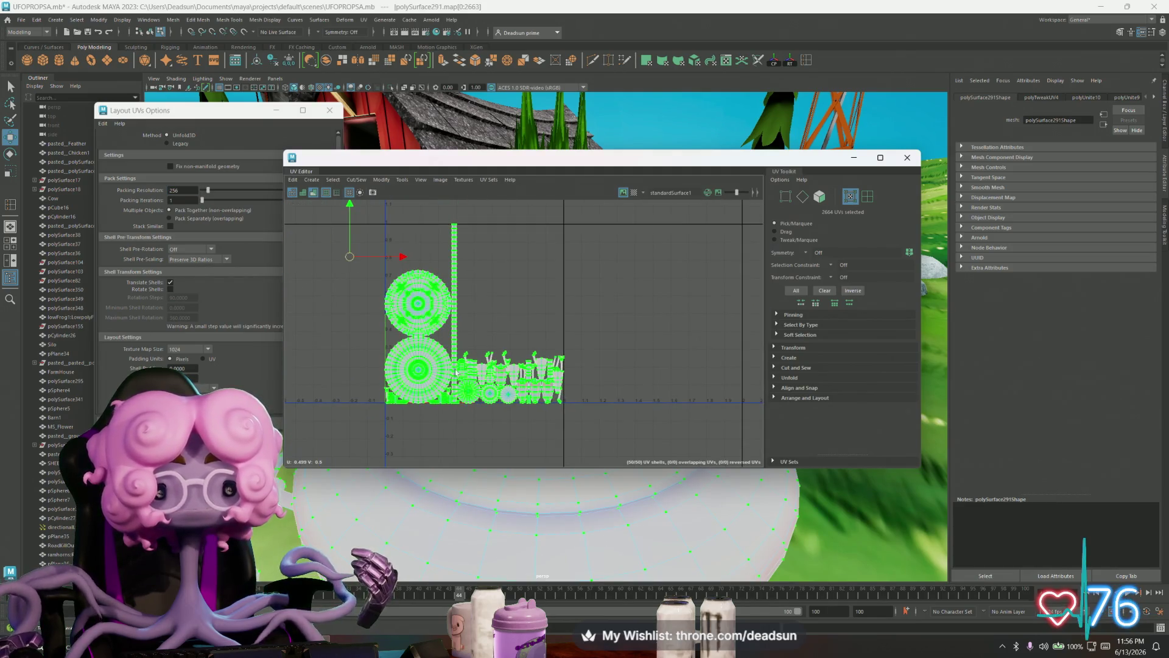
left_click(458, 268)
key("ctrl+z")
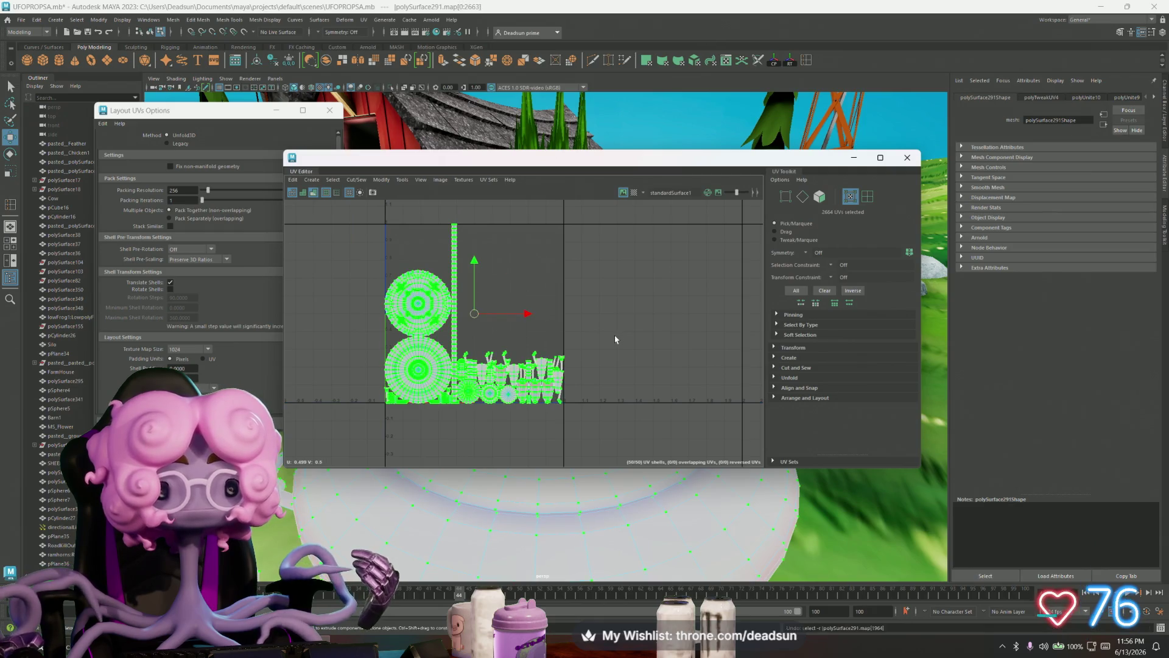
key("ctrl+z")
scroll(614, 338, "down", 2)
scroll(610, 340, "down", 2)
right_click(600, 312)
left_click(601, 325)
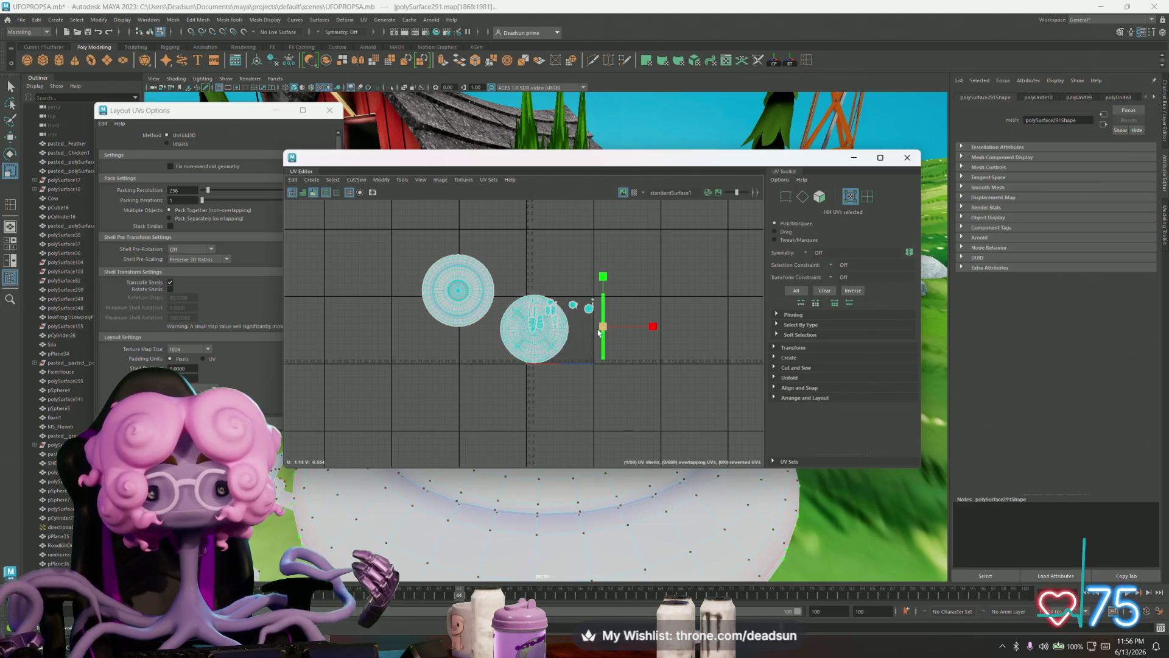
key("equal")
key("equal")
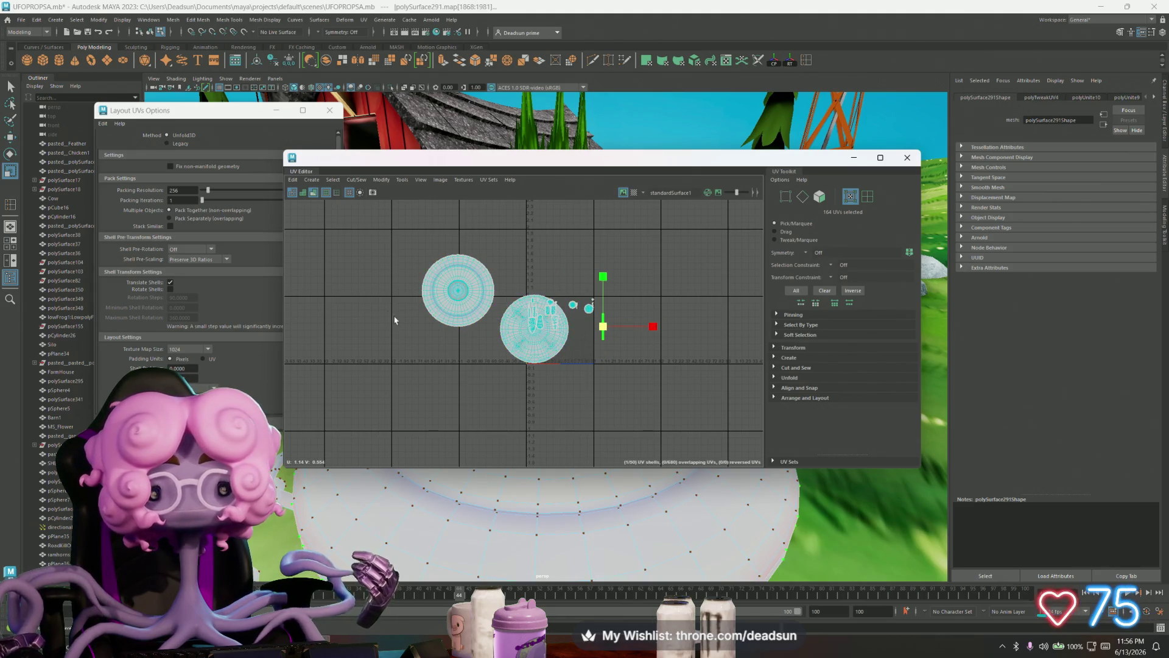
key("ctrl+shift+a")
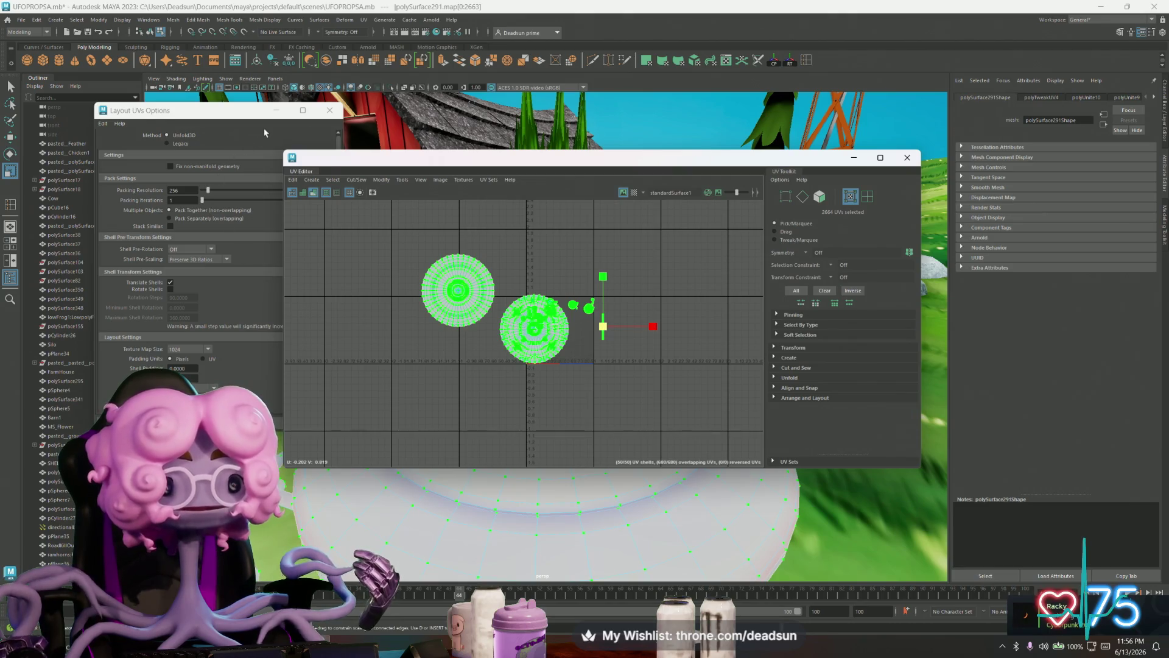
- Re-pack the shells with Packing Iterations raised to 44 and maximize the UV Editor
left_click(260, 128)
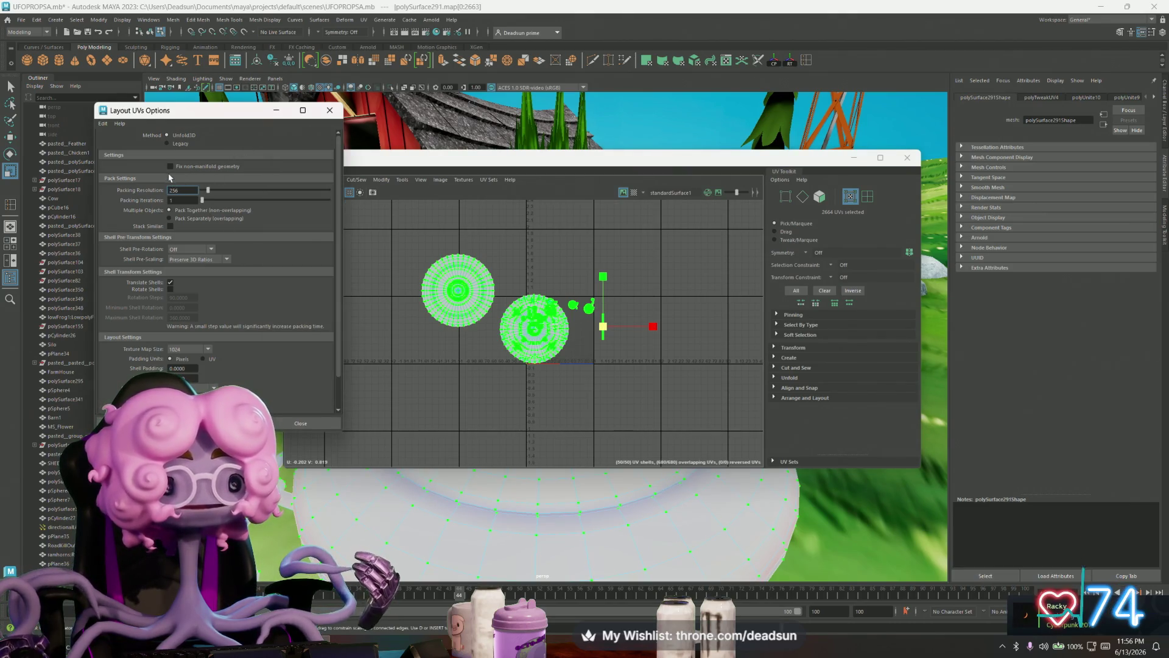
left_click_drag(205, 201, 313, 201)
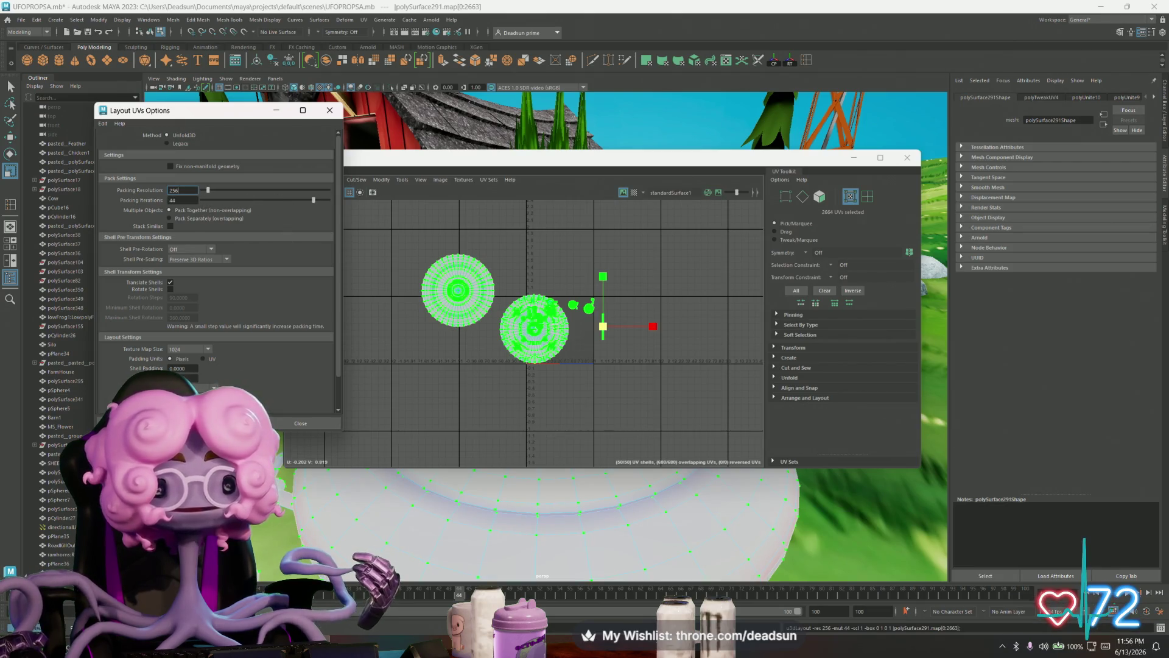
left_click(219, 423)
key("f")
scroll(550, 359, "up", 3)
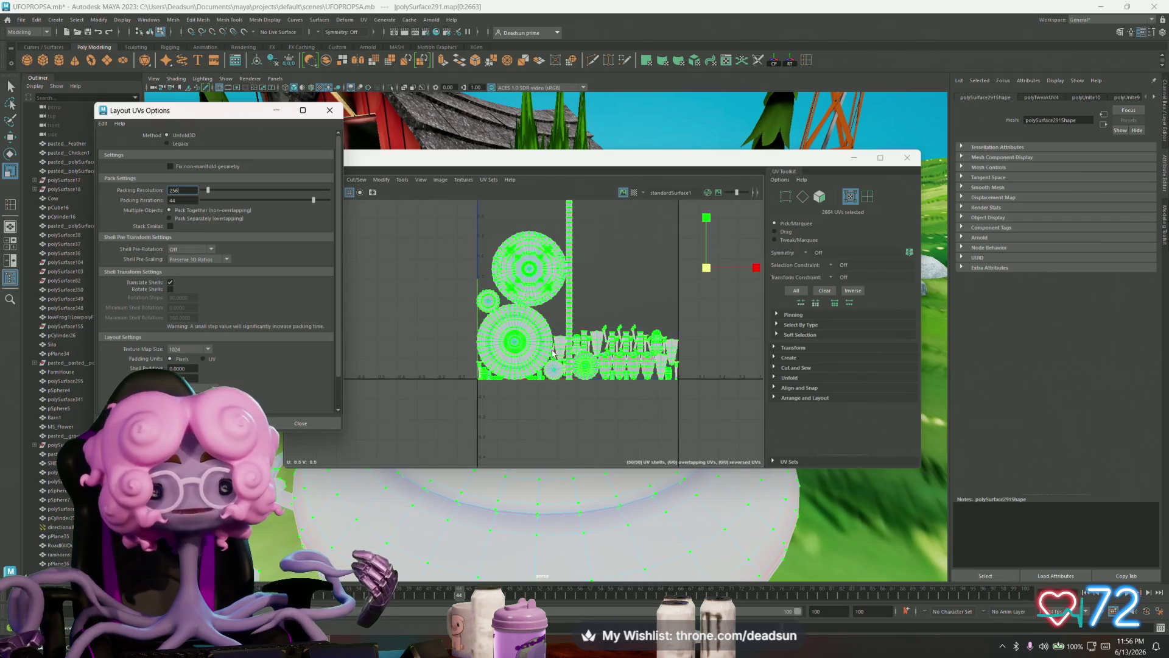
scroll(553, 357, "up", 3)
mouse_move(564, 342)
middle_mouse_down("alt")
mouse_move(529, 371)
mouse_move(500, 306)
middle_mouse_up("alt")
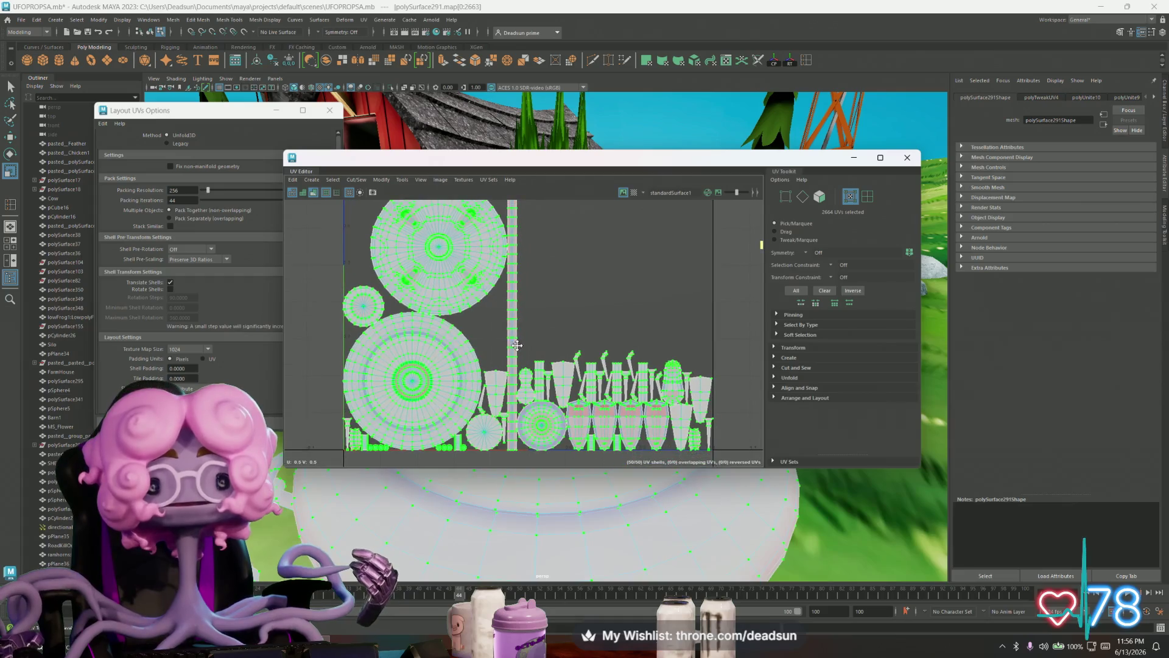
scroll(499, 312, "down", 3)
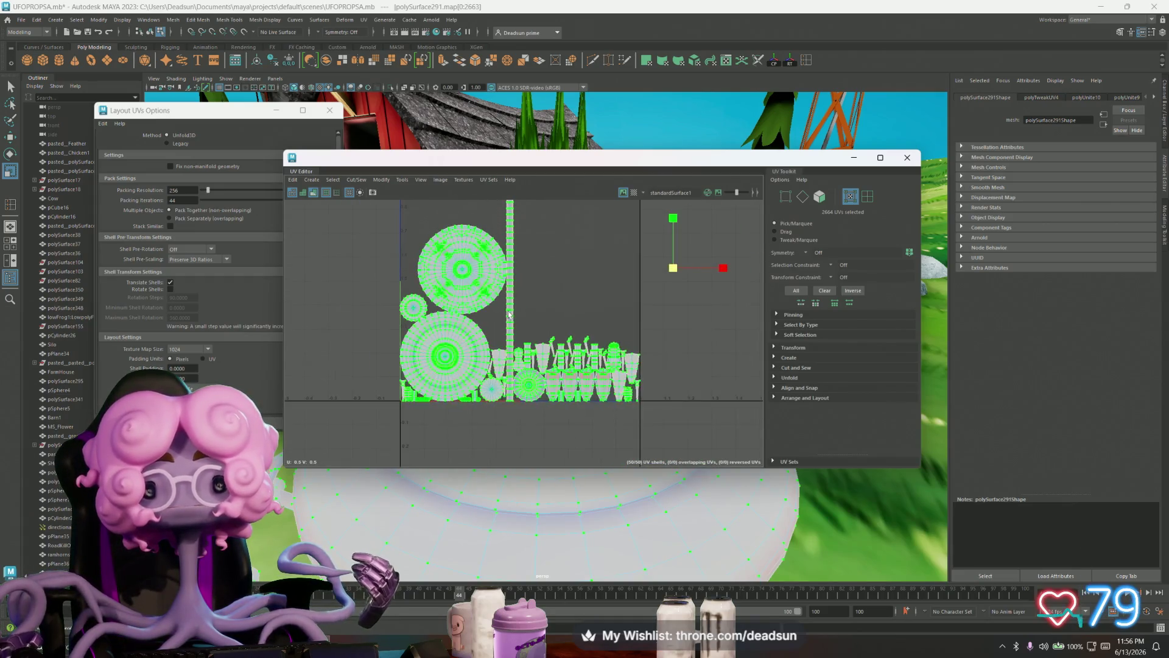
scroll(507, 311, "down", 2)
scroll(516, 310, "up", 1)
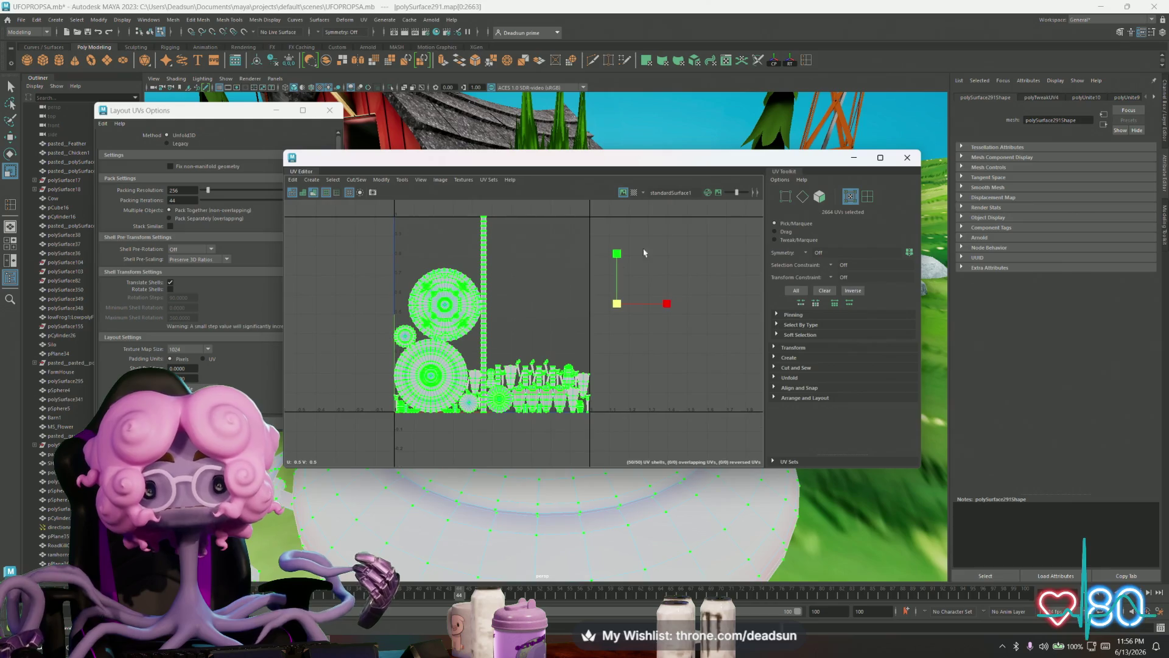
left_click(879, 158)
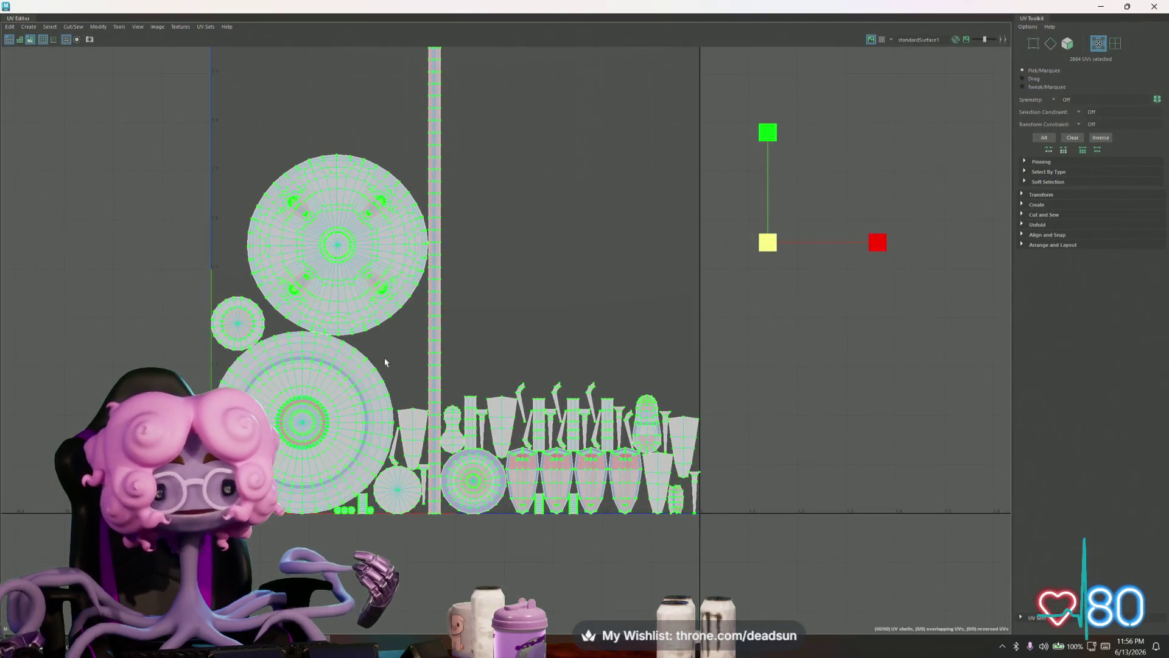
scroll(439, 324, "up", 1)
- Cut the tall vertical strip shell along a selected edge with Cut/Sew > Cut
left_click(448, 256)
double_click(440, 240)
key("w")
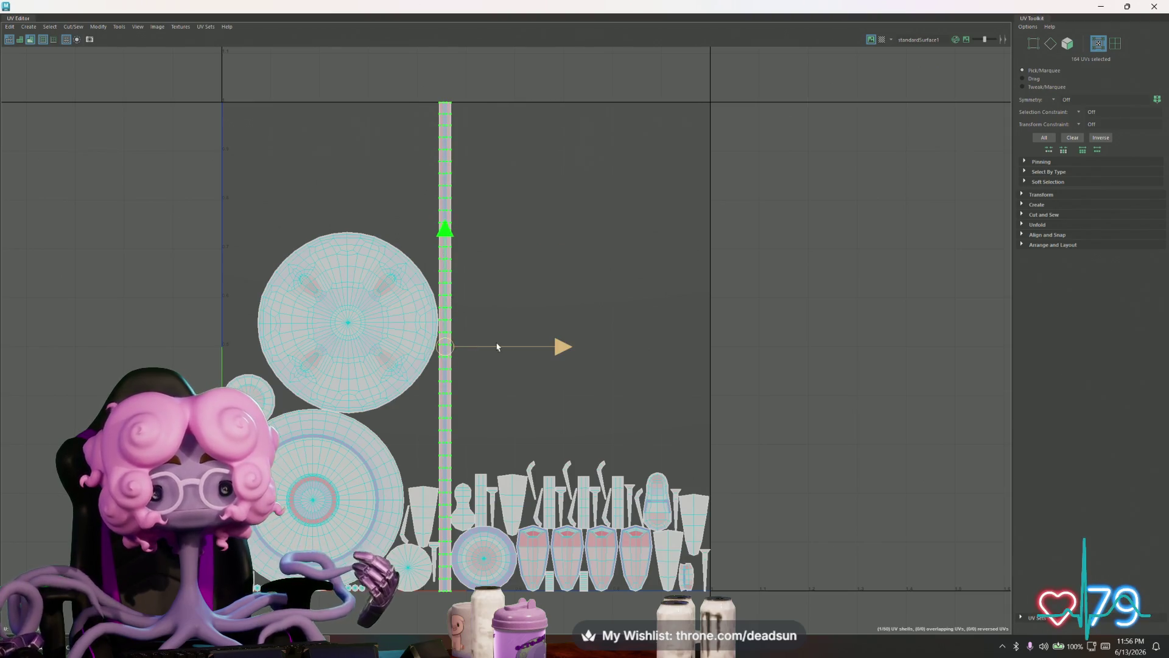
right_click_drag(455, 331, 445, 274)
scroll(443, 332, "up", 2)
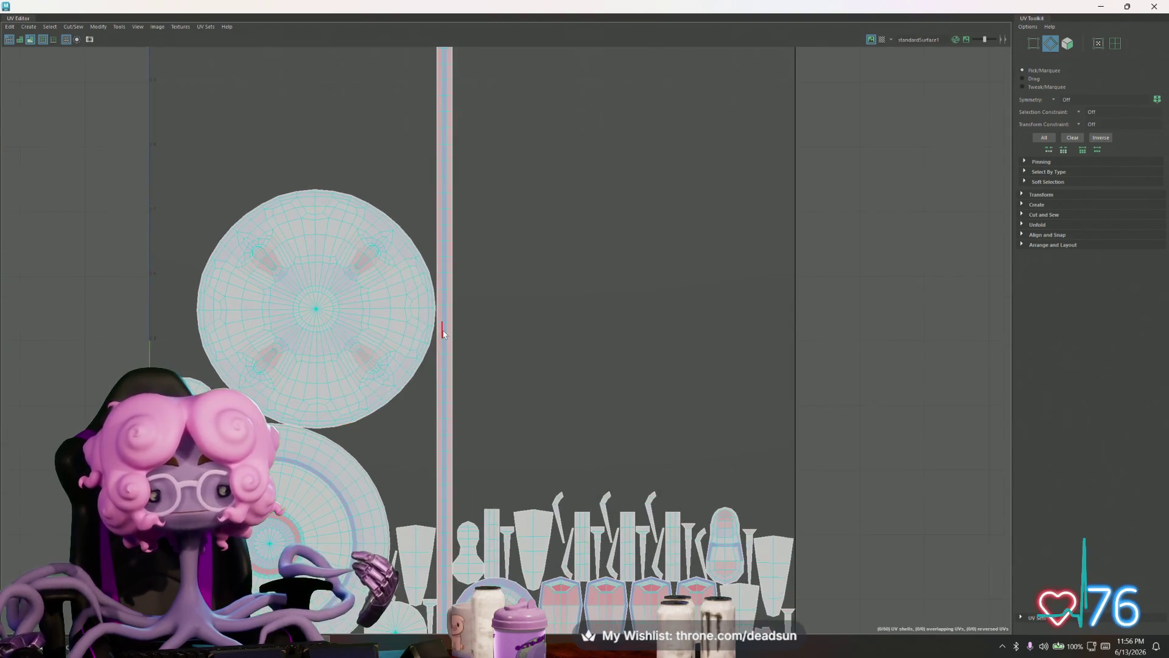
left_click(449, 324)
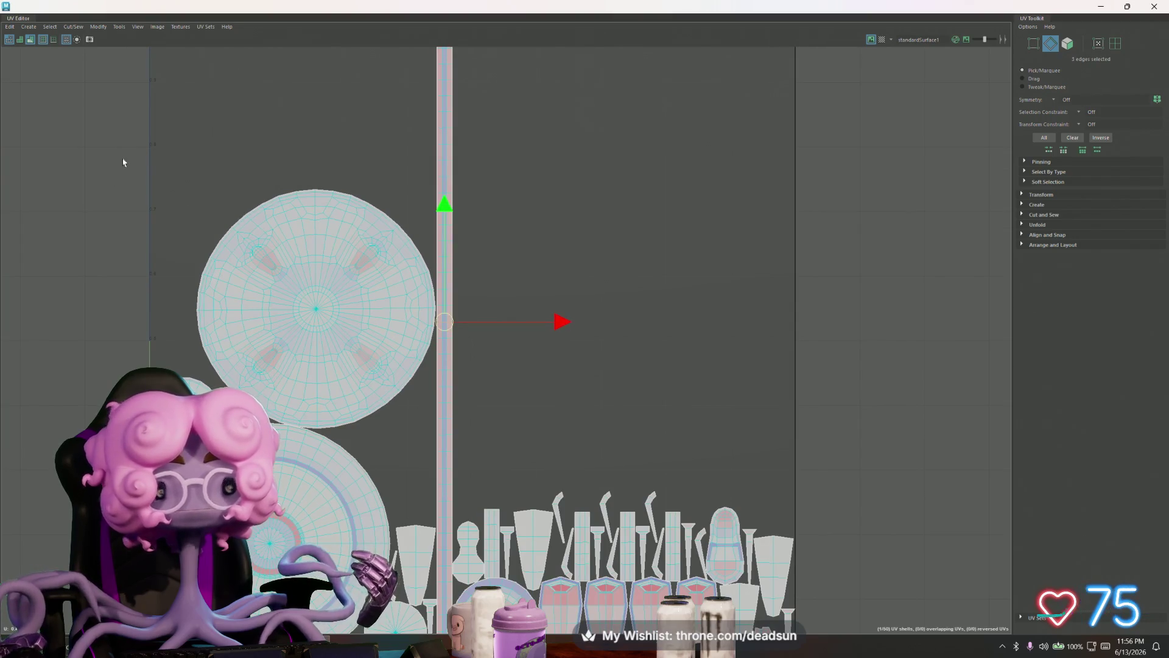
left_click(72, 27)
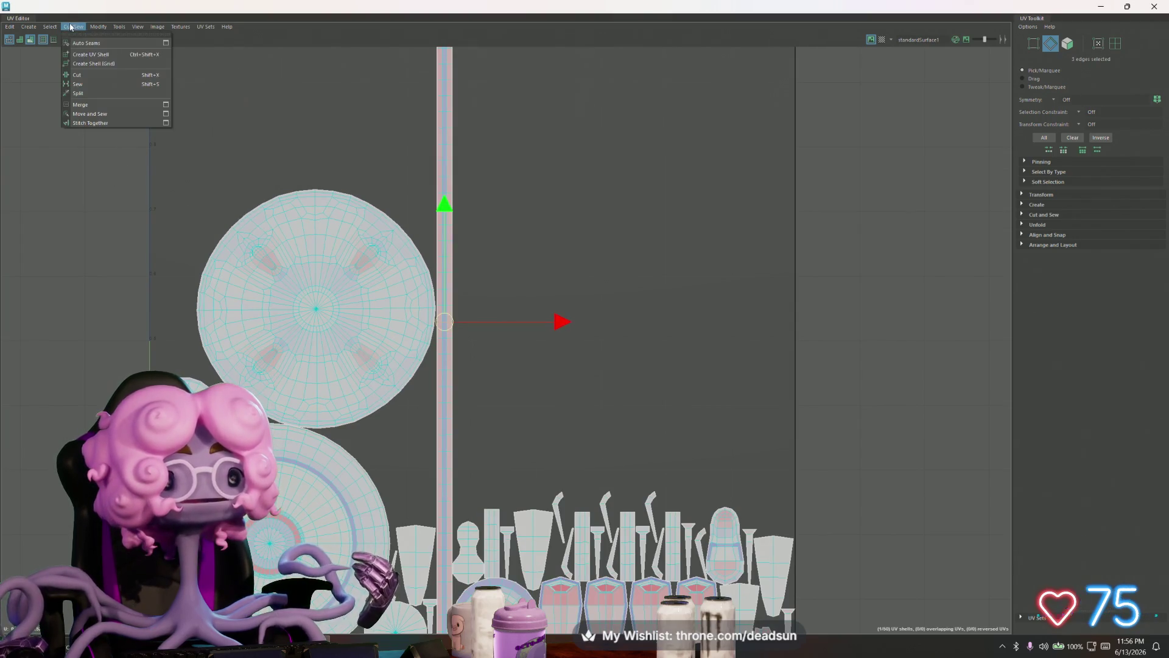
left_click(91, 74)
scroll(586, 393, "down", 2)
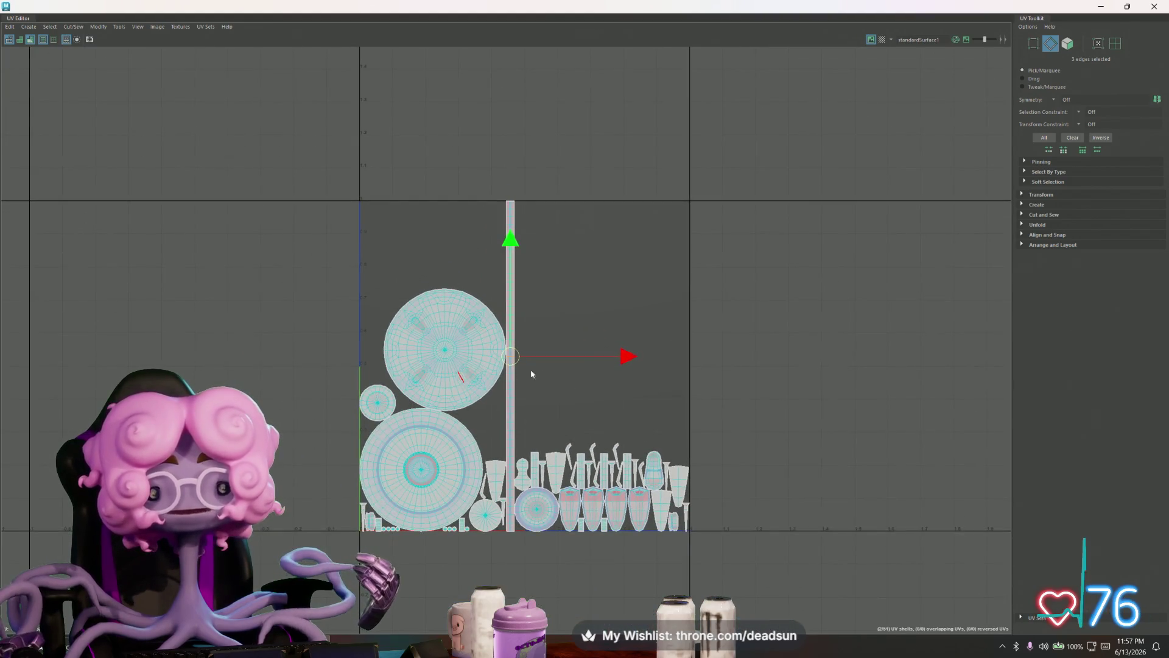
- Marquee-select all shells and re-pack them into the 0–1 tile with Modify > Layout
right_click_drag(512, 372, 246, 200)
left_click_drag(416, 310, 816, 381)
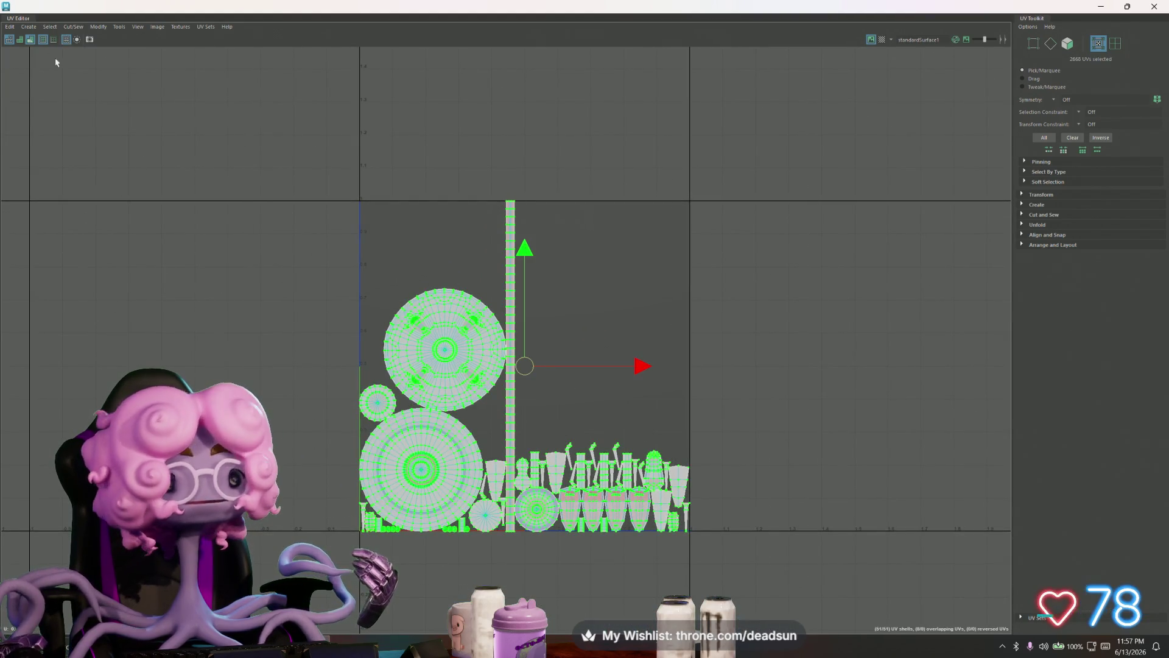
left_click(81, 27)
mouse_move(97, 26)
left_click(123, 164)
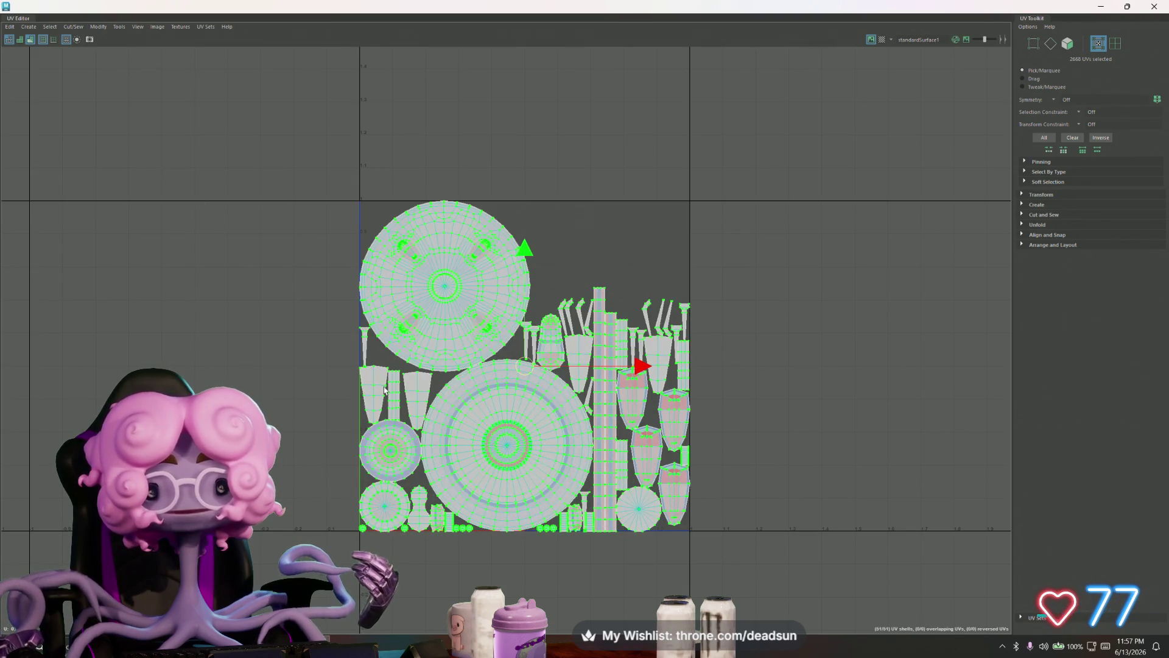
scroll(385, 390, "up", 1)
scroll(385, 390, "up", 1)
- Unfold the four pink shield shells so they lose their stretch tint
mouse_move(385, 390)
middle_mouse_down("alt")
mouse_move(299, 337)
mouse_move(312, 331)
middle_mouse_up("alt")
scroll(600, 416, "up", 1)
scroll(600, 415, "up", 2)
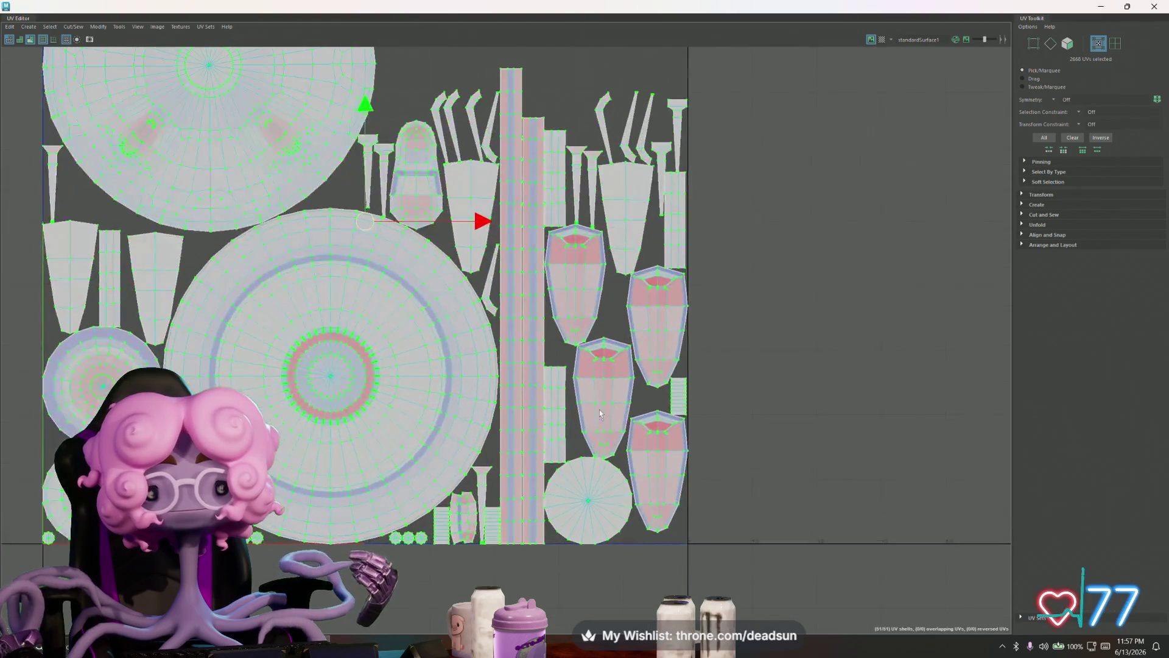
scroll(600, 416, "up", 1)
scroll(573, 293, "down", 2)
scroll(573, 292, "down", 1)
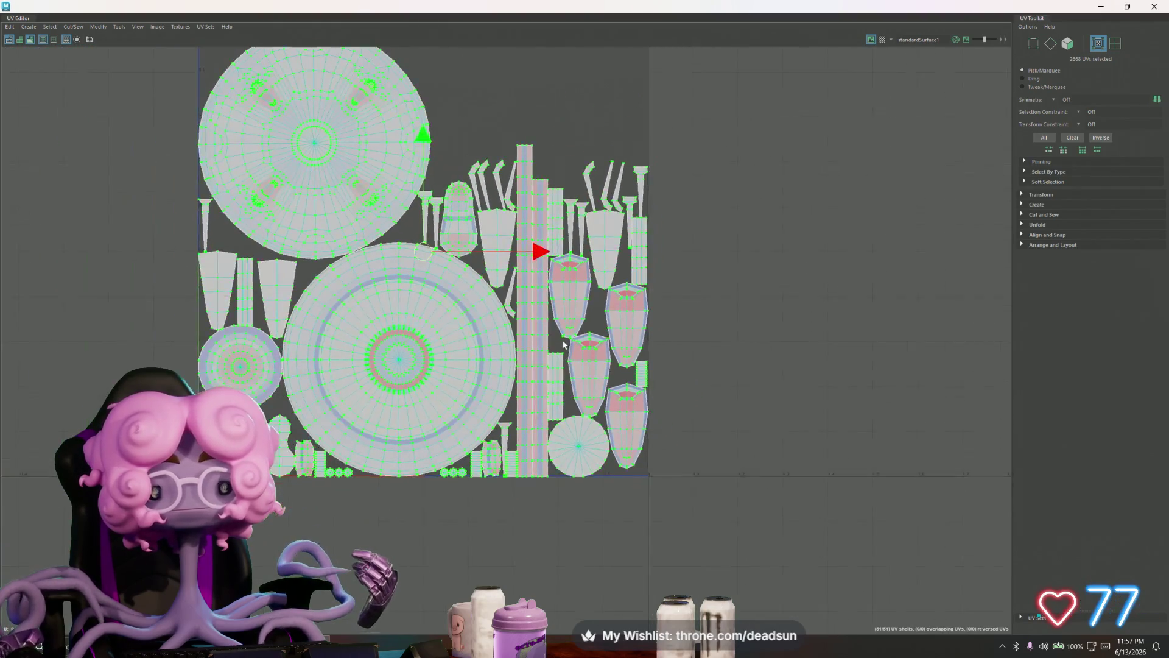
scroll(565, 348, "up", 2)
middle_click_drag(566, 348, 538, 419, "alt")
left_click(539, 325)
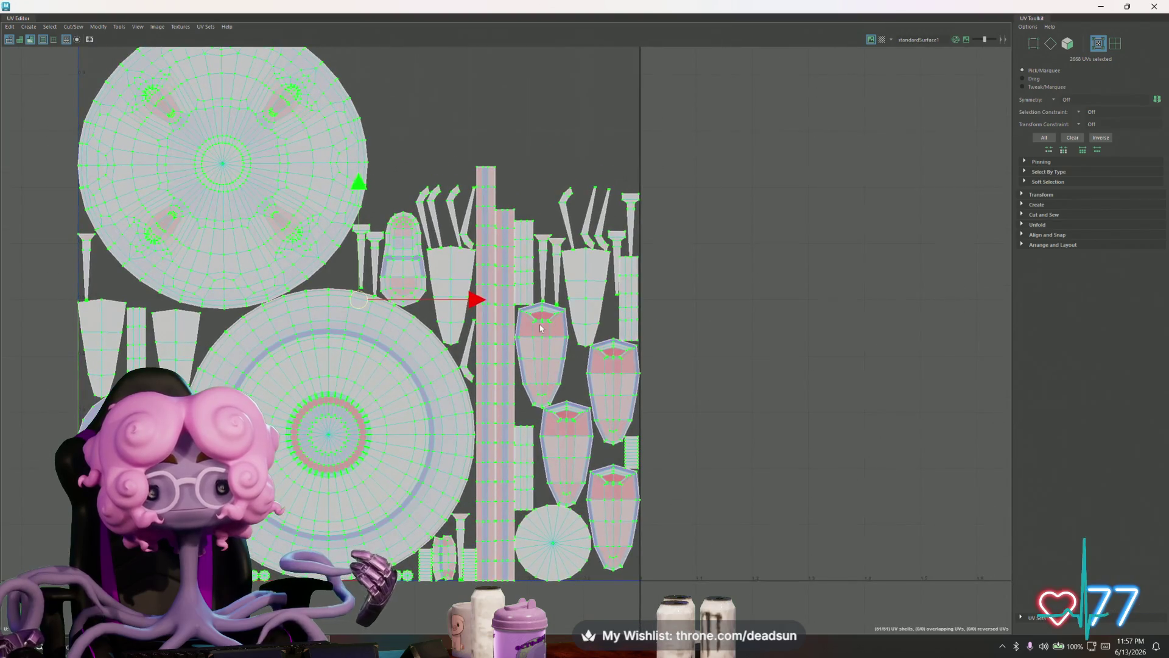
left_click(569, 424, "shift")
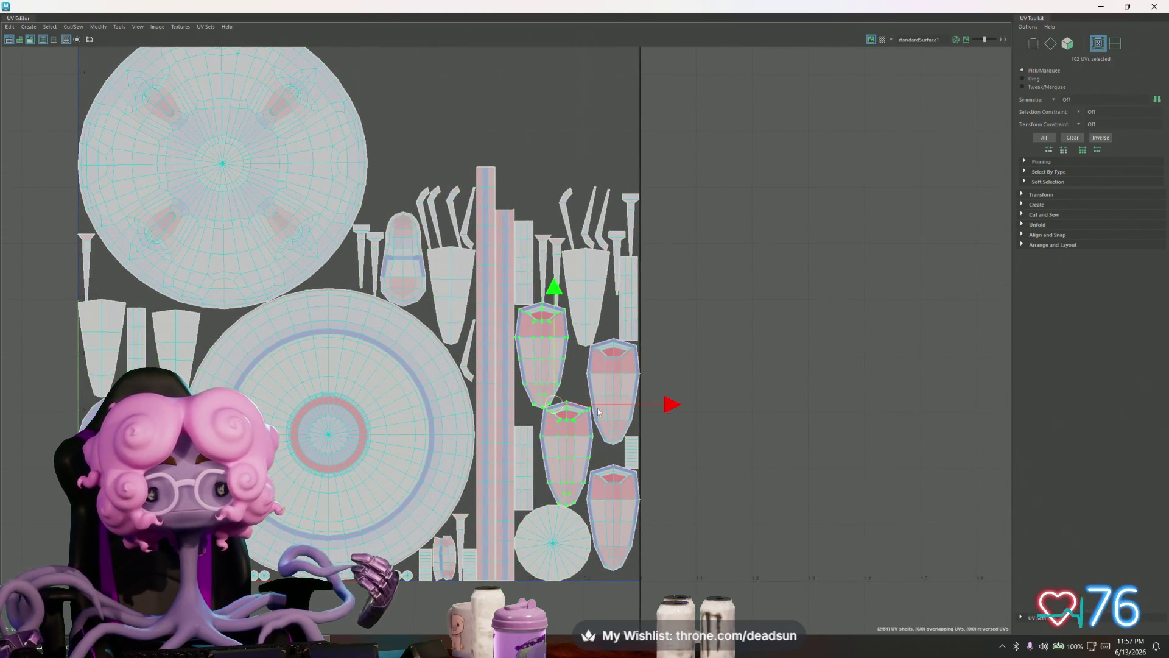
left_click(605, 420, "shift")
left_click(612, 502, "shift")
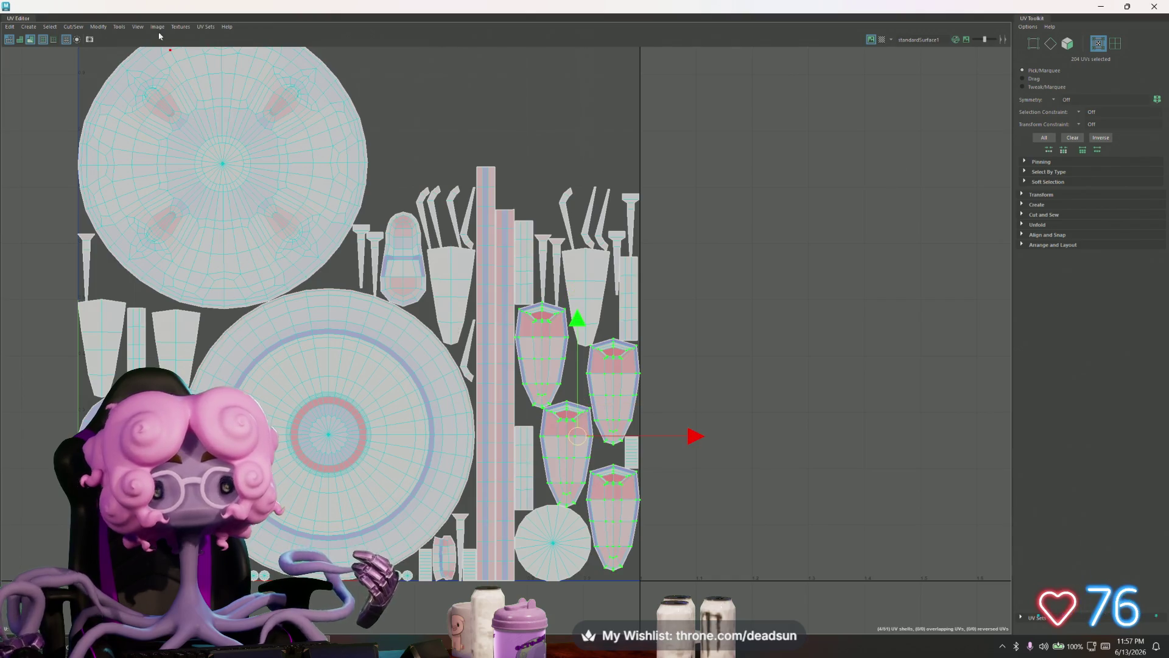
left_click(119, 26)
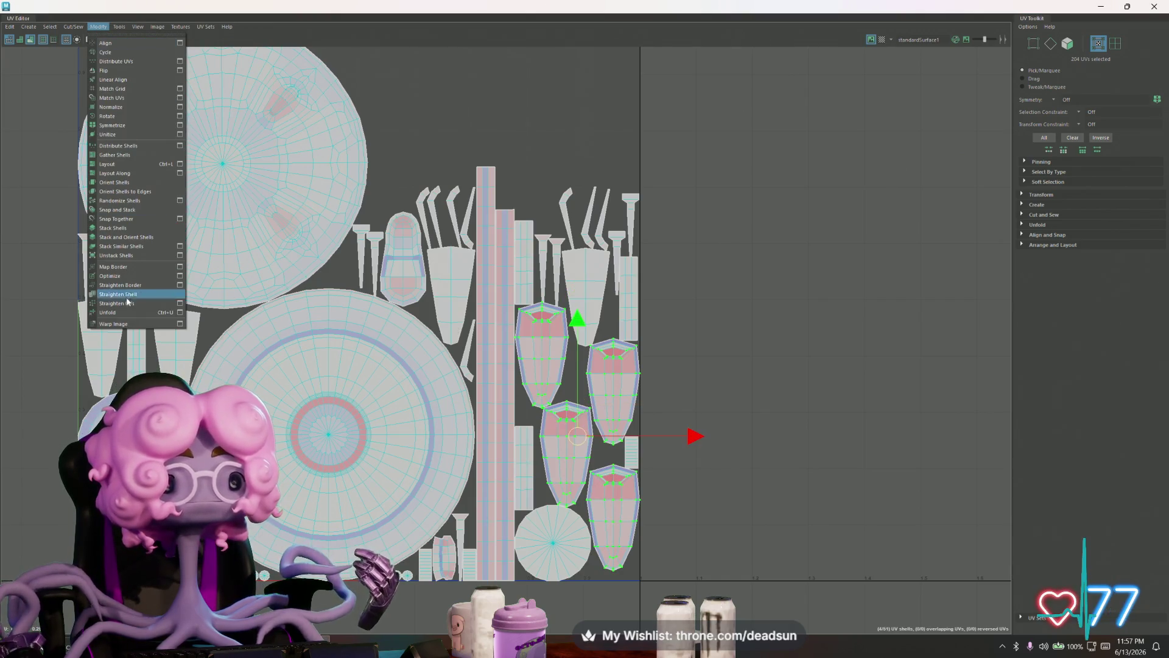
left_click(131, 315)
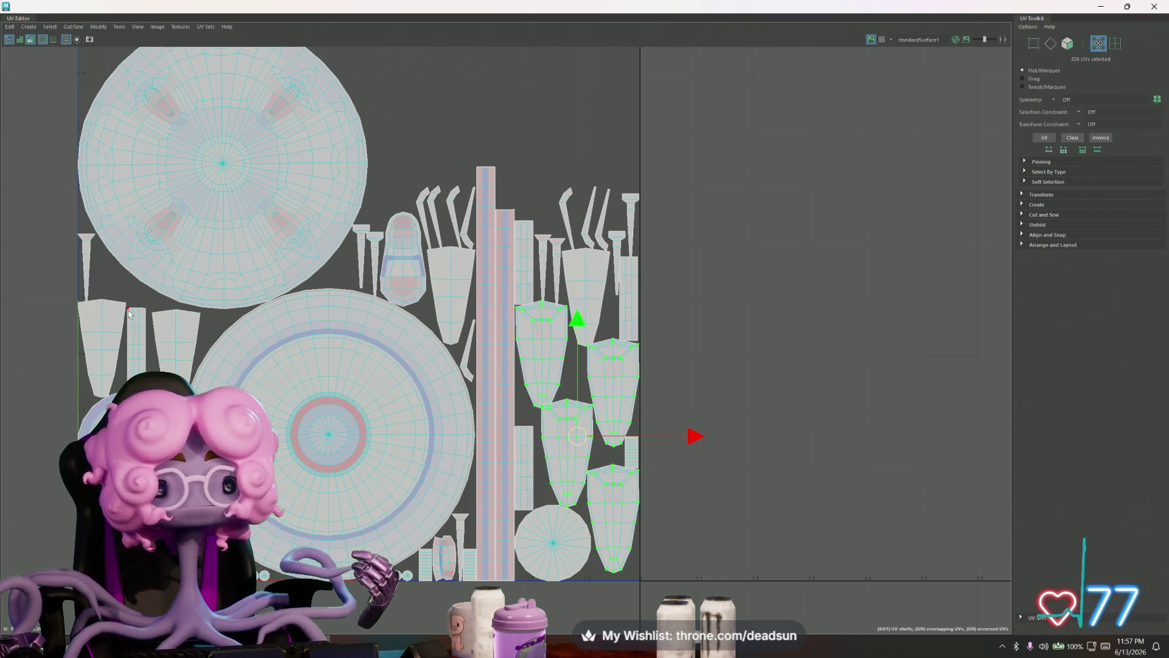
- Unfold the tall vertical strips, the tallest strip and the small pink shell individually
left_click(507, 381)
key("g")
left_click(491, 406)
key("g")
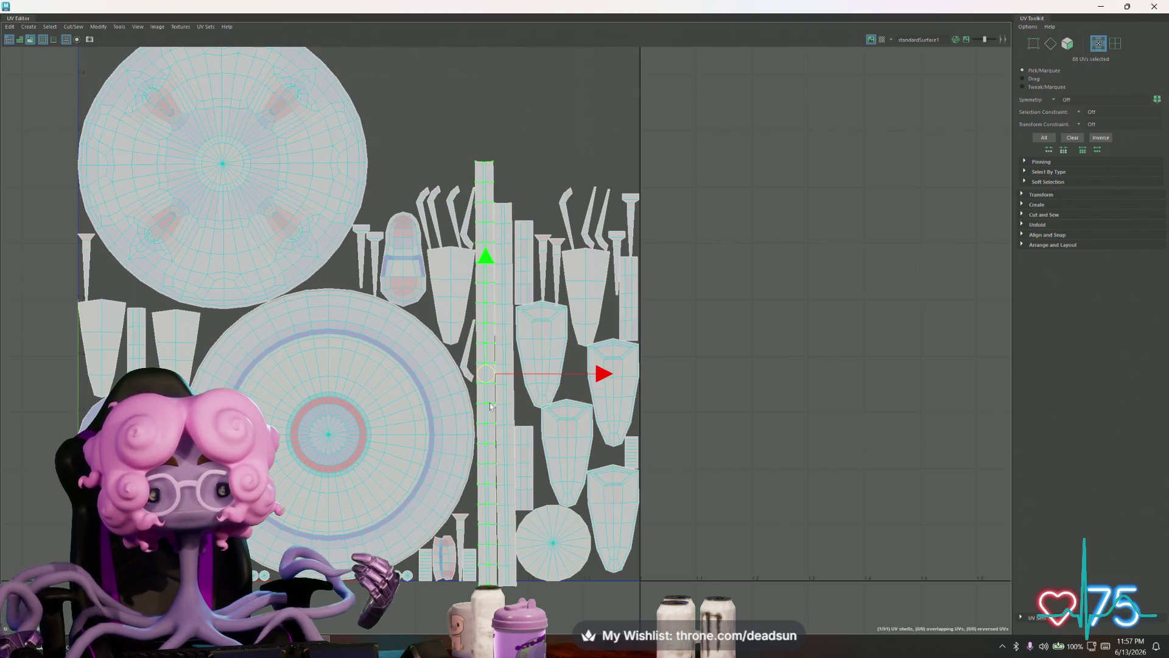
left_click(407, 262)
key("g")
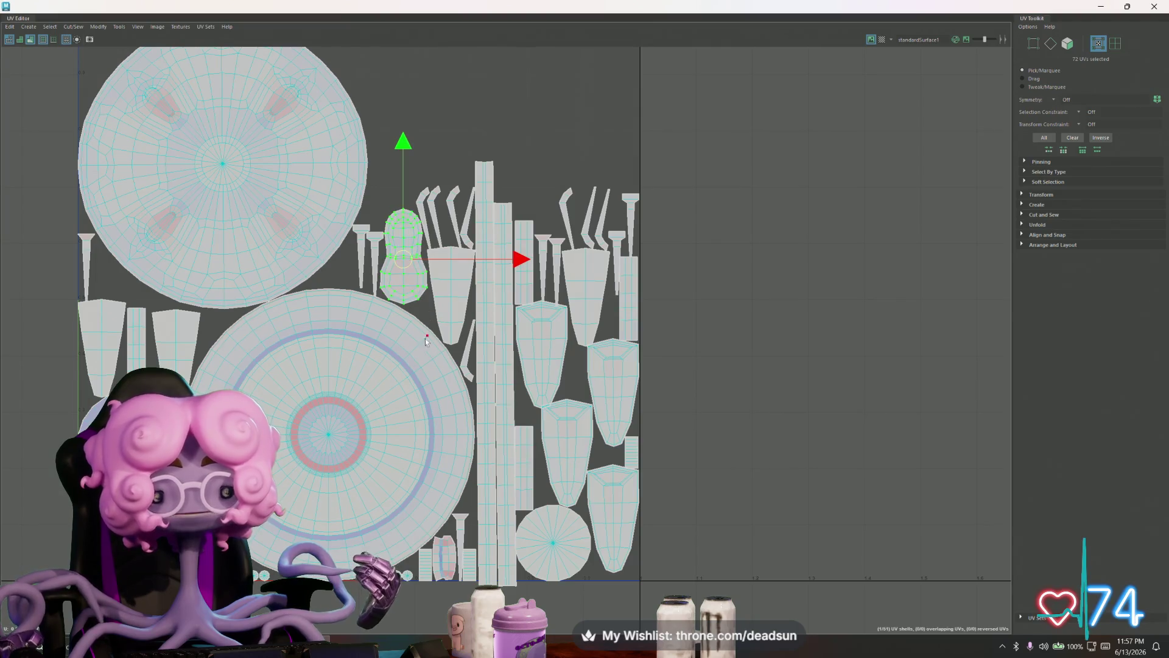
left_click(444, 555)
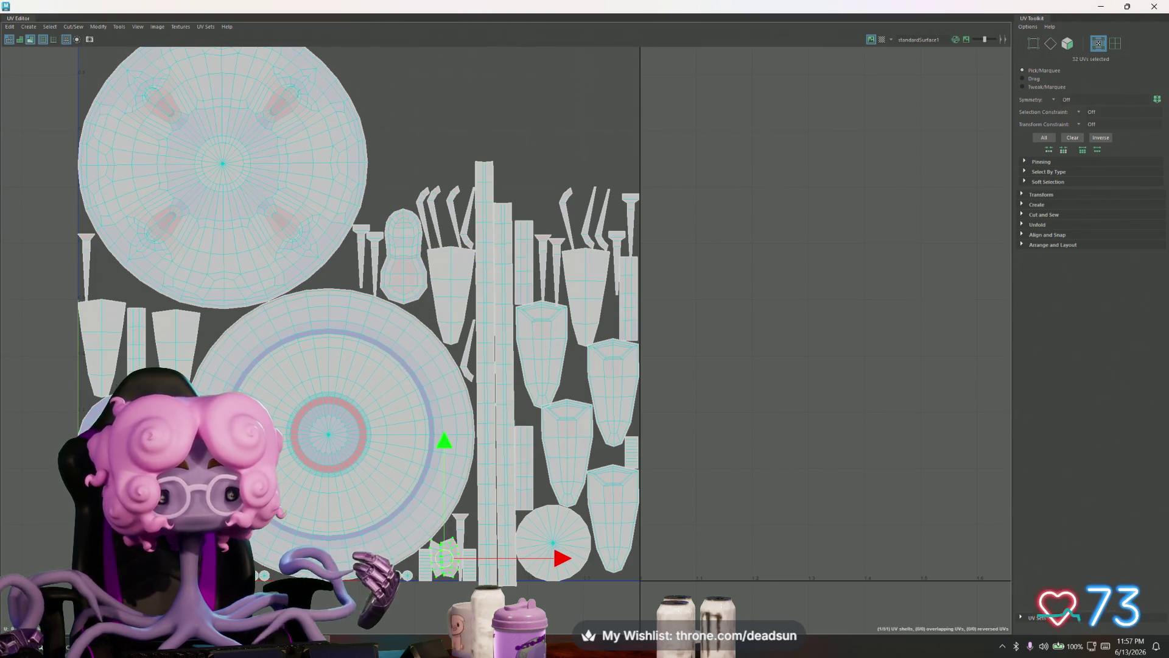
scroll(222, 566, "up", 1)
scroll(223, 565, "up", 2)
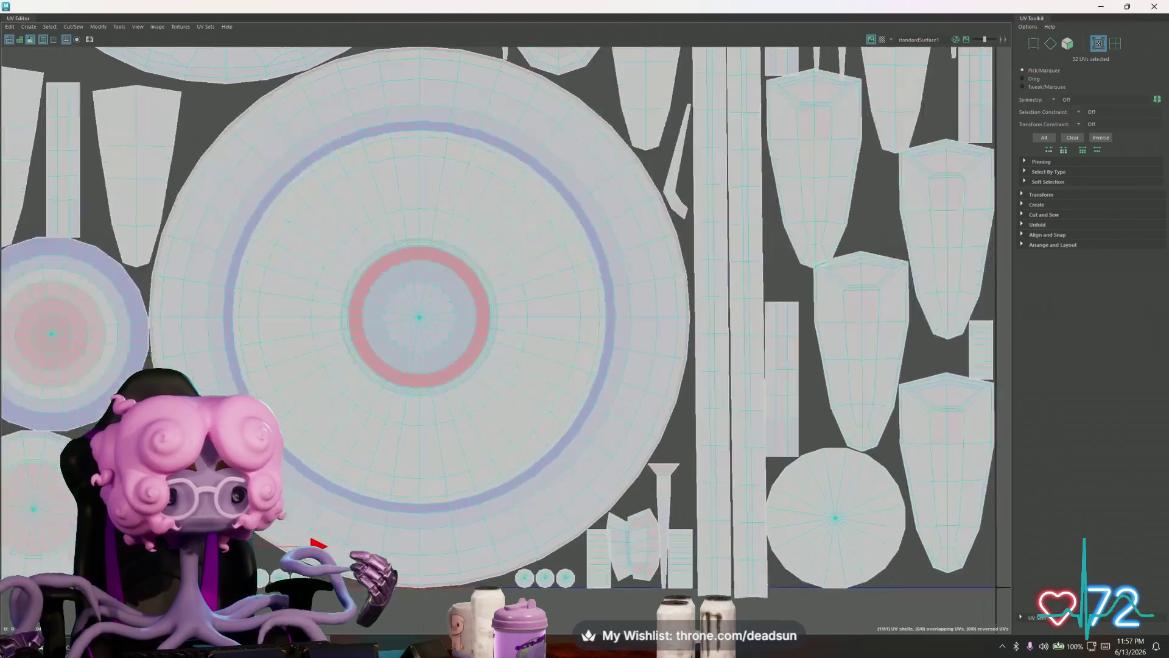
scroll(222, 565, "up", 2)
scroll(222, 566, "up", 1)
- Check each circular shell with soft select, reframe the tile, and minimize the UV Editor
middle_click_drag(223, 565, 251, 490, "alt")
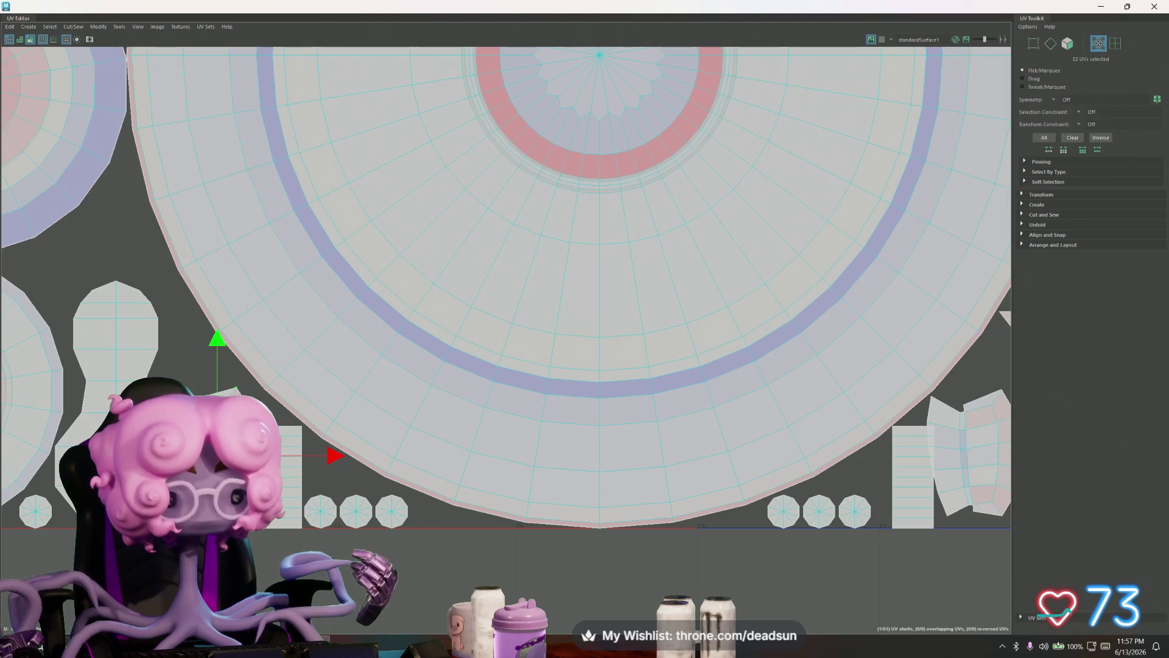
scroll(256, 548, "down", 2)
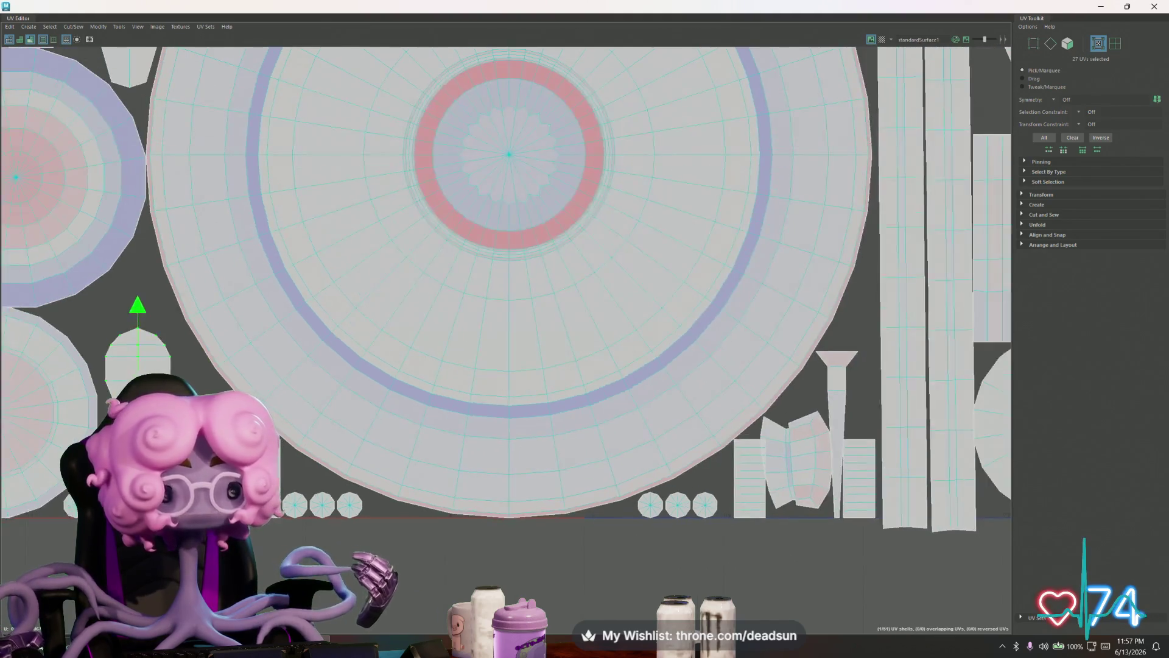
scroll(256, 548, "down", 2)
scroll(256, 548, "up", 1)
scroll(256, 548, "down", 1)
scroll(291, 521, "down", 2)
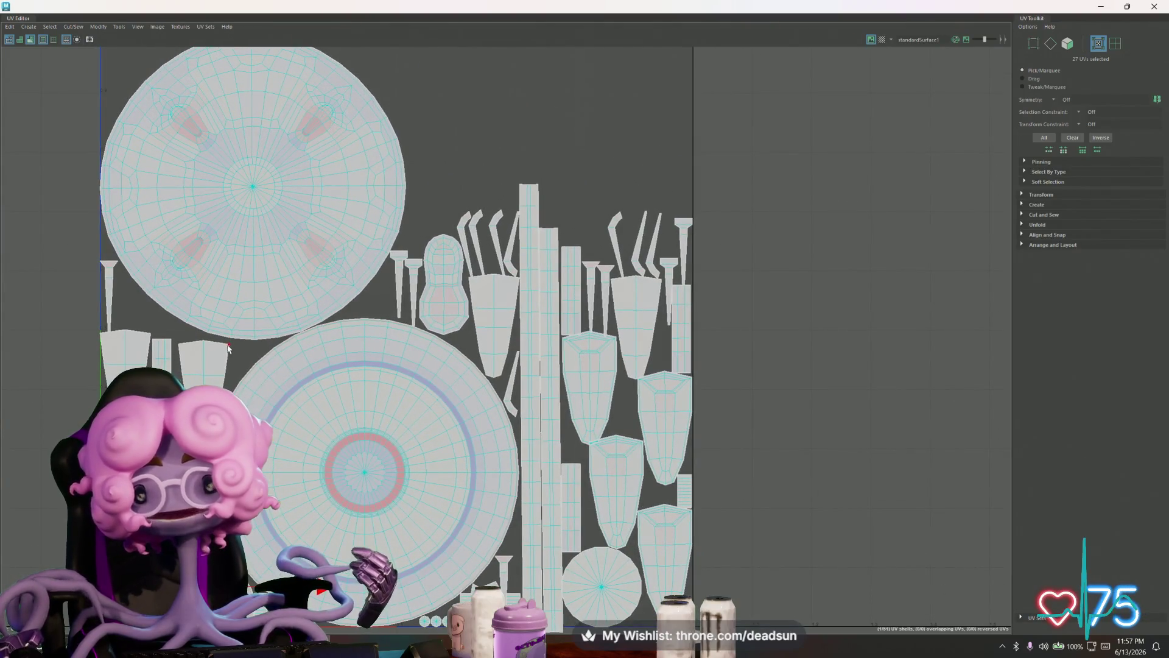
scroll(203, 222, "up", 1)
double_click(204, 222)
key("w")
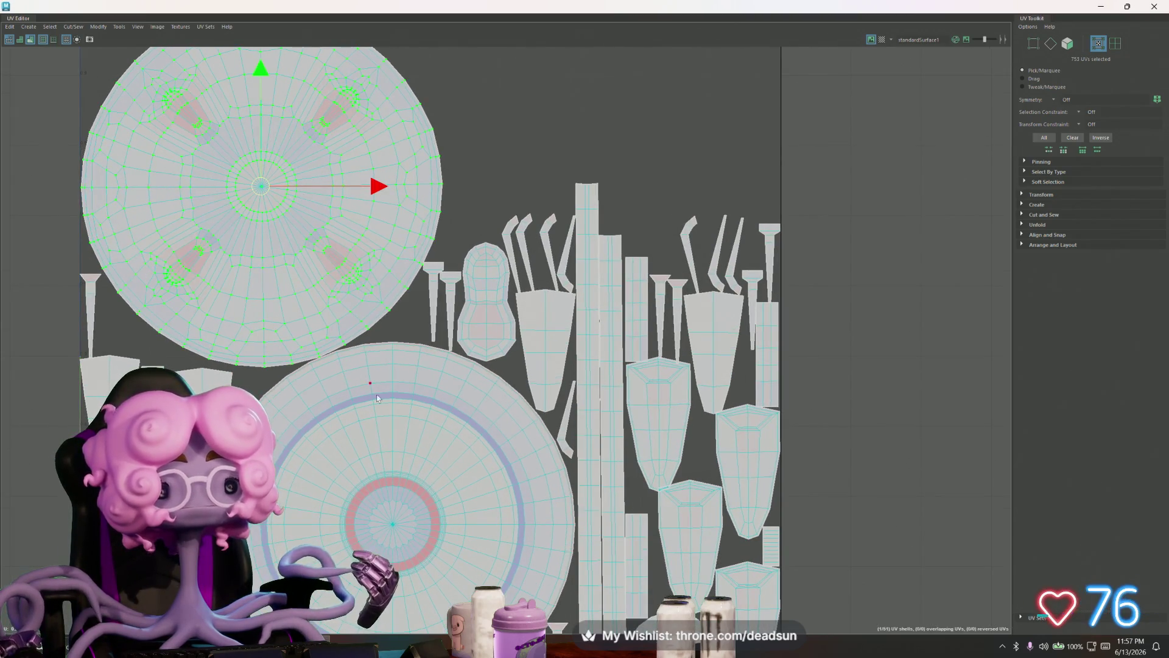
double_click(390, 408)
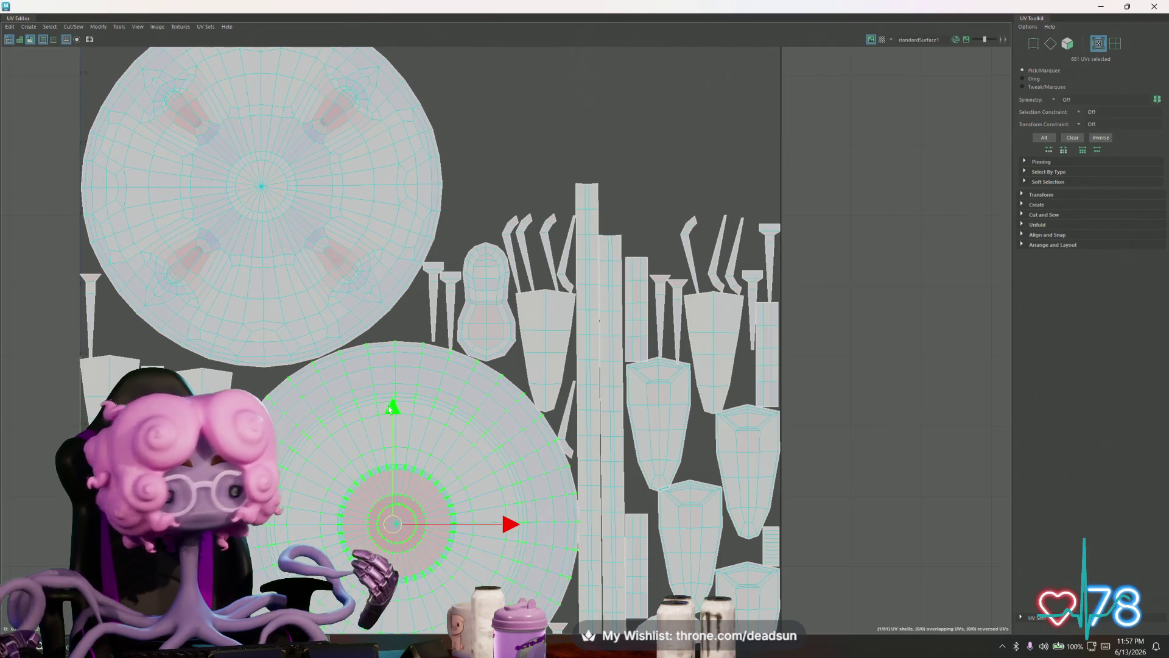
key("b")
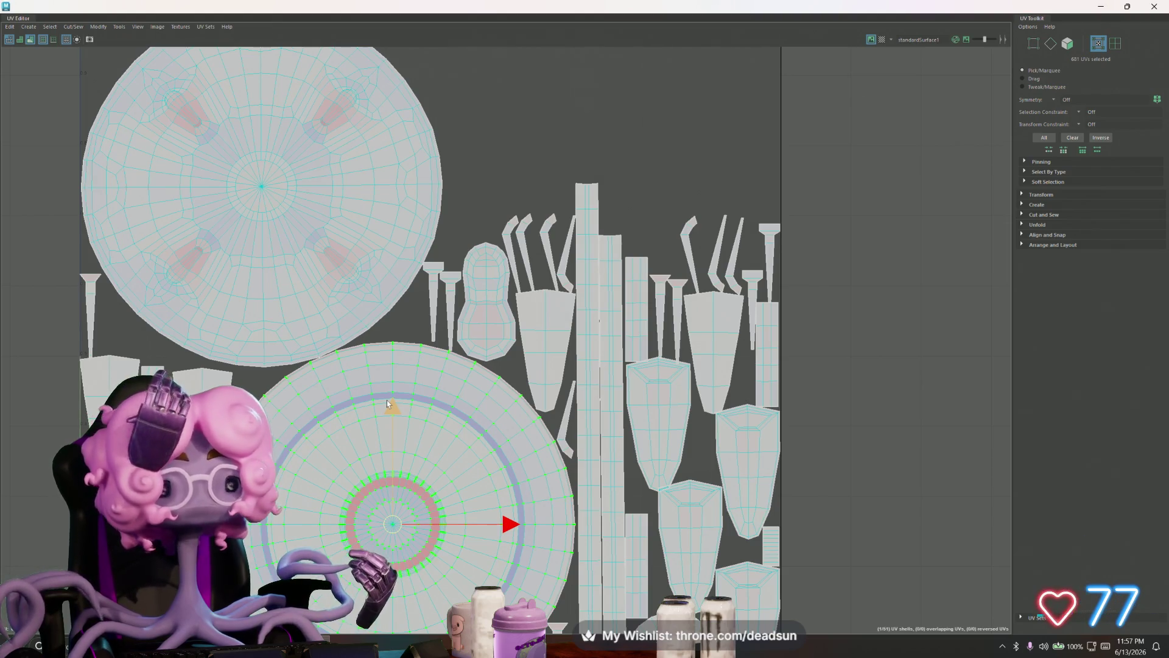
scroll(386, 400, "down", 2)
scroll(347, 301, "down", 1)
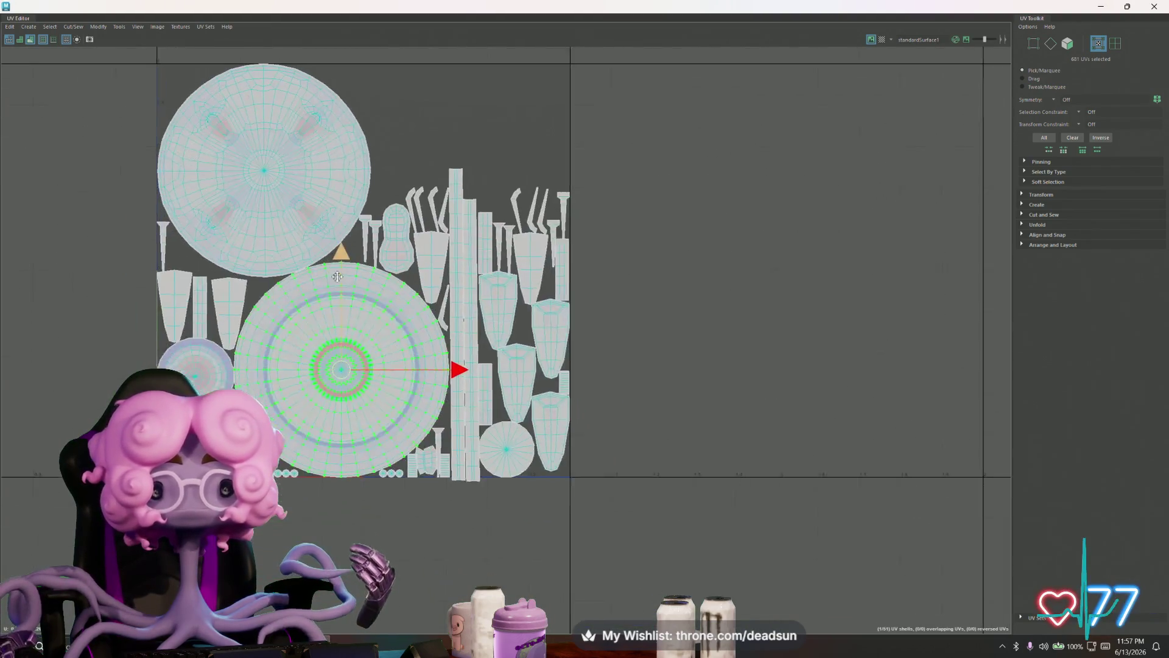
middle_click_drag(336, 276, 377, 328)
left_click(1102, 7)
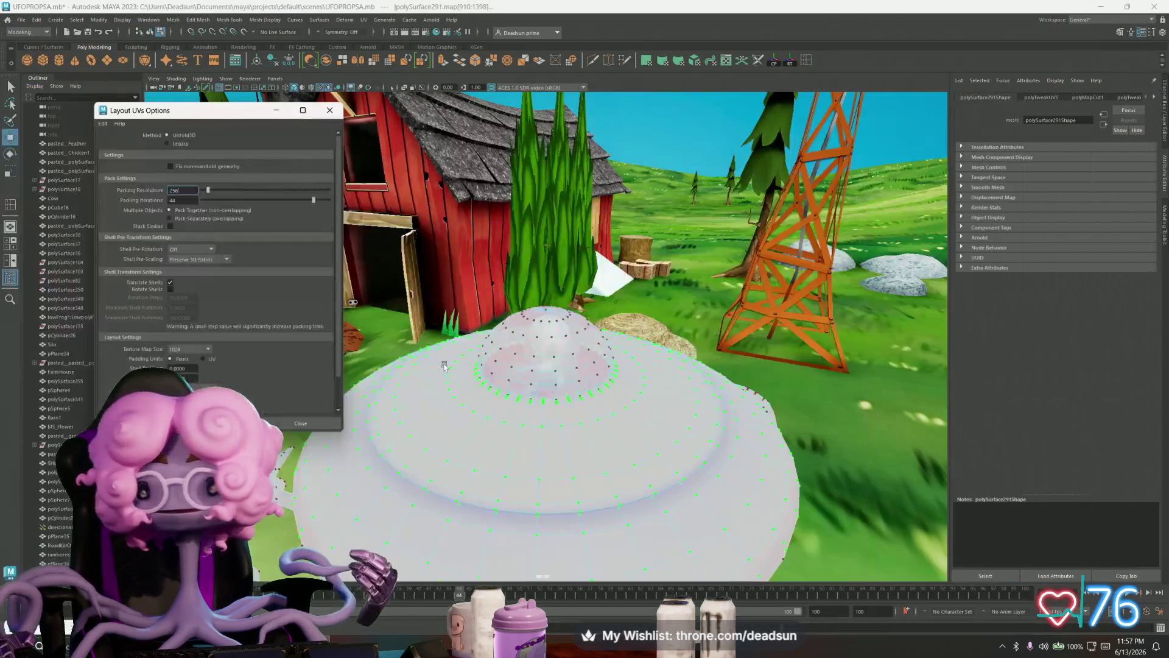
- Close the Layout UVs Options dialog and return the UFO to Object Mode
left_click_drag(475, 274, 426, 311, "alt")
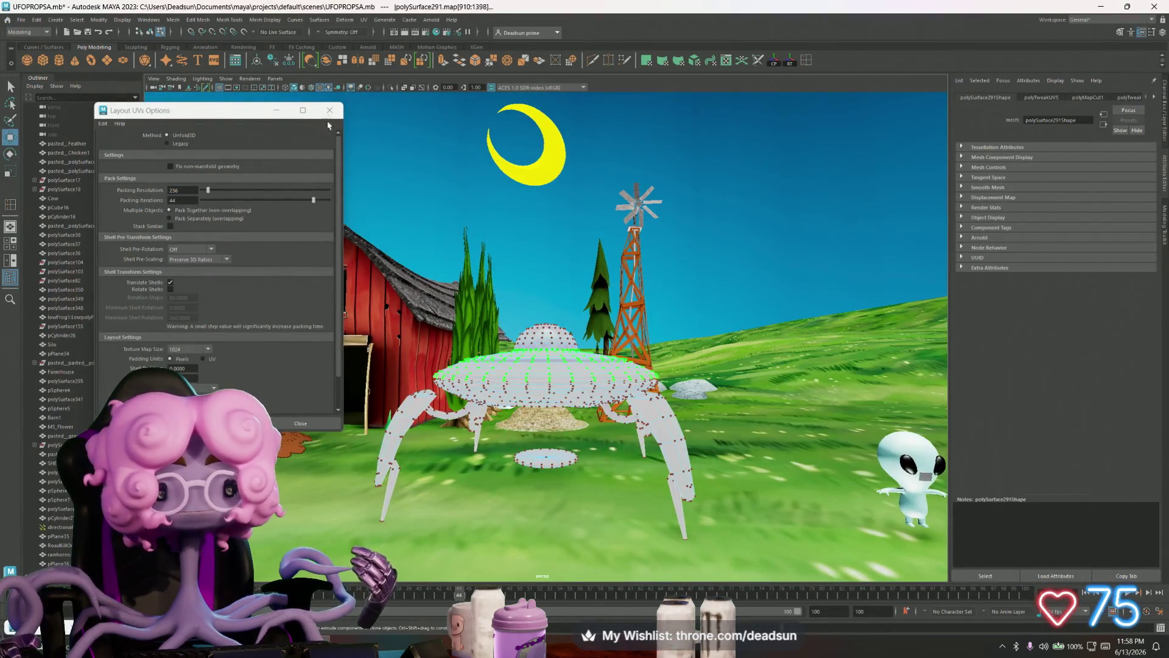
left_click(330, 111)
left_click_drag(548, 274, 538, 372, "alt")
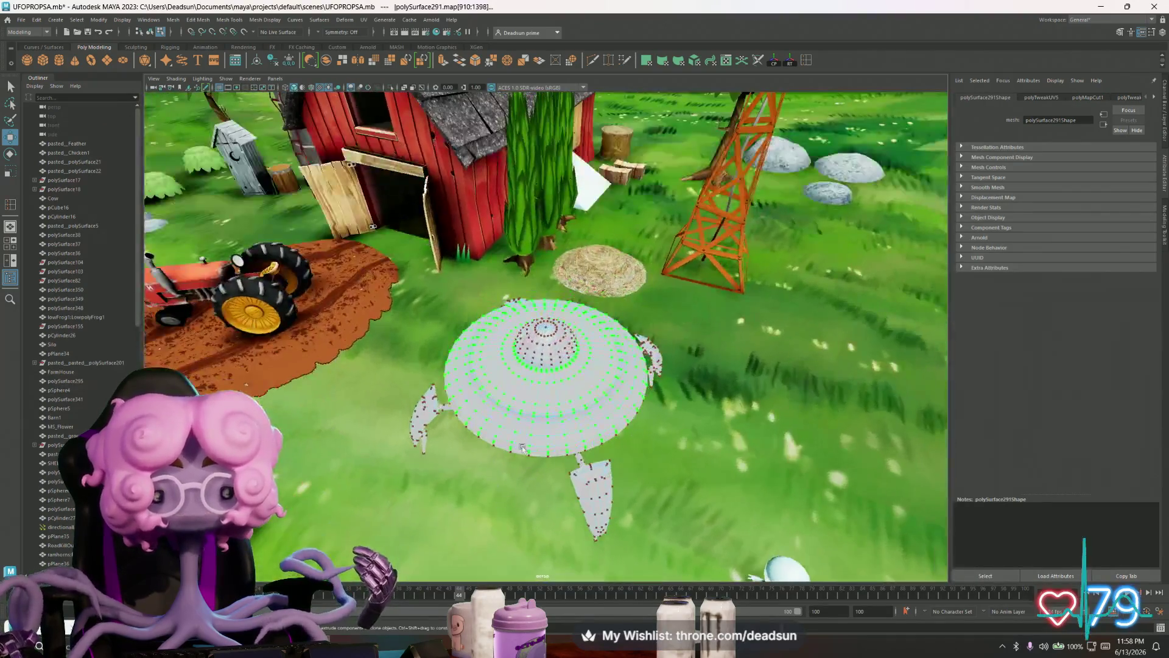
mouse_move(539, 373)
right_mouse_down()
mouse_move(561, 394)
mouse_move(583, 361)
right_mouse_up()
left_click_drag(548, 384, 372, 459, "alt")
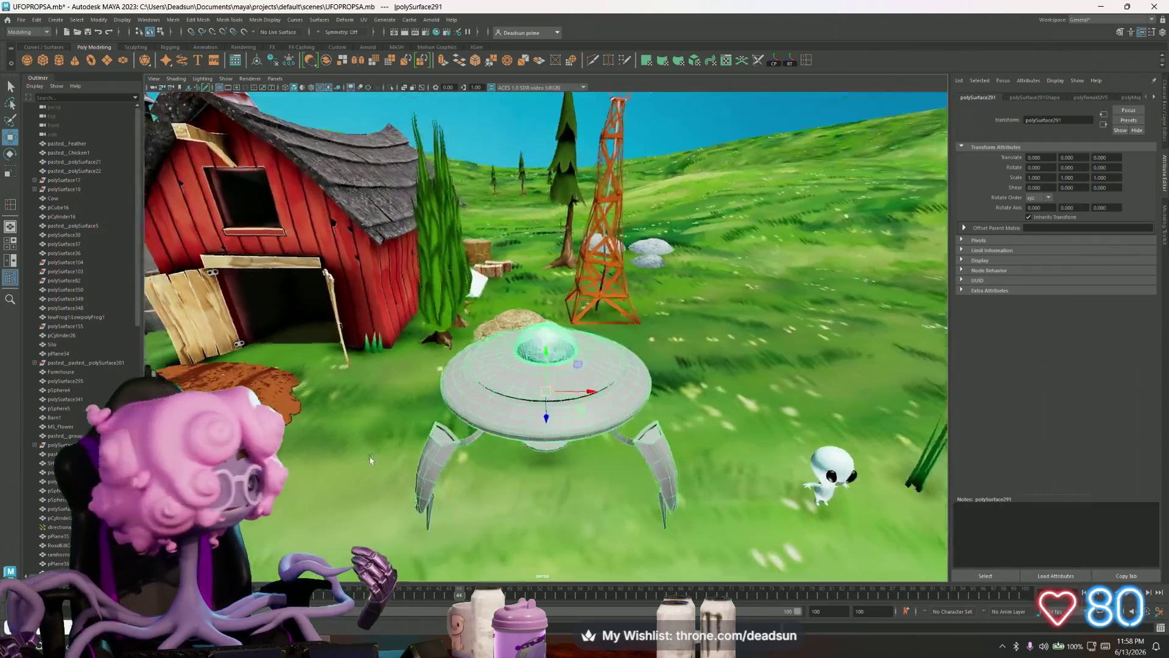
scroll(407, 455, "down", 2)
scroll(440, 450, "down", 2)
scroll(475, 446, "down", 2)
scroll(508, 441, "down", 2)
- Tumble the camera around the UFO in the farm scene and bring up the UV menu
mouse_move(509, 441)
left_mouse_down("alt")
mouse_move(540, 456)
mouse_move(491, 459)
mouse_move(451, 483)
mouse_move(471, 459)
mouse_move(464, 467)
left_mouse_up("alt")
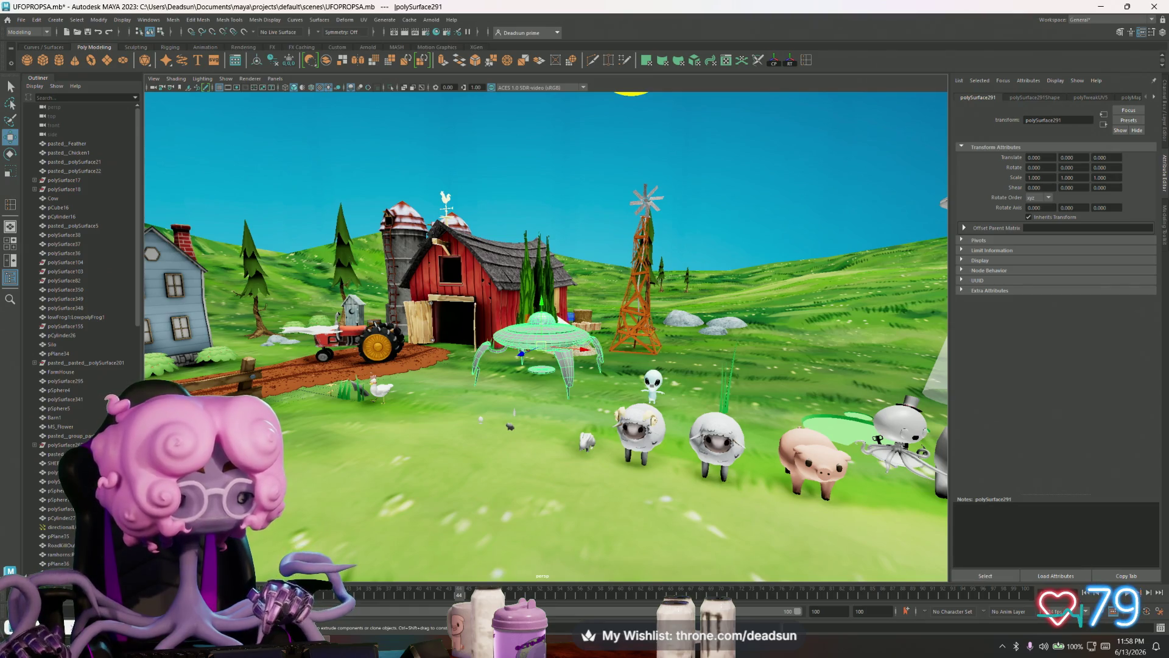
mouse_move(629, 375)
left_mouse_down("alt")
mouse_move(575, 326)
mouse_move(606, 288)
mouse_move(504, 392)
mouse_move(517, 464)
left_mouse_up("alt")
scroll(517, 464, "up", 3)
scroll(517, 463, "up", 3)
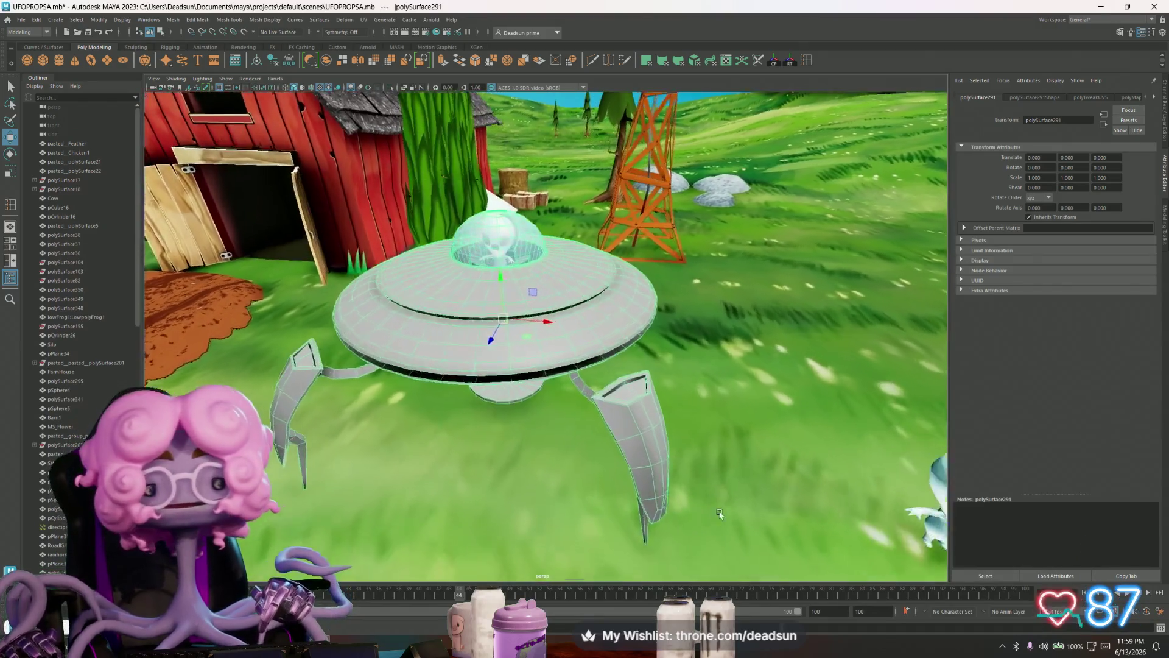
left_click(364, 20)
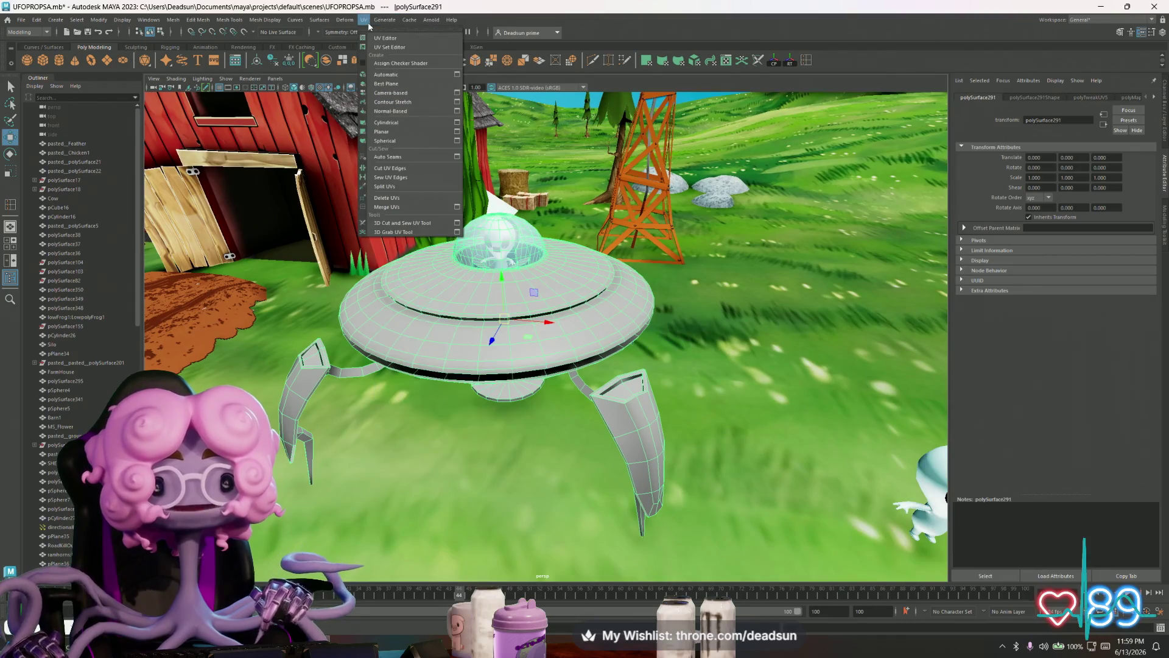
- Open the UV Editor and maximize its window over the viewport
left_click(384, 38)
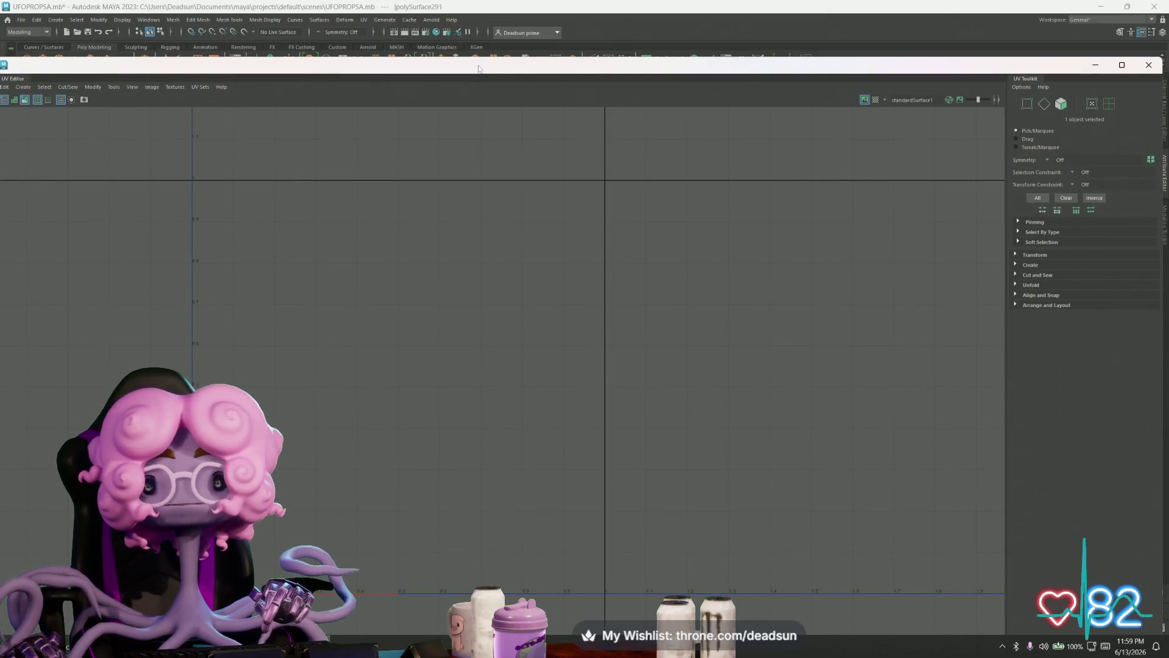
left_click_drag(479, 68, 580, 303)
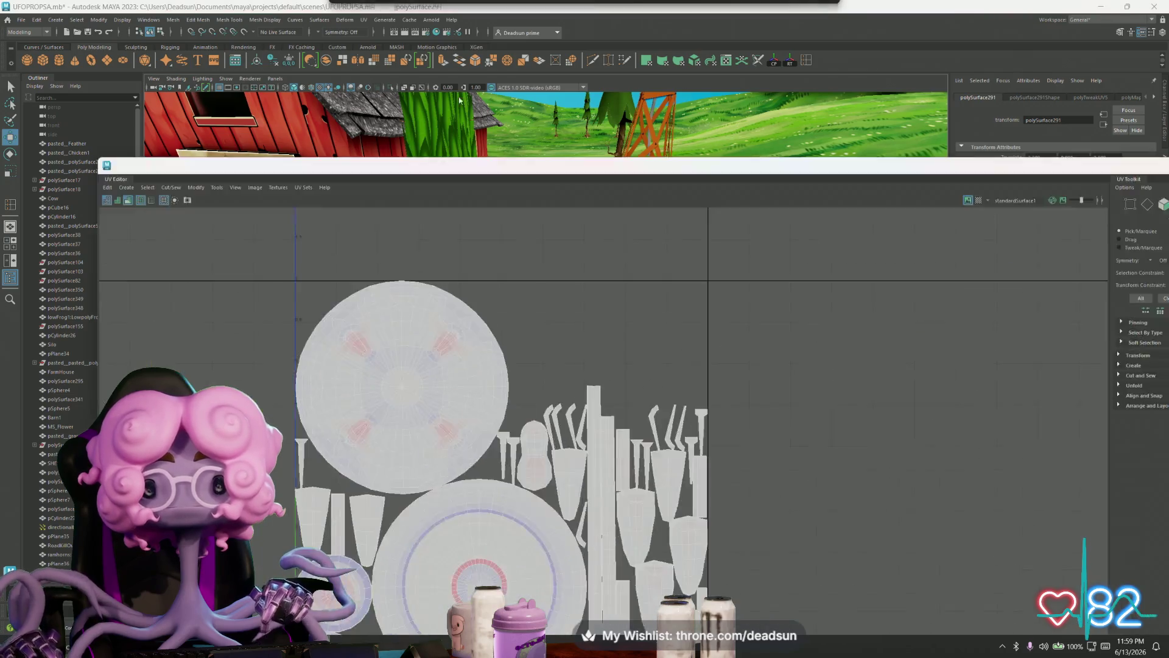
left_click_drag(693, 315, 694, 5)
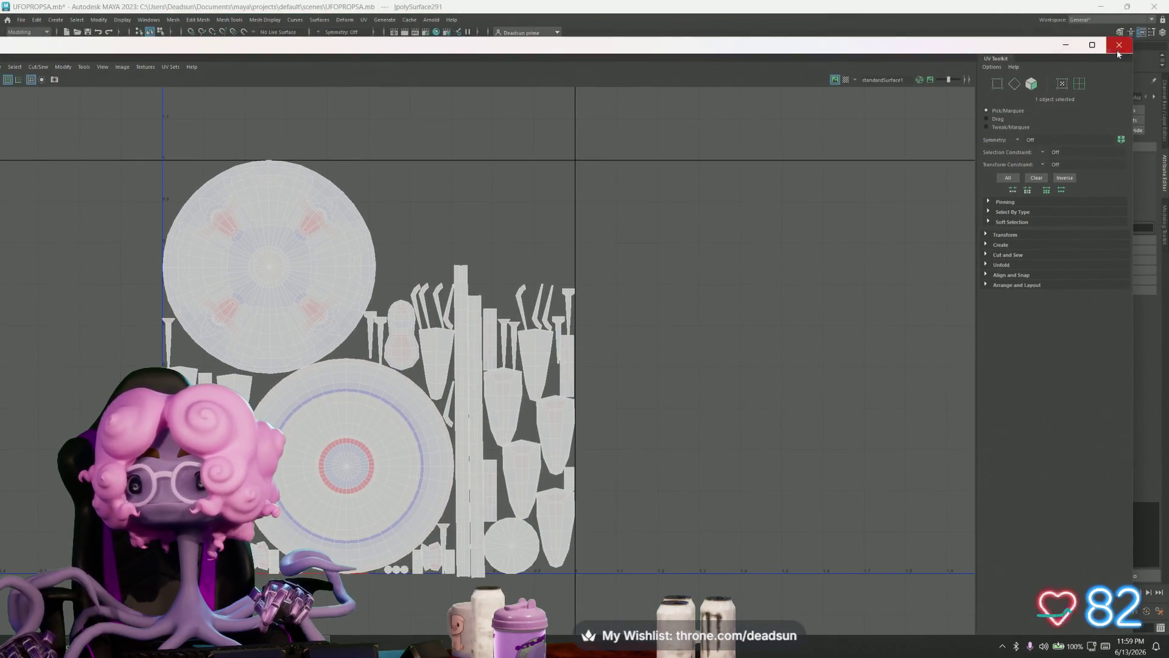
left_click(1091, 44)
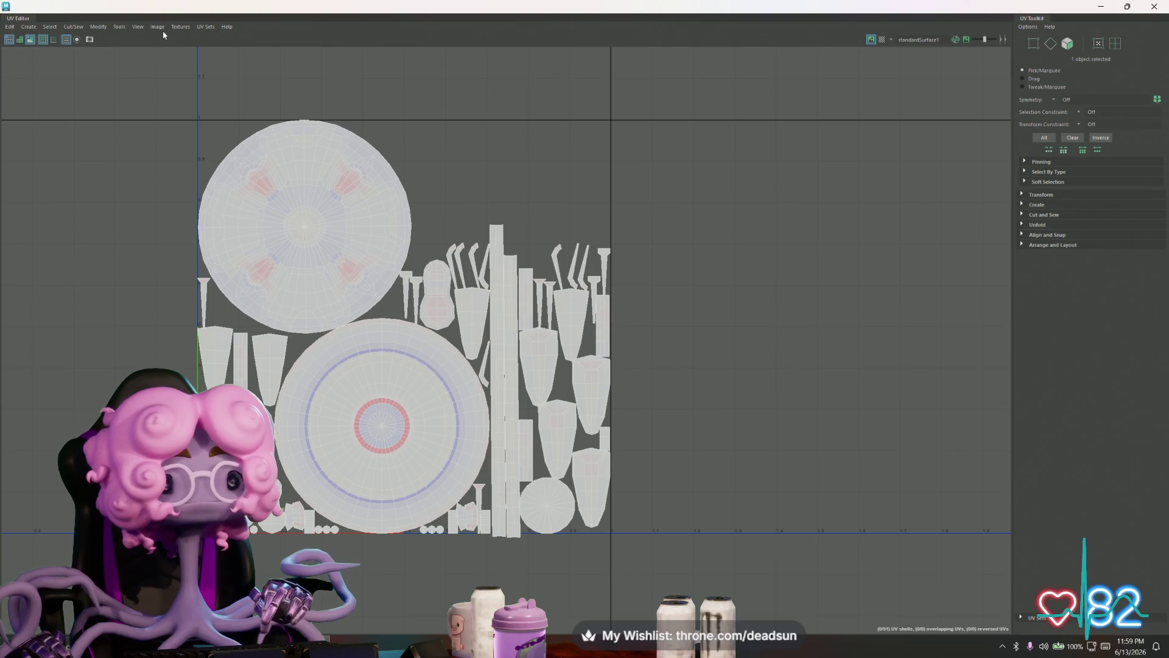
- Show the standardSurface1 material behind the UVs and switch to Edge selection
left_click(156, 27)
mouse_move(180, 27)
left_click(173, 55)
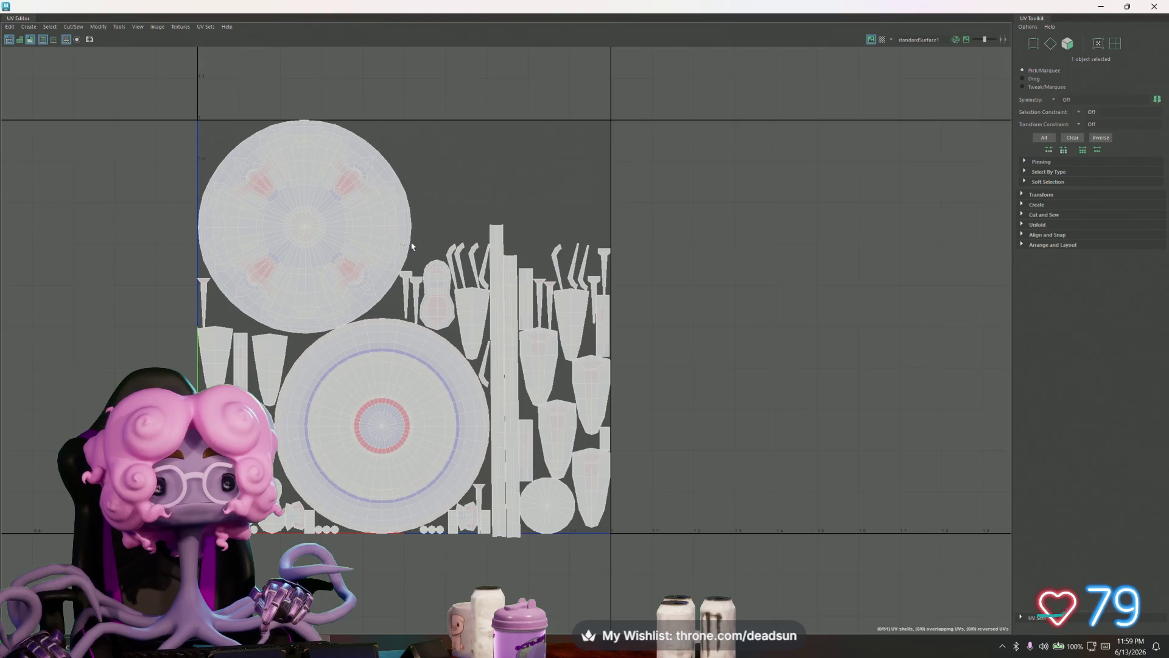
scroll(400, 241, "up", 2)
scroll(375, 298, "up", 3)
right_click_drag(360, 284, 349, 287)
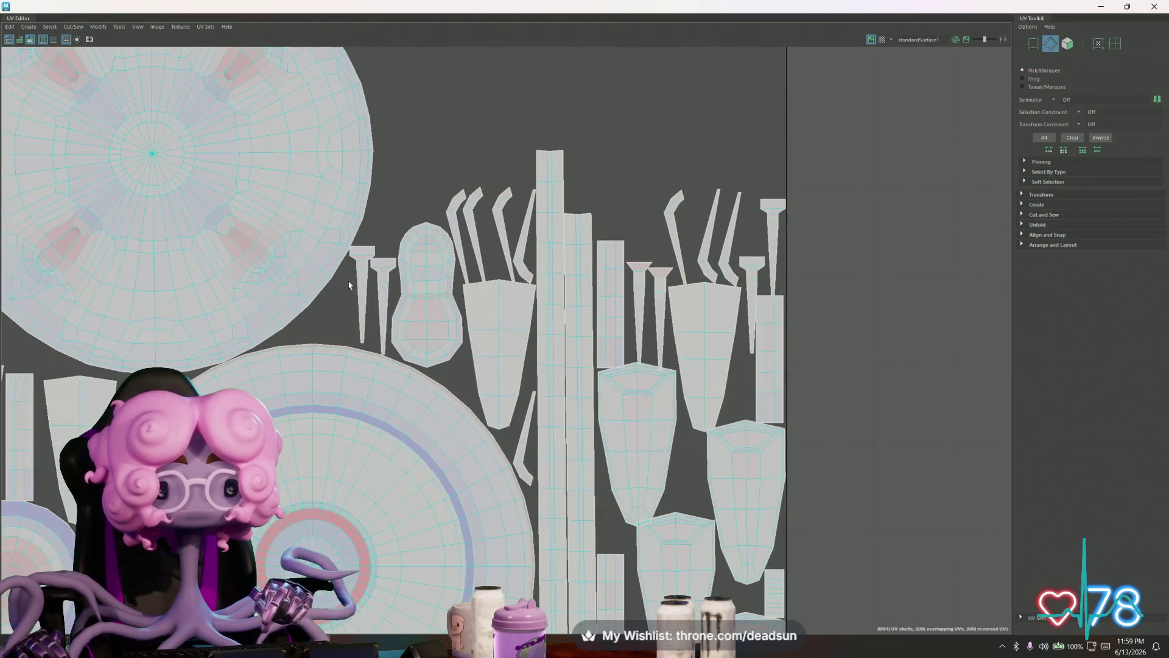
left_click(374, 319)
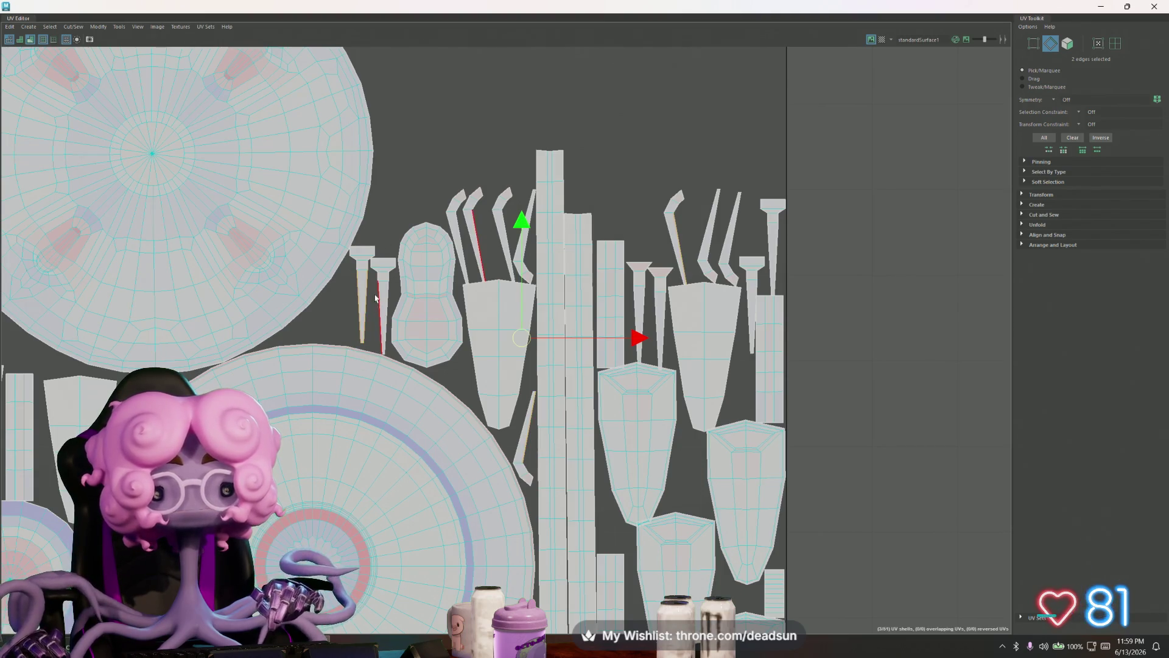
left_click(393, 299, "shift")
middle_click_drag(606, 274, 504, 257, "alt")
left_click(653, 274, "shift")
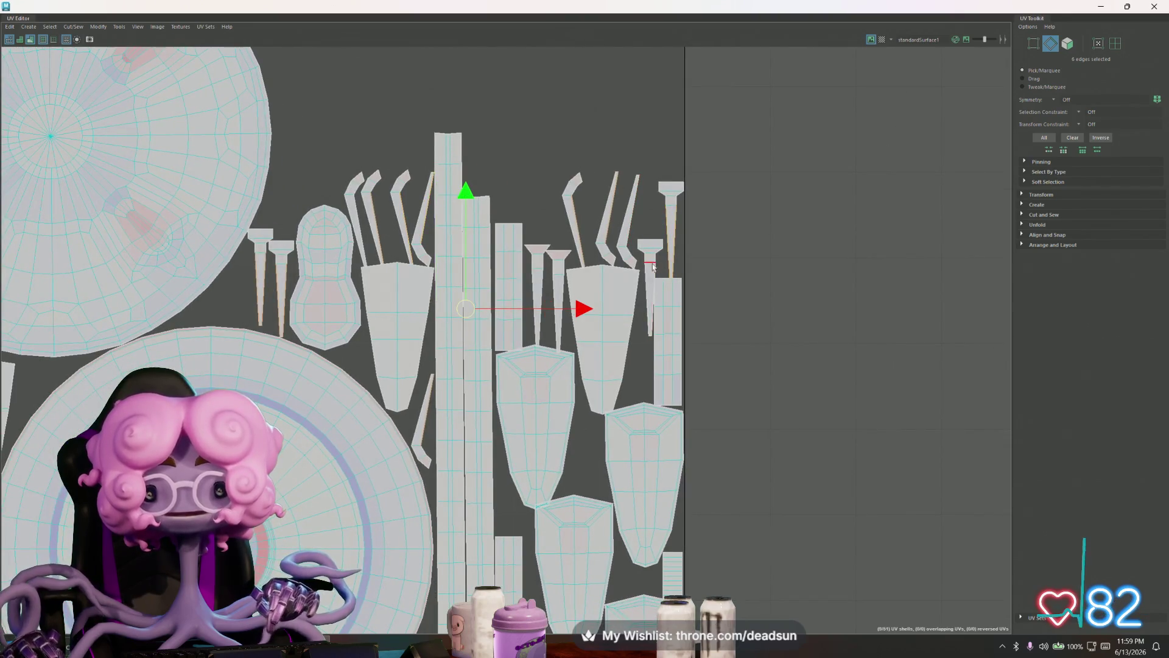
middle_click_drag(642, 293, 1006, 267, "alt")
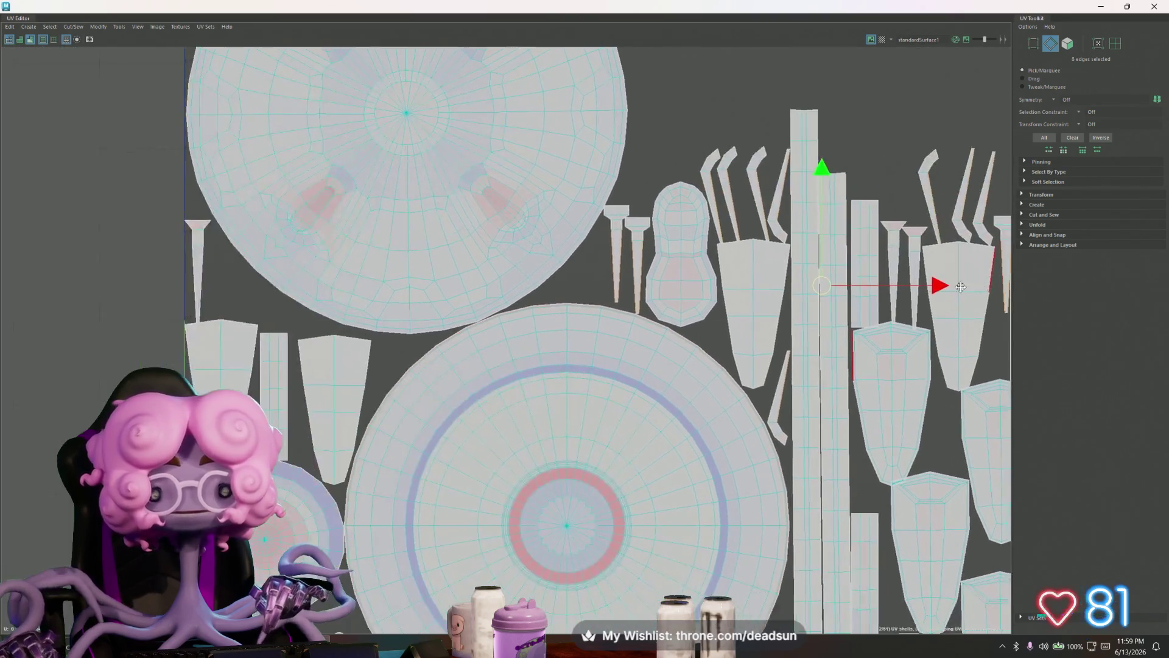
left_click(224, 279, "shift")
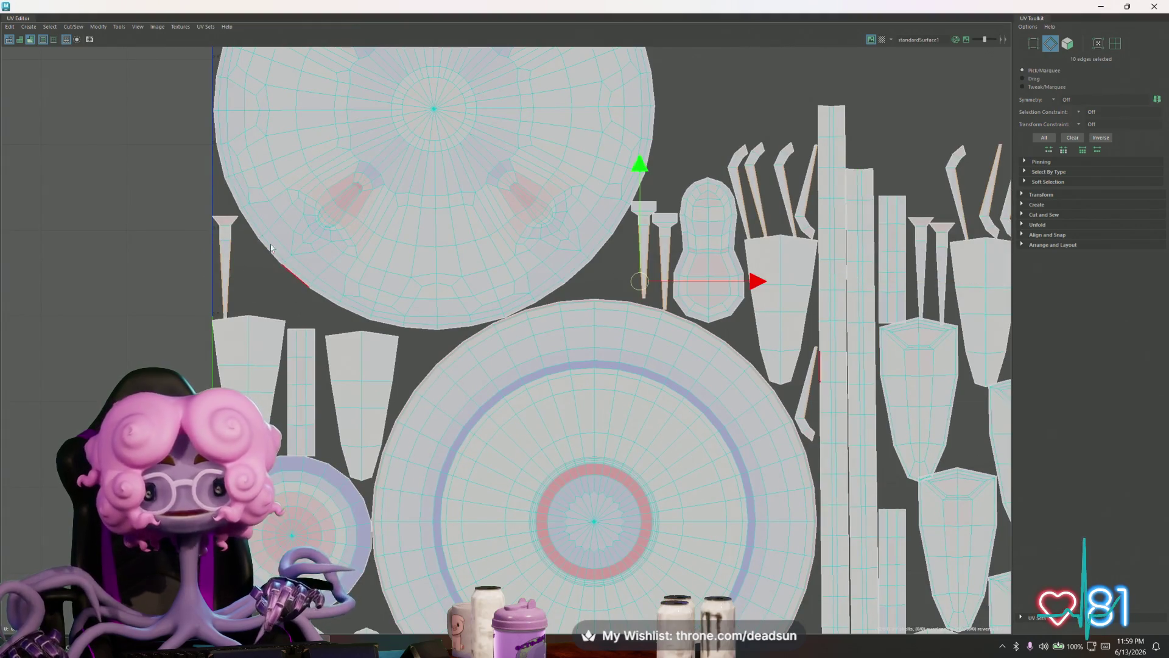
left_click(73, 26)
left_click(94, 114)
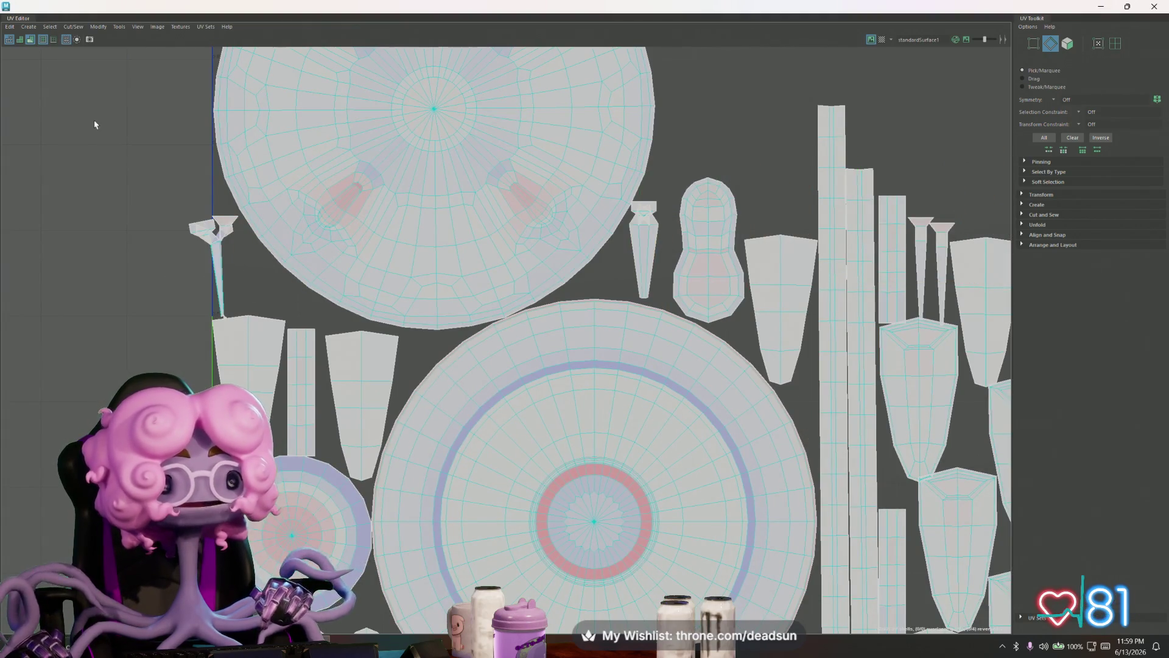
key("w")
scroll(347, 256, "down", 5)
scroll(347, 259, "down", 3)
right_click_drag(356, 196, 366, 165)
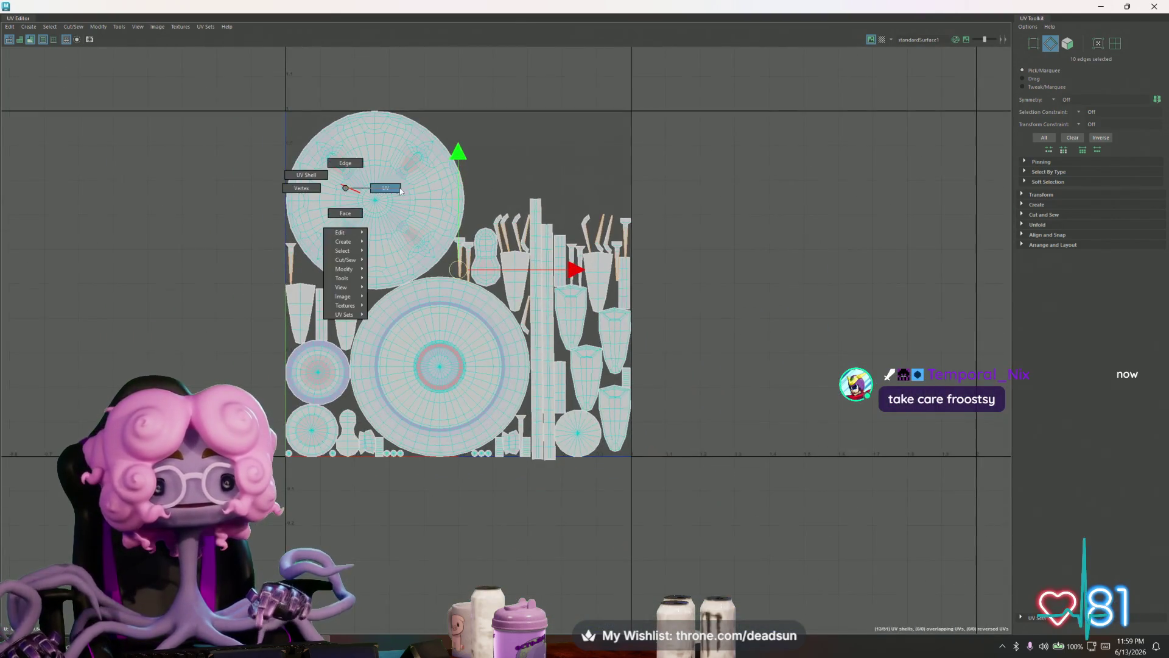
- Toggle the UV shell display to Wireframe and back to Shaded
left_click(365, 197)
left_click(137, 25)
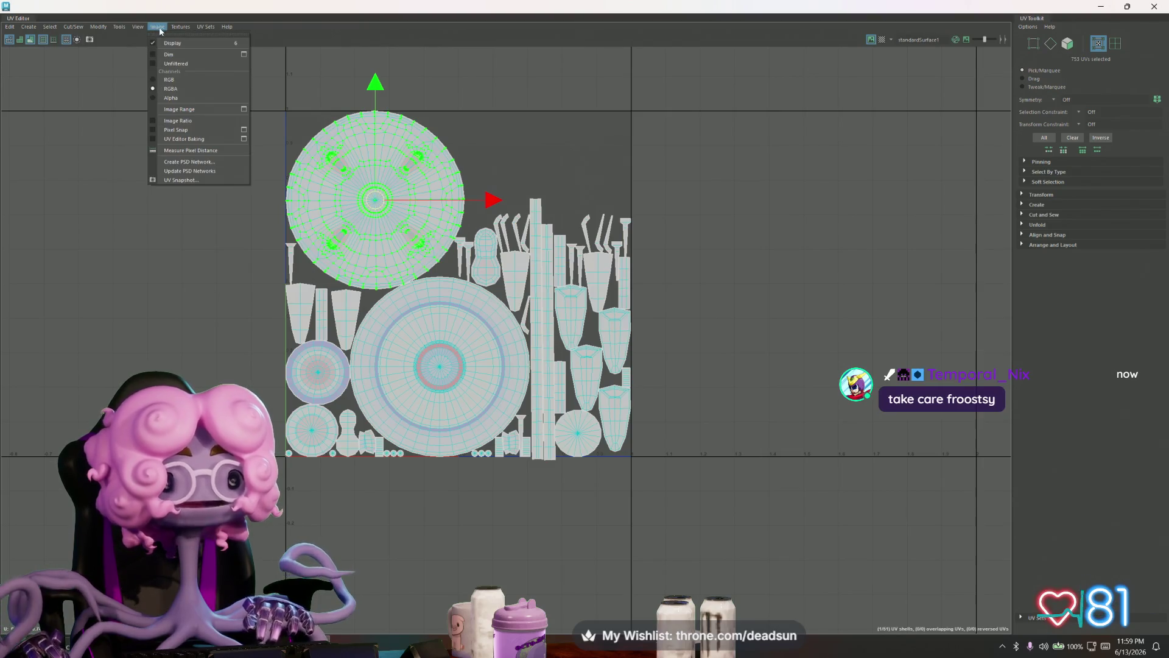
left_click(162, 70)
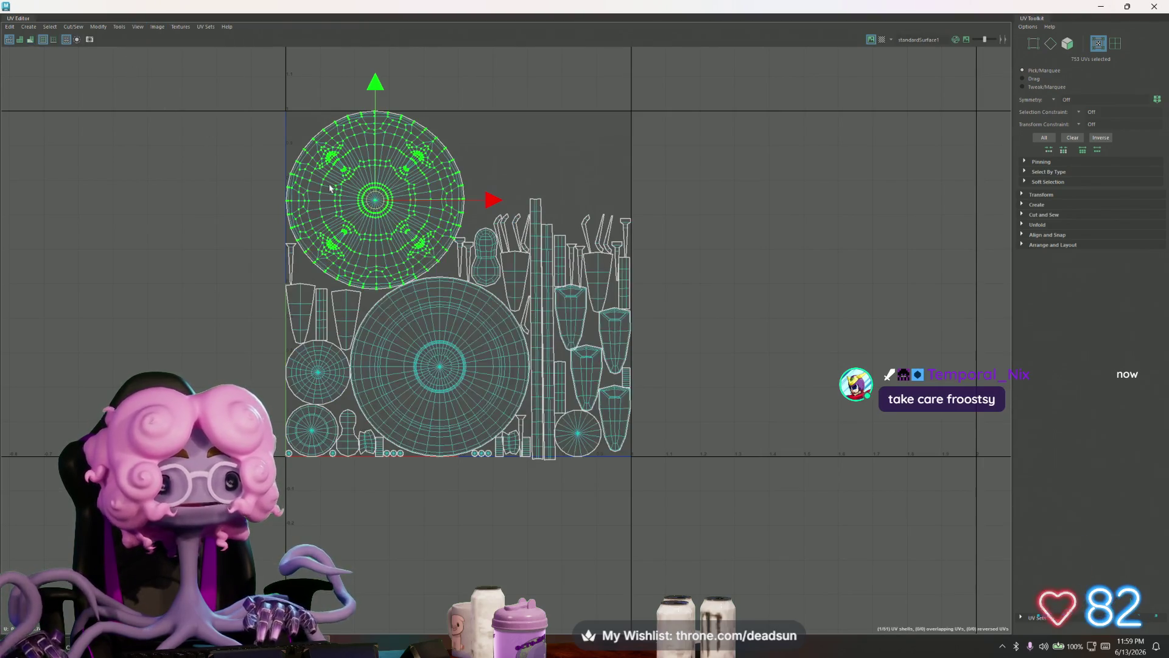
left_click(381, 203)
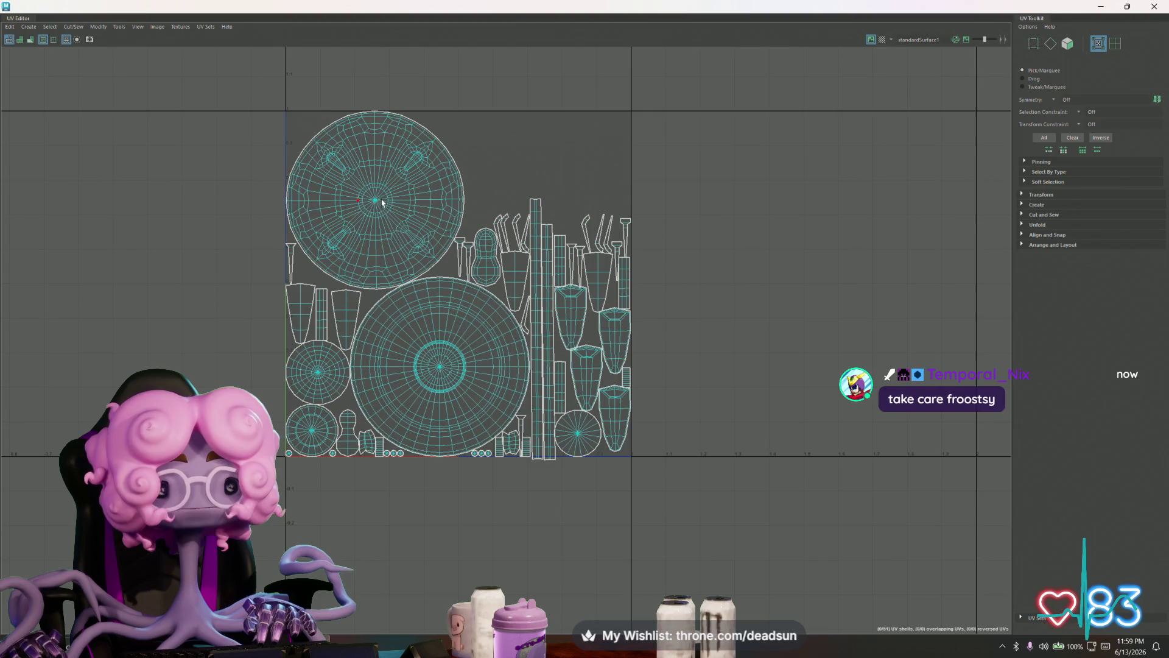
left_click(138, 27)
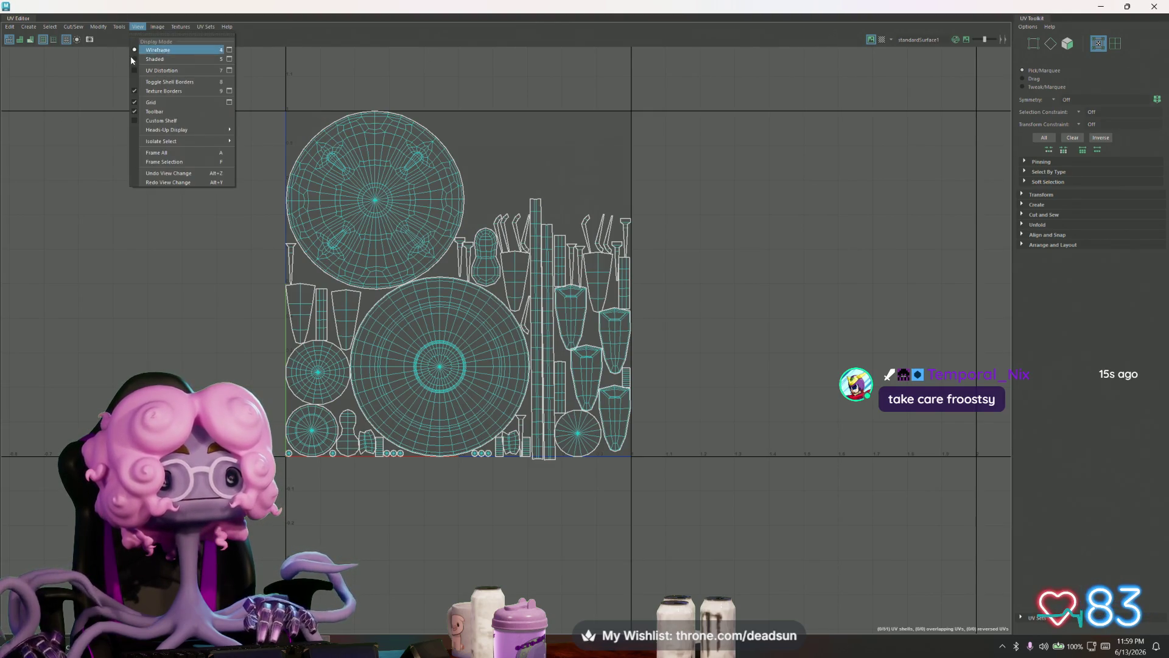
left_click(136, 59)
- Move the top disc and the large central disc shells left out of the 0–1 tile
left_click(346, 169)
left_click_drag(376, 200, 62, 338)
middle_click_drag(62, 338, 269, 338, "alt")
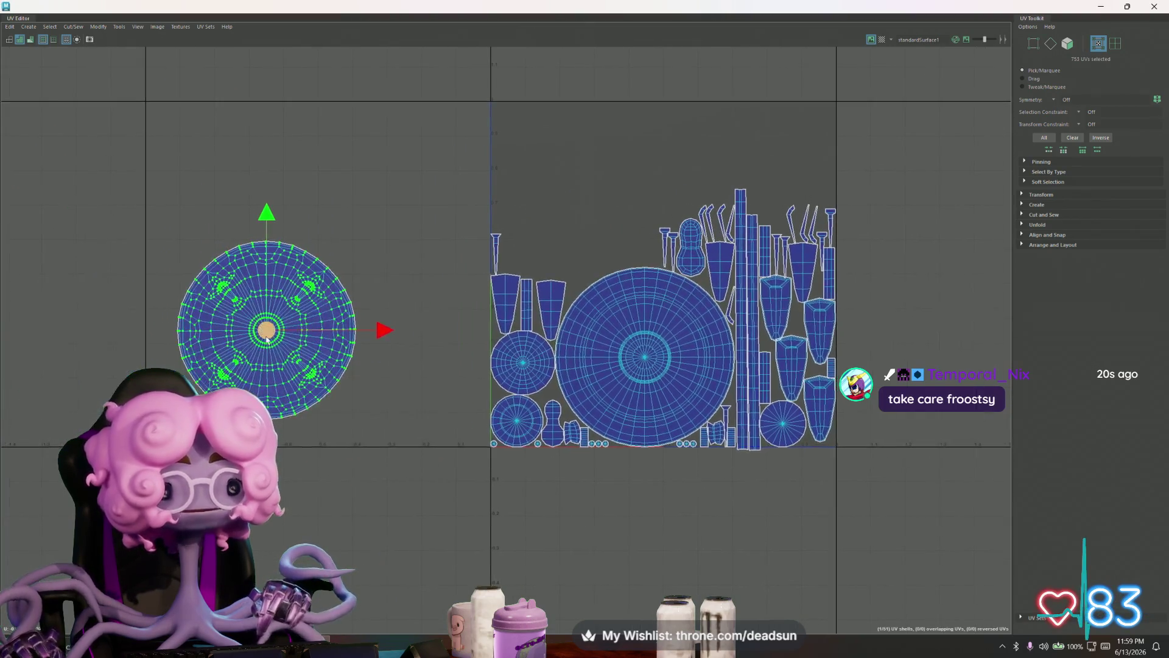
left_click_drag(263, 344, 243, 355)
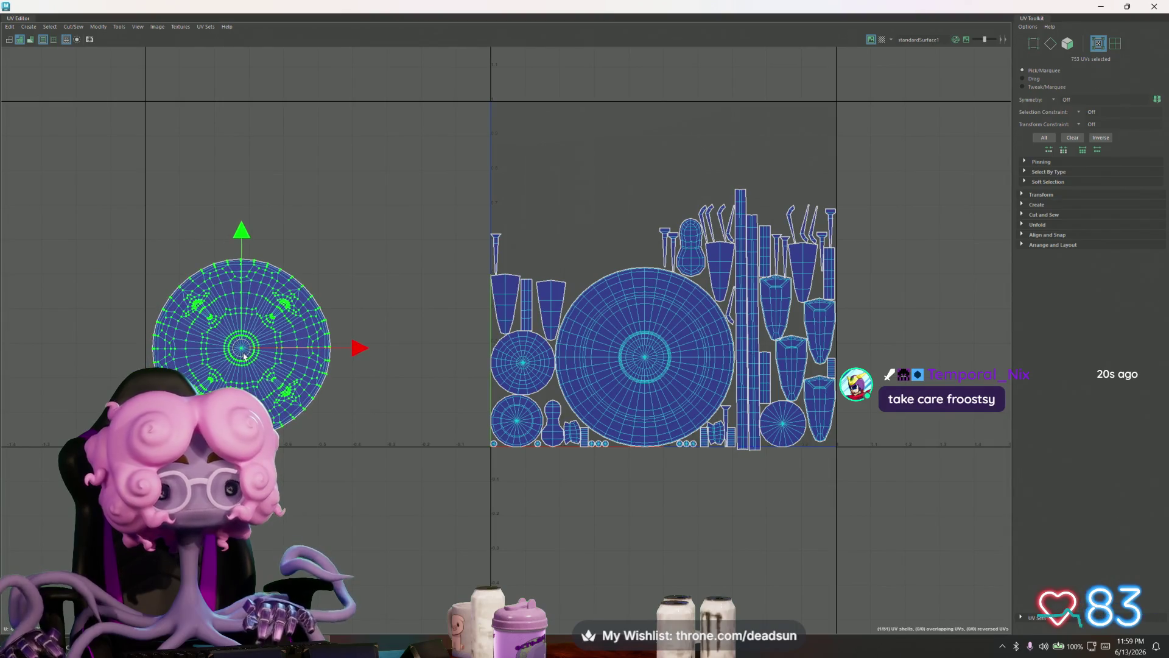
left_click(651, 369)
left_click_drag(645, 358, 369, 220)
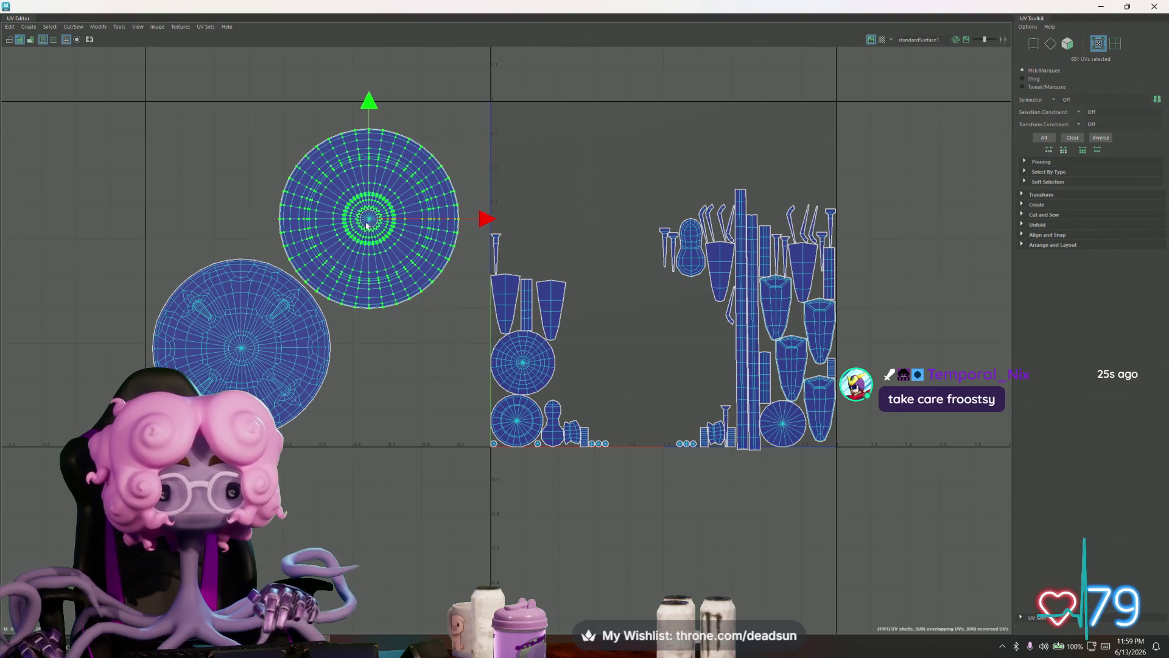
- Scale both large circular shells up together
left_click(281, 357, "shift")
key("r")
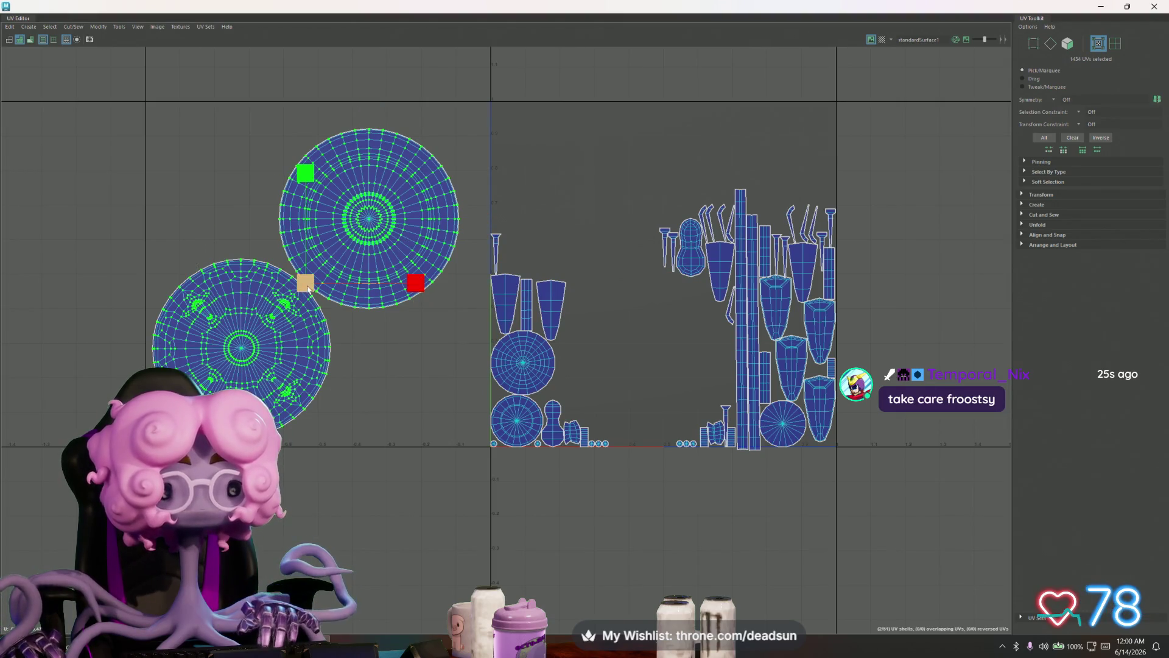
left_click_drag(309, 288, 315, 277)
key("w")
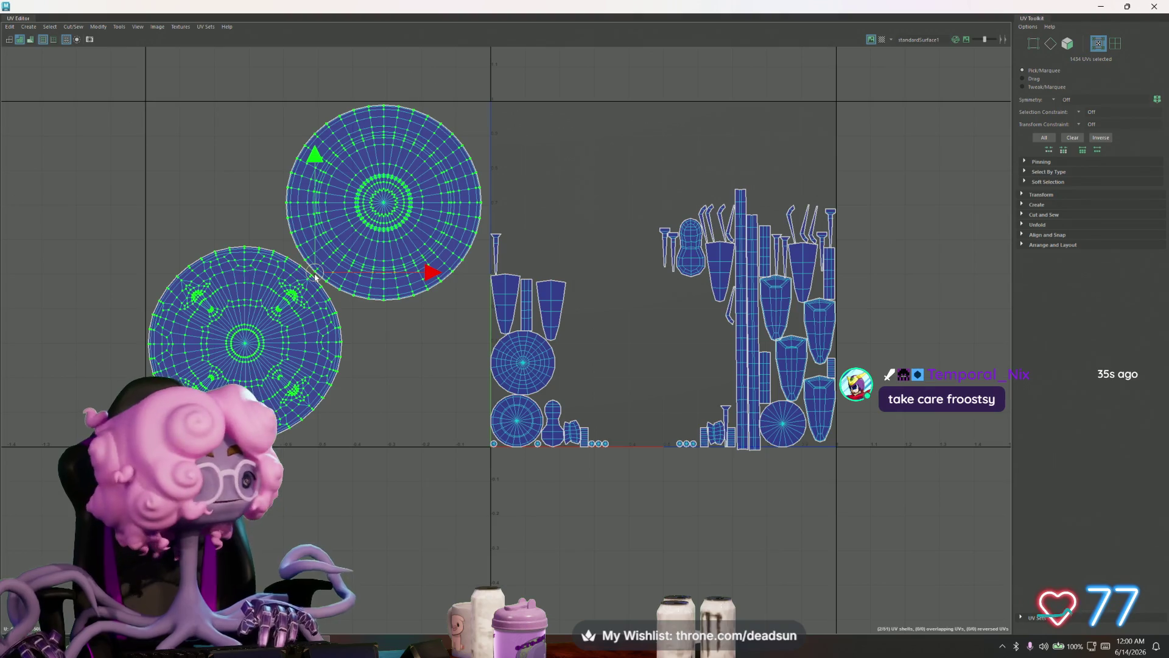
- Nudge the upper disc down, set the pivot where the discs meet, and reselect both
left_click(357, 242)
left_click_drag(384, 203, 385, 209)
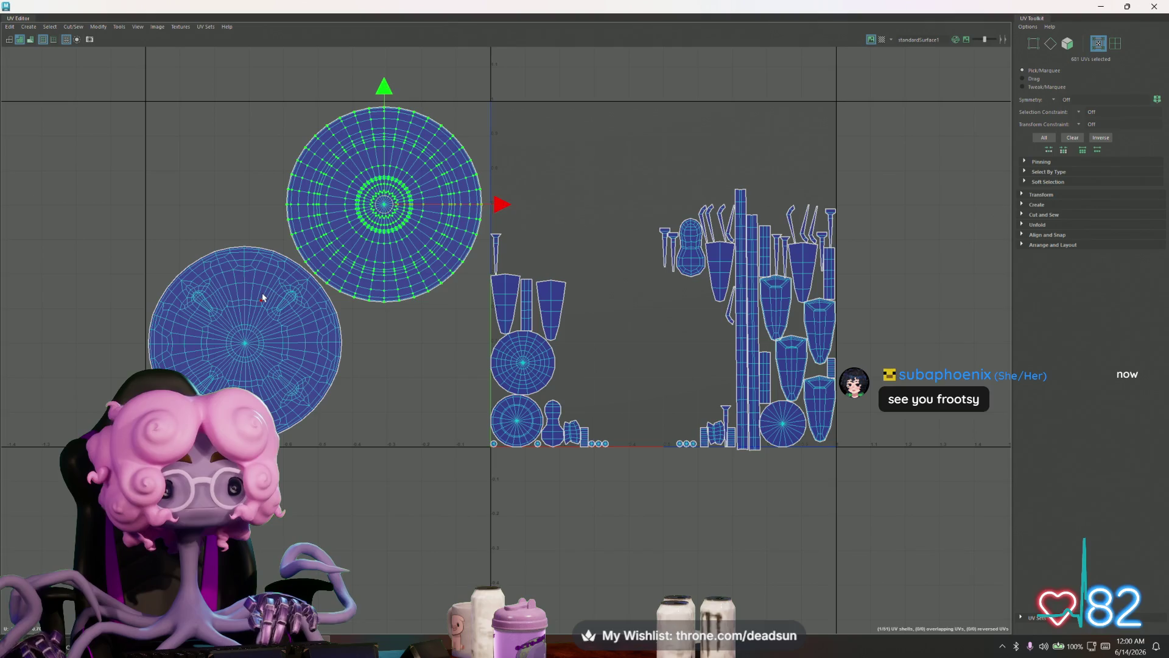
left_click_drag(263, 297, 314, 273)
left_click(317, 273, "shift")
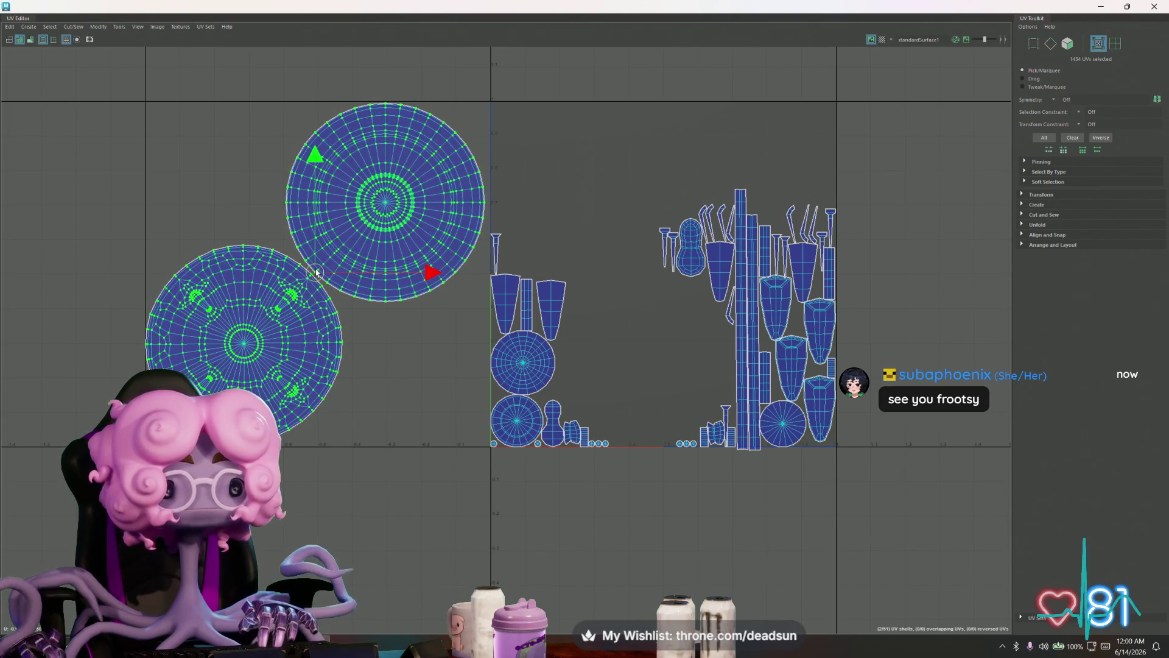
key("r")
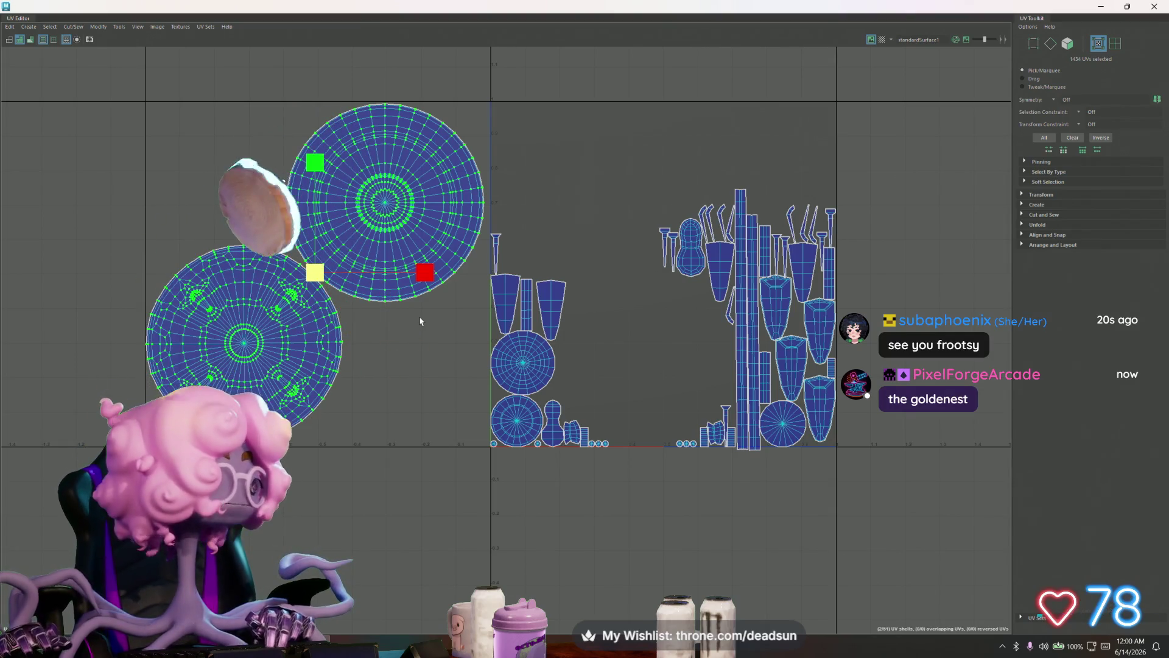
- Move three small circle shells to the top-left area beside the big discs
left_click(521, 372)
mouse_move(521, 372)
left_mouse_down()
mouse_move(455, 421)
mouse_move(179, 135)
left_mouse_up()
left_click(512, 411)
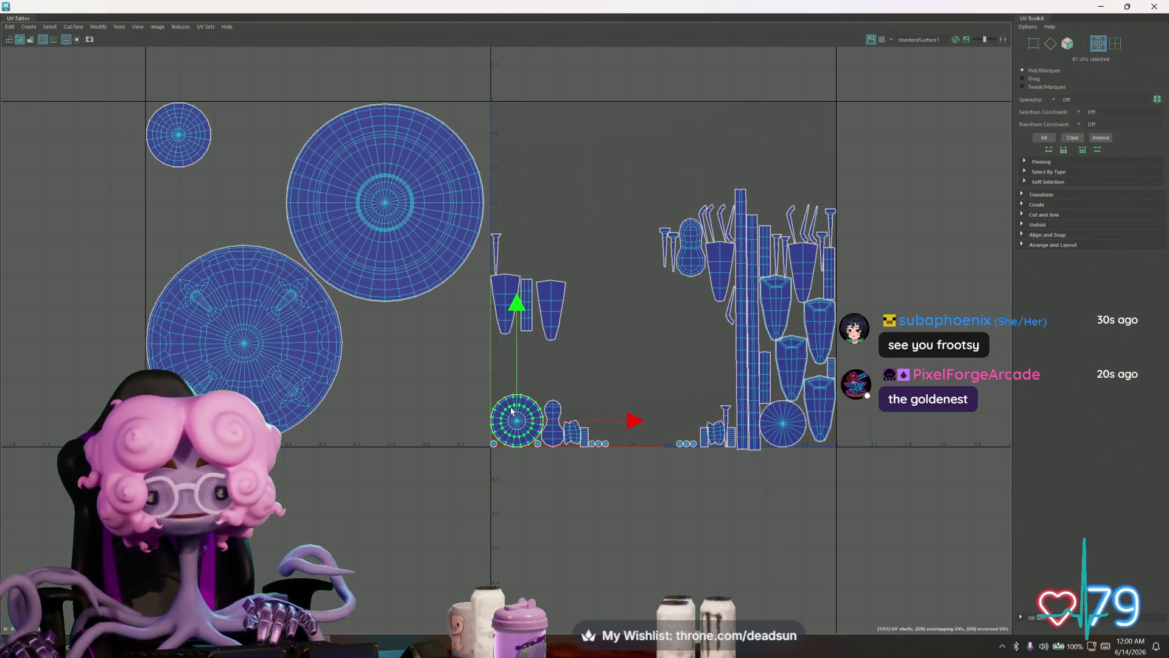
left_click_drag(517, 420, 175, 194)
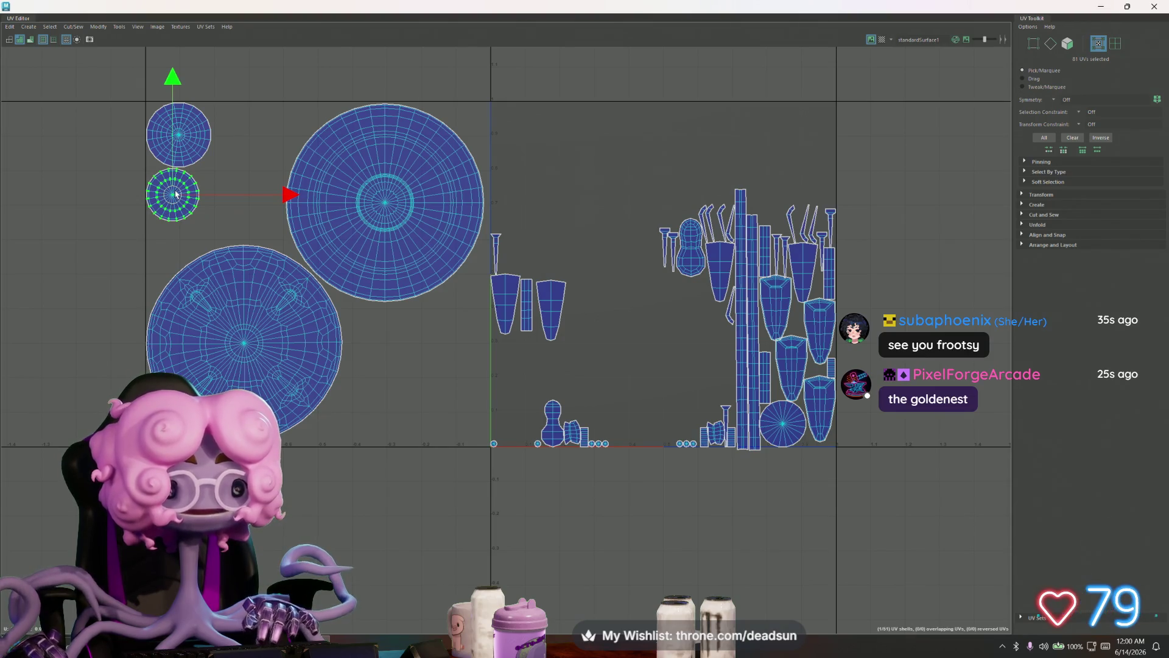
left_click(782, 425)
left_click_drag(784, 427, 239, 132)
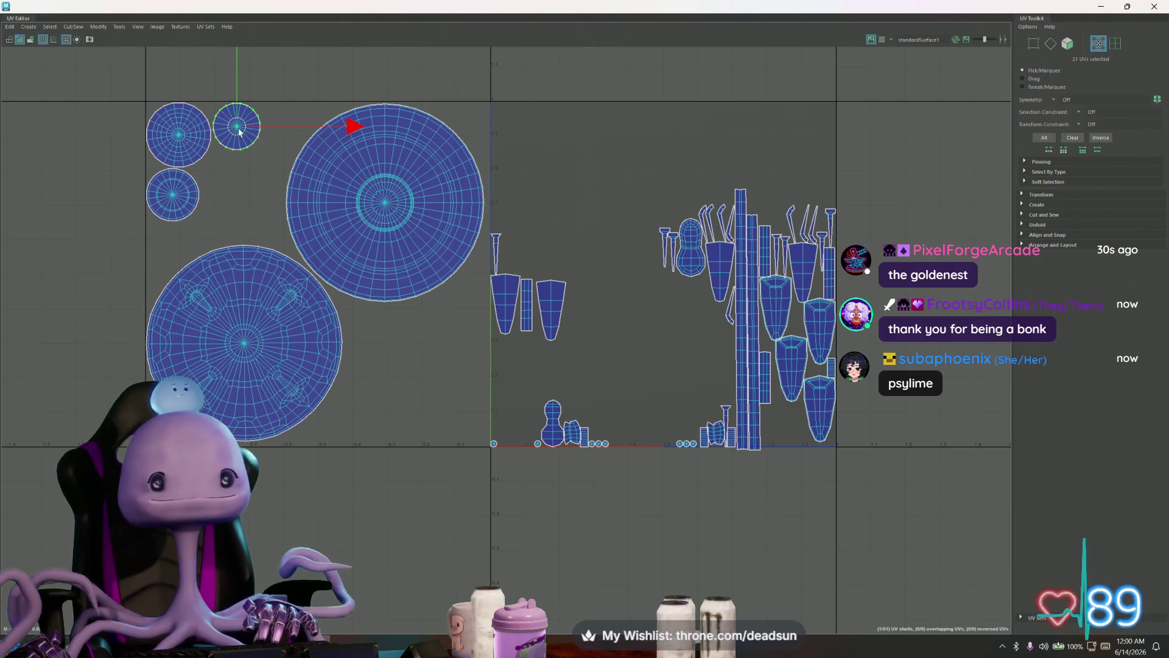
- Move the tall vertical strip shell left of the U=0 tile edge
left_click(741, 354)
left_click_drag(740, 328, 480, 241)
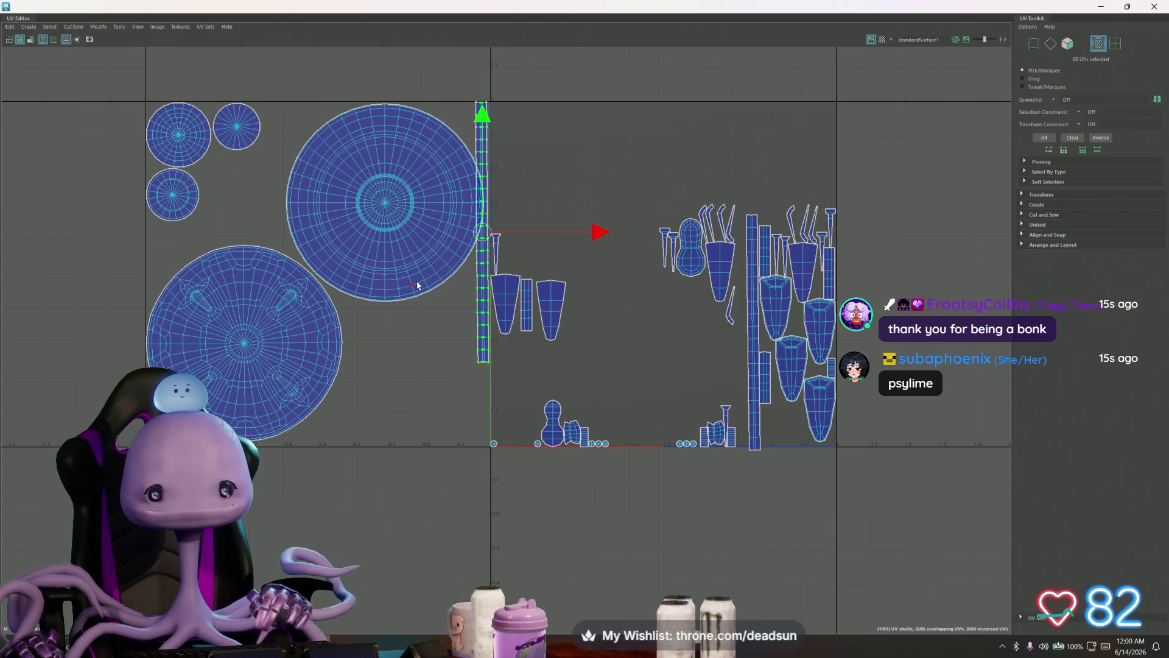
scroll(417, 287, "up", 1)
- Shrink, rotate and shift the two big circle shells slightly as a pair, then deselect them
left_click(417, 286)
left_click(302, 278, "shift")
key("r")
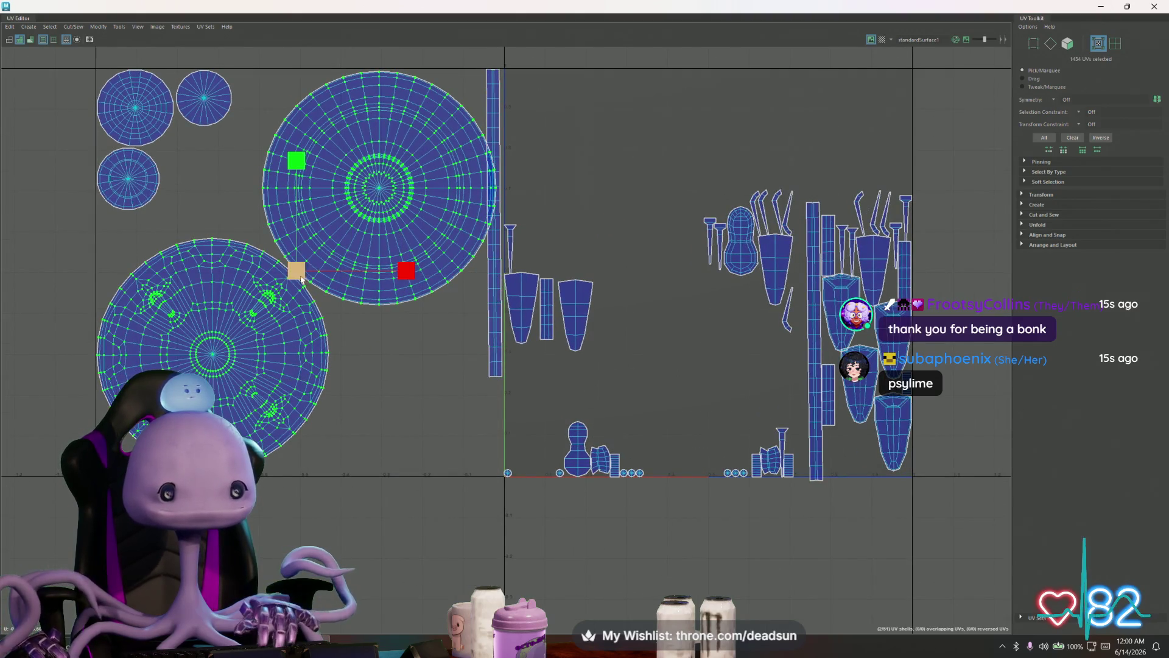
left_click_drag(302, 279, 351, 295)
key("e")
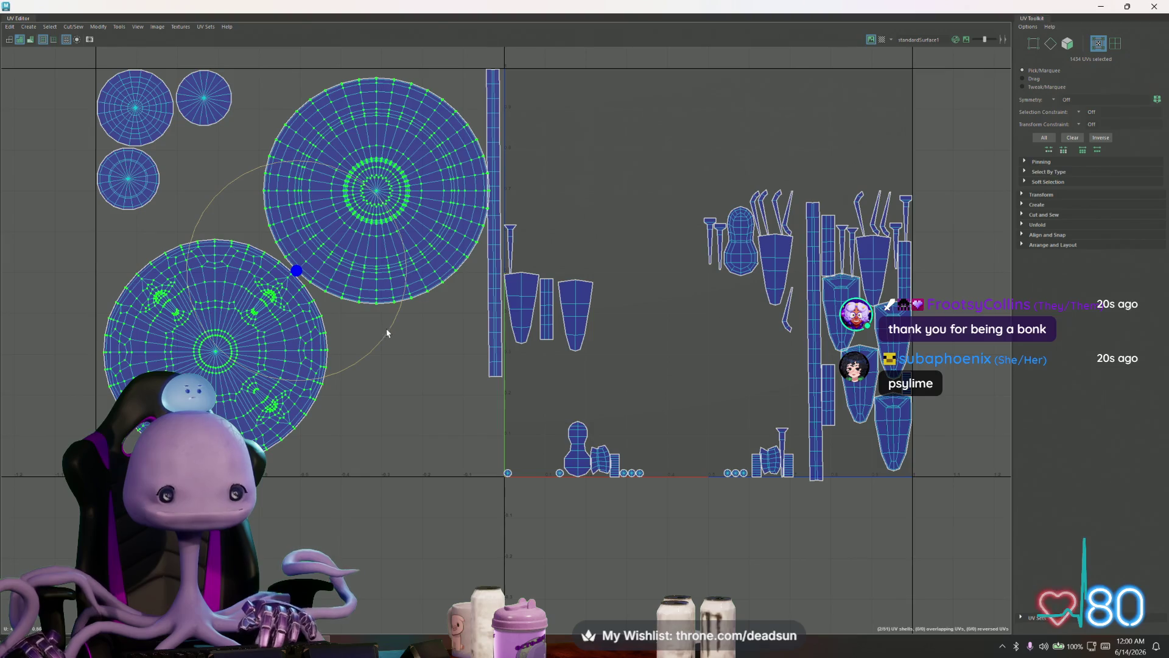
left_click_drag(386, 334, 385, 312)
key("w")
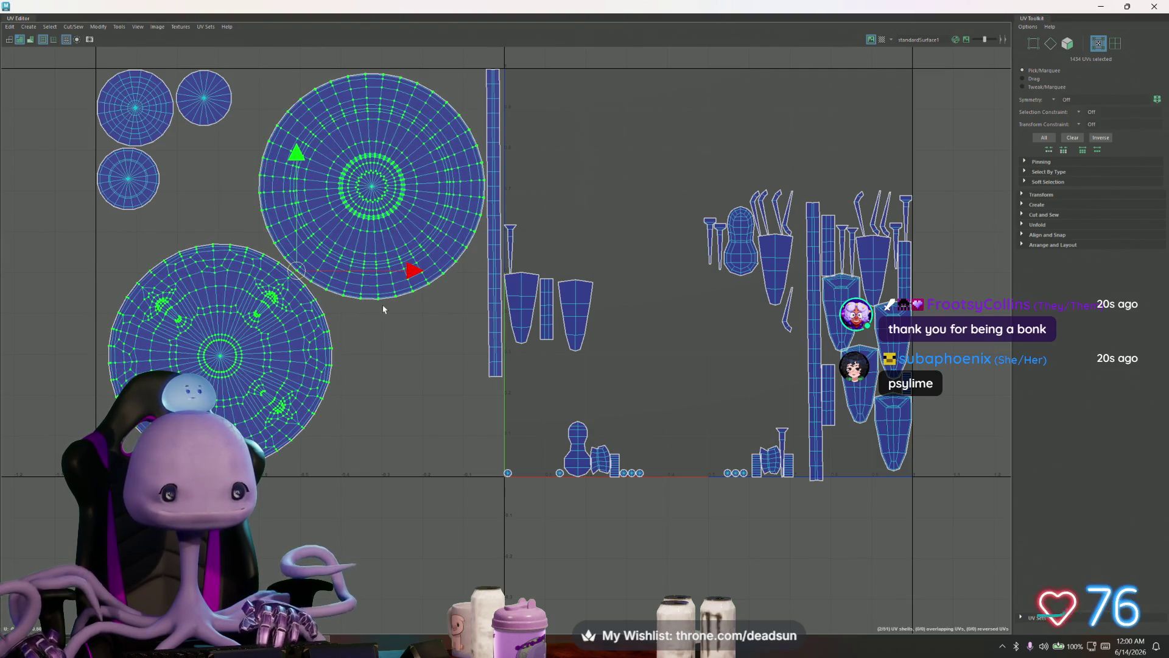
left_click_drag(316, 274, 294, 279)
key("r")
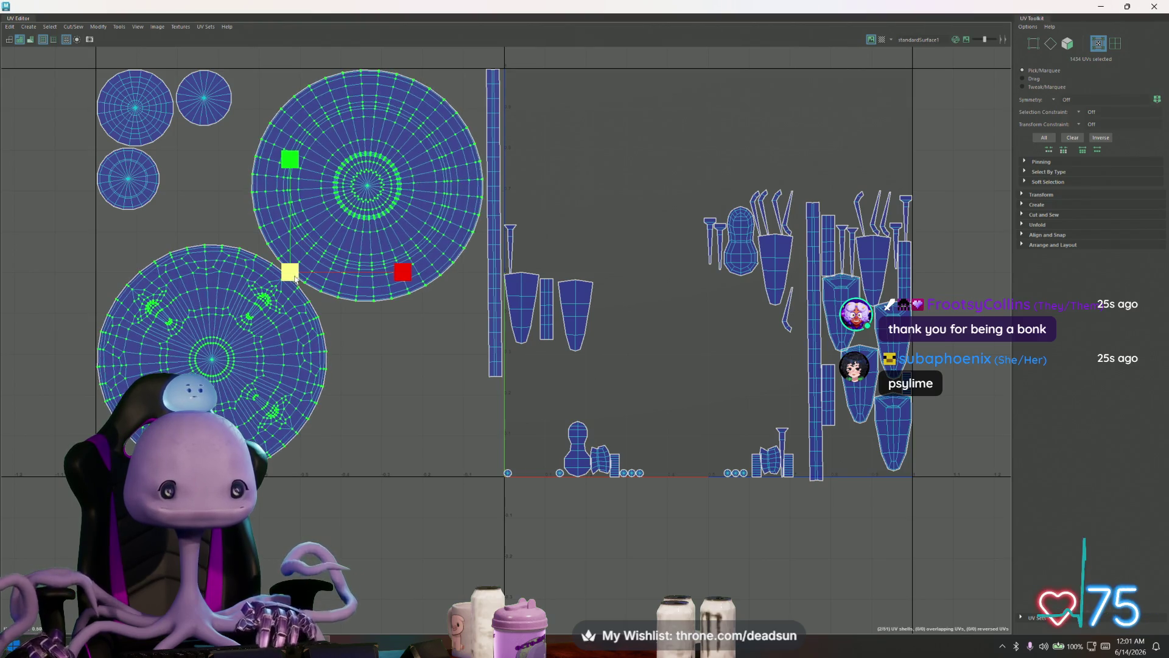
key("e")
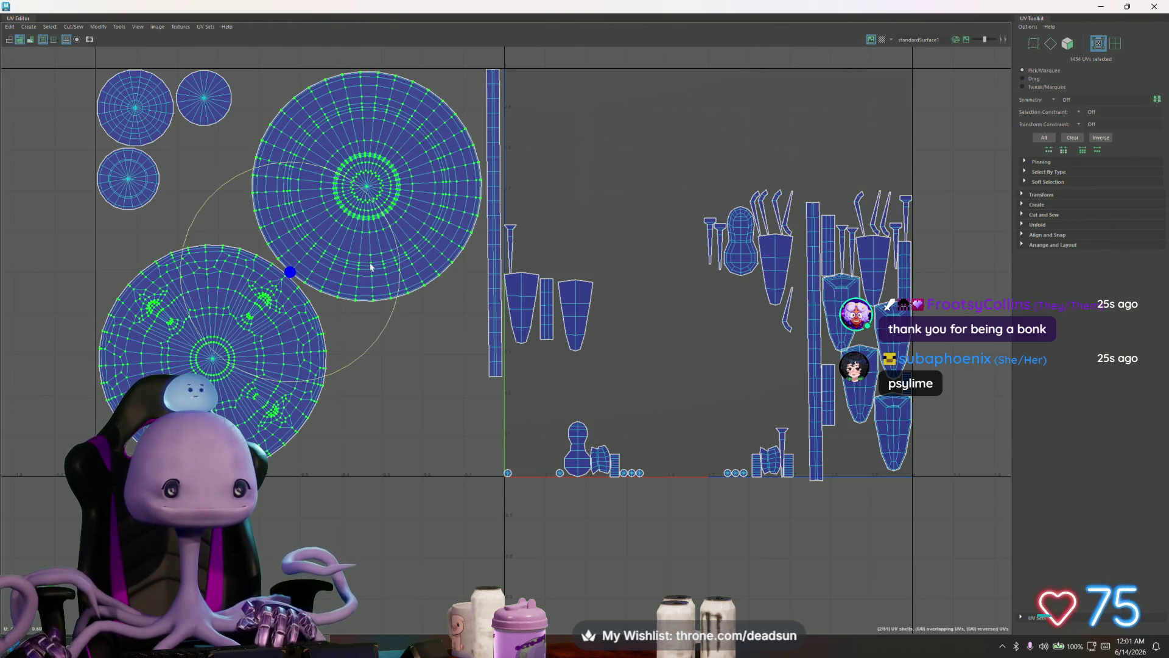
left_click(444, 353)
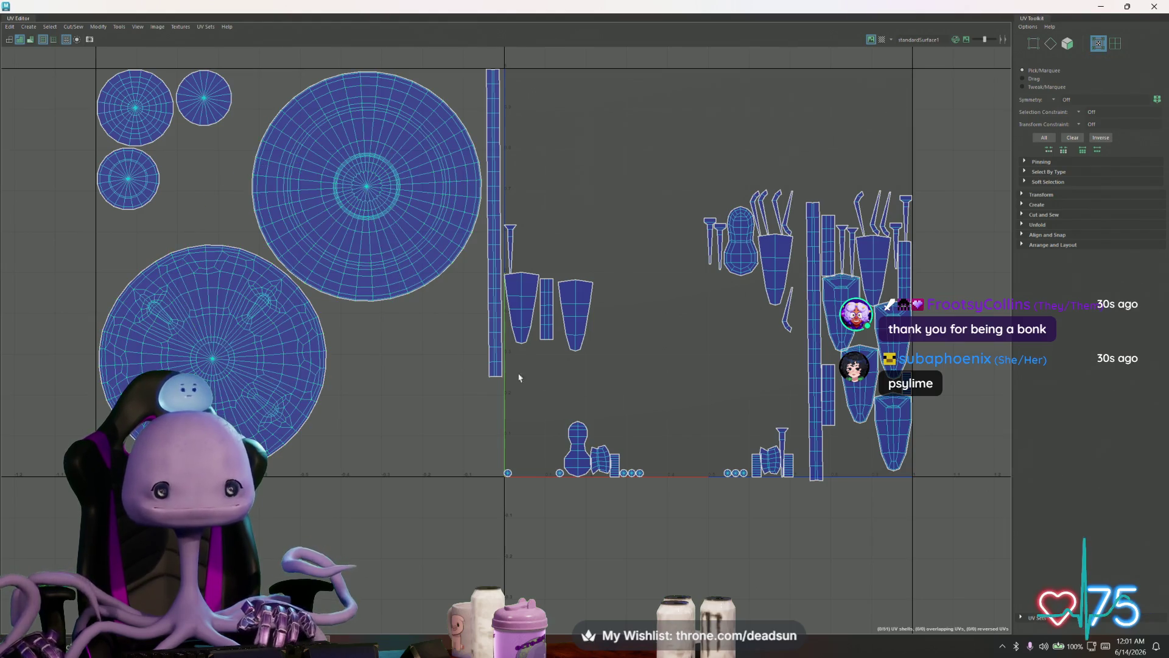
- Move one tall strip to the left and apply Modify > Straighten Shell to the other strip
double_click(816, 364)
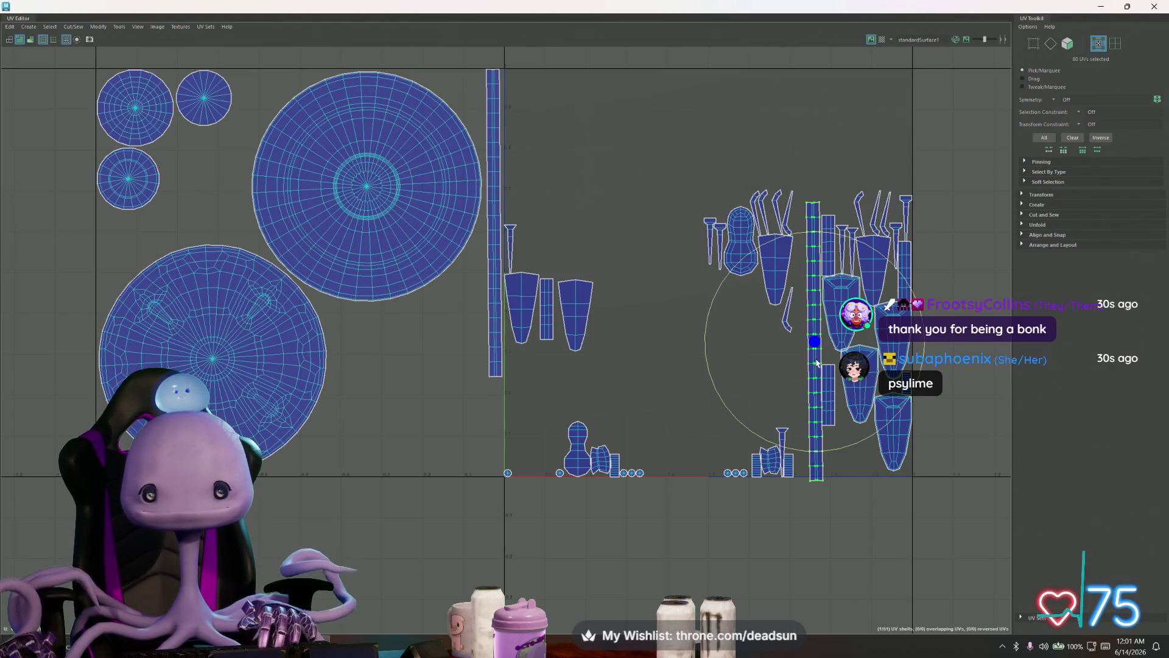
left_click_drag(816, 343, 849, 302)
key("ctrl+z")
key("w")
mouse_move(789, 366)
left_mouse_down()
mouse_move(672, 365)
mouse_move(448, 418)
left_mouse_up()
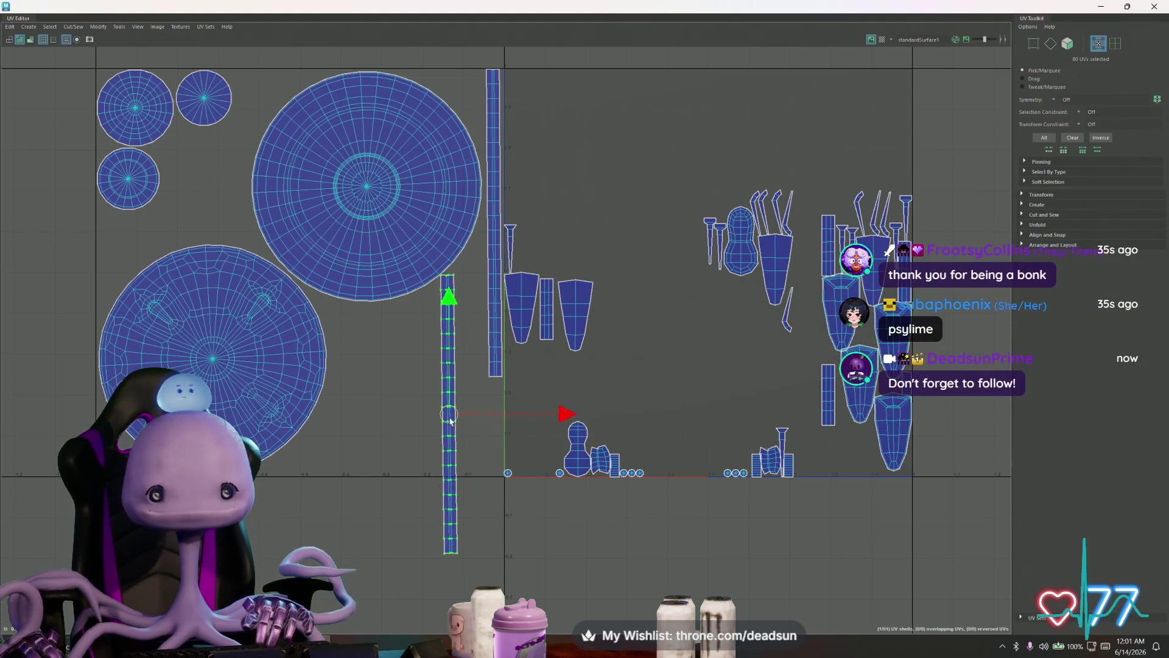
double_click(494, 338)
left_click(98, 26)
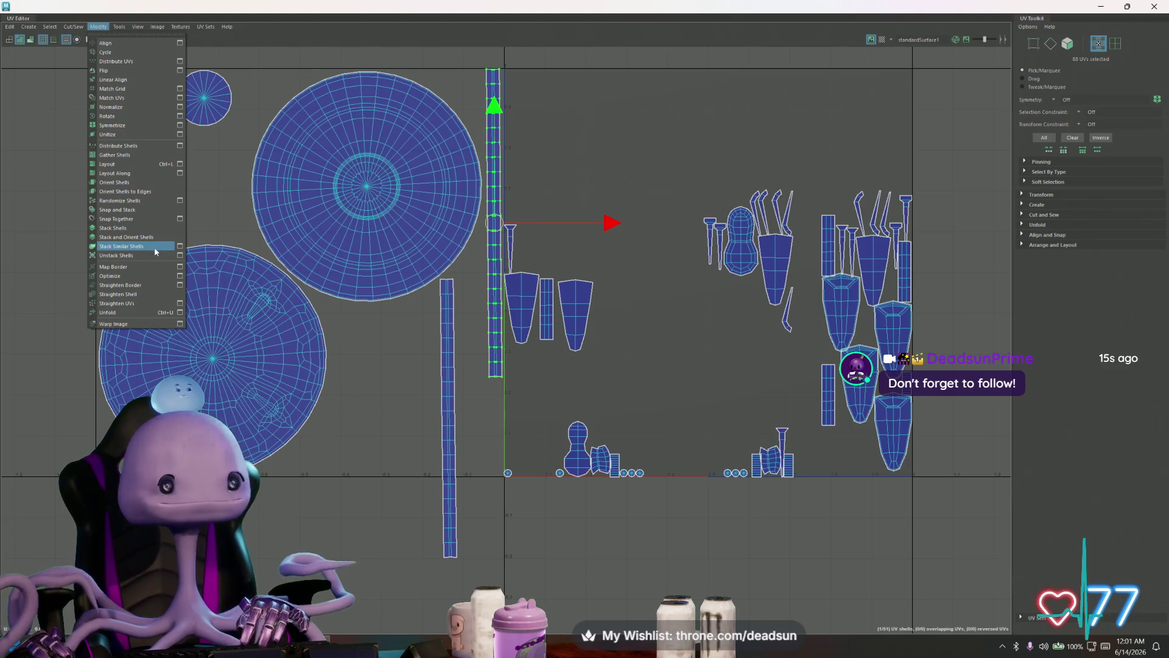
left_click(142, 304)
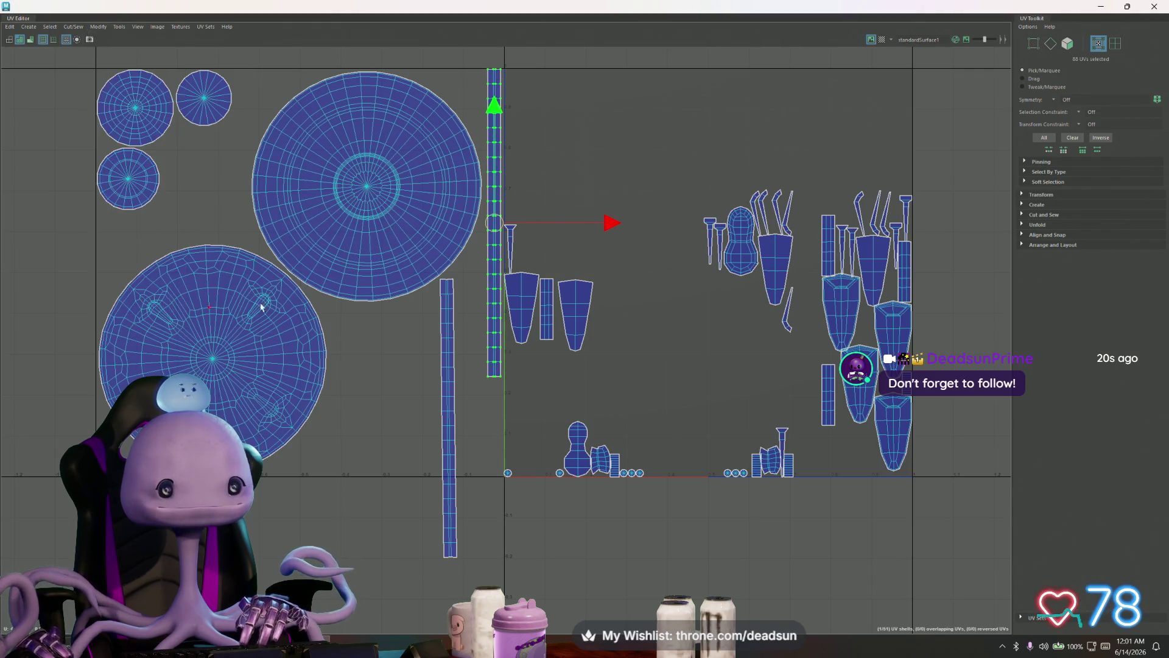
- Reposition the long thin strip and adjust its length so it reaches the tile's bottom edge
left_click(448, 347)
left_click_drag(447, 420, 478, 339)
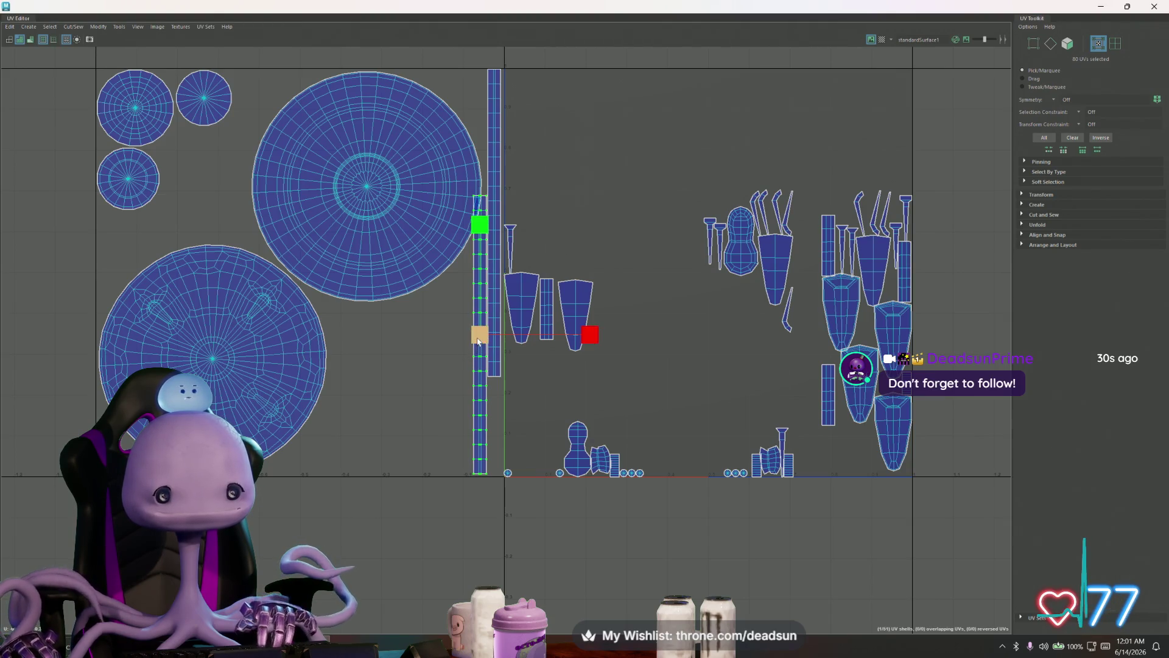
left_click_drag(478, 339, 479, 348)
key("w")
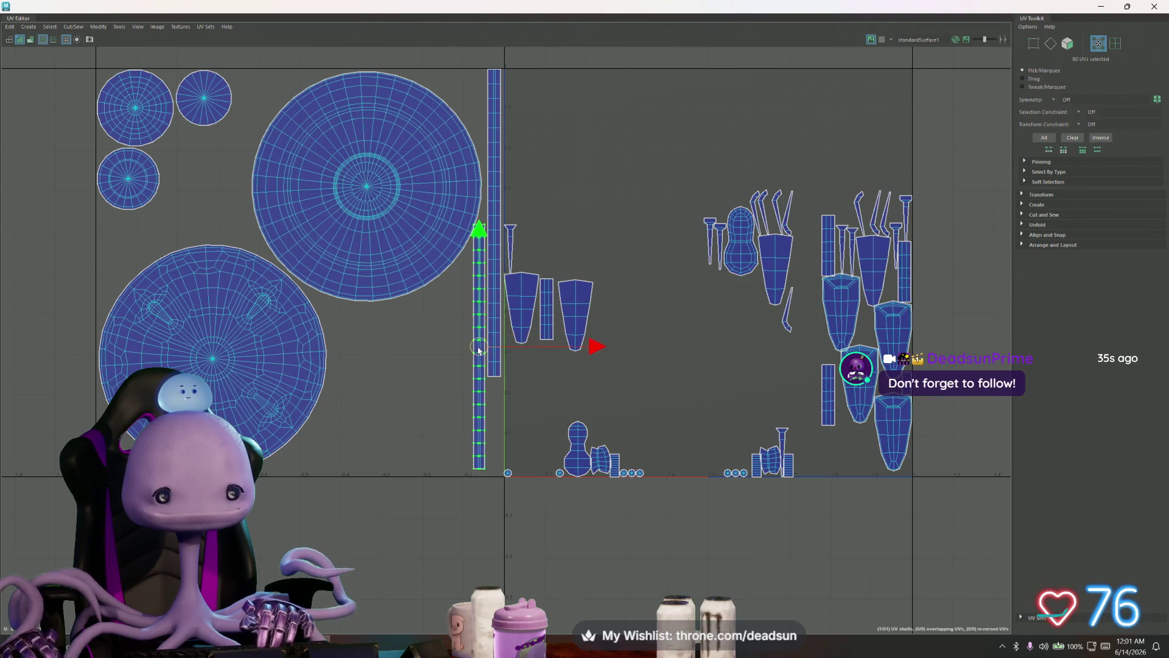
left_click_drag(478, 348, 478, 335)
key("ctrl+z")
key("ctrl+z")
key("ctrl+z")
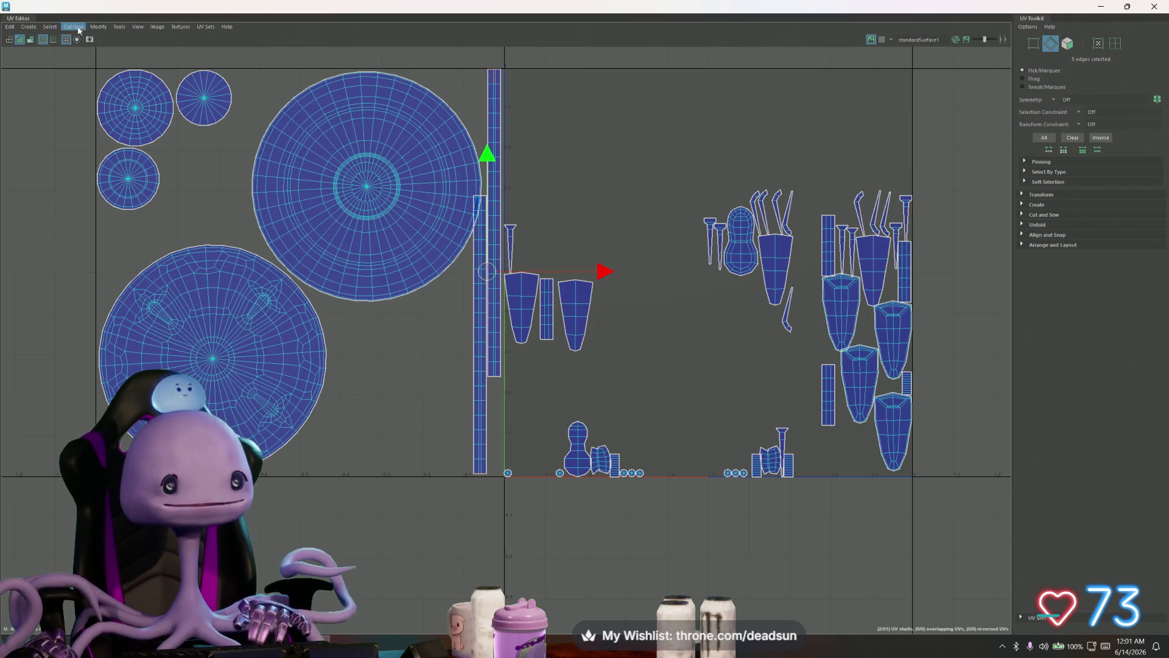
- Sew the strip onto its neighbour via Cut/Sew > Sew and lower the joined strip onto the 0 line
left_click(74, 26)
left_click(83, 113)
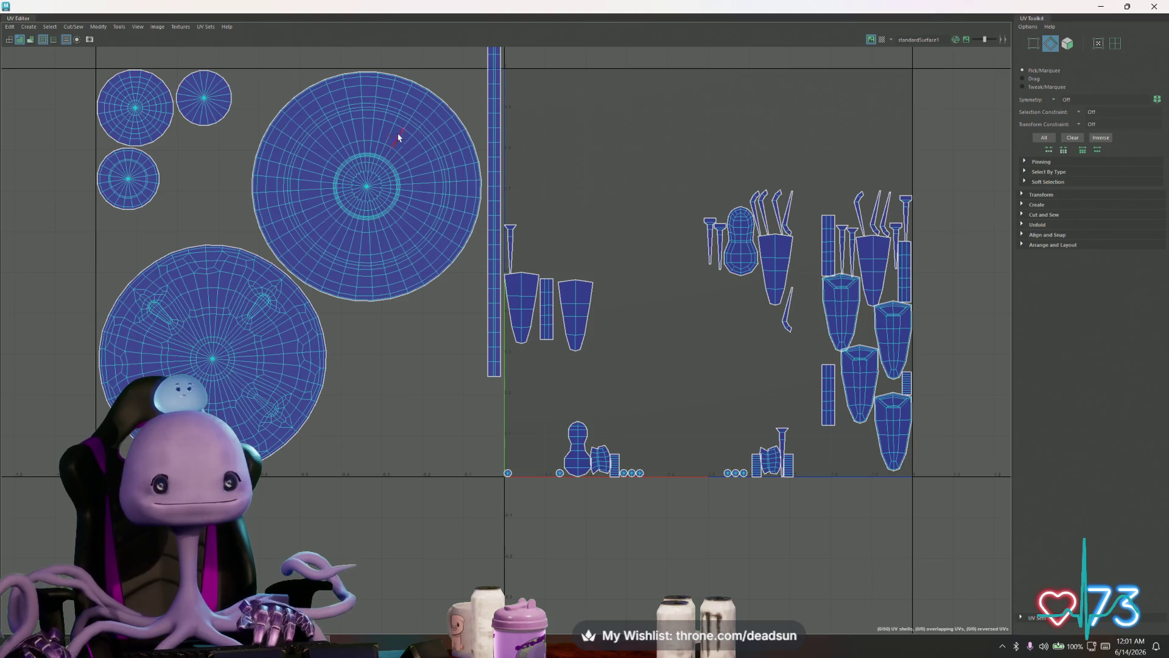
right_click_drag(485, 100, 525, 98)
double_click(500, 100)
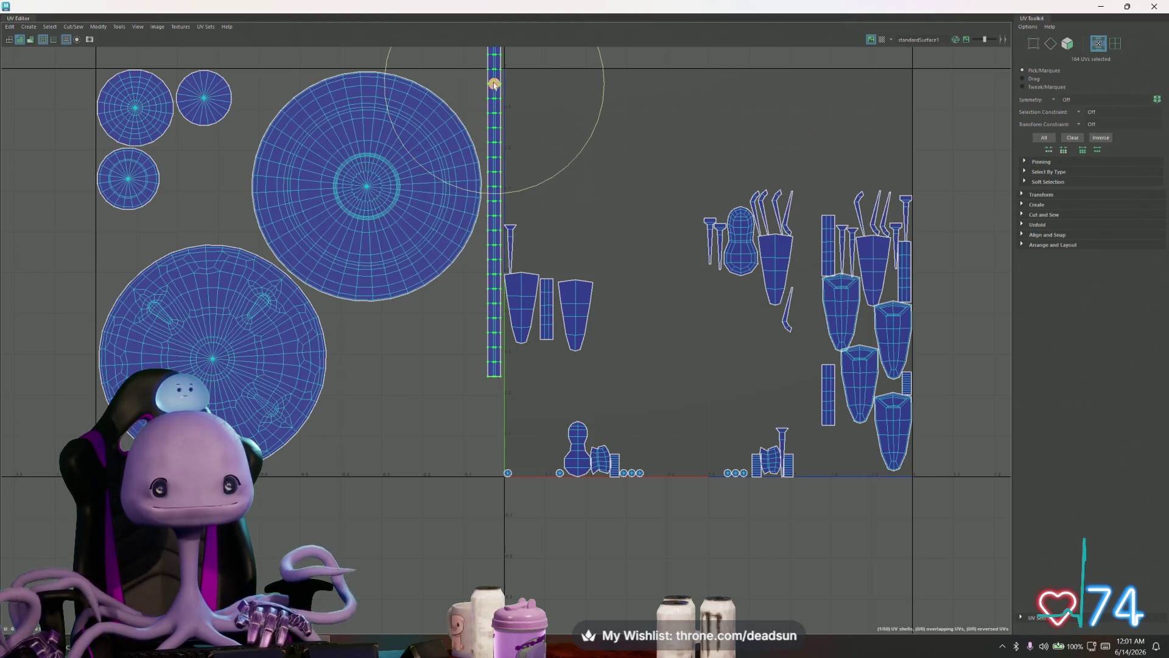
left_click_drag(496, 65, 488, 160)
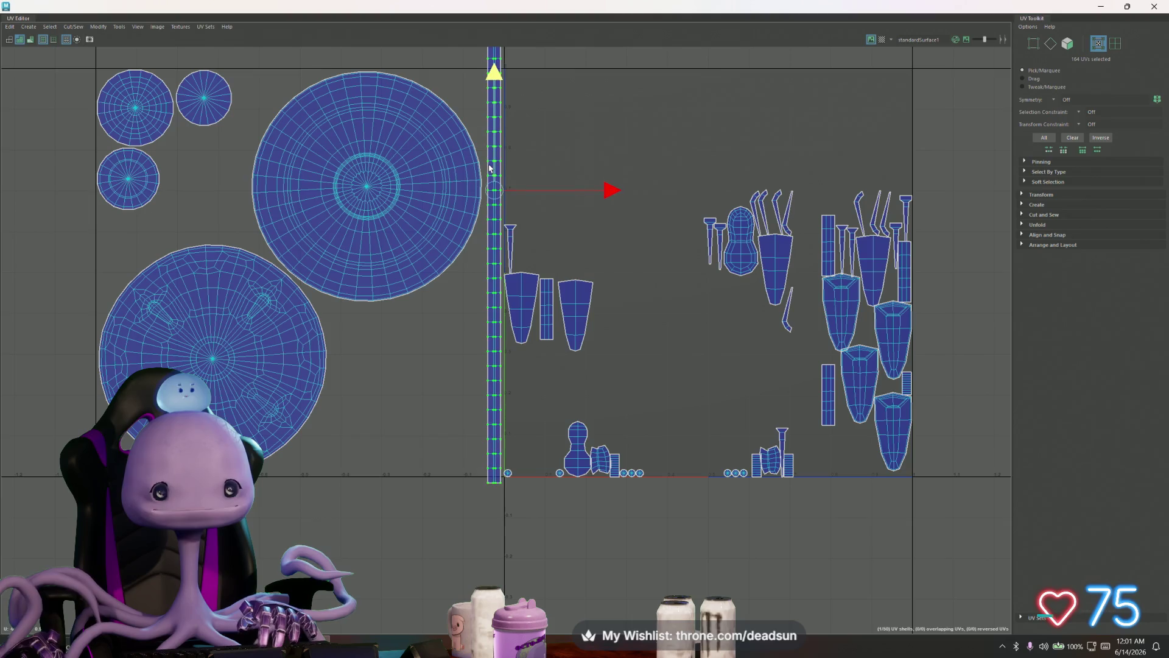
- Move the small round shell aside and scale and shift the tall strip to fit the tile's height
left_click(509, 473)
middle_click_drag(448, 379, 496, 359)
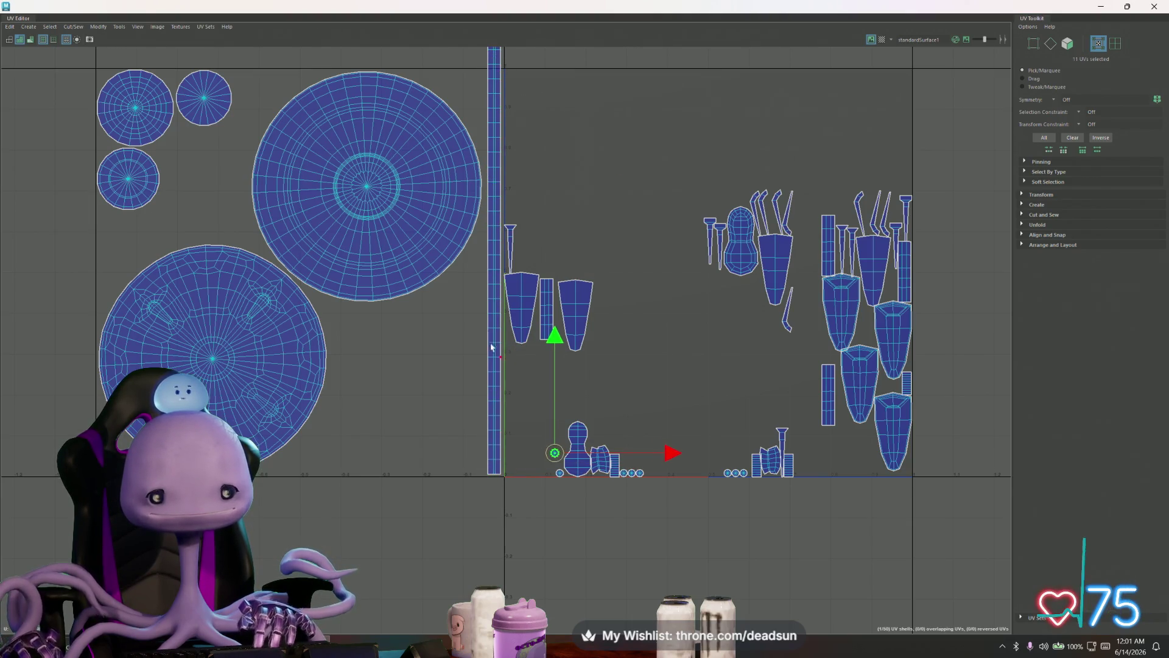
left_click(492, 223)
left_click_drag(492, 73, 485, 125)
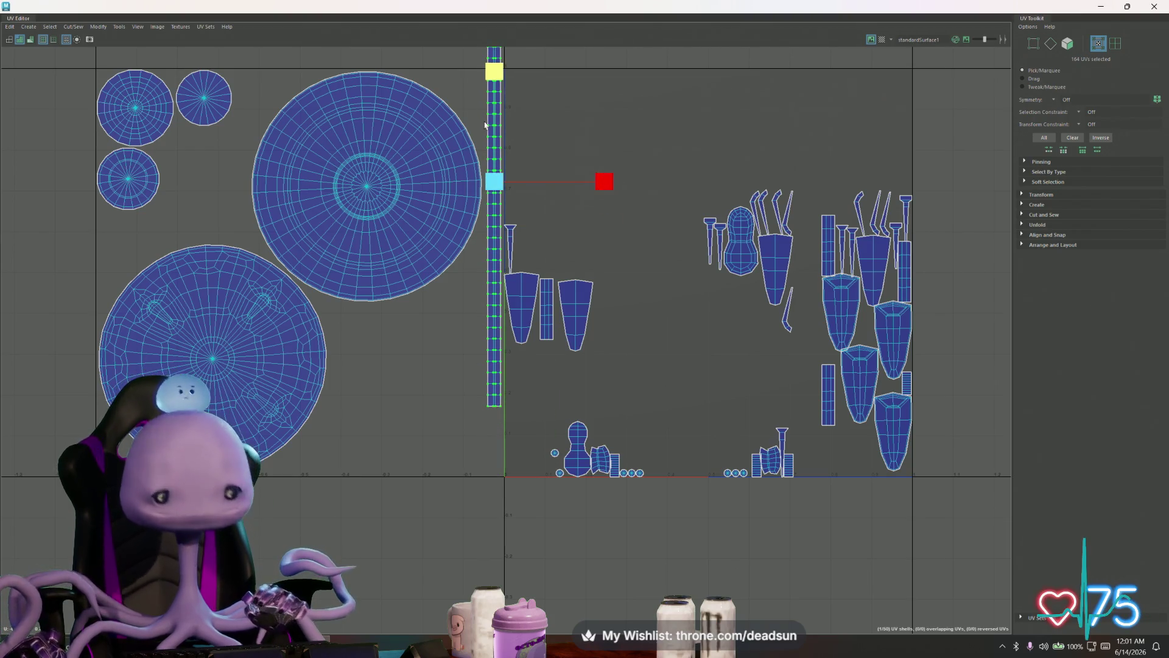
key("w")
middle_click_drag(500, 176, 491, 269)
key("b")
key("r")
left_click_drag(484, 157, 478, 178)
key("w")
left_click_drag(596, 272, 606, 272)
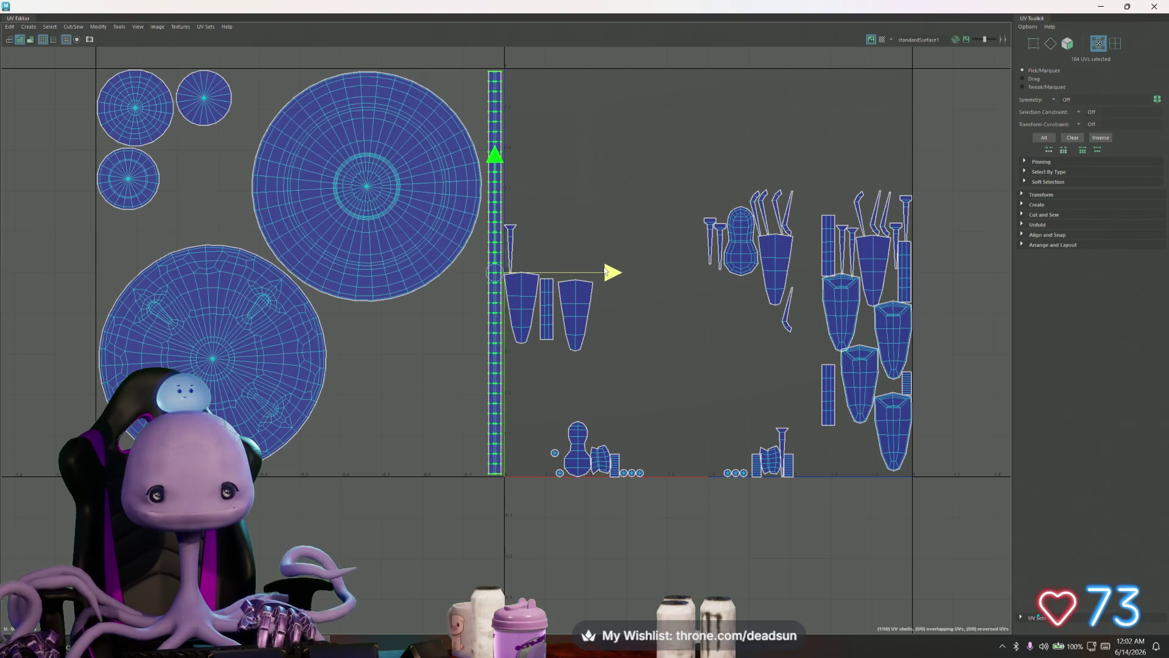
- Try enlarging the two big circles, undo it, and widen the tall strip slightly instead
left_click(418, 223)
left_click(244, 306, "shift")
key("r")
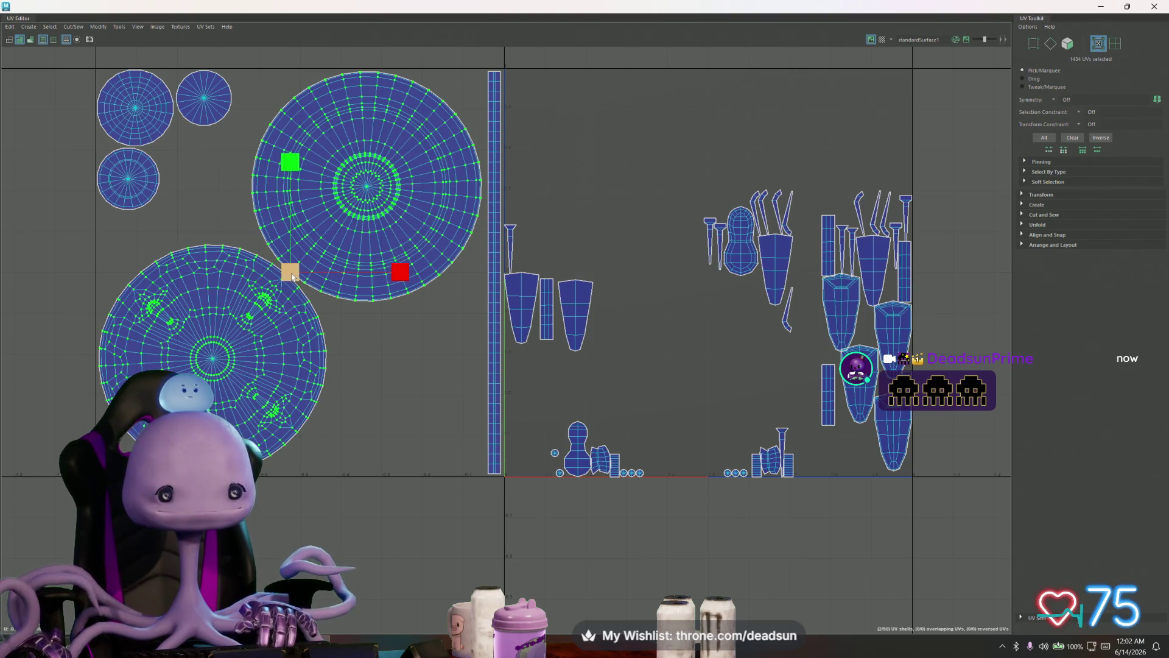
left_click_drag(291, 272, 295, 274)
key("w")
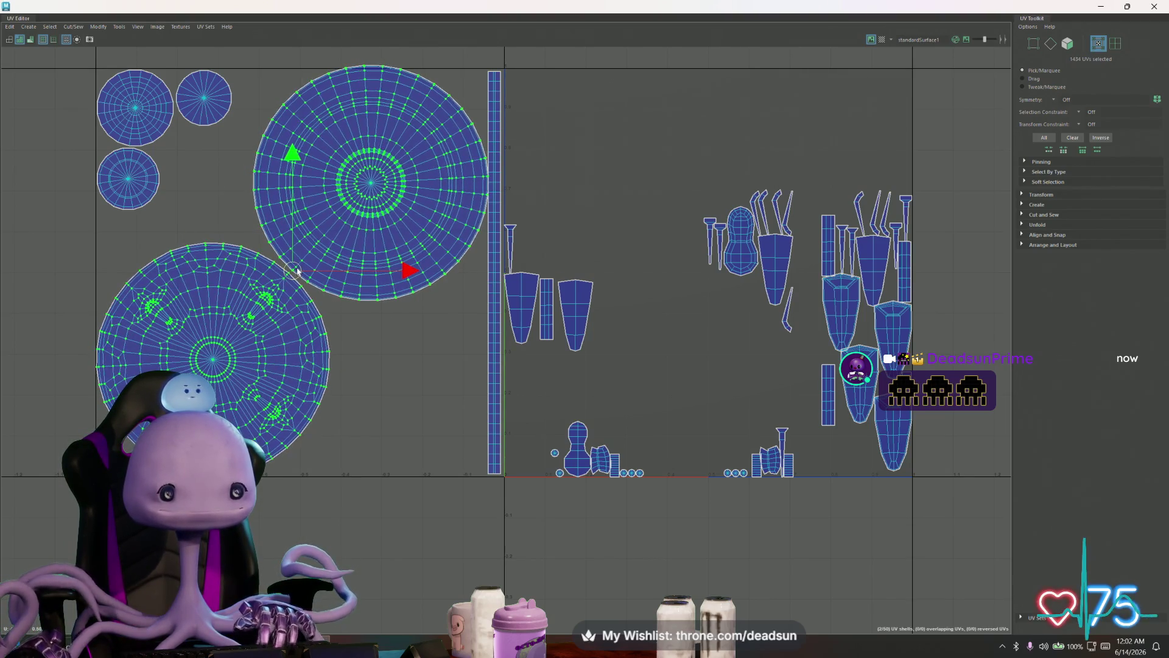
key("ctrl+z")
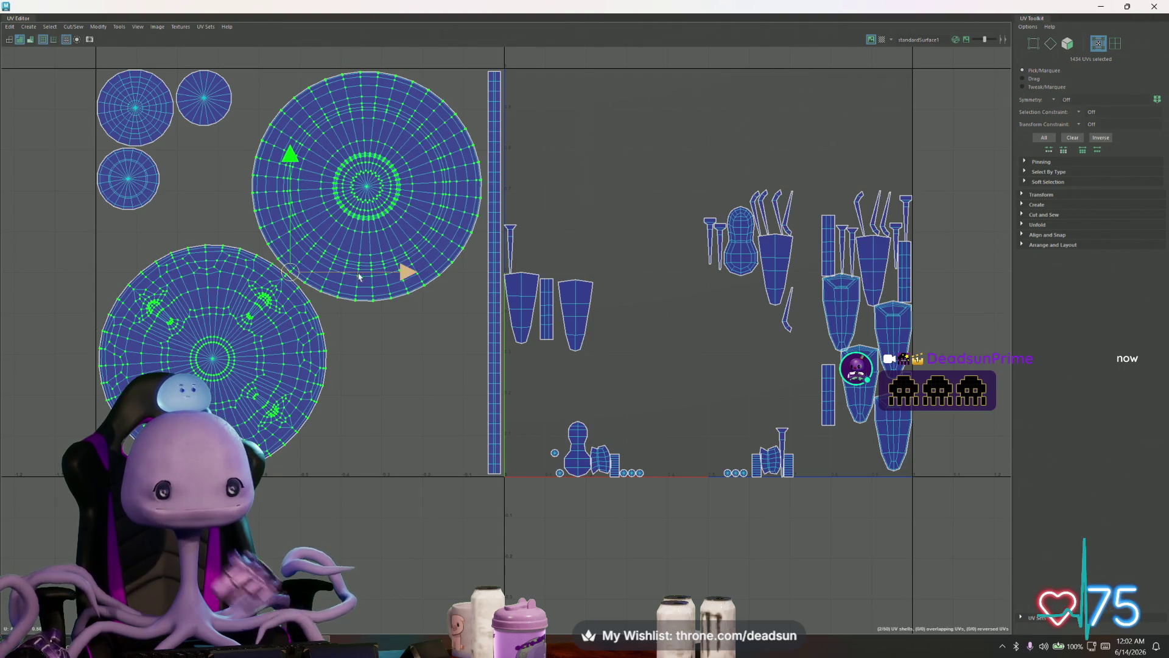
left_click(495, 288)
key("e")
key("r")
left_click_drag(601, 270, 605, 272)
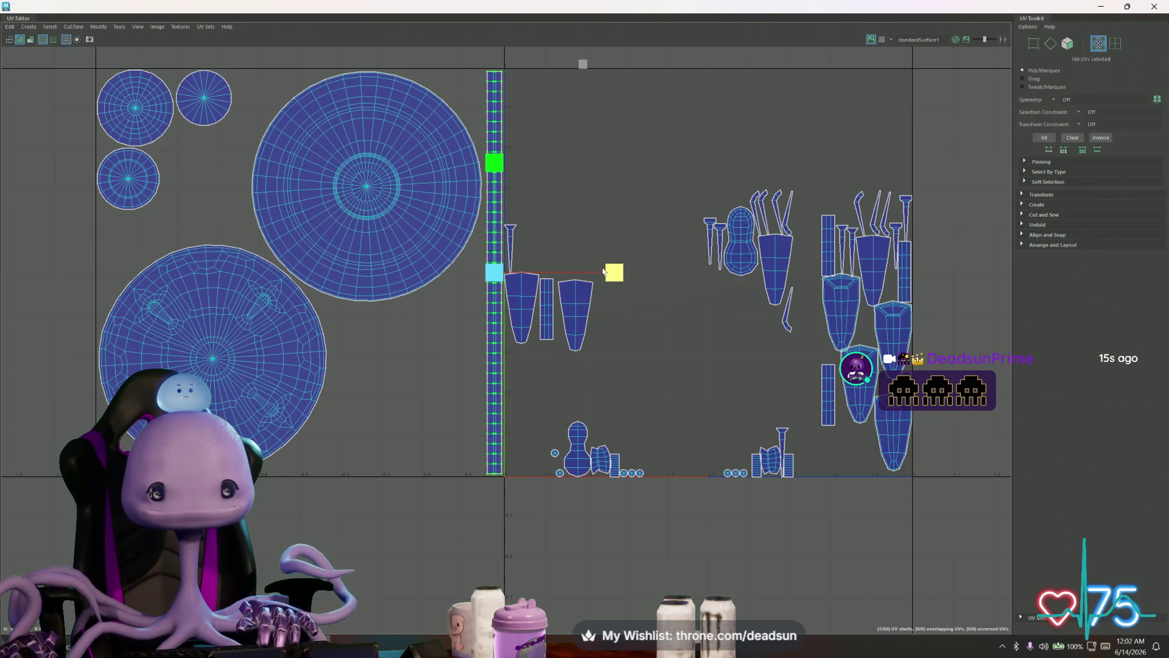
- Move four tapered shells into a row at the tall strip's lower left
left_click(517, 313)
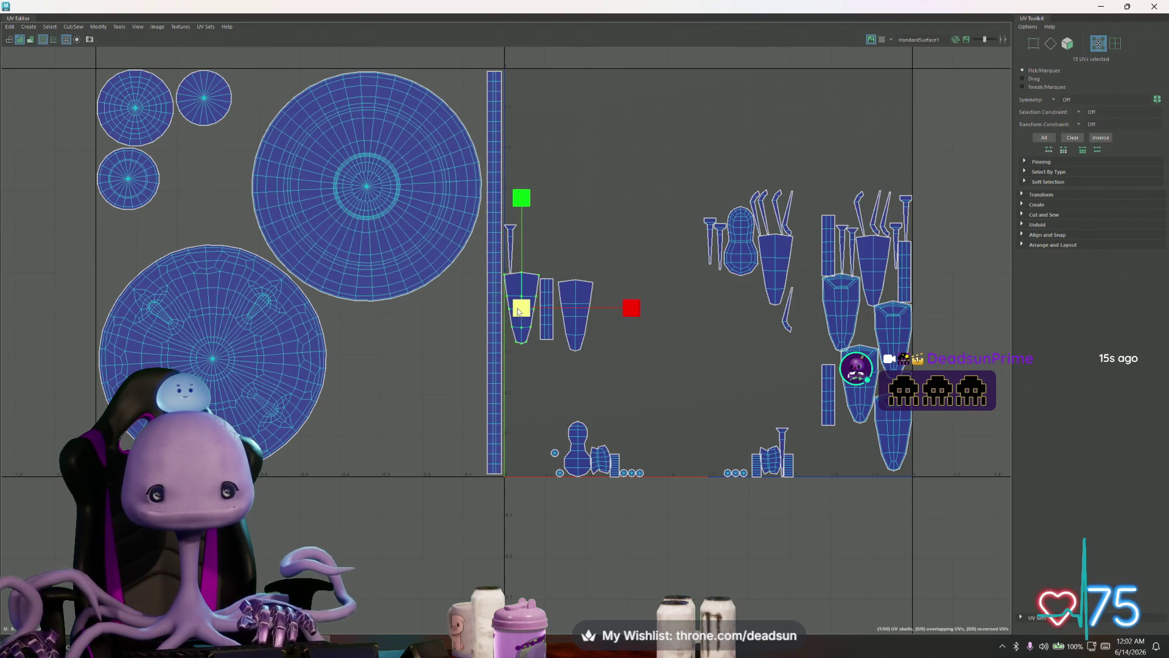
left_click_drag(521, 308, 466, 439)
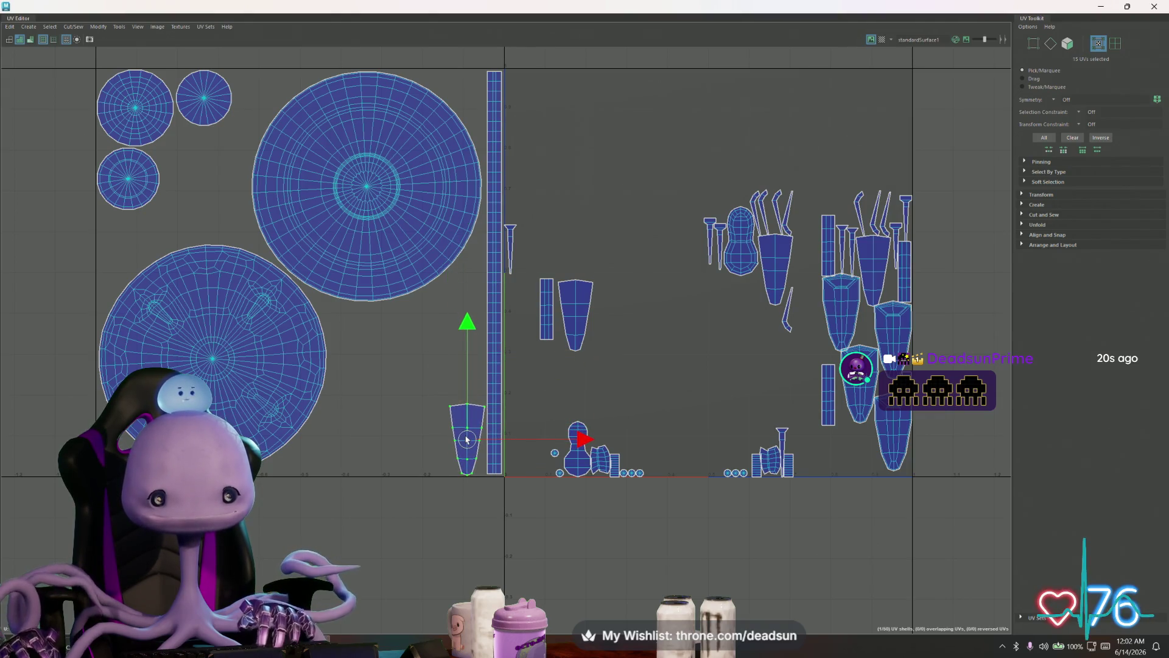
left_click(777, 270)
left_click_drag(777, 272, 431, 441)
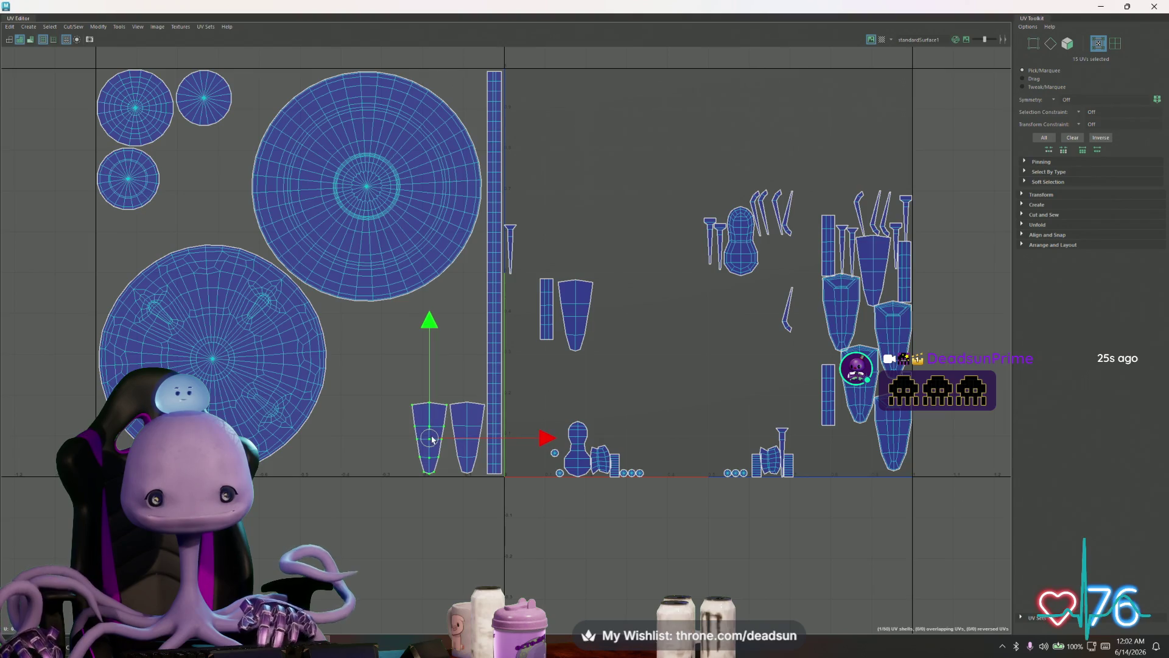
left_click(576, 316)
left_click_drag(577, 315, 392, 439)
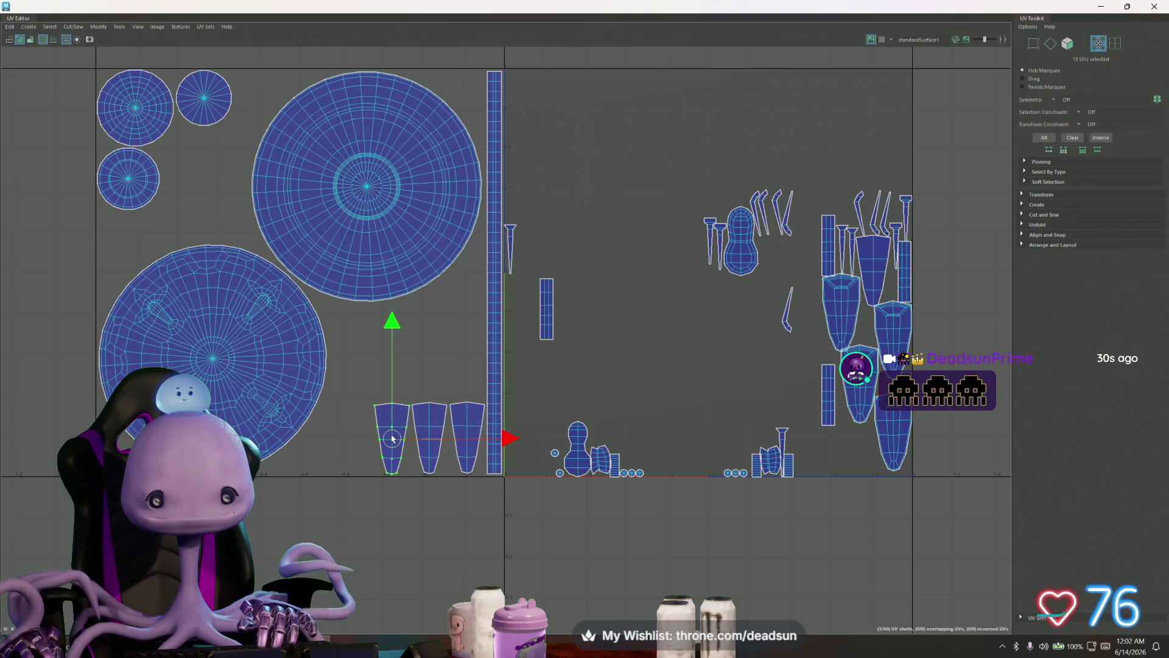
left_click(873, 276)
left_click_drag(873, 276, 358, 440)
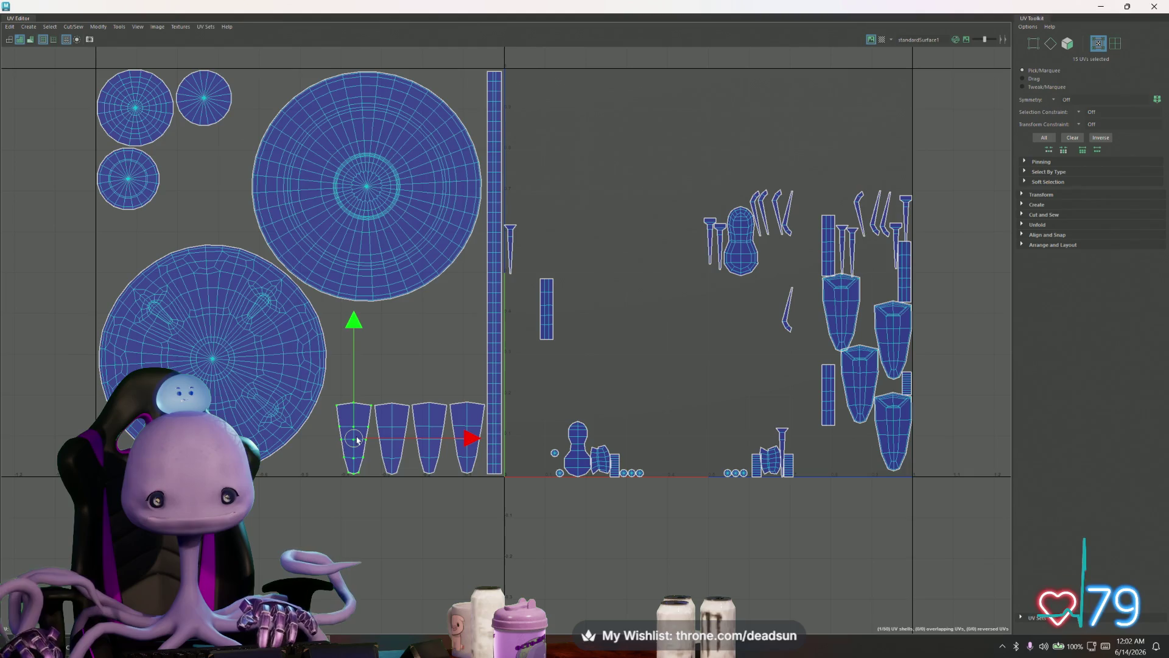
- Flip two of the tapered shells 180° and slide them so the row nests tightly
left_click(430, 454, "shift")
key("b")
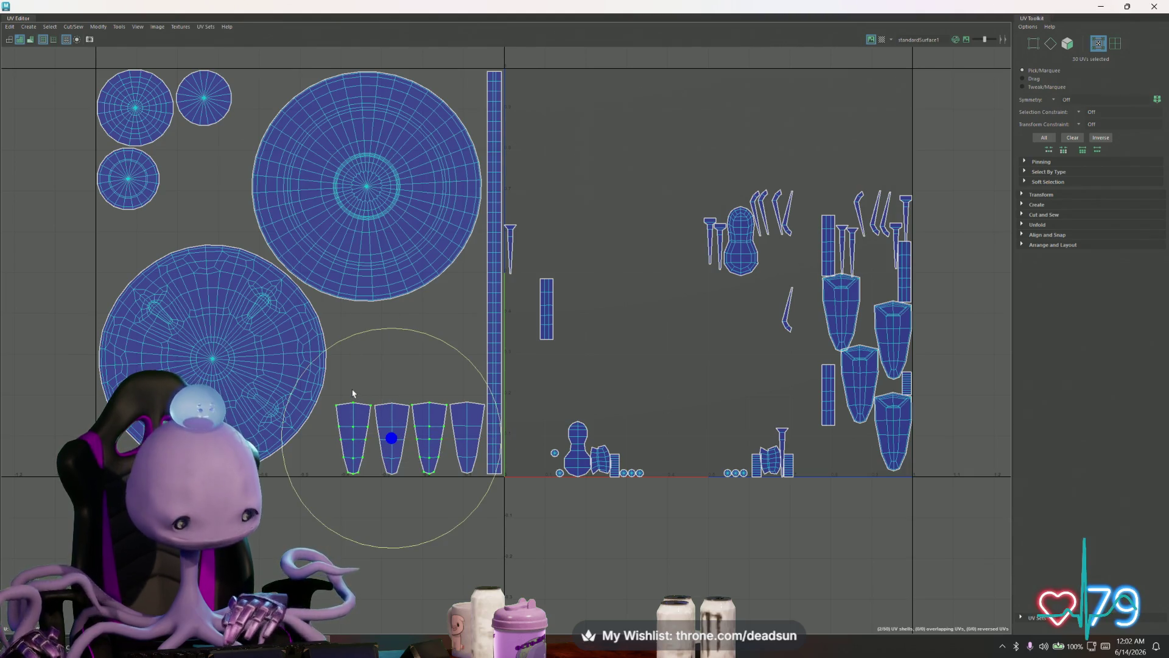
mouse_move(359, 336)
left_mouse_down()
mouse_move(422, 542)
mouse_move(396, 535)
left_mouse_up()
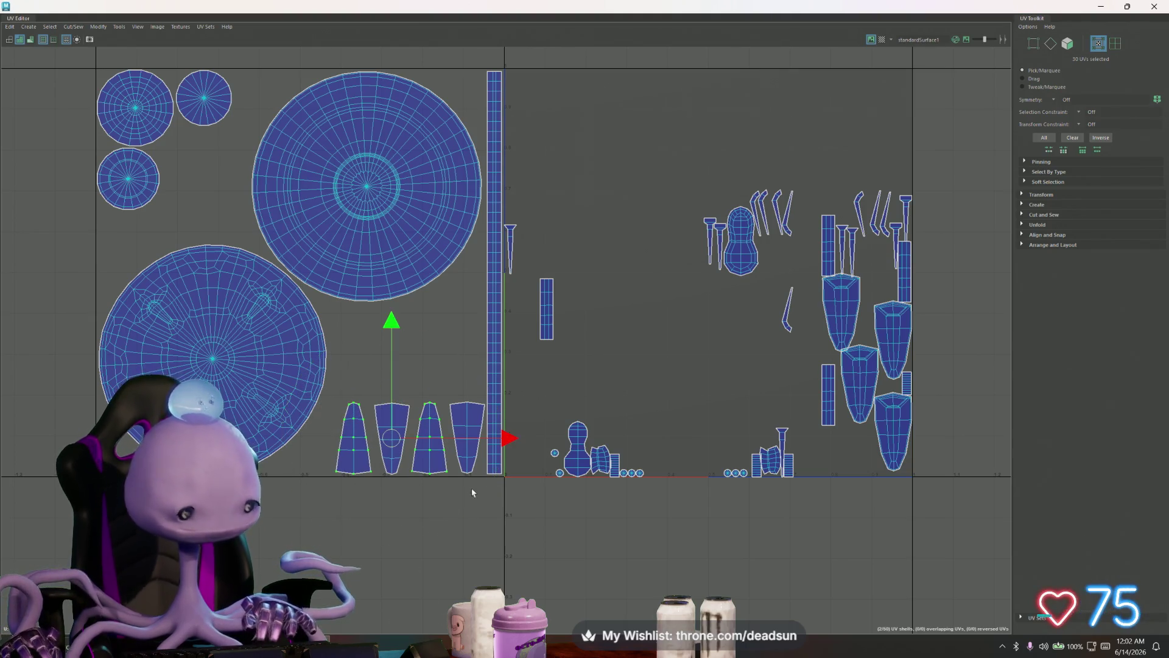
left_click_drag(508, 443, 521, 441)
left_click(408, 419)
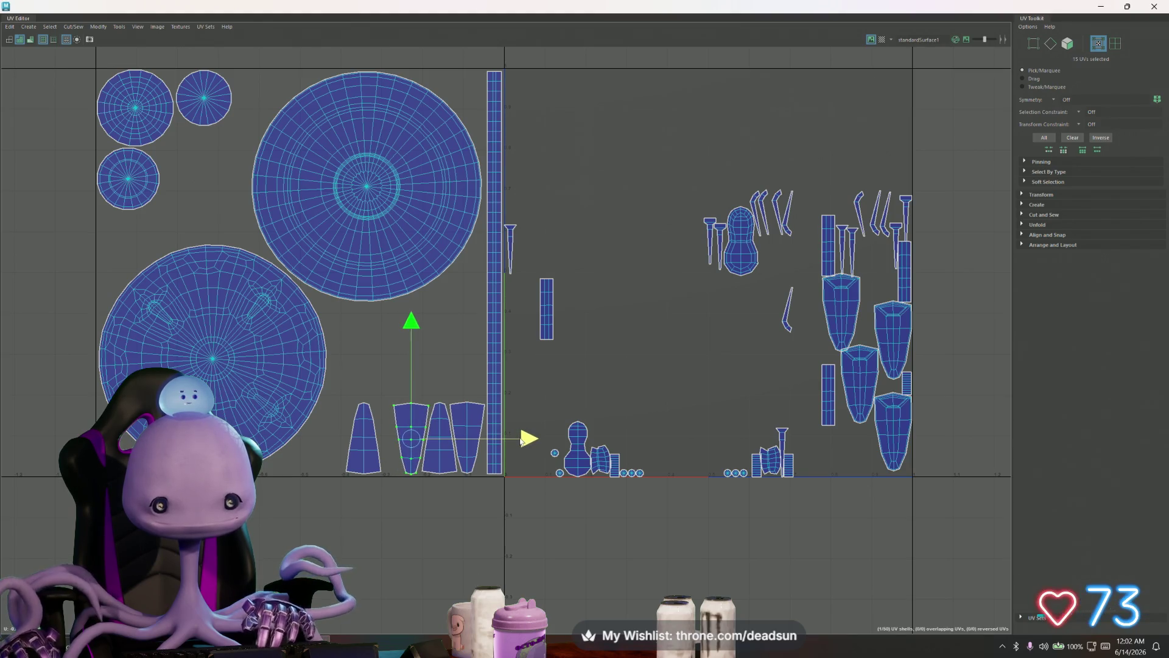
left_click(366, 439)
left_click_drag(478, 439, 500, 440)
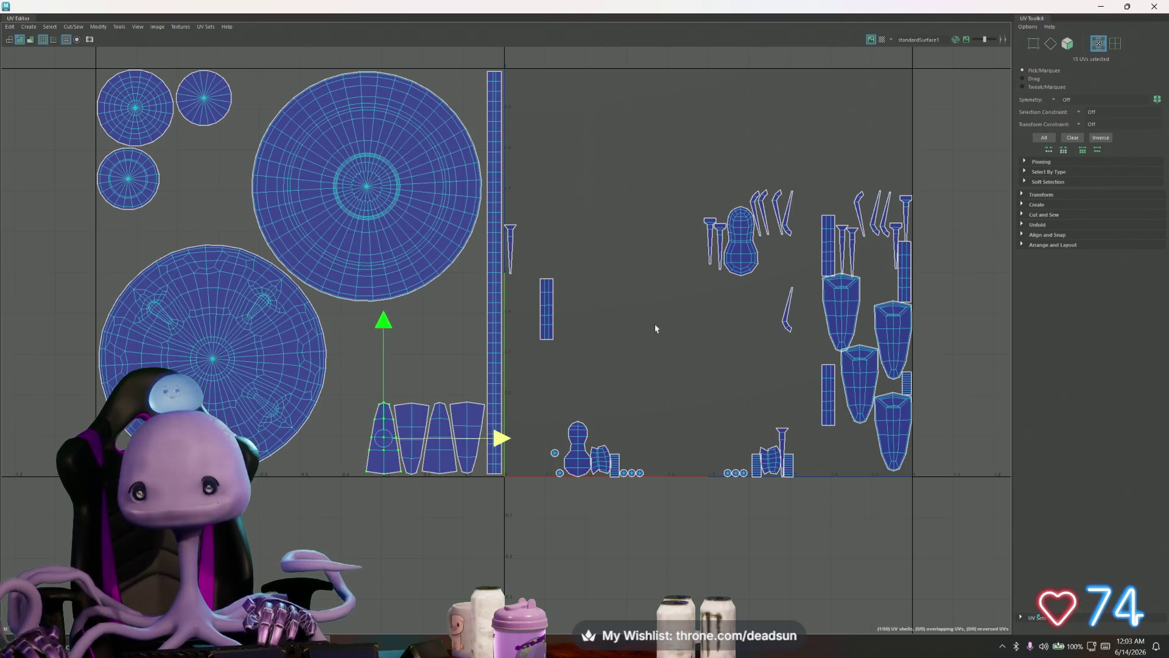
left_click(840, 315)
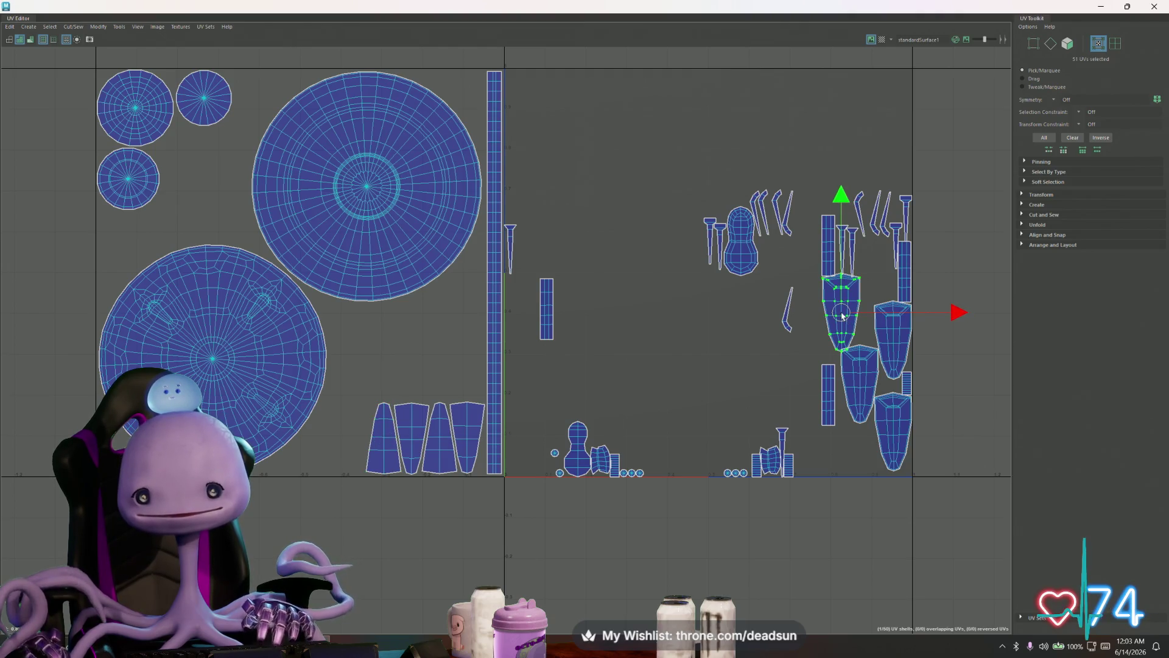
- Bring two right-side tapered shells over beside the strip and turn one sideways above the row
left_click_drag(842, 316, 467, 311)
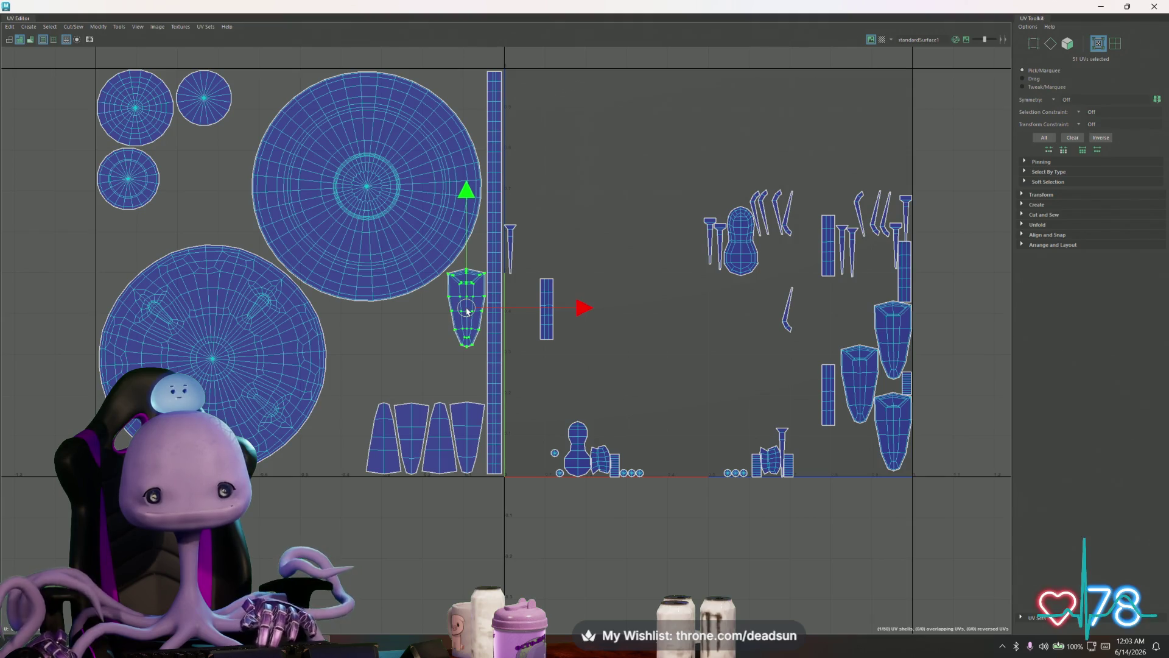
left_click(863, 383)
left_click_drag(863, 384, 431, 367)
key("e")
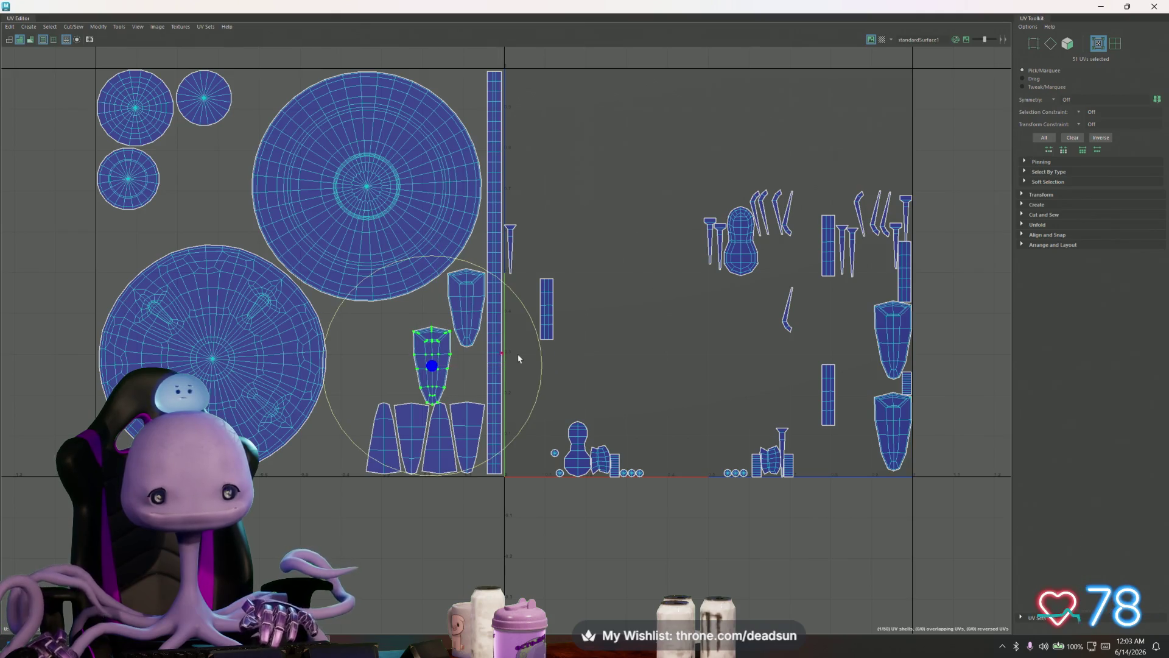
left_click_drag(542, 366, 438, 436)
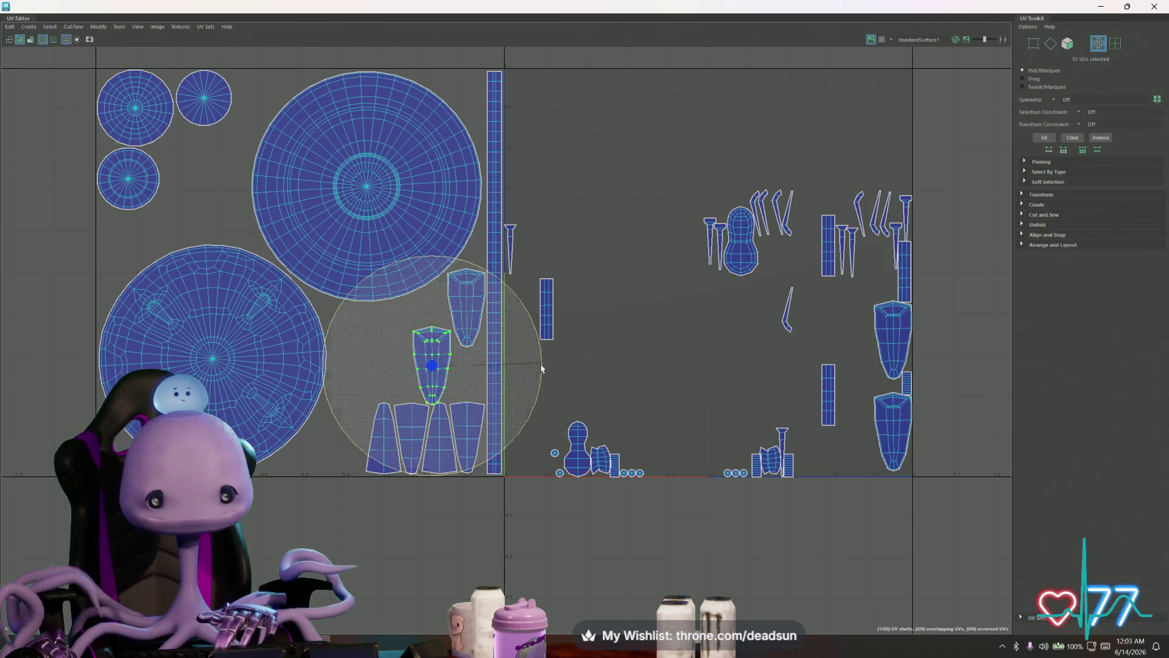
key("w")
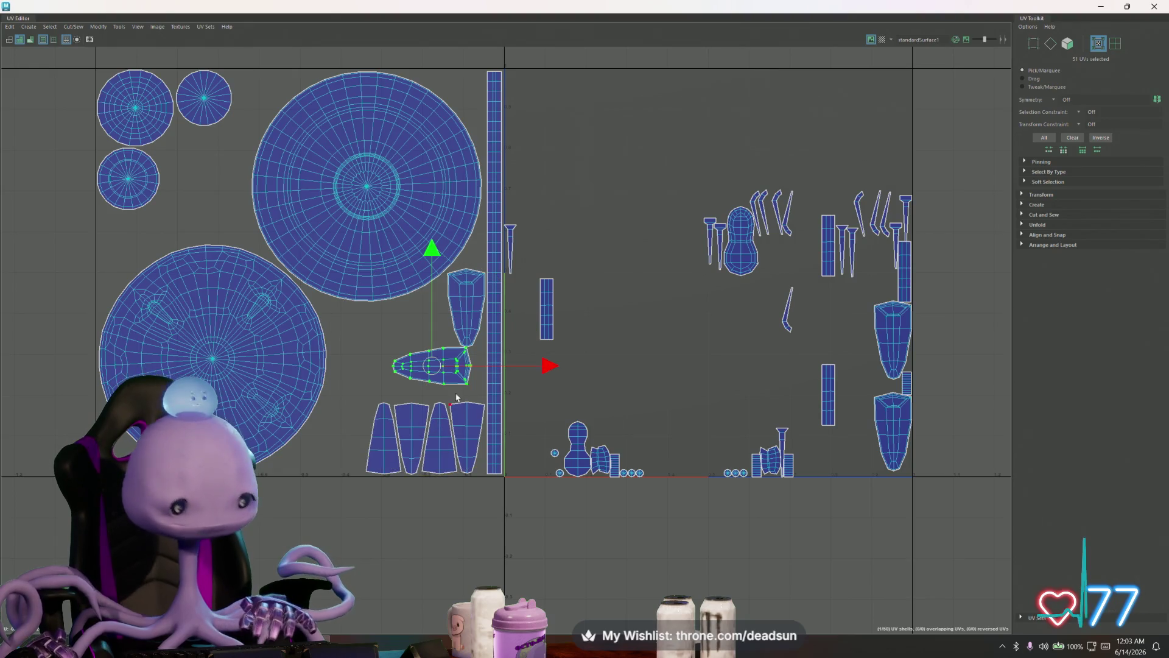
left_click_drag(438, 370, 451, 386)
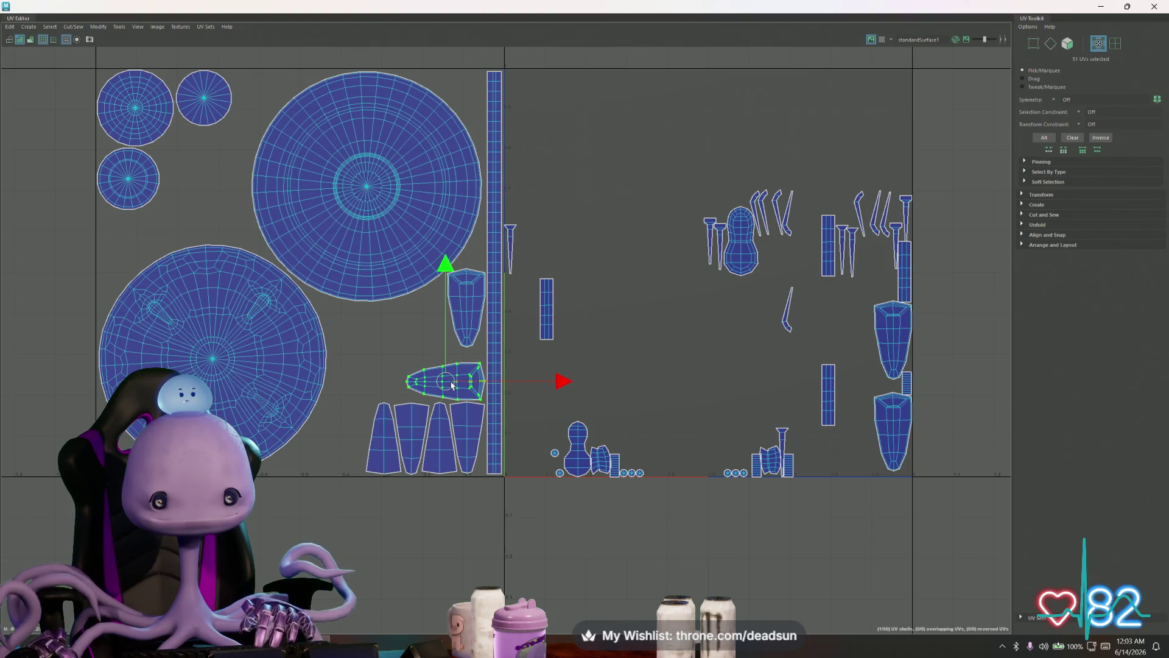
- Add one tapered shell to the row's left end and lay another sideways beside the first sideways shell
left_click(885, 353)
left_click_drag(892, 341, 354, 440)
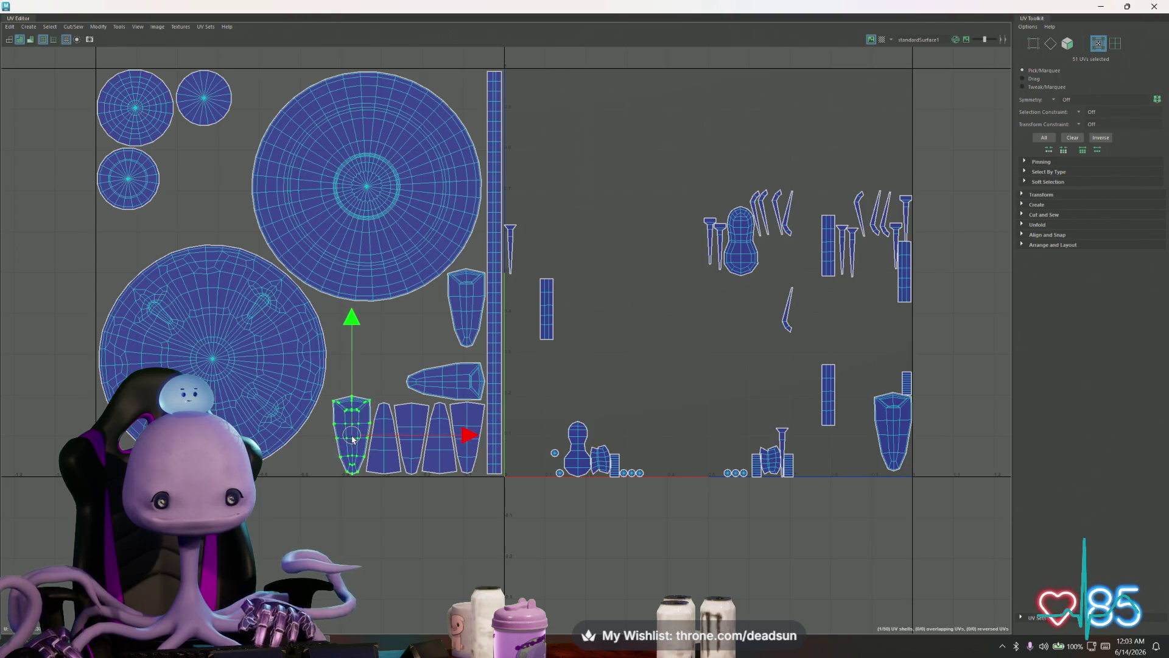
left_click(905, 434)
key("b")
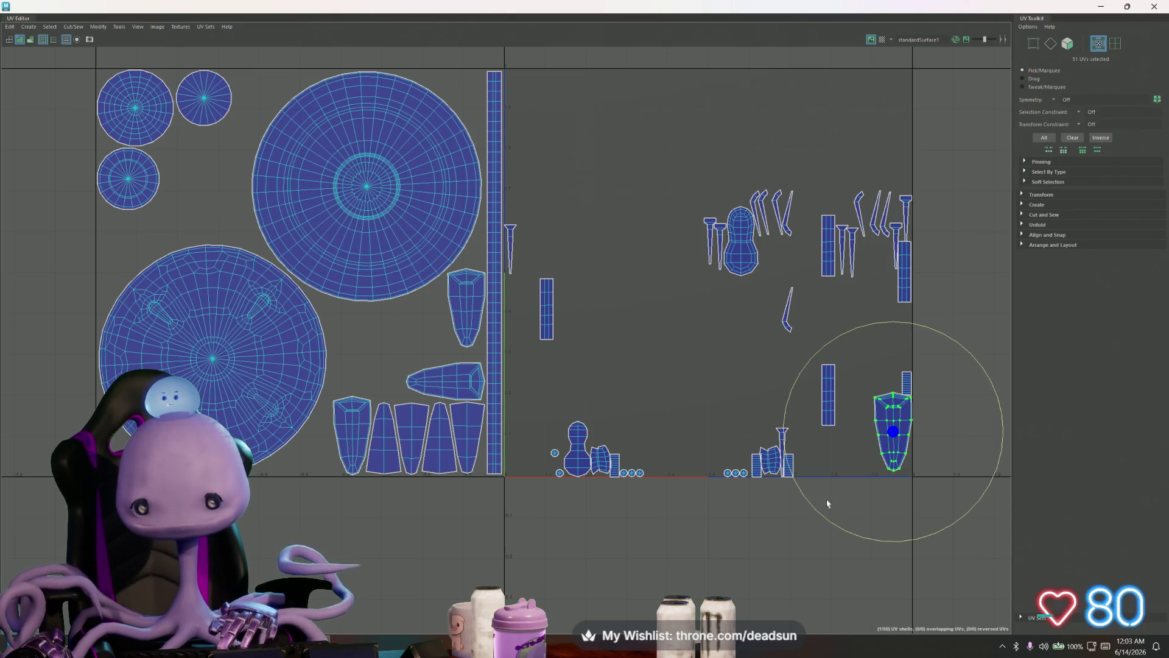
left_click_drag(835, 497, 890, 509)
key("w")
left_click_drag(893, 432, 362, 383)
scroll(362, 388, "up", 3)
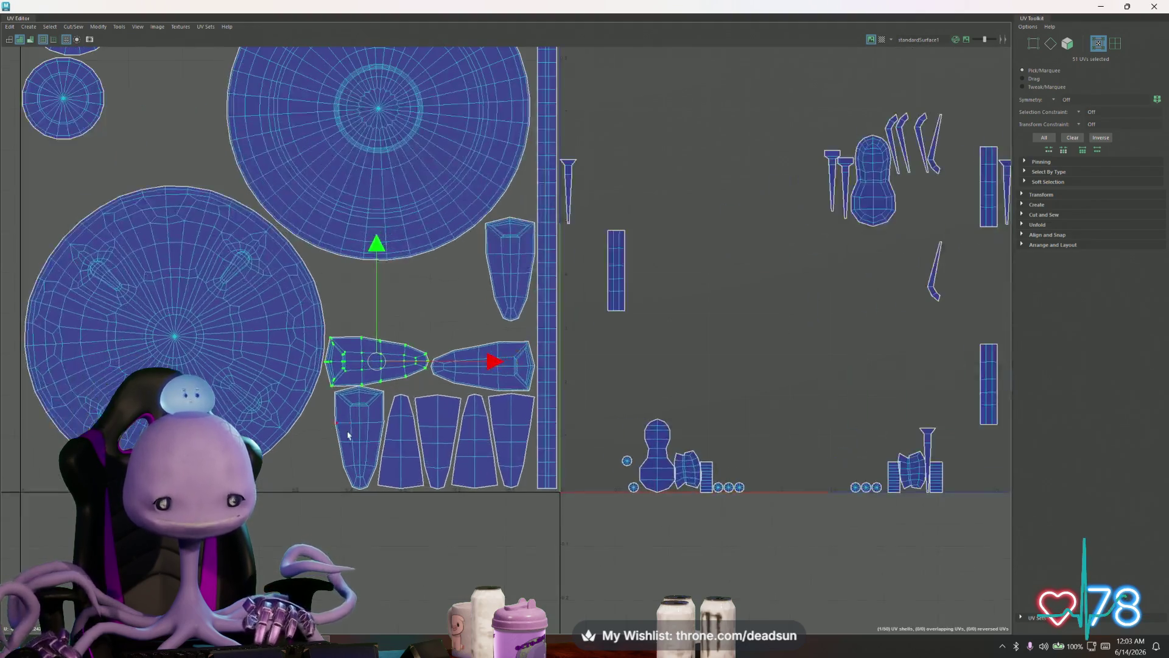
scroll(360, 403, "up", 1)
- Turn the row-end shell sideways and nudge the two tapered shells down and right into line
left_click(358, 417)
left_click_drag(362, 438, 330, 448)
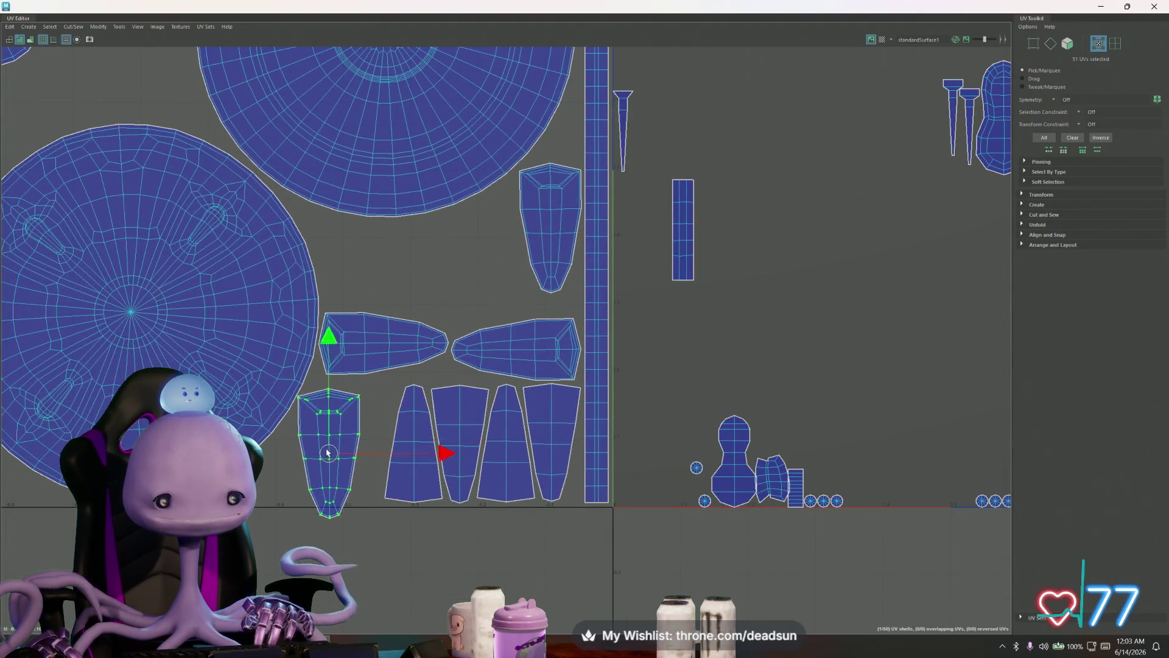
key("e")
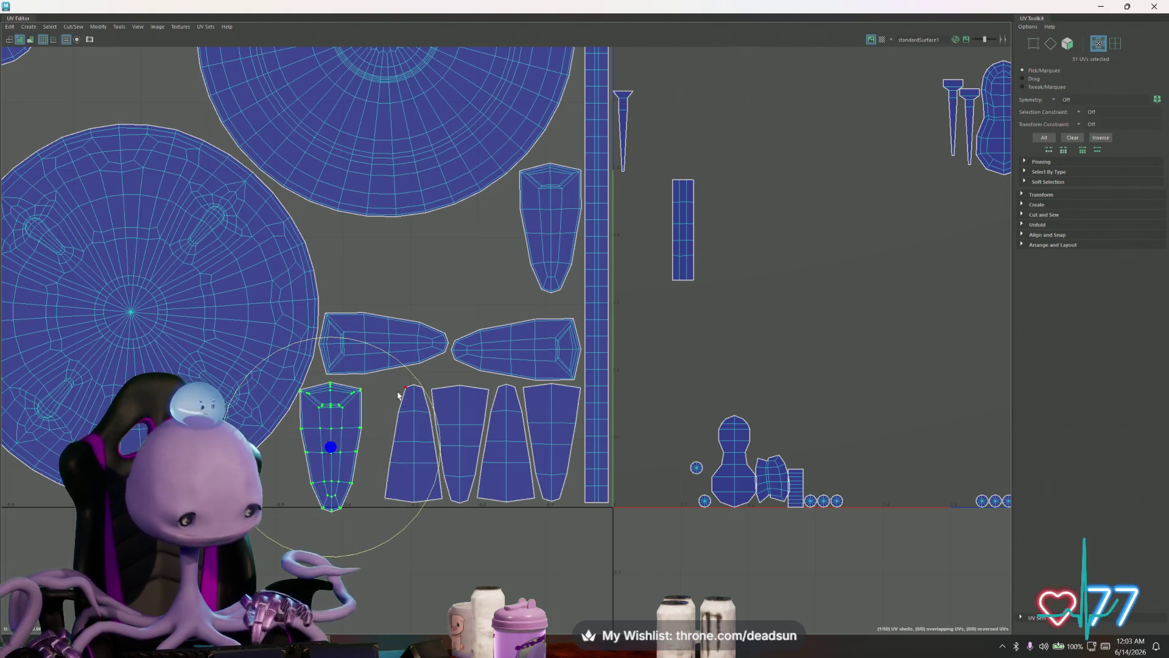
mouse_move(420, 387)
left_mouse_down()
mouse_move(330, 444)
mouse_move(385, 280)
left_mouse_up()
key("w")
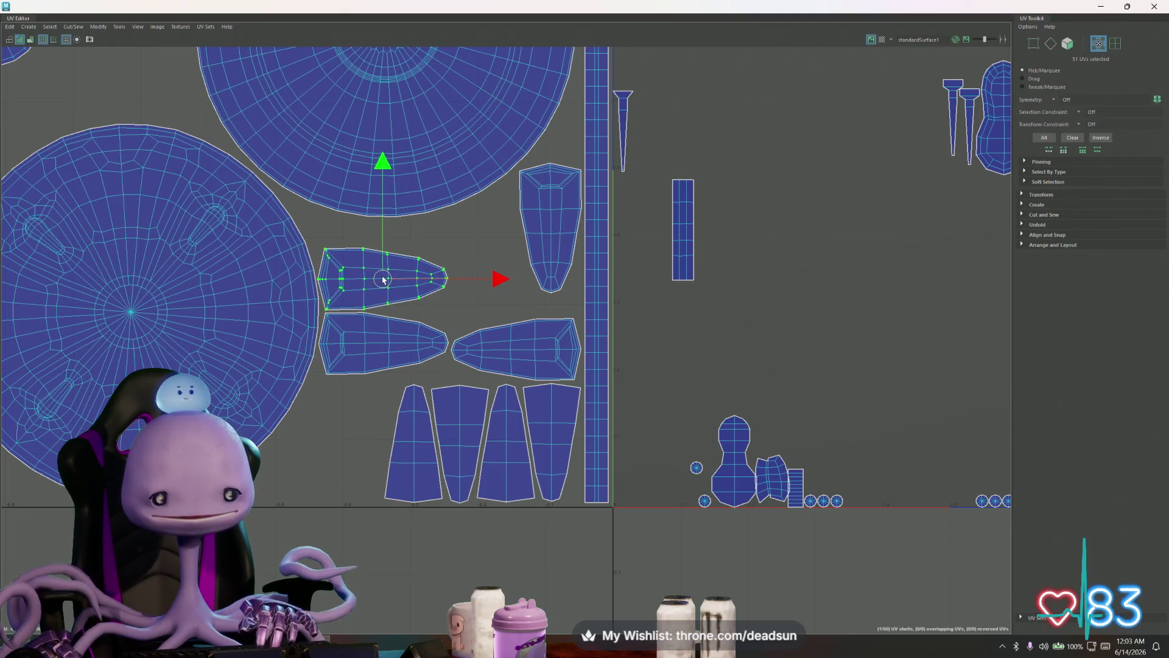
left_click(344, 347, "shift")
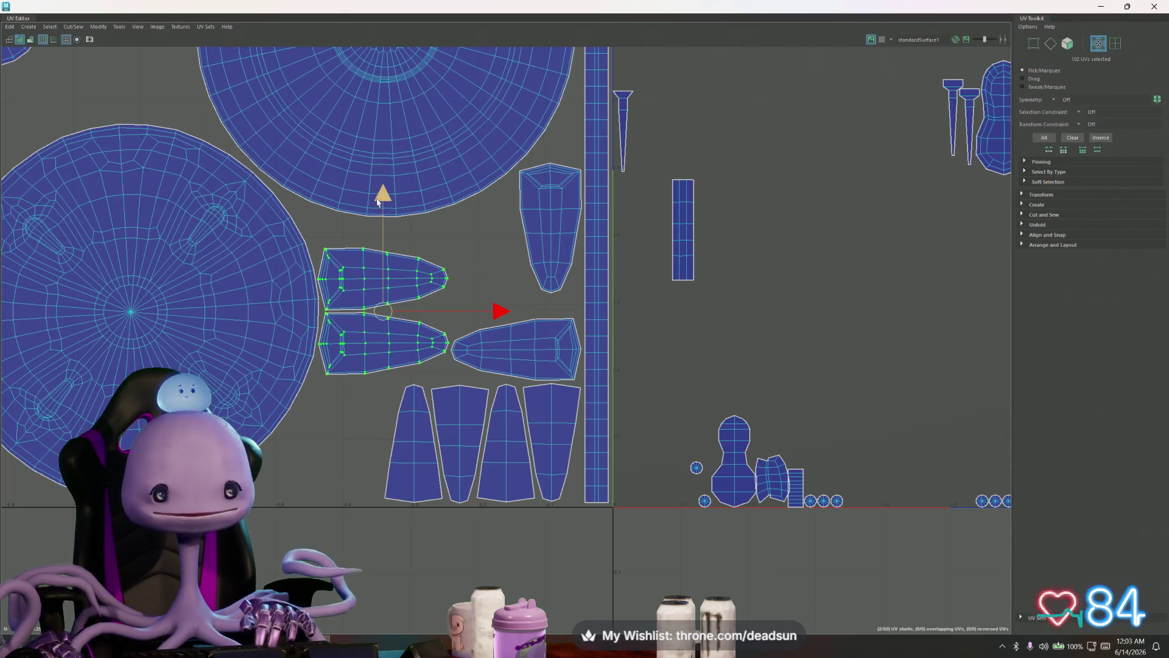
left_click_drag(383, 194, 384, 210)
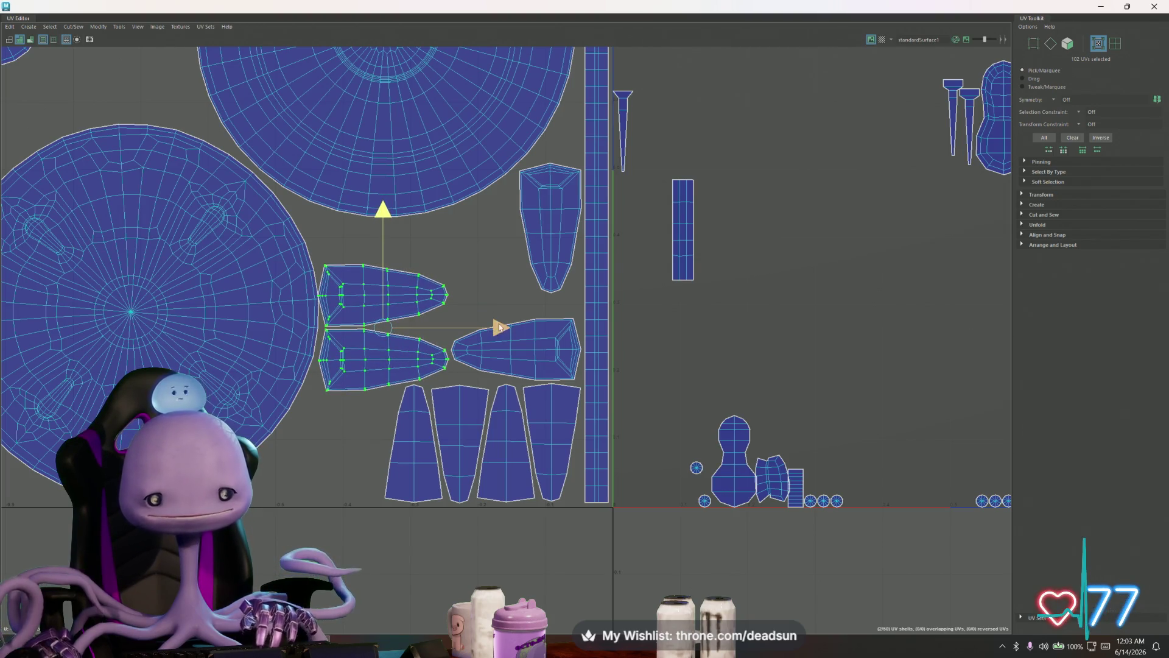
left_click_drag(498, 327, 503, 327)
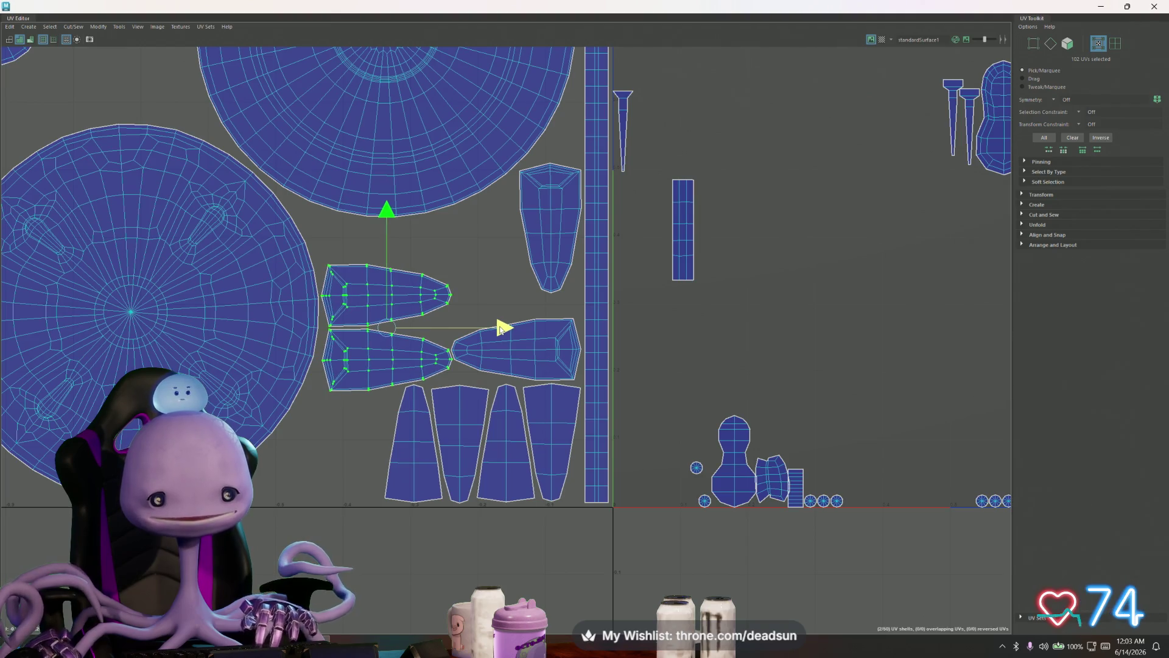
left_click(430, 302)
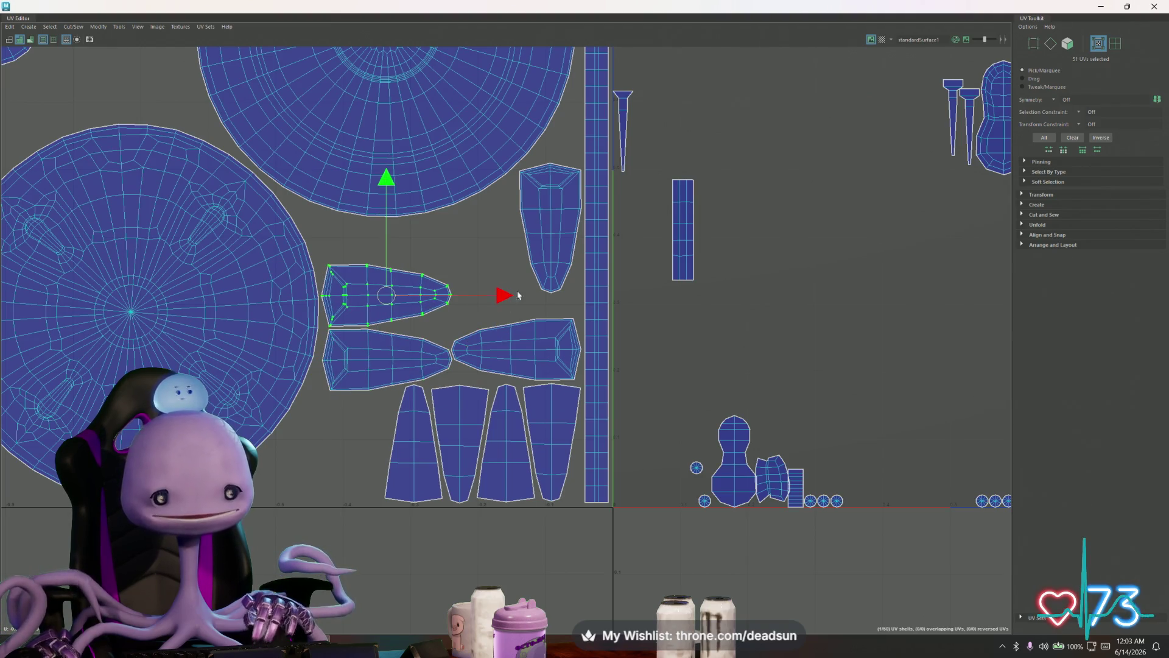
left_click(552, 221)
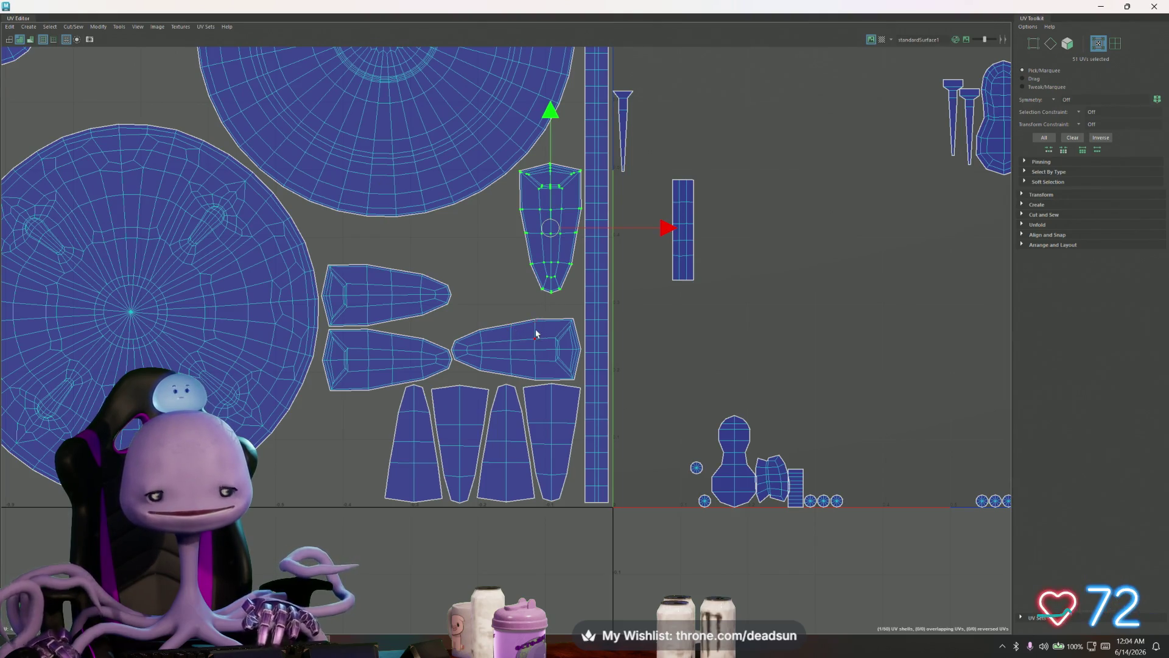
scroll(536, 335, "down", 3)
scroll(557, 335, "up", 2)
- Bring the rounded body shell and the other rounded shell in from outside the tile beside the tapered strips
middle_click_drag(555, 335, 610, 351, "alt")
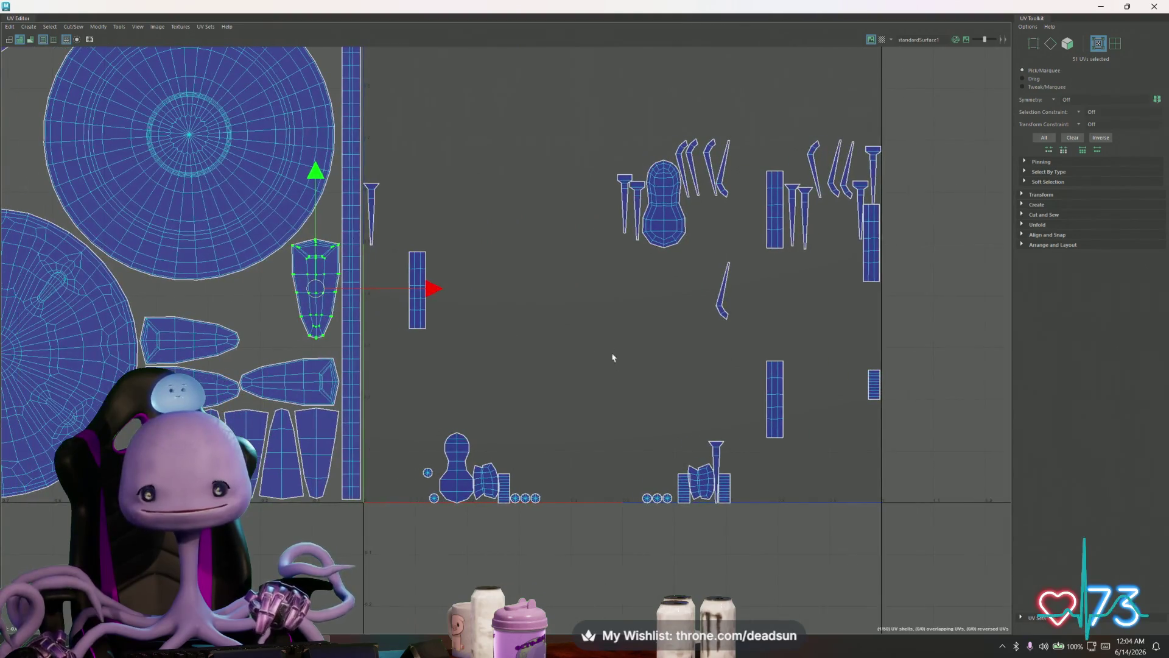
left_click(471, 467)
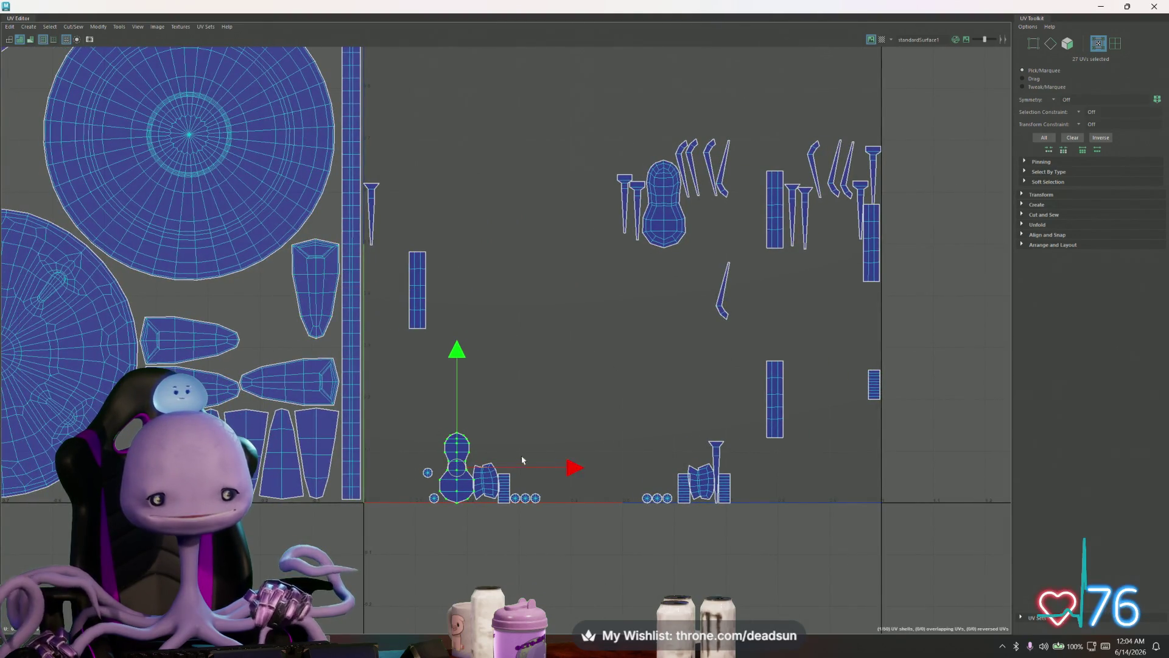
middle_click_drag(517, 464, 627, 442, "alt")
left_click_drag(569, 469, 240, 468)
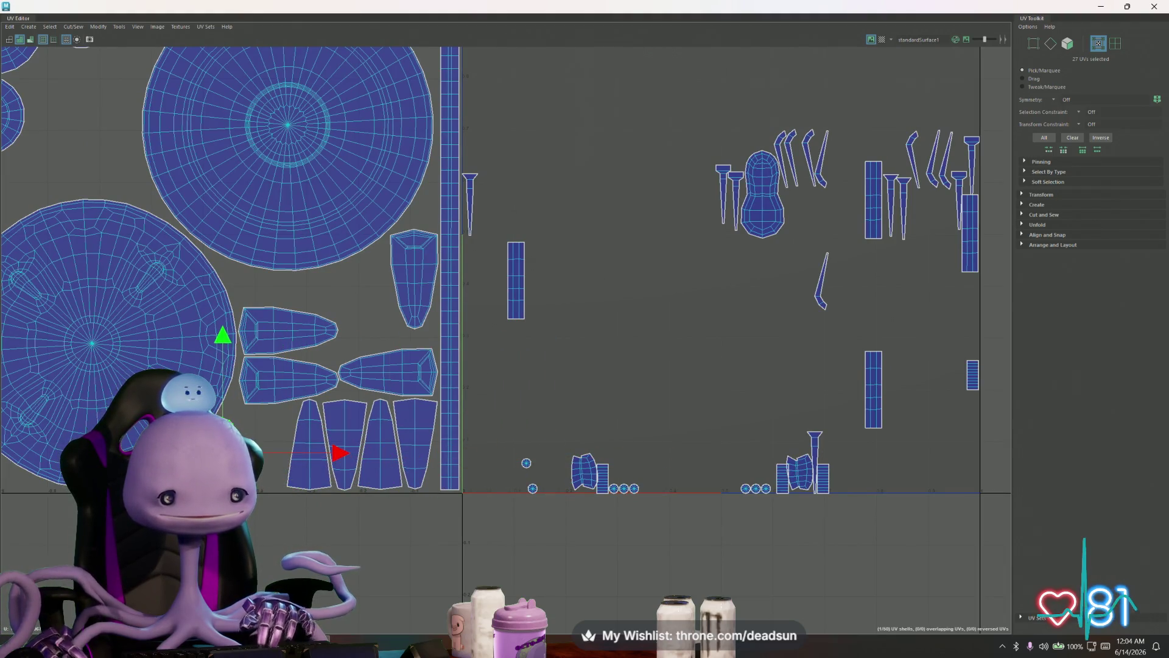
left_click(772, 213)
left_click_drag(772, 214, 268, 450)
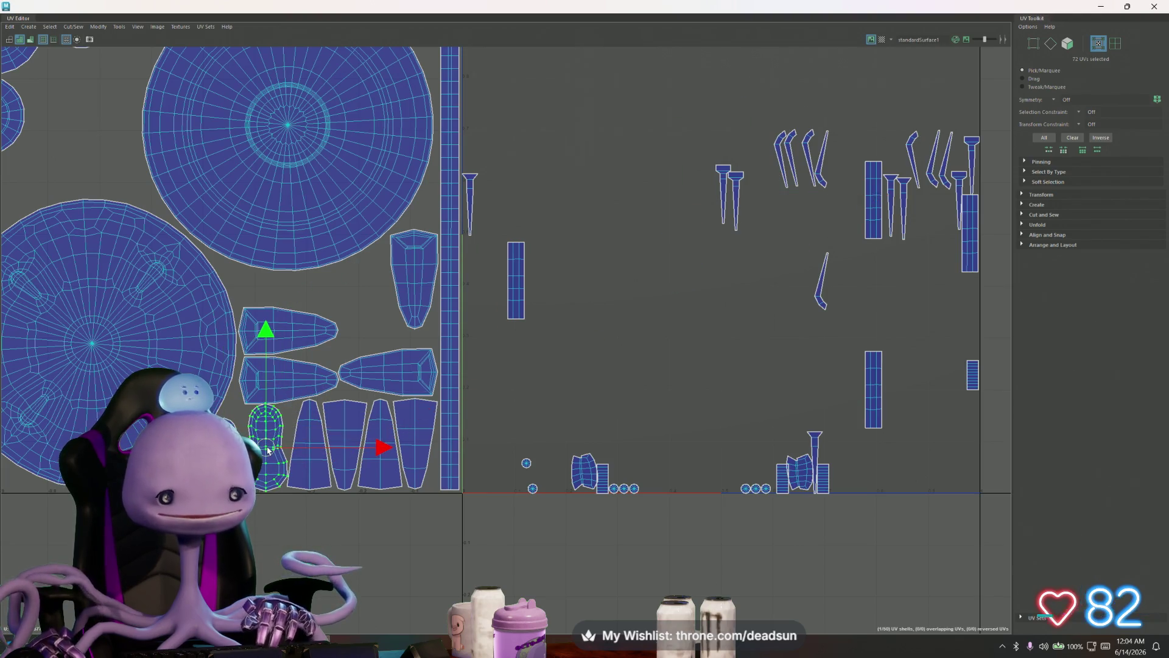
scroll(265, 448, "up", 2)
scroll(265, 448, "up", 1)
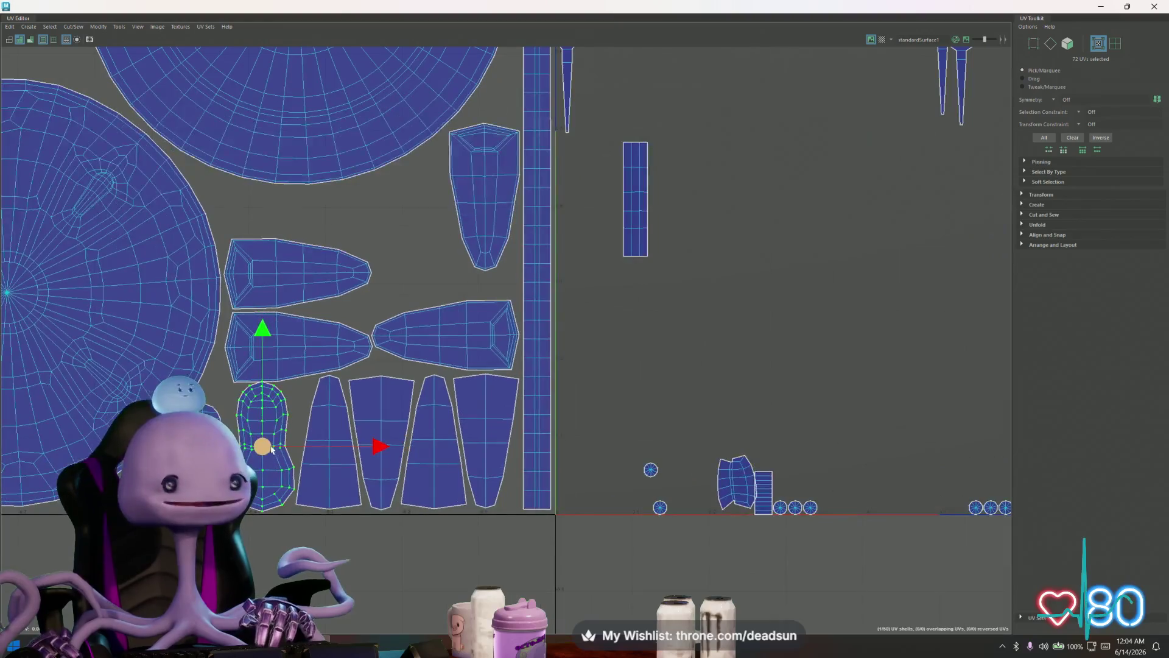
scroll(264, 448, "up", 1)
- Move the three tapered shells up slightly as a group
left_click(226, 468)
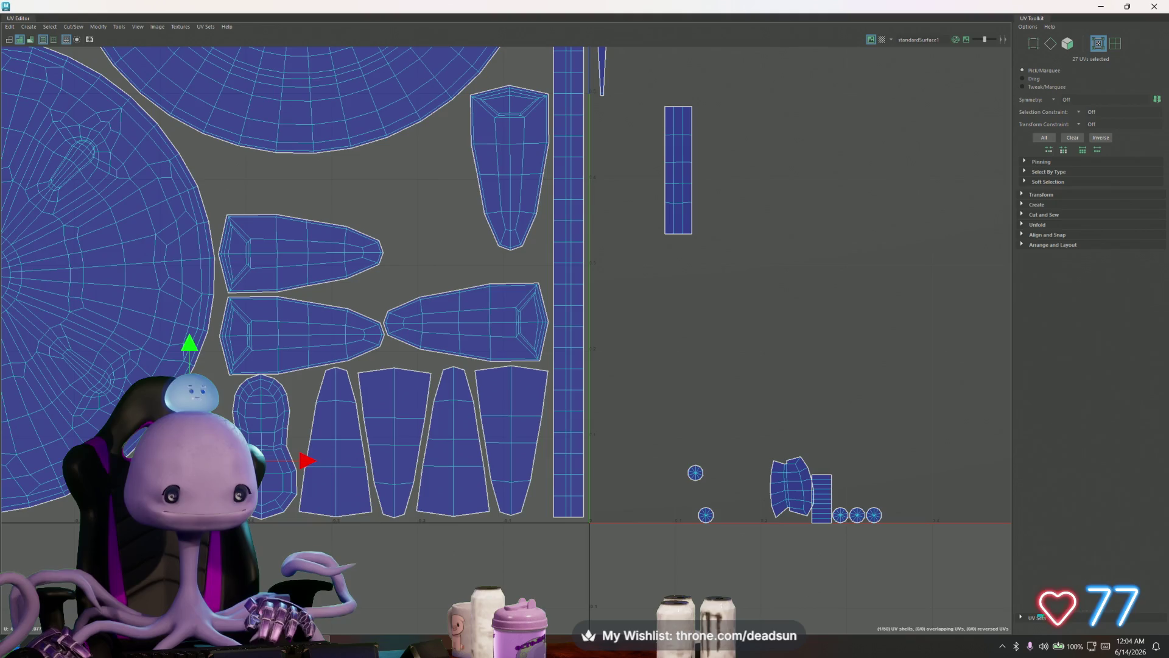
left_click(269, 333)
left_click(280, 255, "shift")
left_click(448, 327, "shift")
left_click_drag(386, 180, 387, 153)
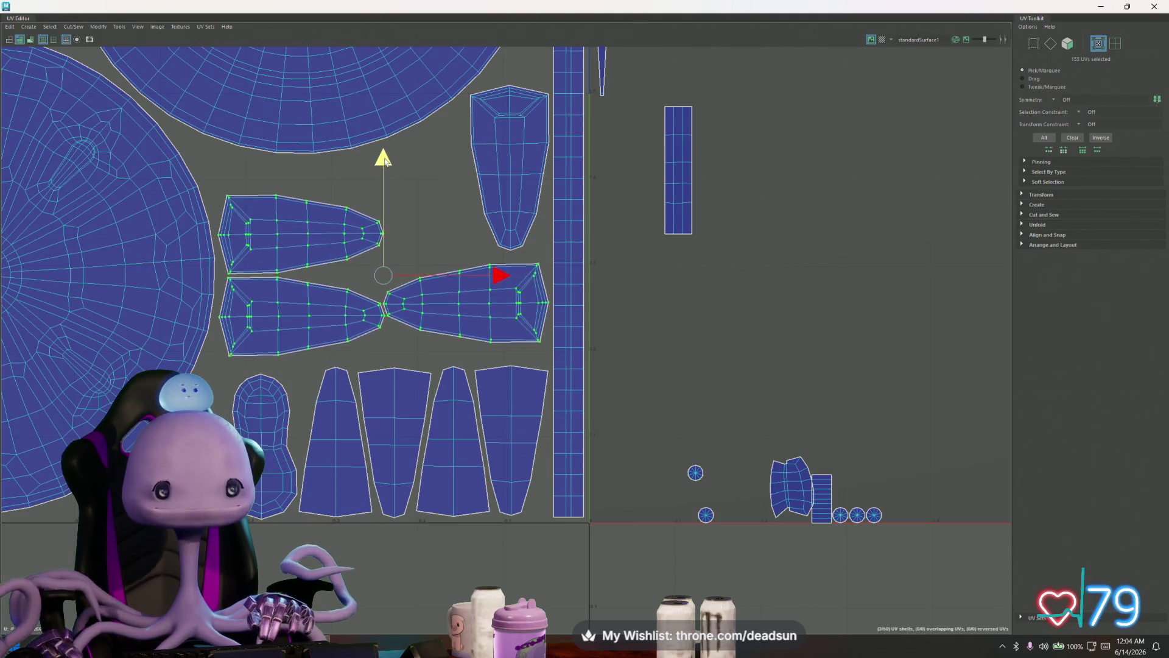
- Rotate the small rounded shell upright and shift it slightly left and up
left_click(265, 393)
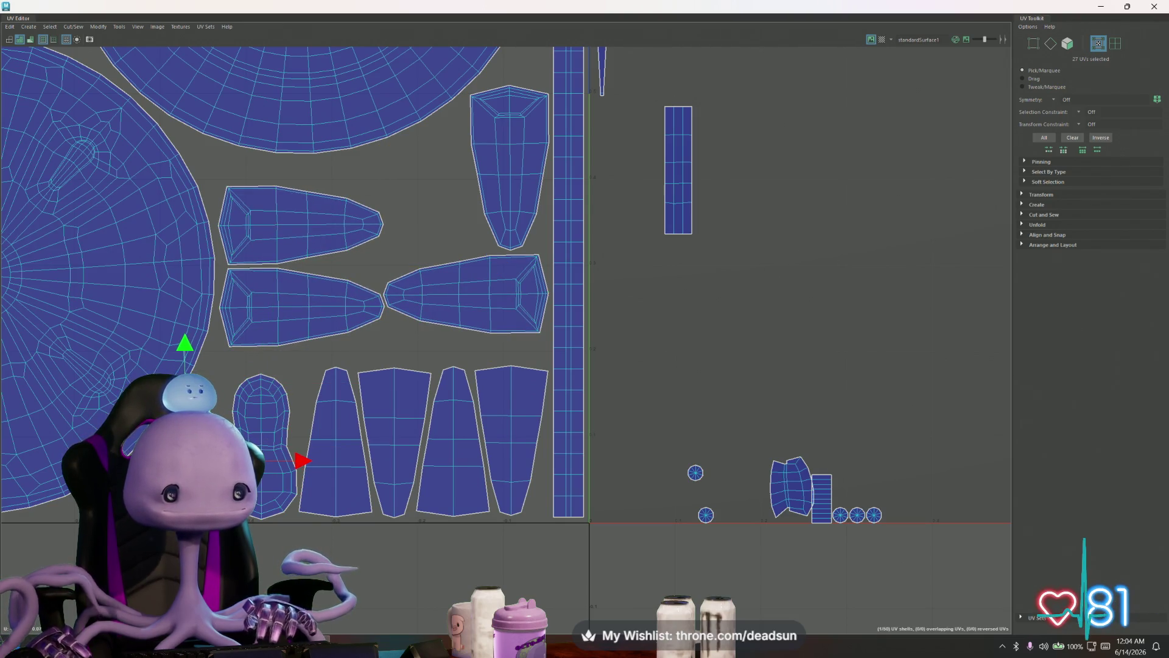
key("e")
left_click_drag(283, 425, 287, 442)
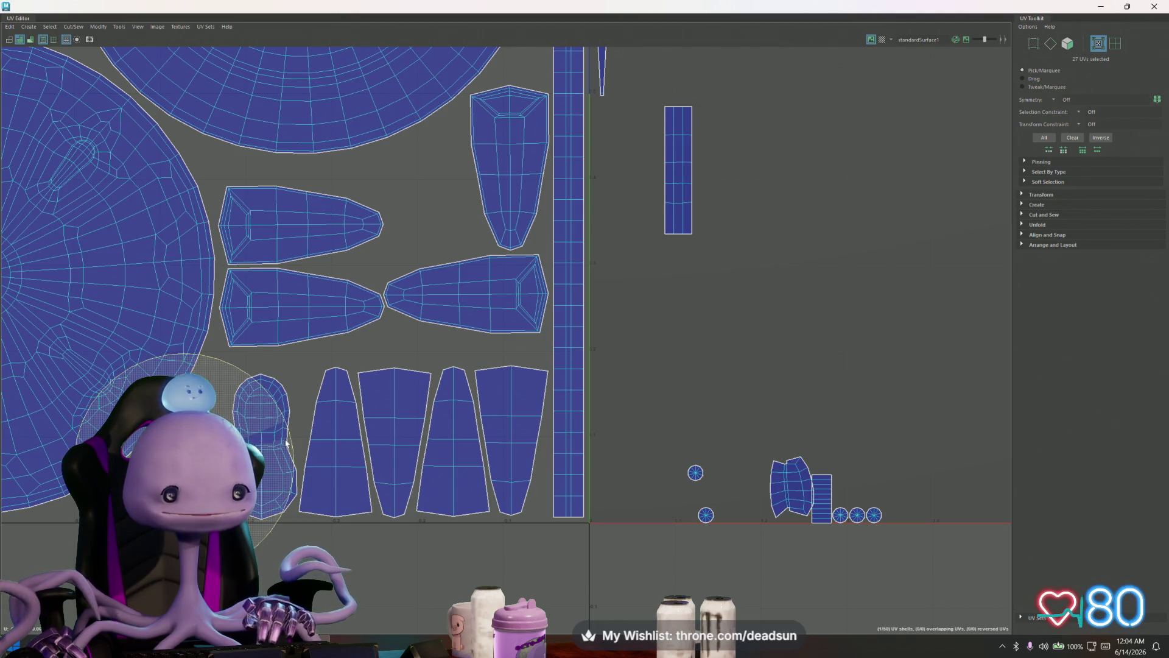
key("w")
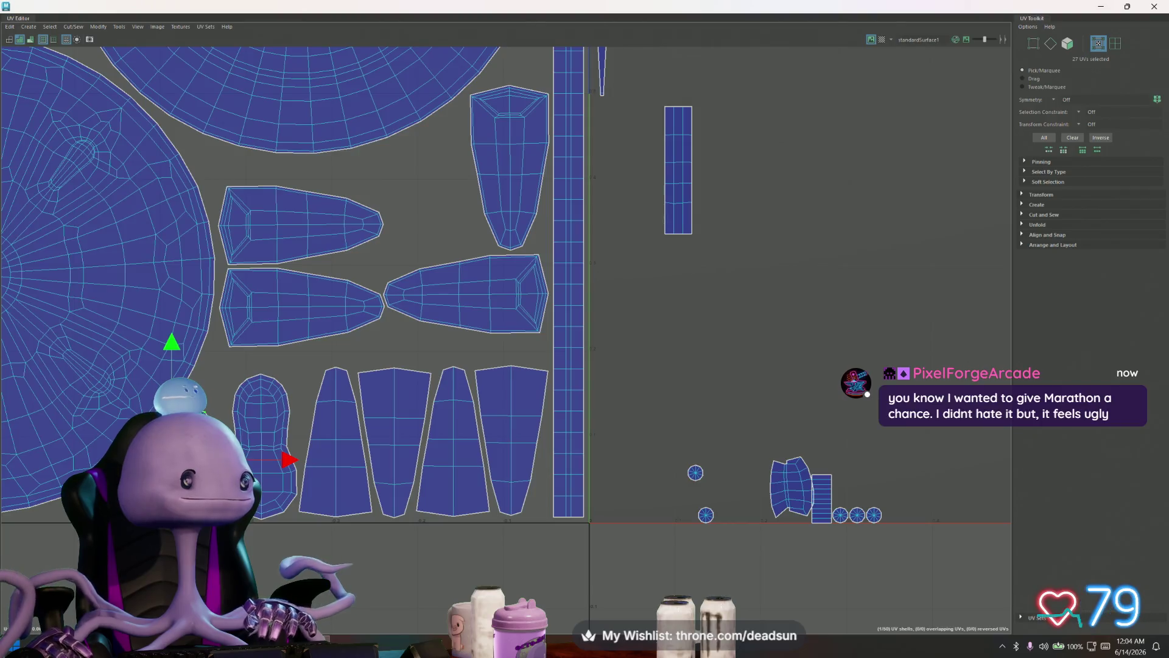
left_click_drag(171, 460, 163, 460)
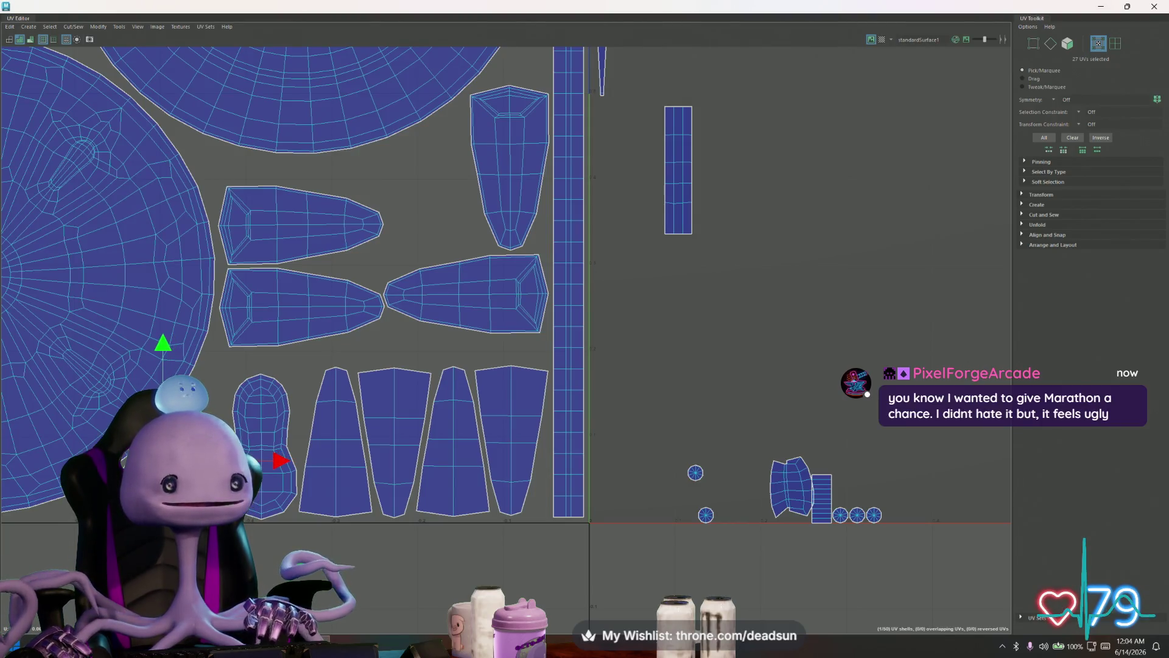
key("e")
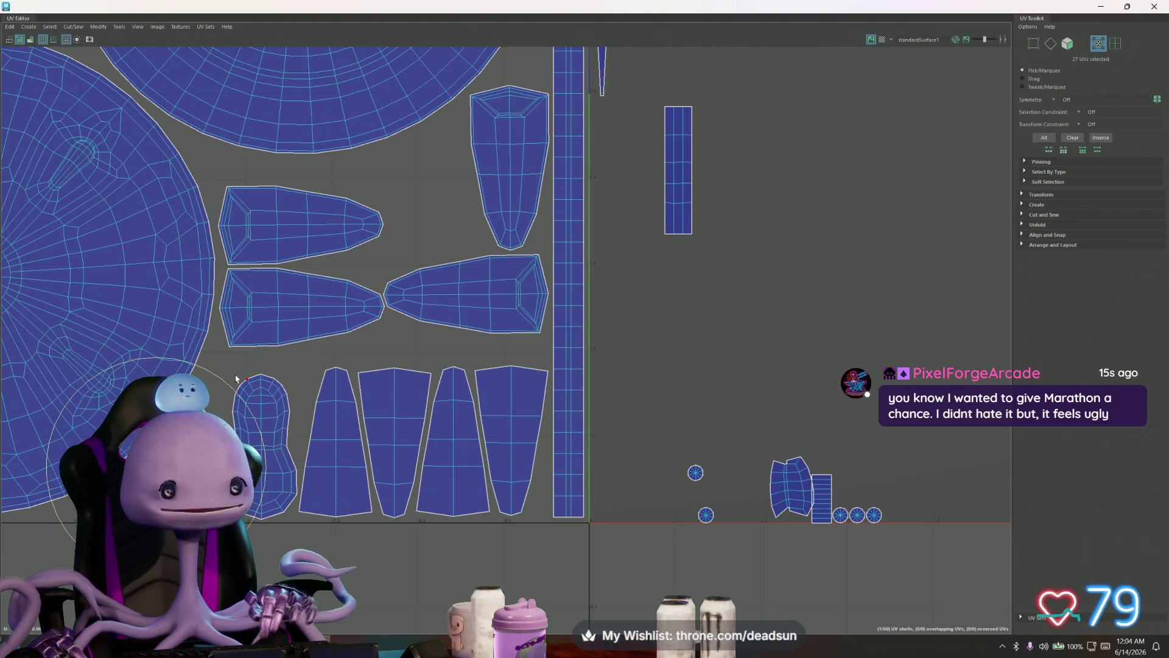
key("w")
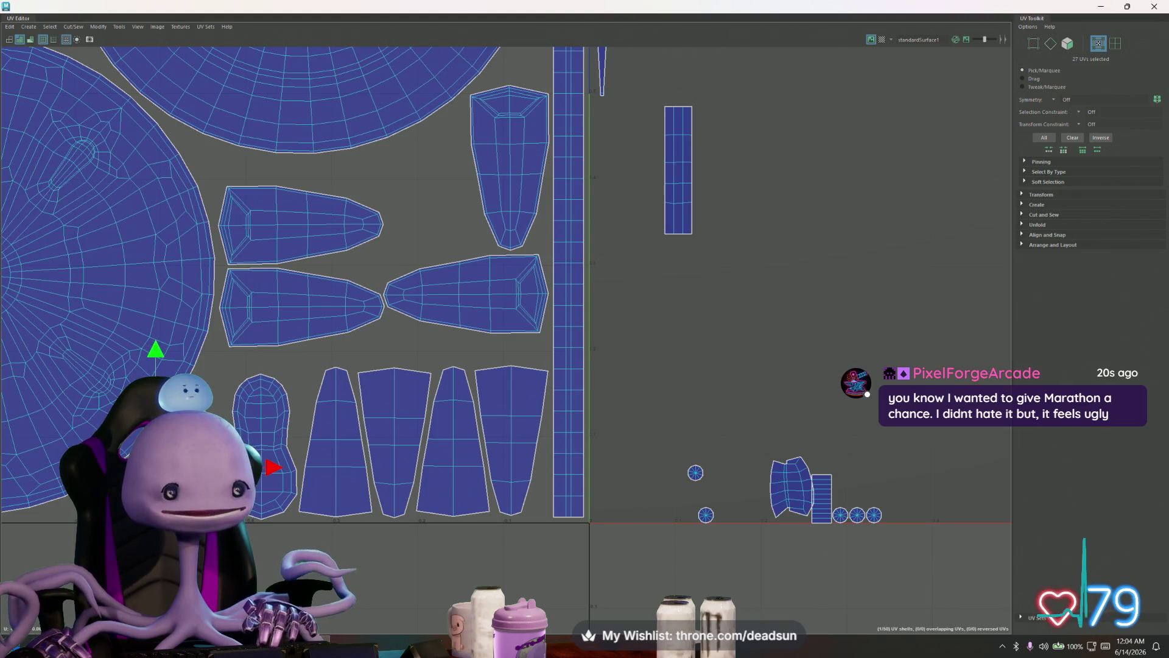
mouse_move(261, 450)
left_mouse_down()
mouse_move(233, 436)
mouse_move(260, 444)
left_mouse_up()
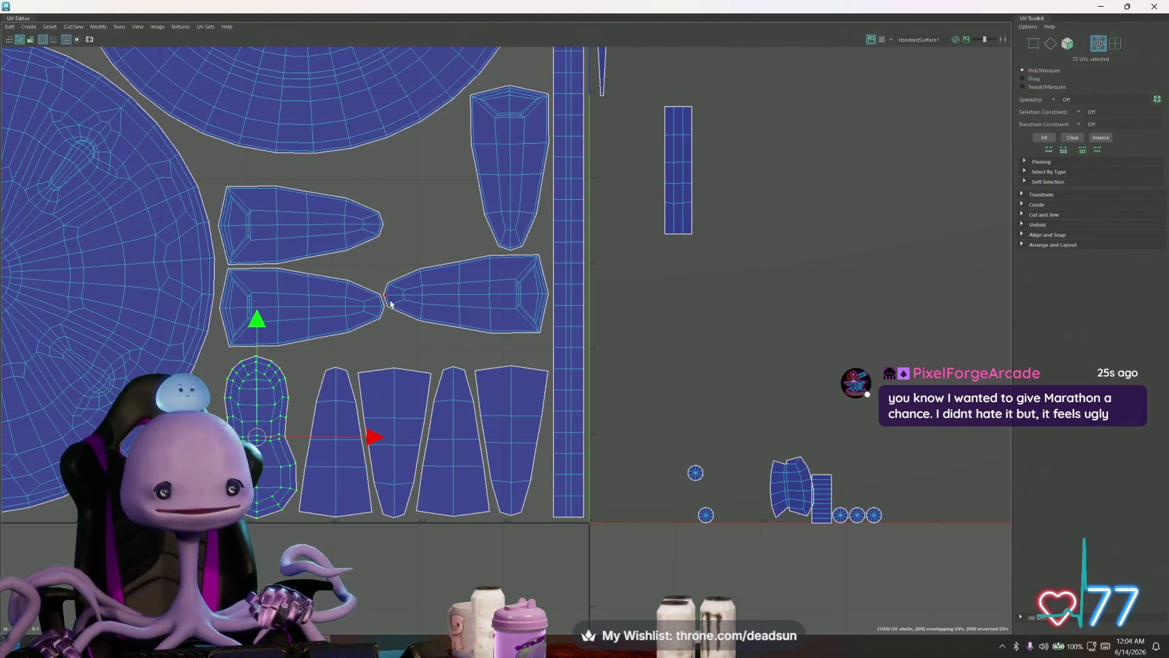
- Turn the tall tapered shell 90° sideways and raise the right pair to form a two-by-two block
double_click(356, 313)
double_click(322, 225, "shift")
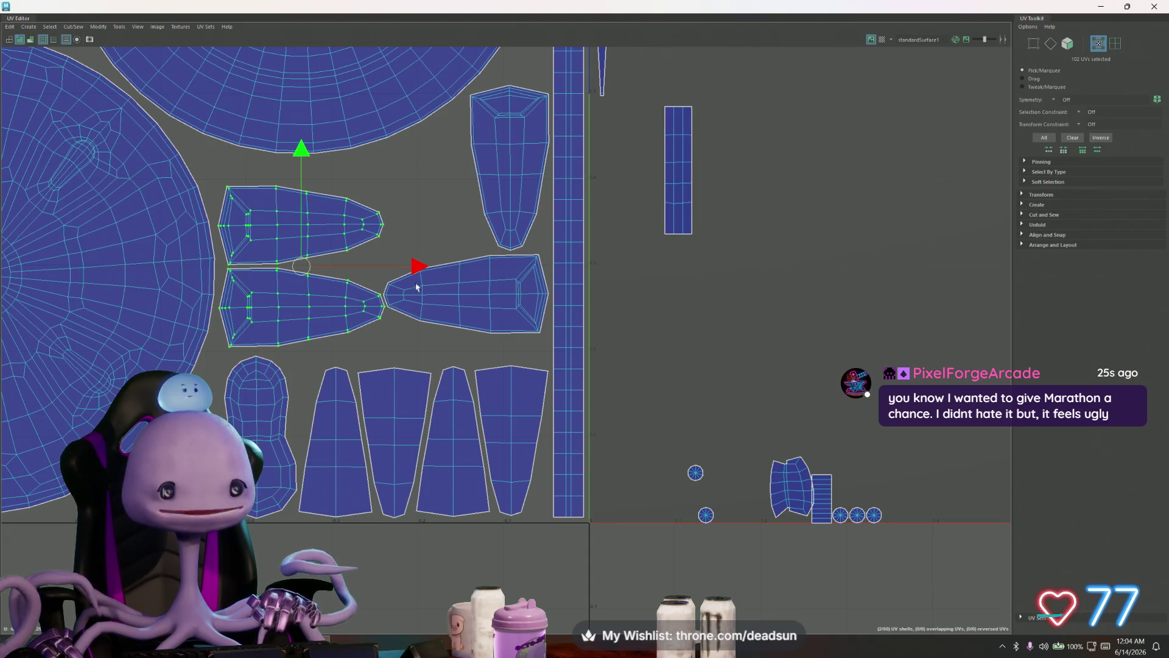
middle_click_drag(511, 186, 527, 265, "alt")
double_click(526, 265)
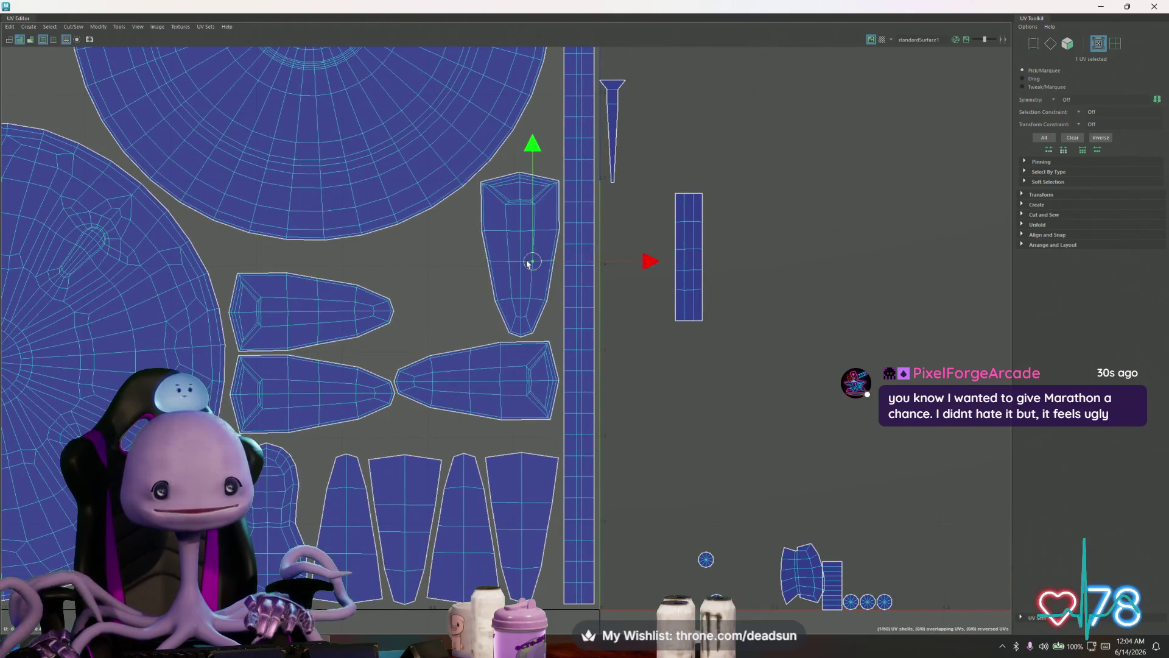
key("e")
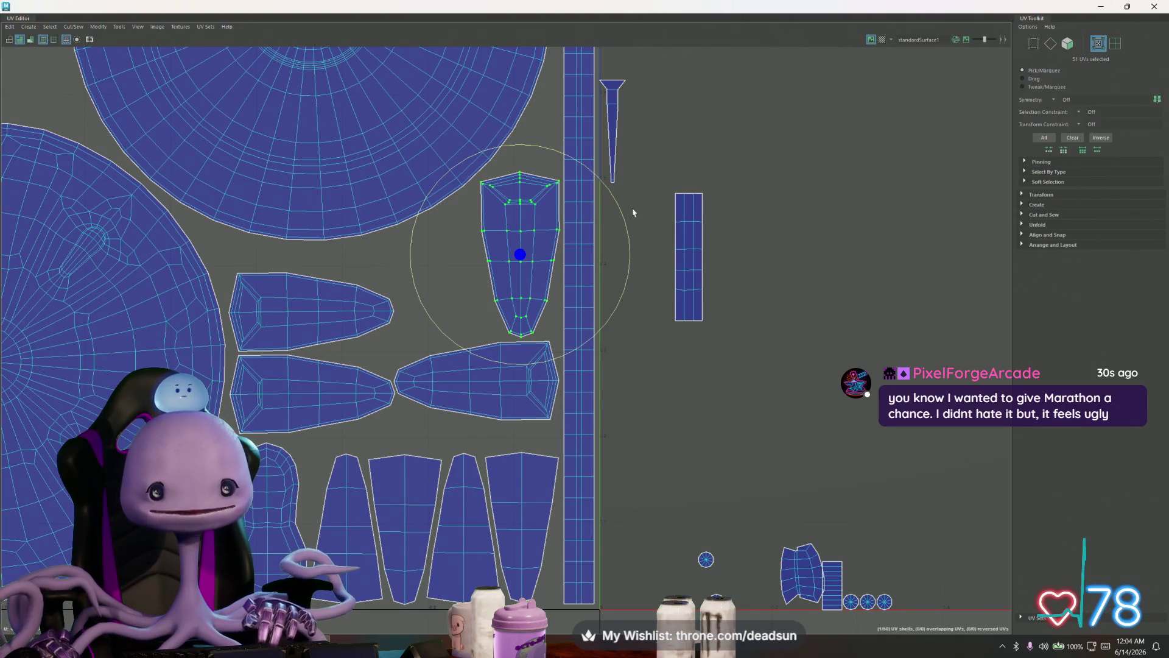
left_click_drag(626, 214, 559, 379)
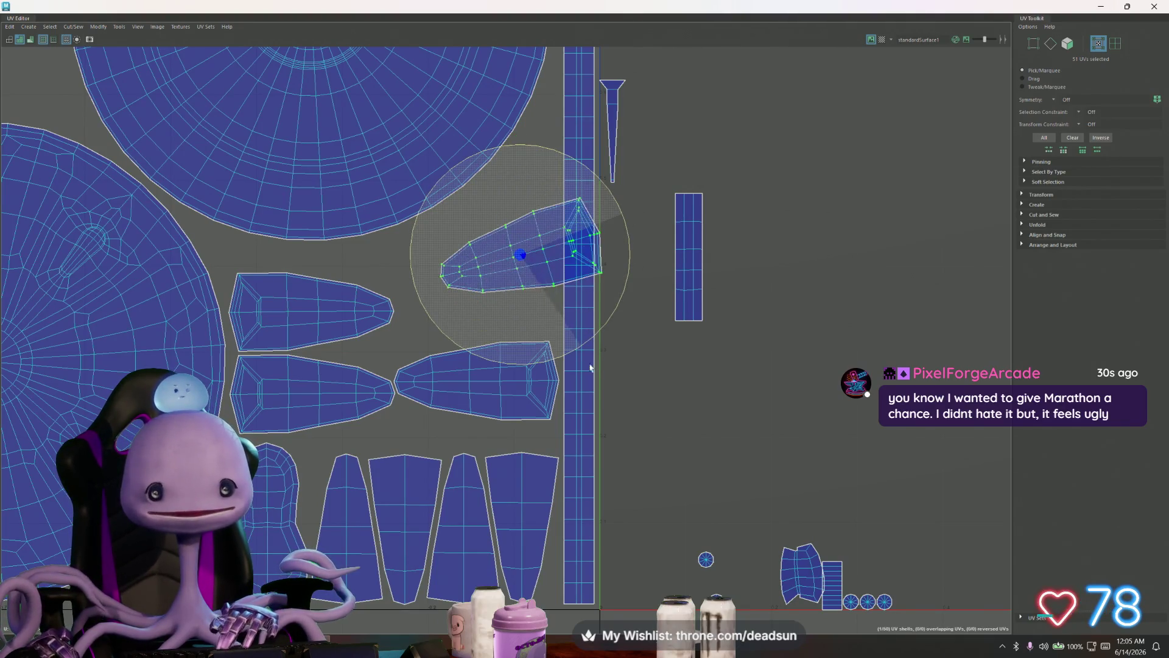
key("w")
mouse_move(514, 254)
left_mouse_down()
mouse_move(459, 274)
mouse_move(474, 279)
mouse_move(474, 298)
left_mouse_up()
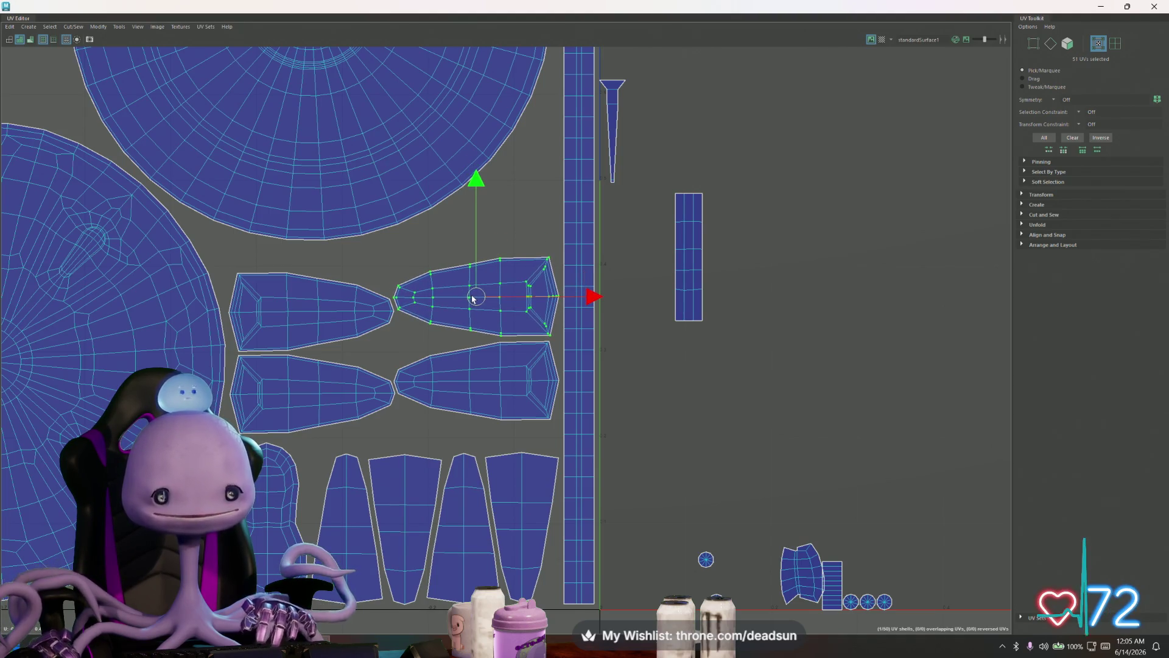
left_click(363, 382, "shift")
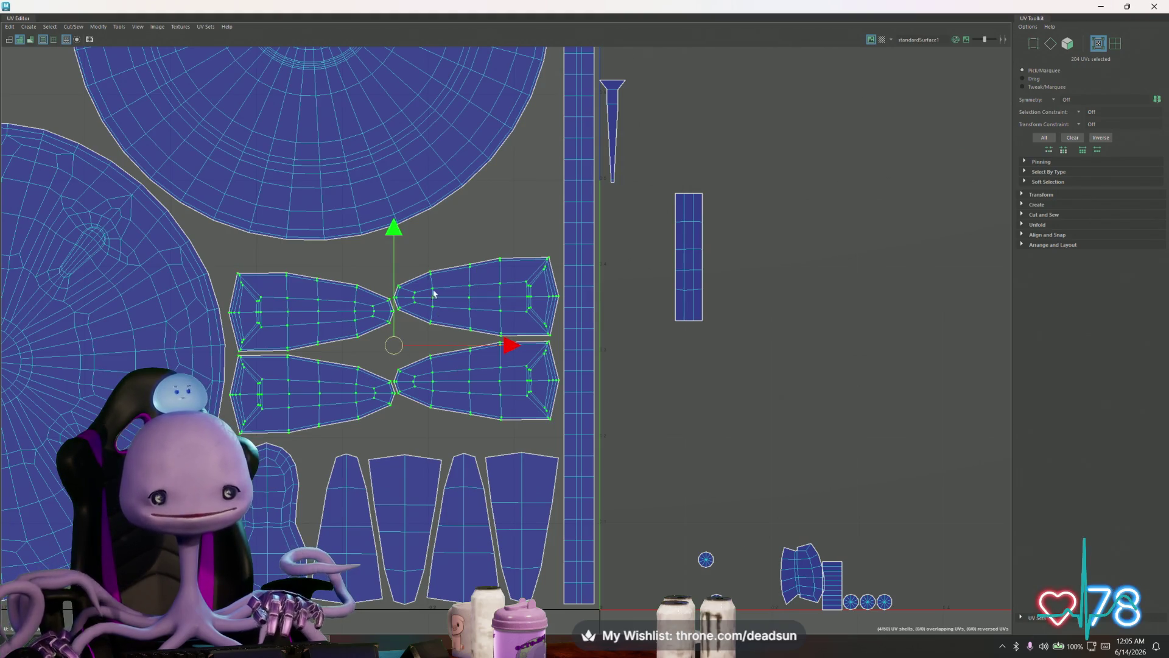
left_click_drag(394, 227, 394, 200)
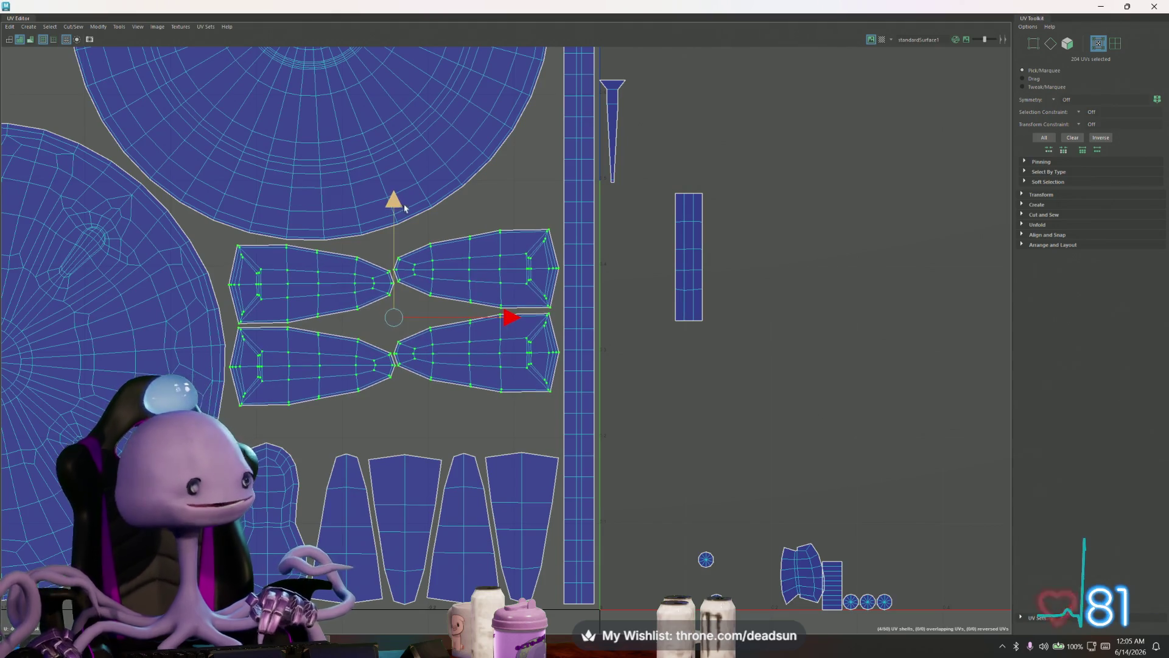
scroll(448, 318, "down", 2)
scroll(444, 315, "down", 2)
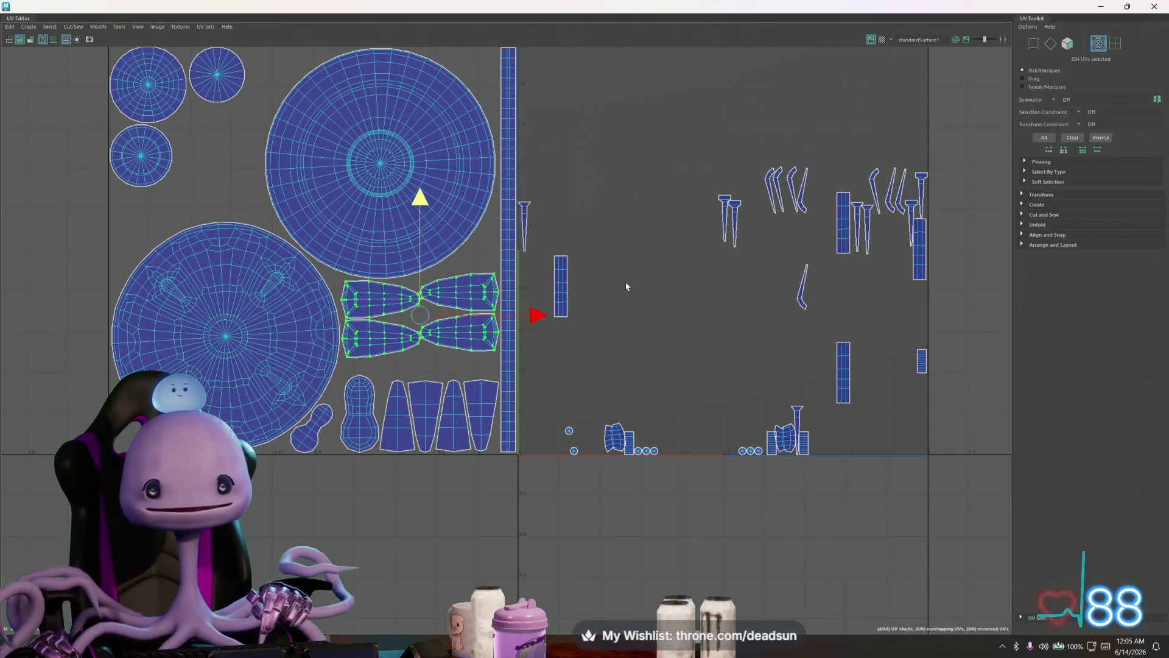
- Move the small rectangle and the tall rectangular strip in from the right beside the disc
middle_click_drag(559, 297, 551, 369, "alt")
left_click(551, 369)
left_click_drag(552, 374, 485, 166)
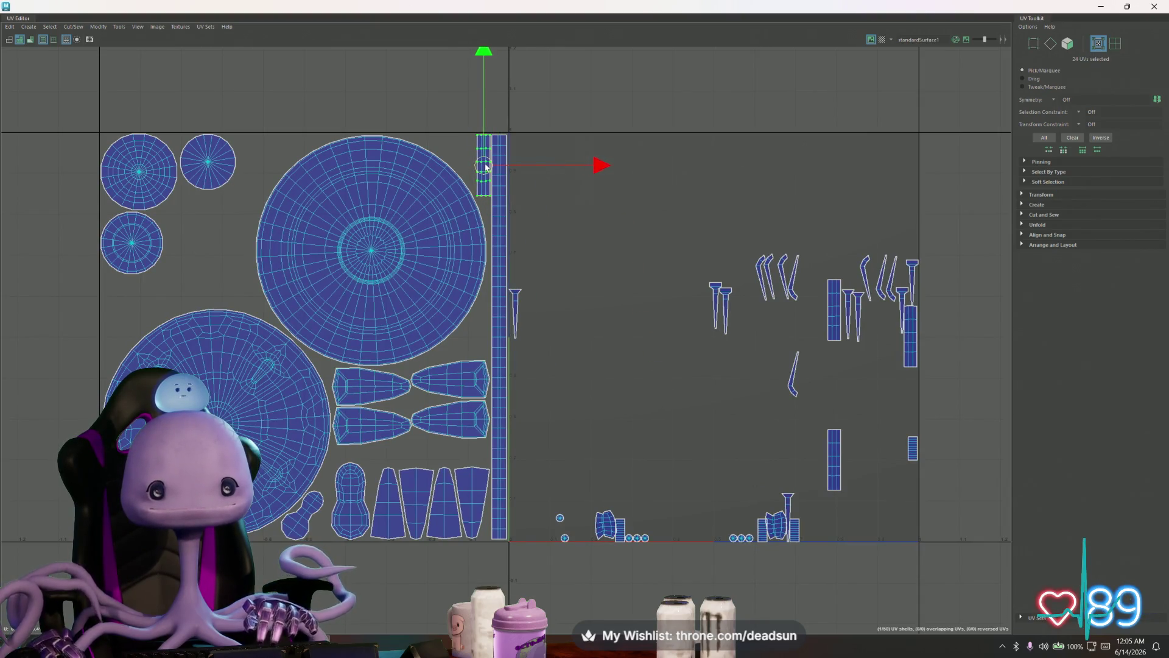
left_click(837, 297)
left_click_drag(837, 302, 486, 332)
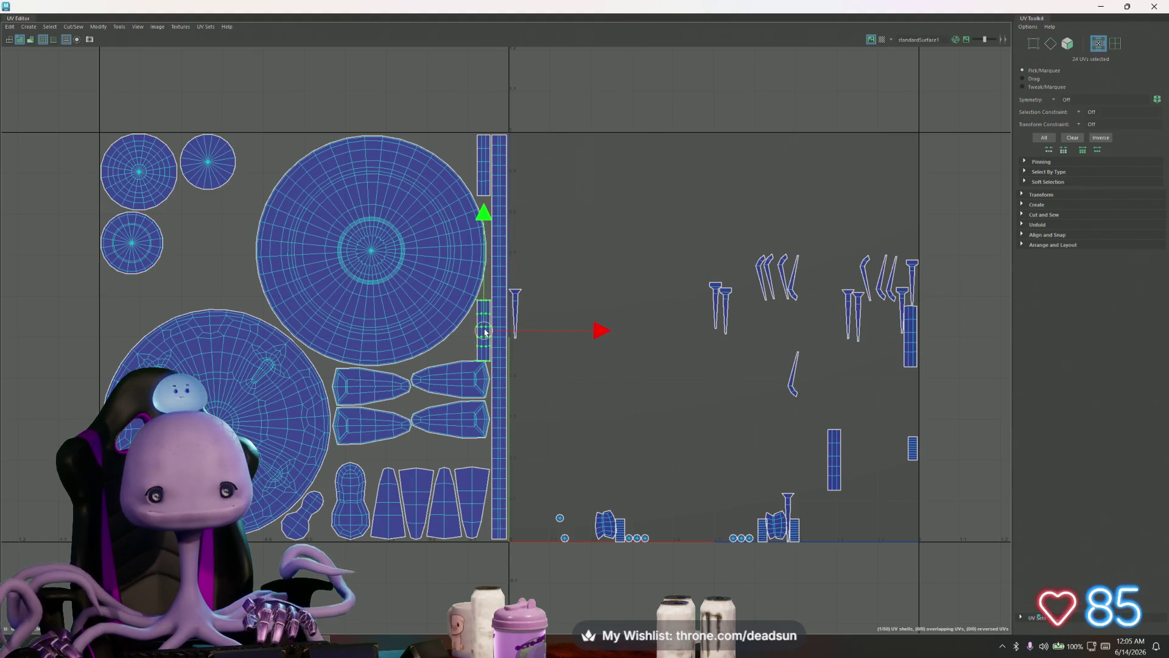
scroll(485, 330, "up", 1)
scroll(484, 330, "up", 1)
scroll(485, 332, "up", 1)
scroll(485, 331, "up", 1)
- Nudge the strip shell up and slightly right so it sits alongside the long column shell
left_click_drag(480, 237, 491, 236)
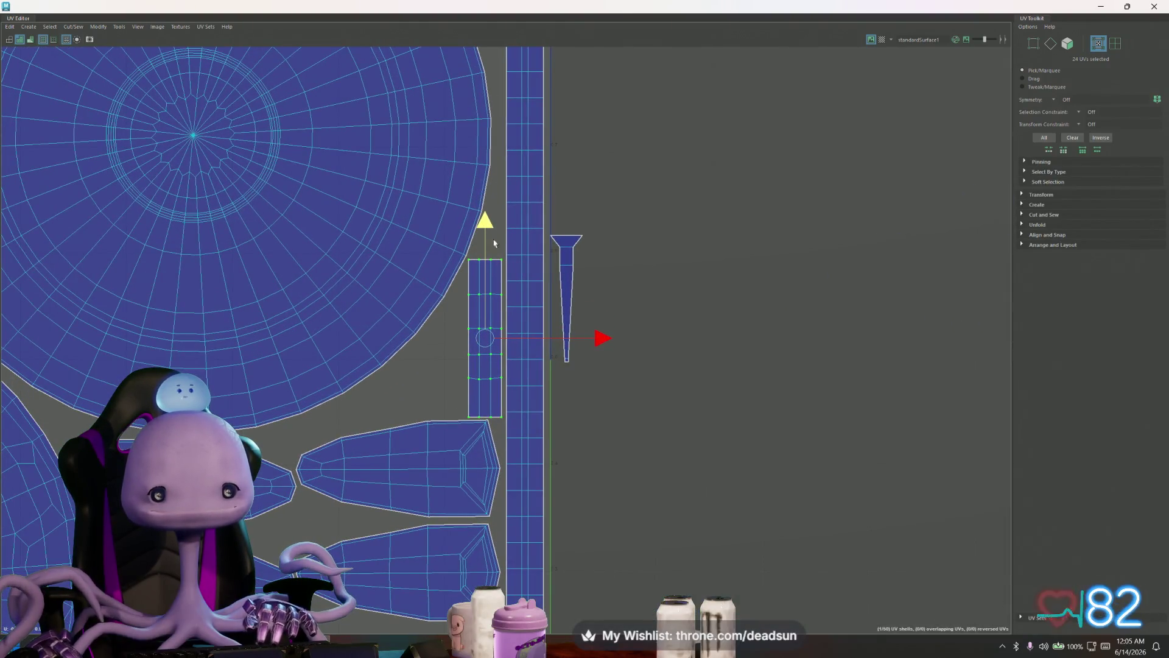
left_click_drag(602, 337, 603, 339)
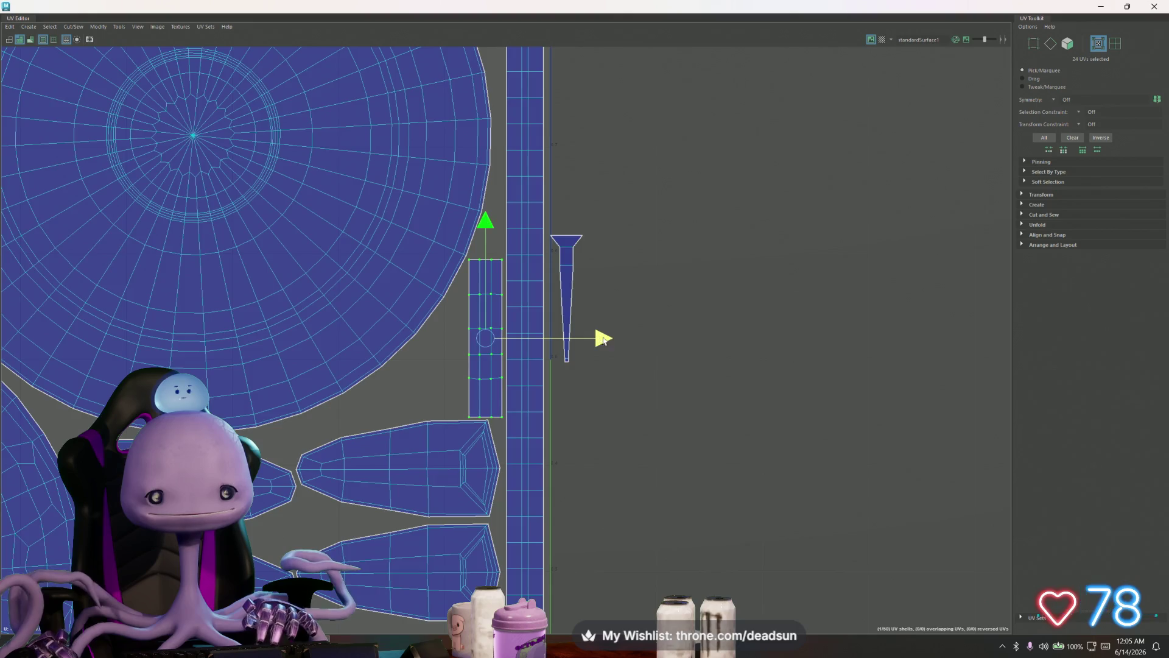
scroll(612, 340, "down", 1)
scroll(640, 342, "down", 2)
scroll(695, 335, "down", 1)
left_click(849, 402)
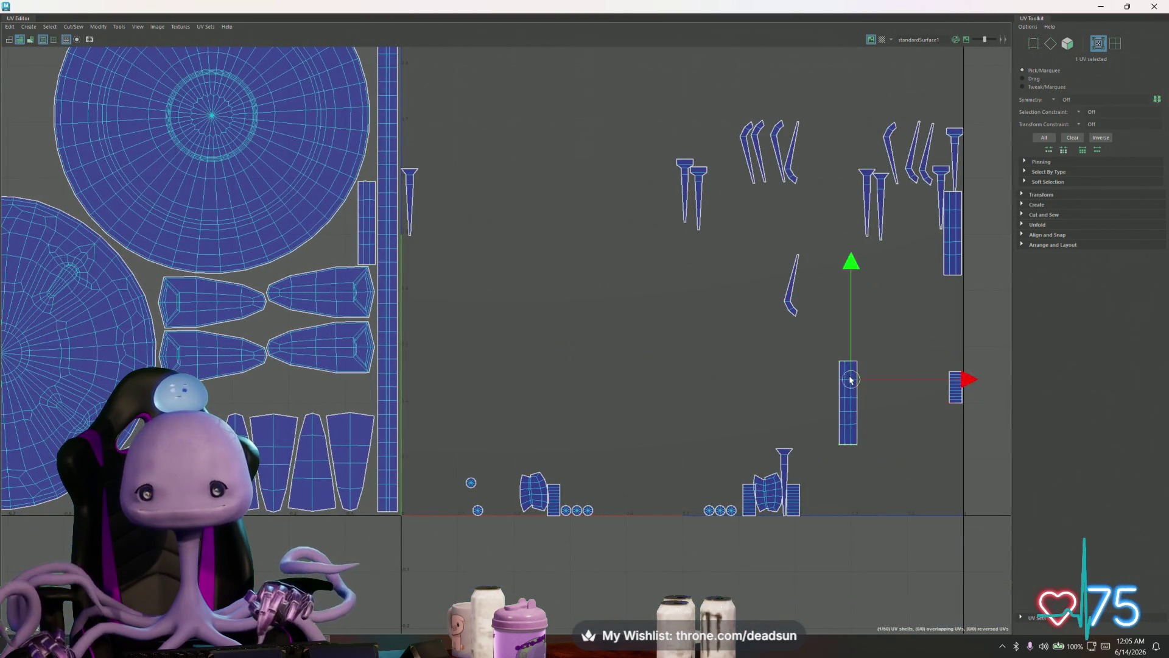
- Move the far-right strip beside the wedge shells and rotate it 90° to lie horizontally
left_click_drag(848, 403, 324, 387)
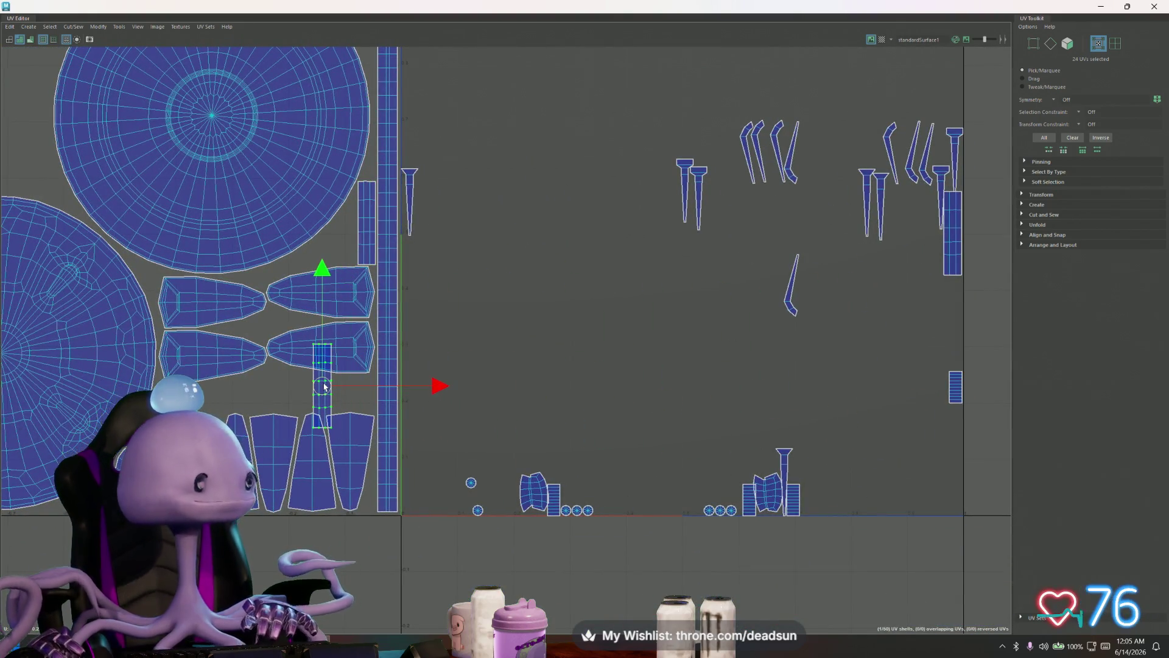
key("e")
left_click_drag(425, 423, 302, 484)
key("w")
left_click_drag(323, 385, 331, 403)
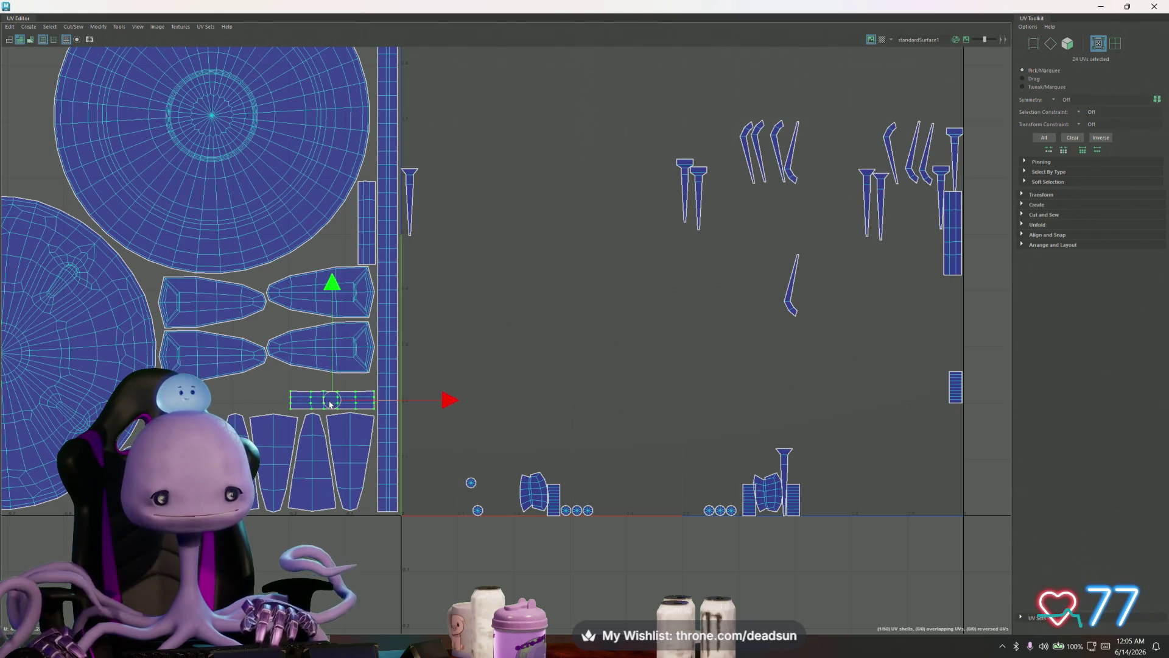
- Rotate the tall right-hand strip horizontal and place it in a row with the first strip
left_click(953, 256)
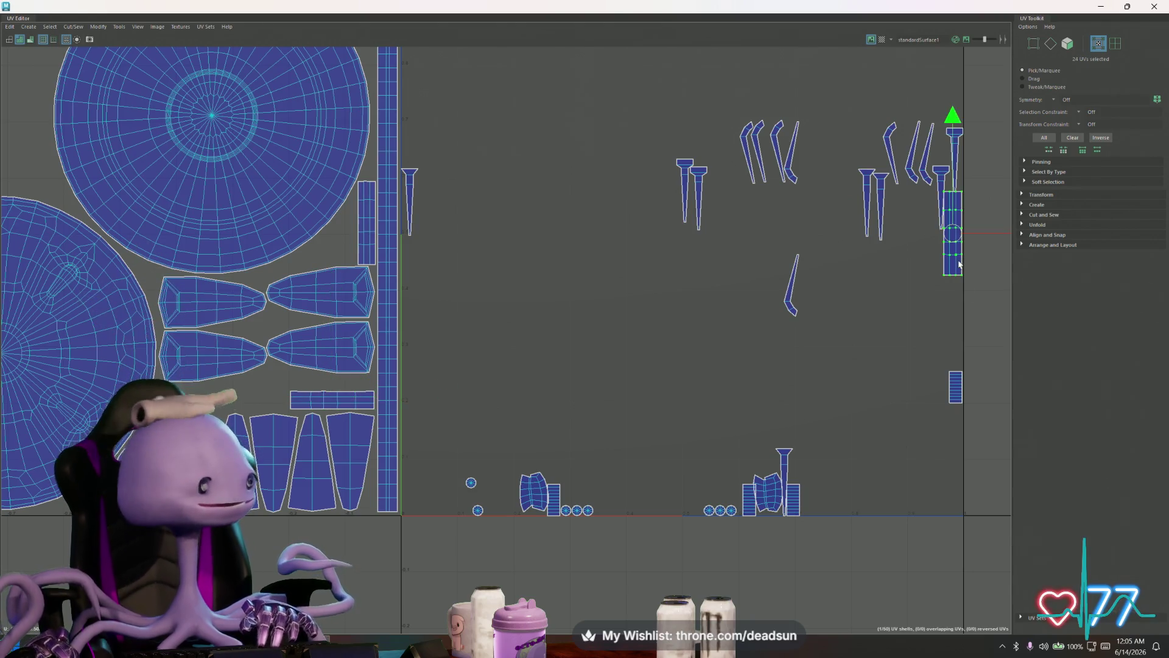
key("e")
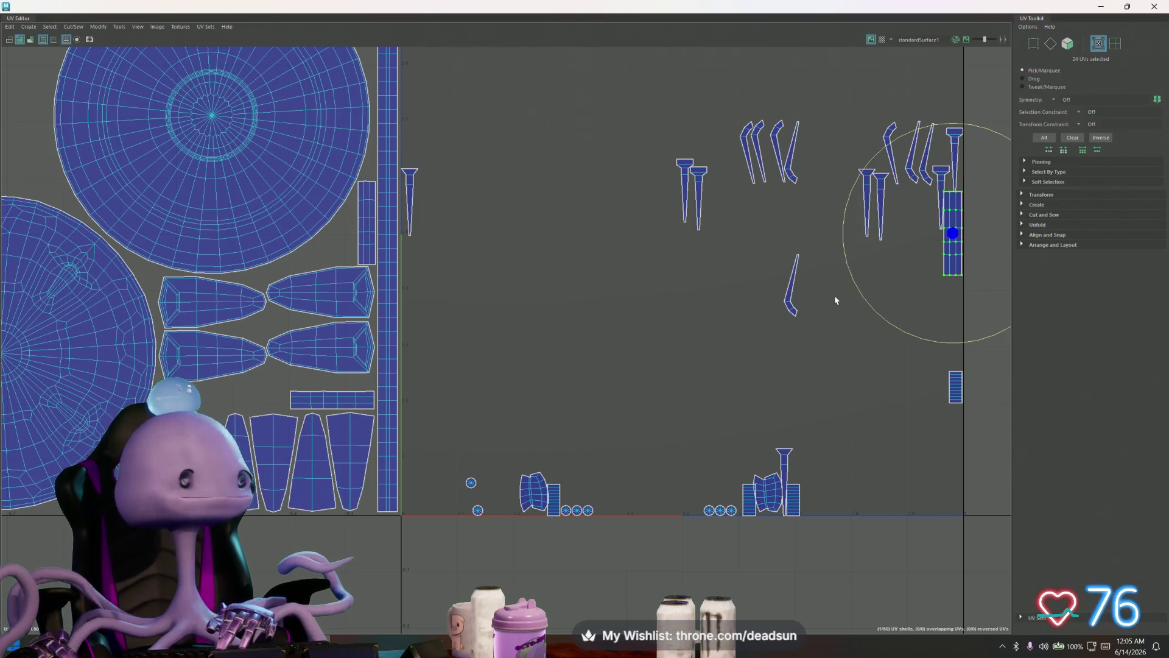
mouse_move(853, 293)
left_mouse_down()
mouse_move(981, 310)
mouse_move(992, 297)
left_mouse_up()
key("w")
mouse_move(916, 242)
left_mouse_down()
mouse_move(299, 375)
mouse_move(249, 400)
left_mouse_up()
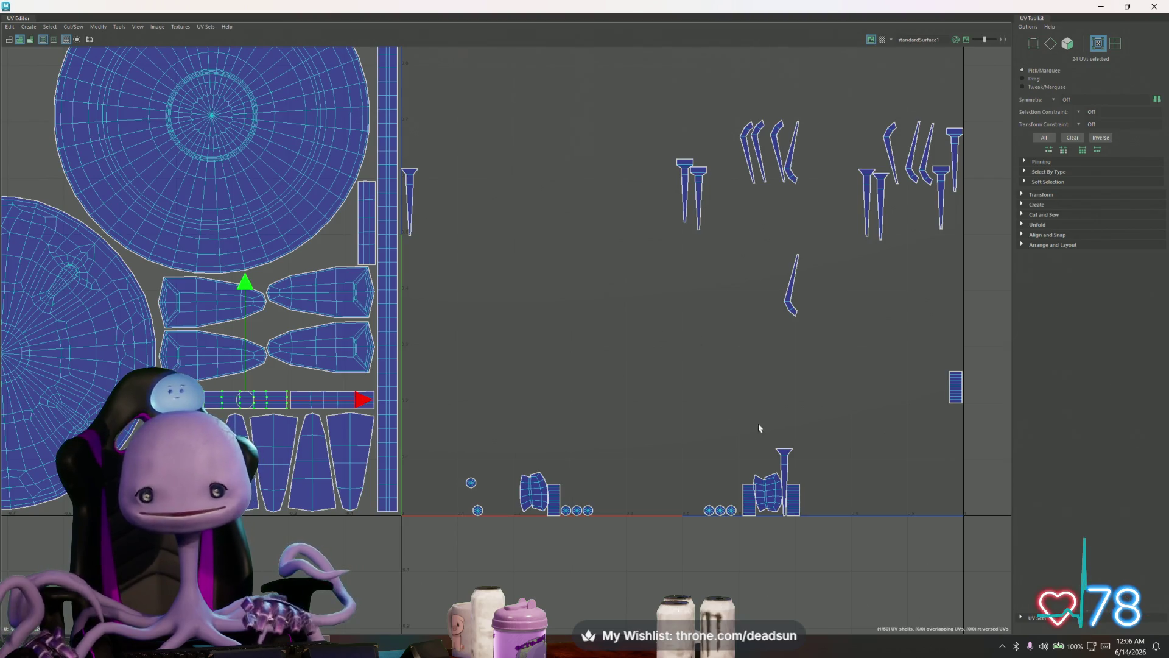
left_click(785, 470)
- Bring the tapered shell and the split fin piece up beside their partner shells
mouse_move(784, 489)
left_mouse_down()
mouse_move(446, 210)
mouse_move(532, 212)
left_mouse_up()
left_click(412, 191)
left_click_drag(412, 203, 484, 205)
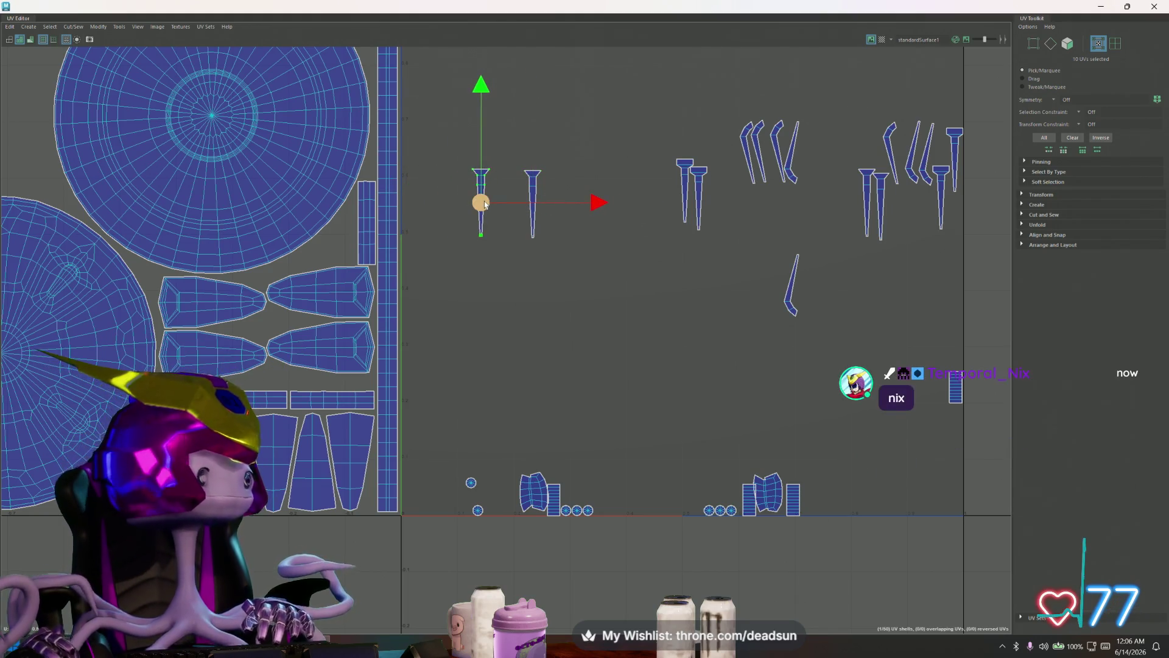
left_click(483, 193)
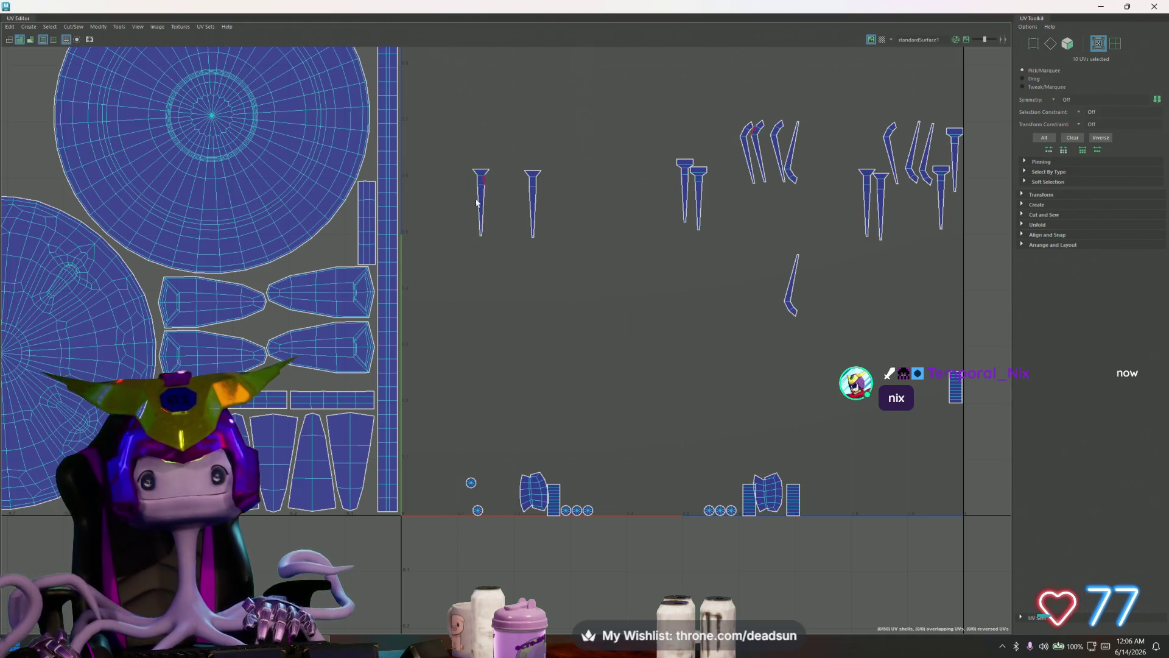
- Sew the left fin pieces along their seam with Move and Sew, undoing and redoing to compare the result
key("F10")
left_click(477, 205)
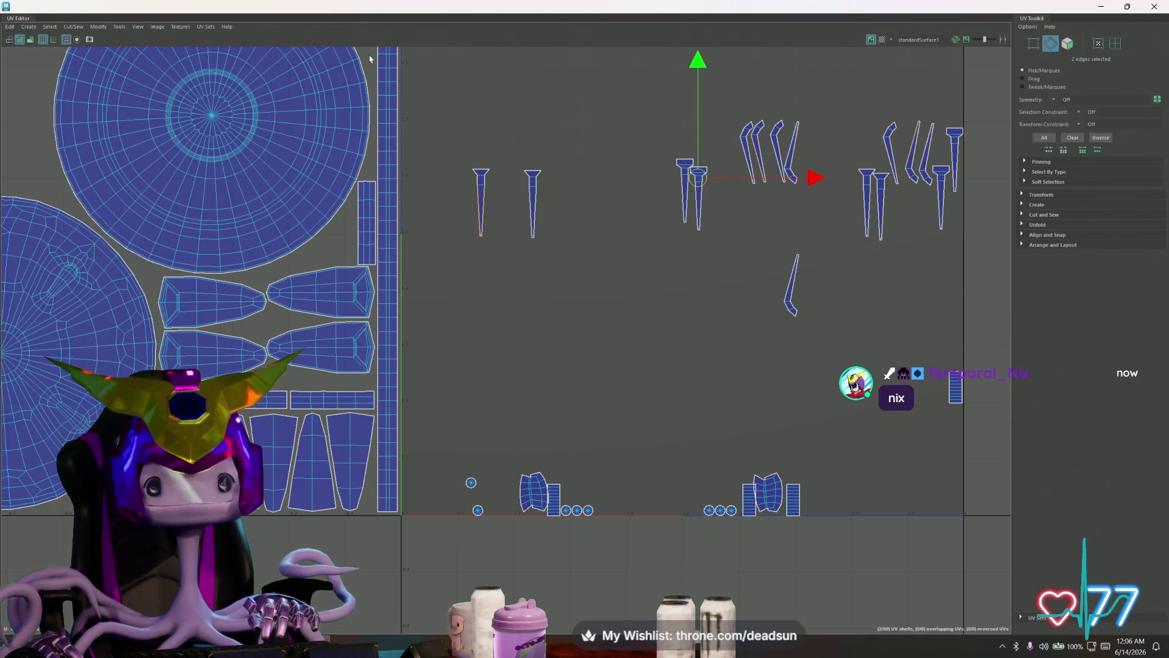
left_click(95, 26)
mouse_move(73, 27)
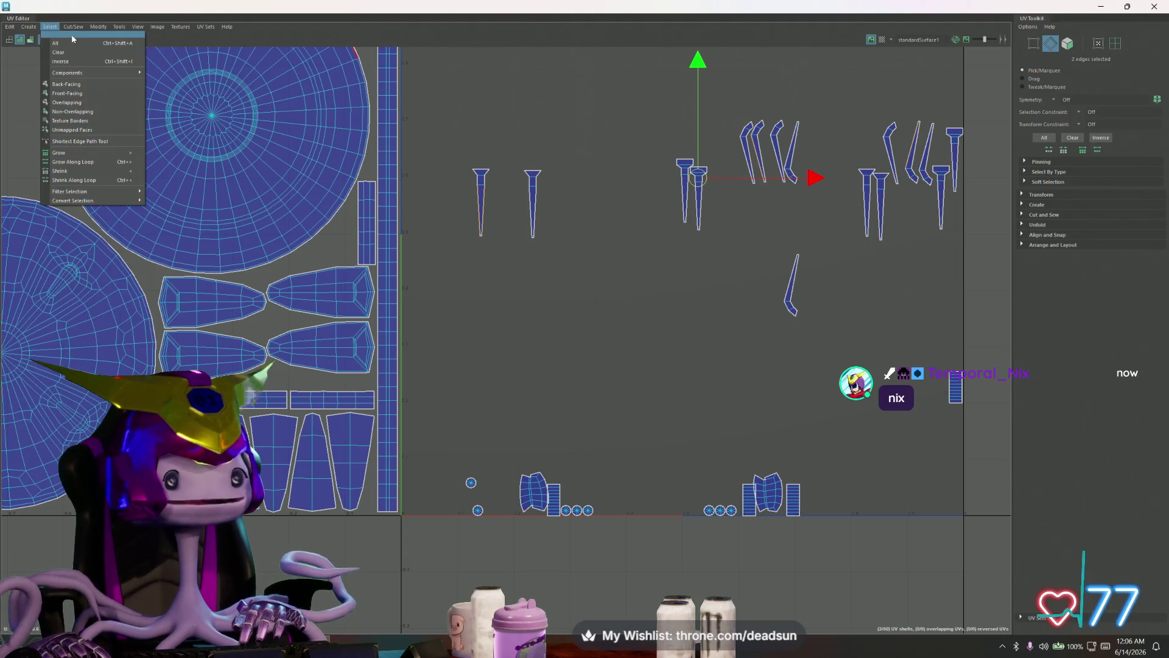
left_click(91, 113)
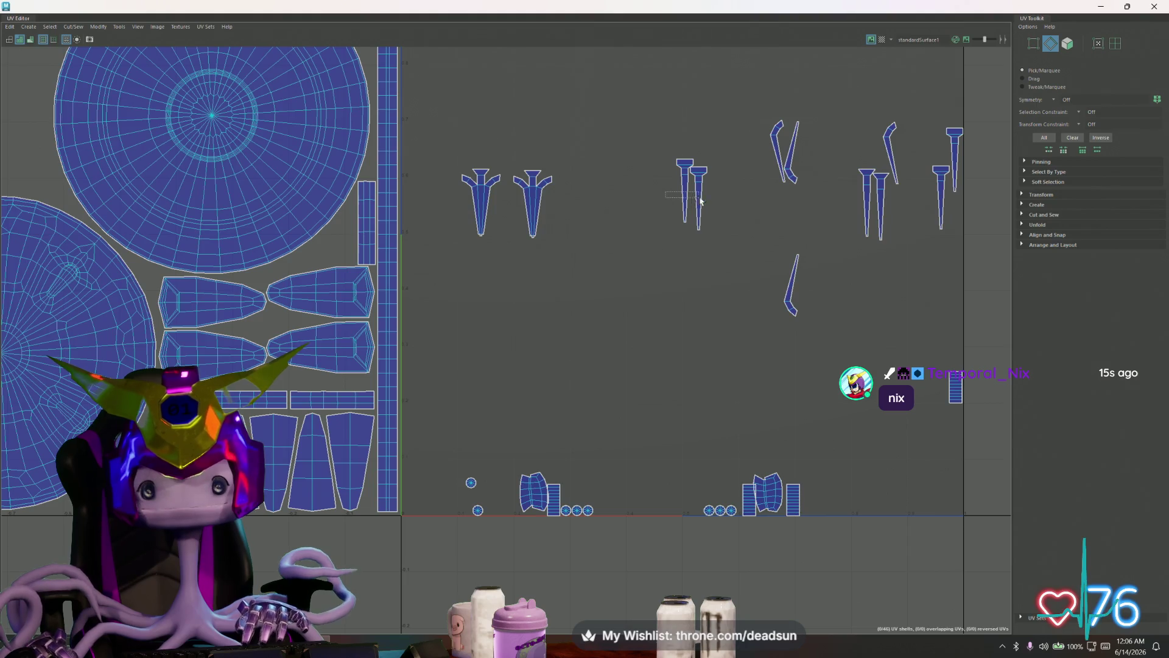
left_click_drag(700, 199, 706, 213)
key("ctrl+z")
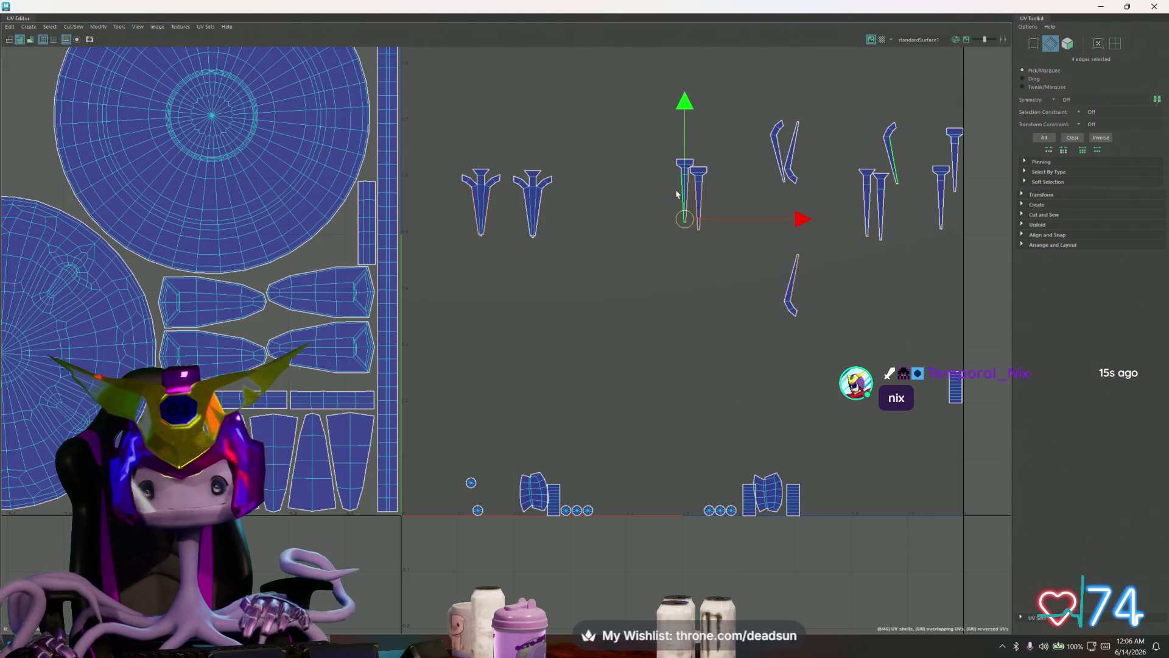
key("shift+z")
key("ctrl+z")
key("shift+z")
key("ctrl+z")
- Sew the right fin pieces and the upper-right piece into a single fin shell
left_click(849, 223)
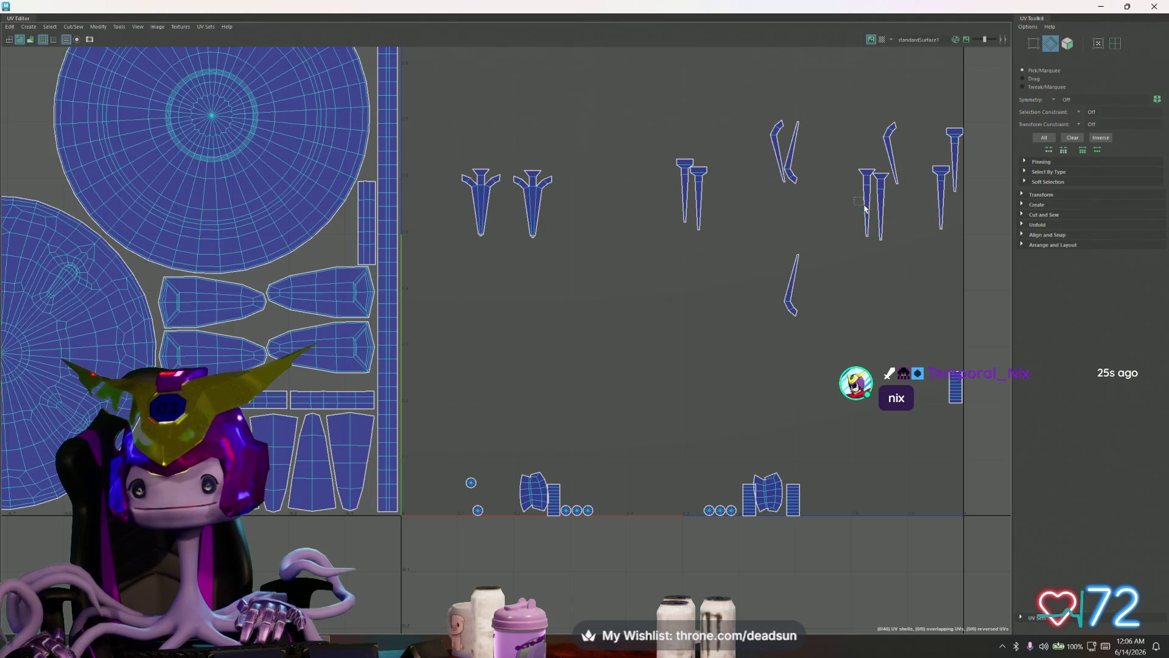
left_click(873, 214)
key("shift+z")
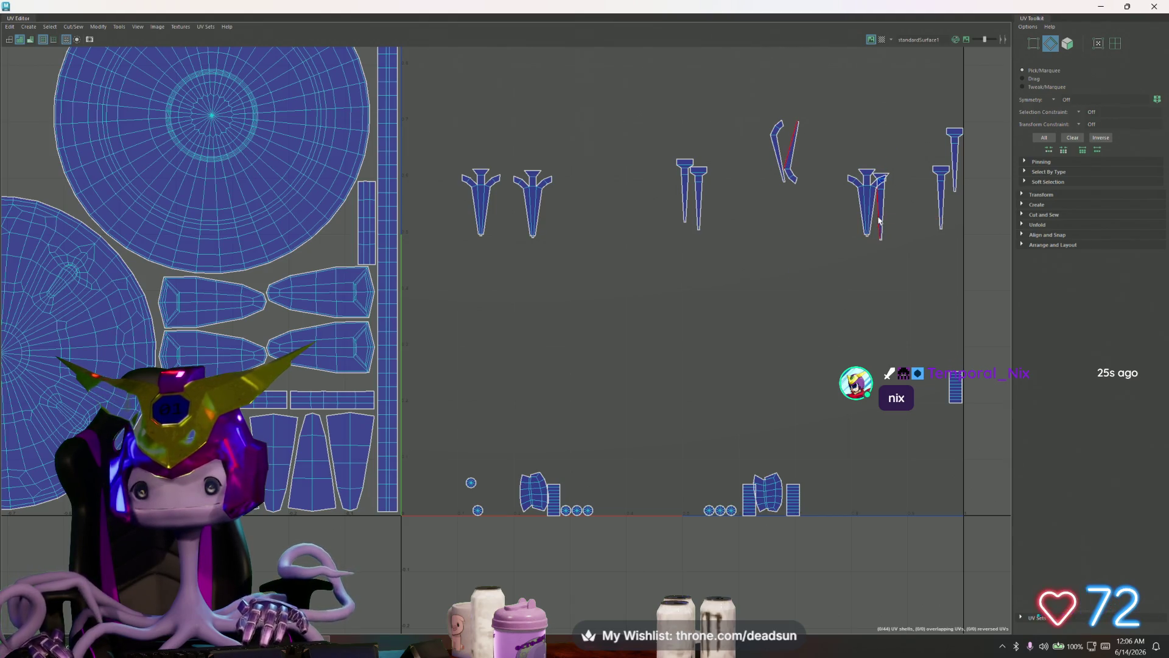
left_click(881, 221)
key("shift+z")
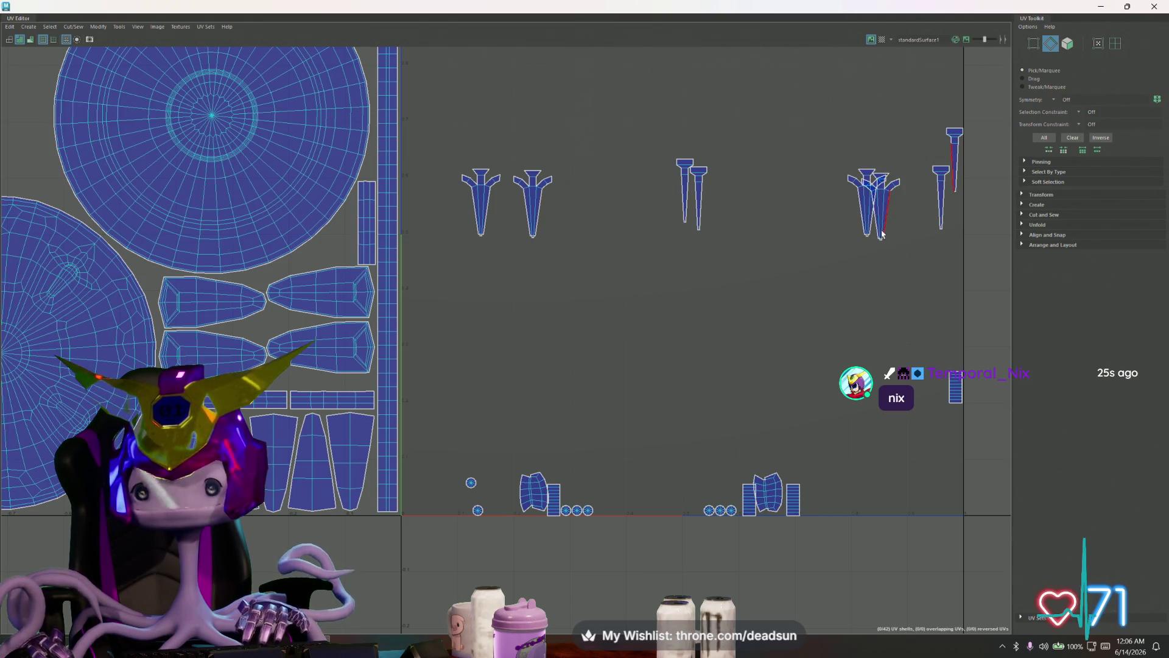
- Move the newly sewn fin shell across into the row with the other fins
right_click_drag(884, 235, 864, 225)
left_click(866, 223)
left_click_drag(870, 210, 575, 206)
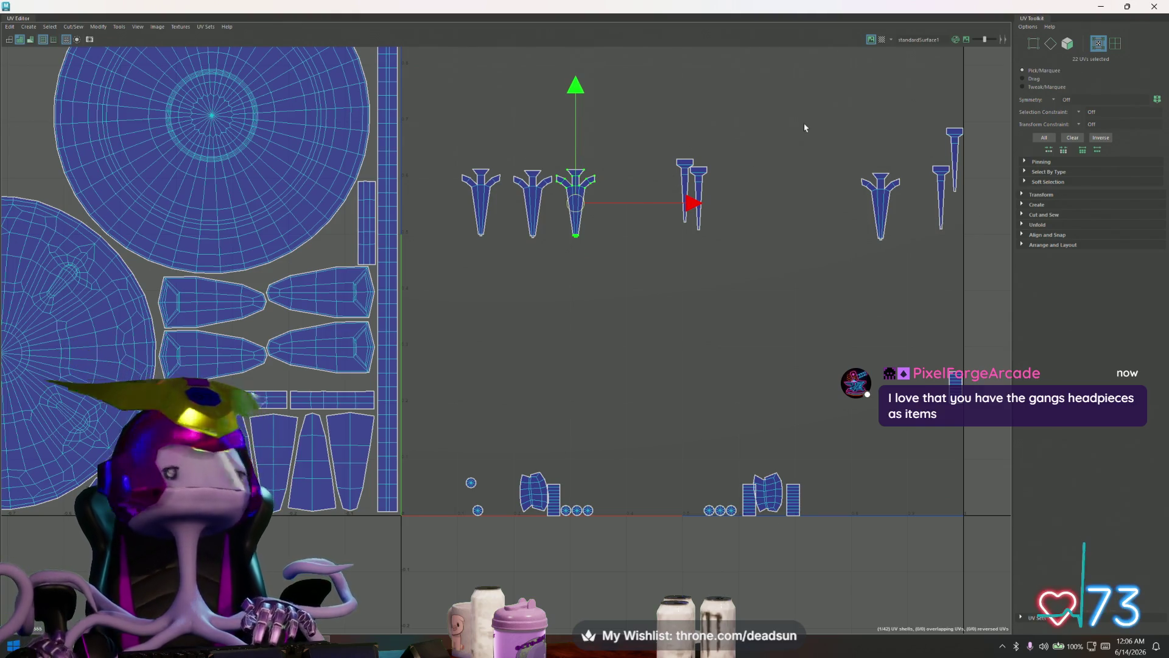
key("ctrl+z")
mouse_move(826, 208)
middle_mouse_down()
mouse_move(686, 217)
mouse_move(654, 205)
middle_mouse_up()
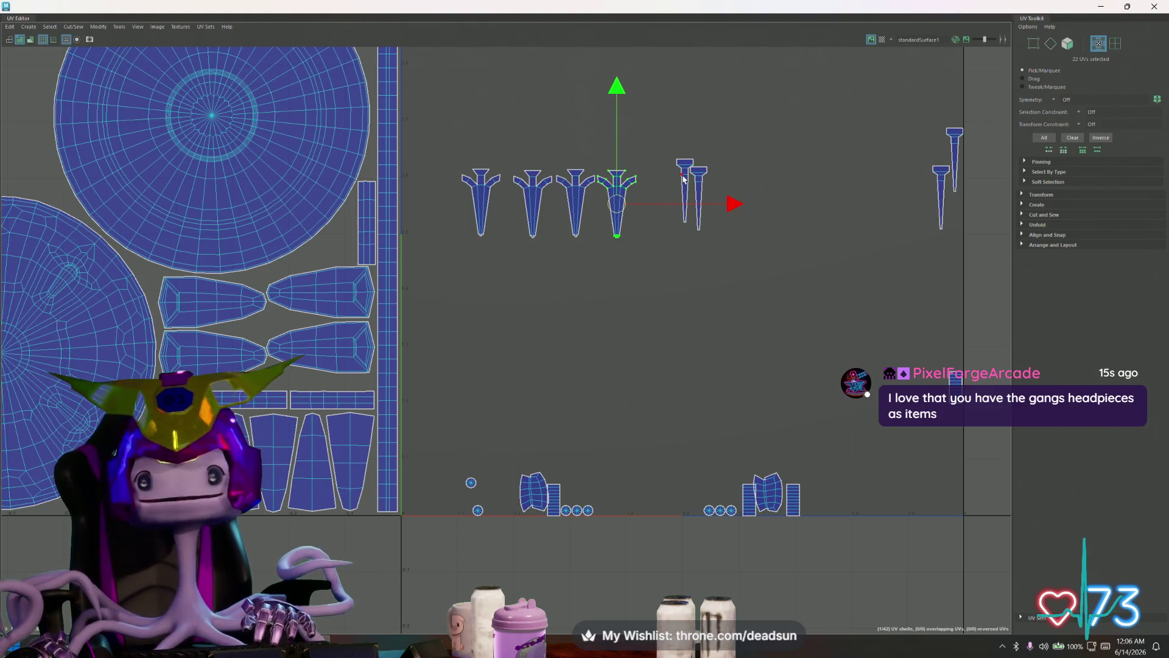
- Move two small strip shells from the bottom up beside the left column of shells
right_click_drag(680, 181, 683, 203)
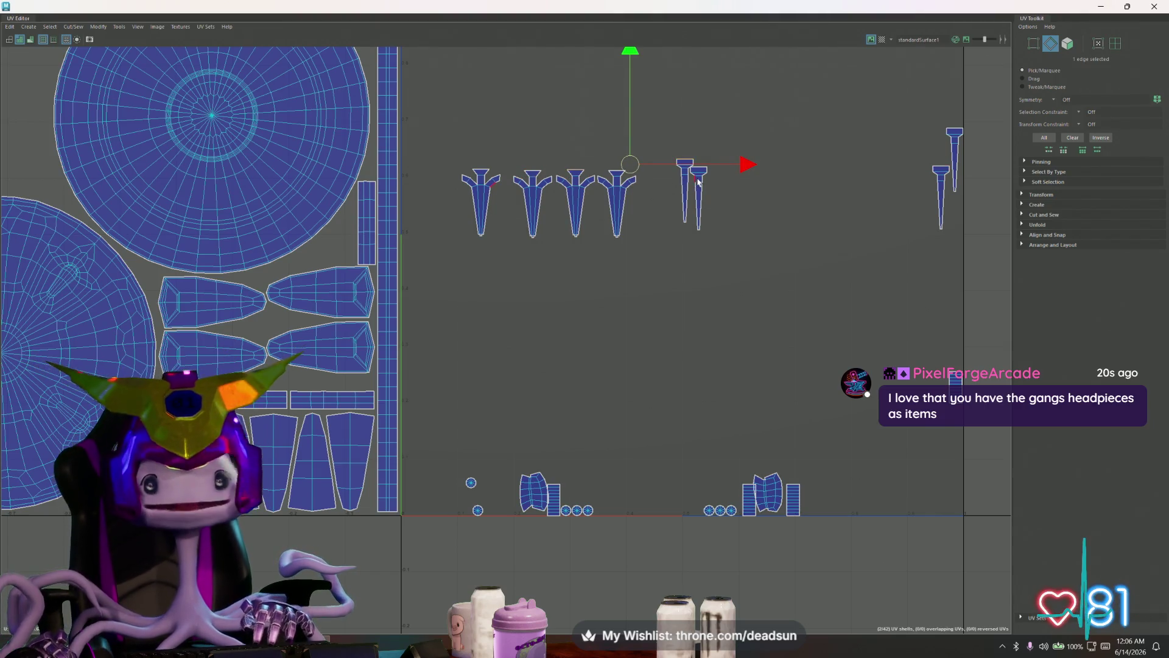
left_click(553, 491)
mouse_move(553, 494)
left_mouse_down()
mouse_move(348, 473)
mouse_move(264, 438)
mouse_move(347, 306)
mouse_move(348, 243)
left_mouse_up()
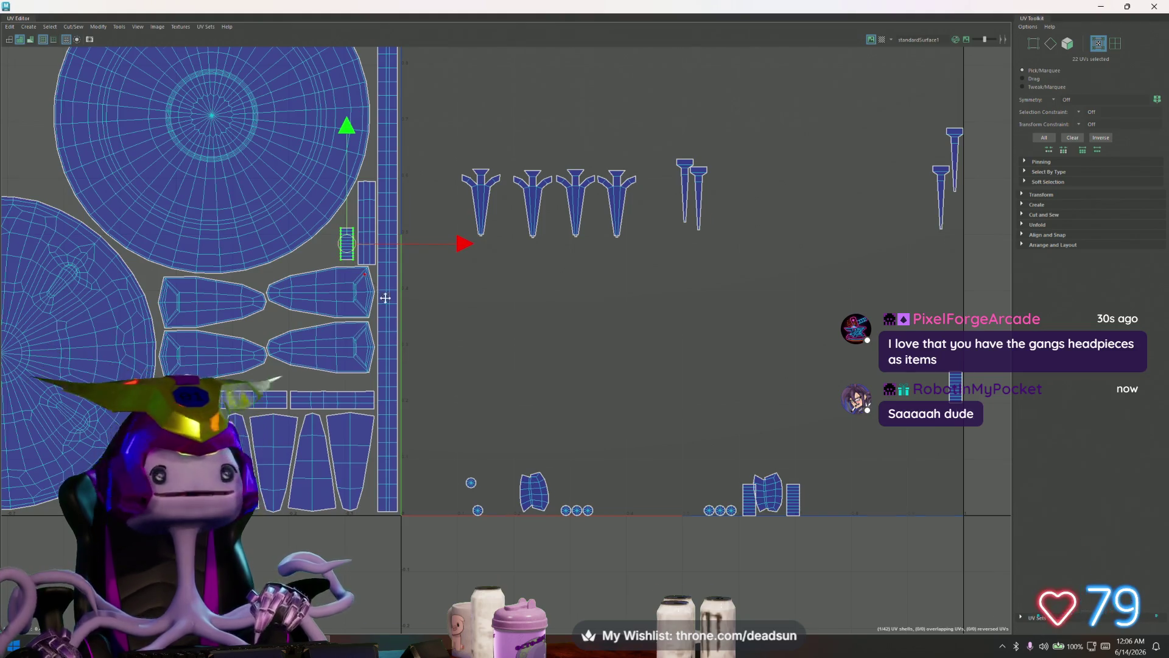
middle_click_drag(347, 245, 423, 297, "alt")
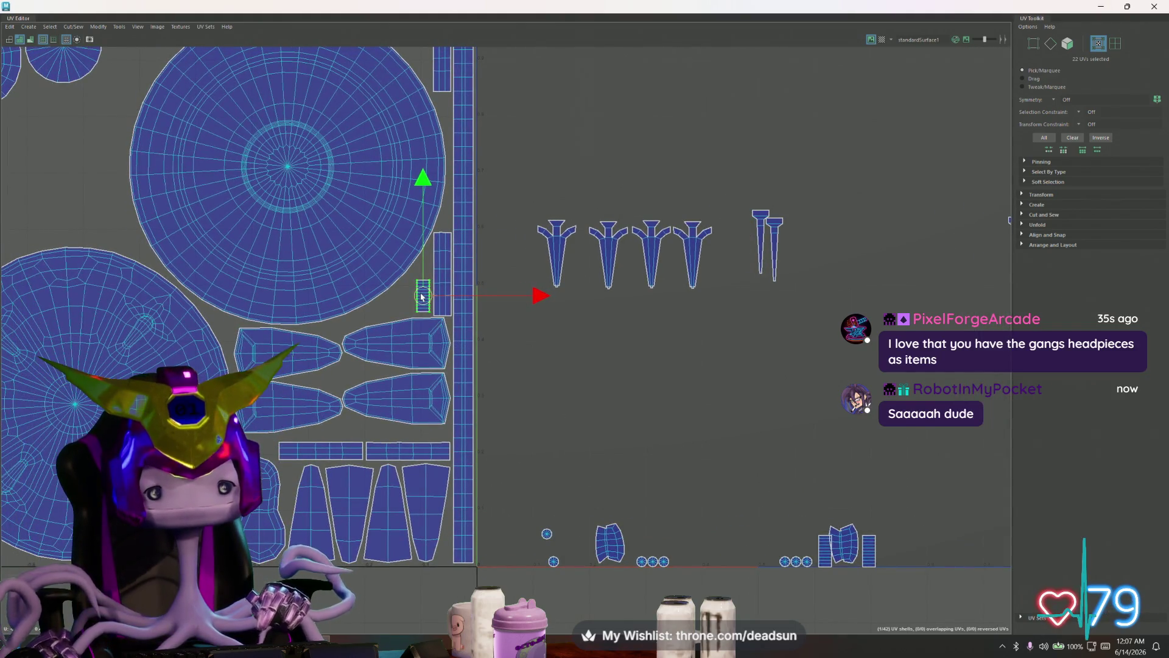
middle_click_drag(640, 405, 498, 414, "alt")
scroll(498, 414, "down", 2)
middle_click_drag(566, 438, 652, 396, "alt")
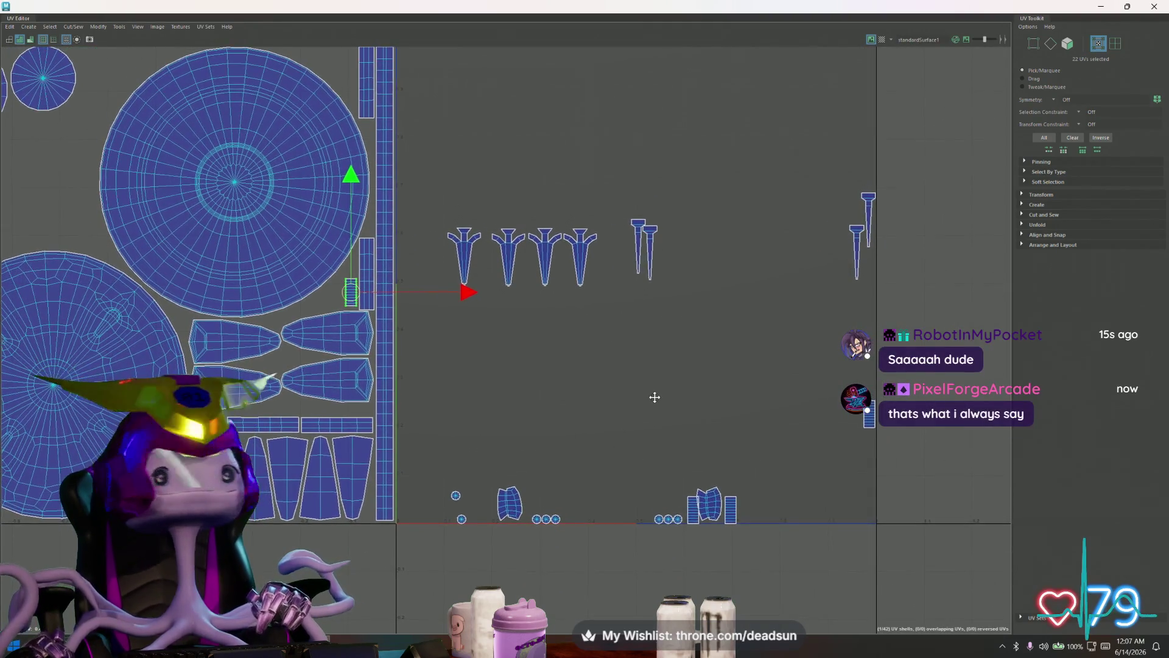
left_click(694, 510)
left_click_drag(694, 510, 340, 295)
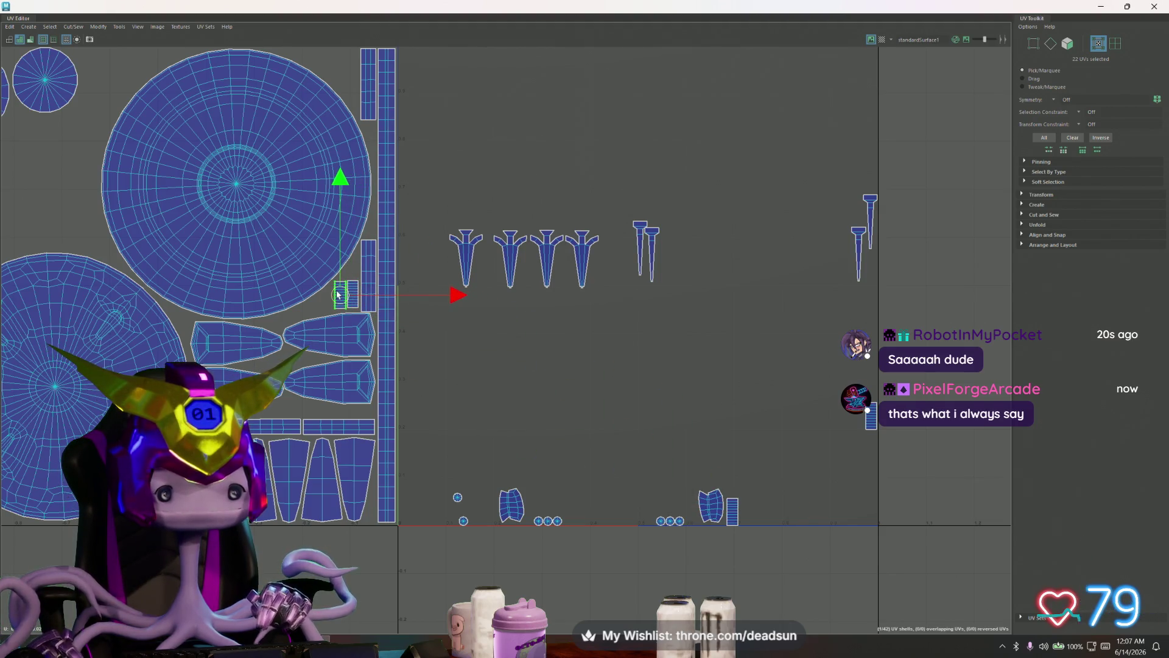
- Stack two more small shells at the top of the left column
left_click(732, 510)
left_click_drag(732, 510, 356, 68)
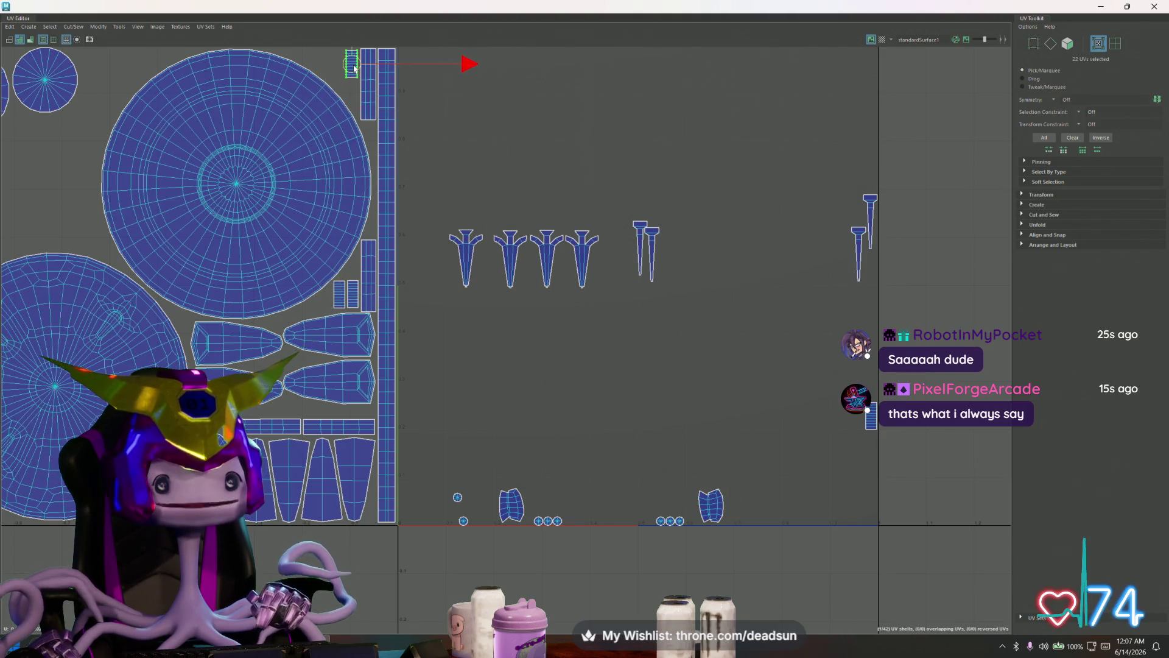
middle_click_drag(391, 143, 452, 229, "alt")
left_click(933, 501)
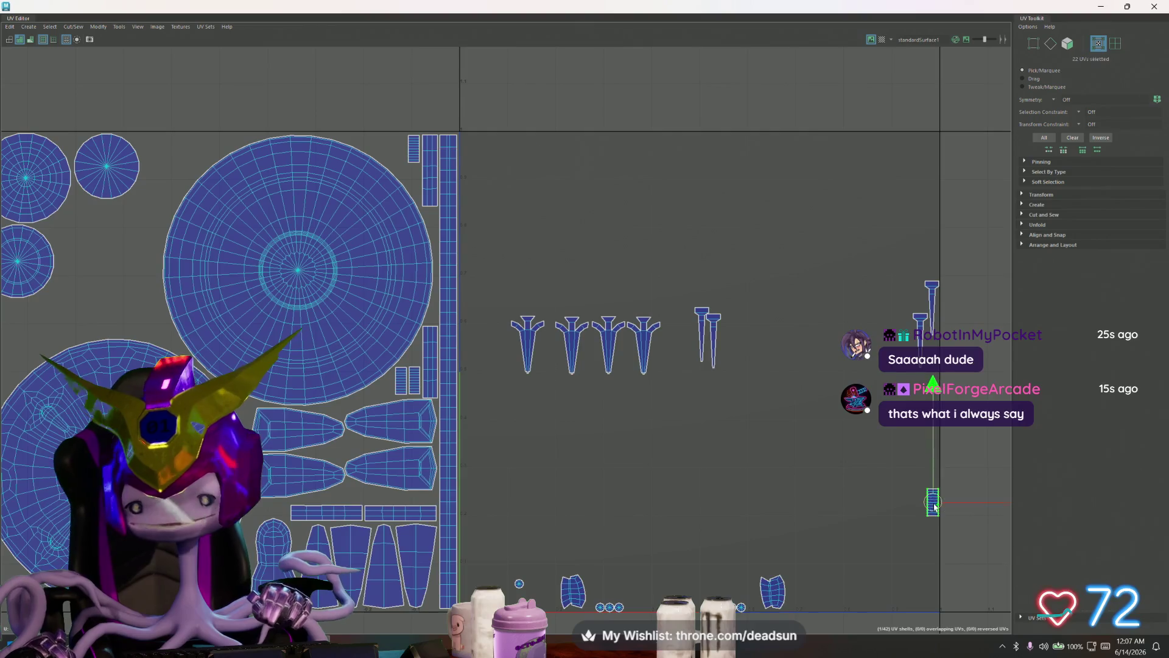
mouse_move(933, 502)
left_mouse_down()
mouse_move(395, 160)
mouse_move(404, 154)
left_mouse_up()
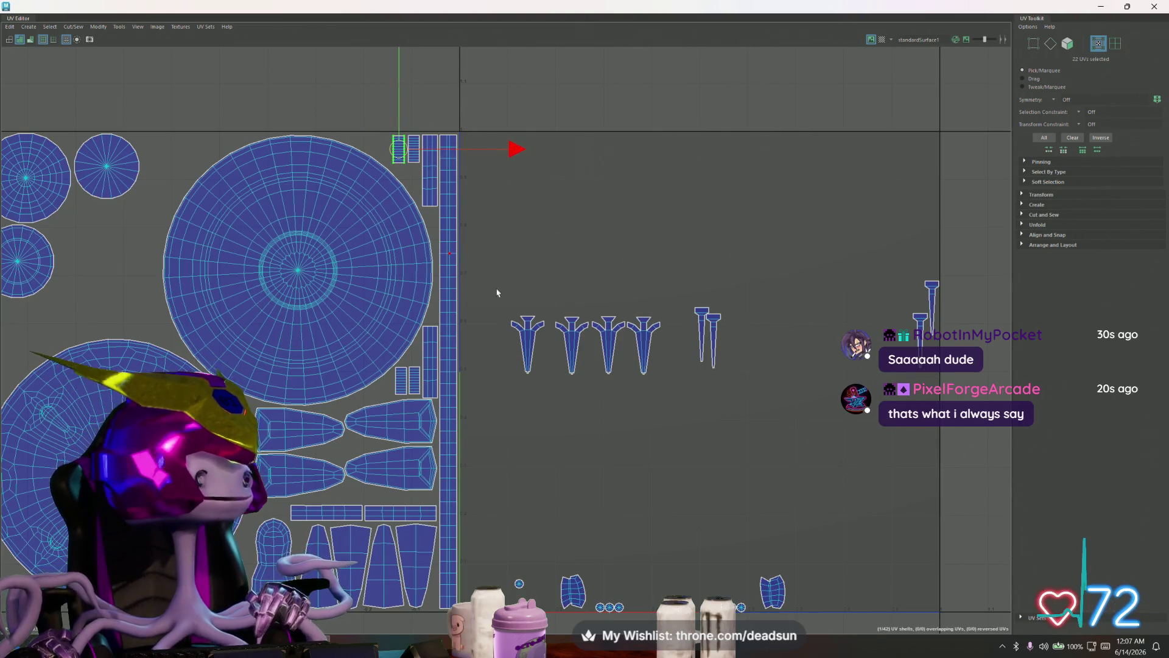
middle_click_drag(493, 287, 406, 269, "alt")
- Group the two thin shells on the right with the other thin tapered shells
left_click(831, 319)
mouse_move(832, 319)
left_mouse_down()
mouse_move(632, 318)
mouse_move(641, 321)
left_mouse_up()
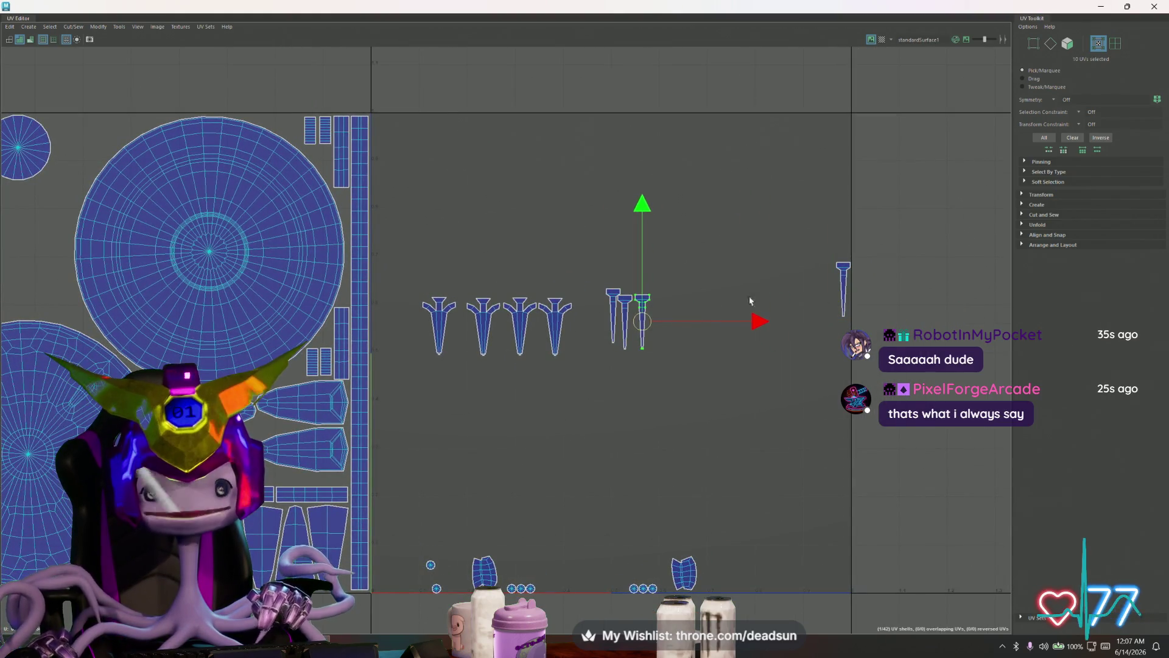
left_click(844, 287)
left_click_drag(844, 288, 663, 321)
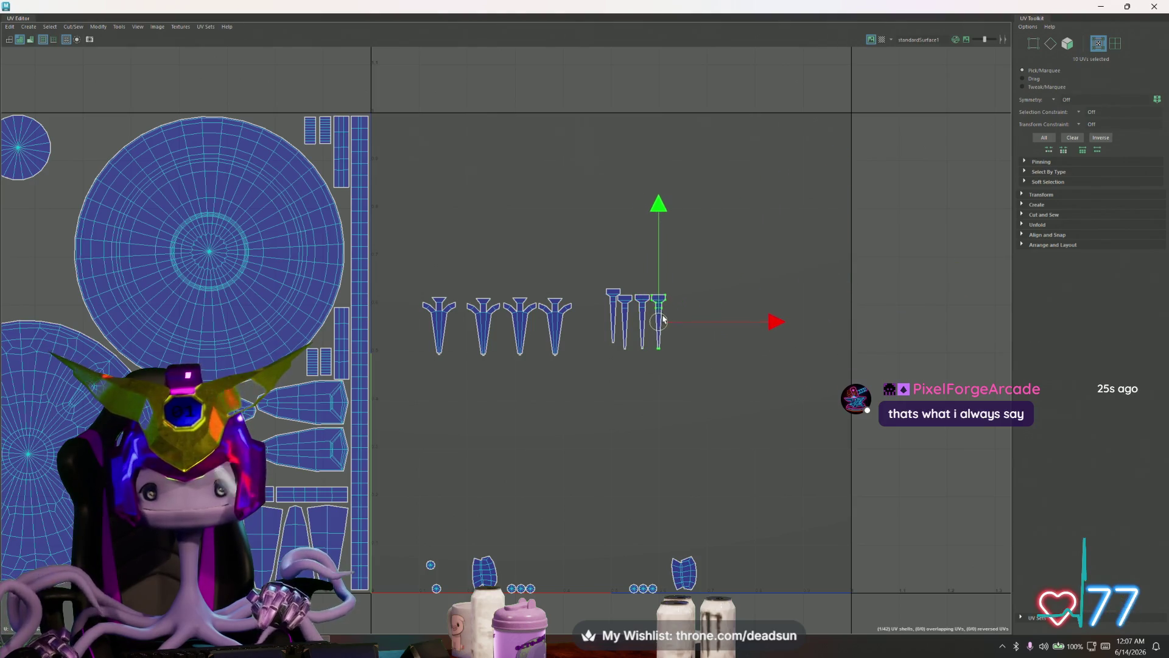
middle_click_drag(658, 320, 516, 452, "alt")
- Gather the scattered small circle shells together, lifting the three-circle shell and a single circle up beside the rest
left_click(520, 481)
left_click_drag(519, 482, 757, 484)
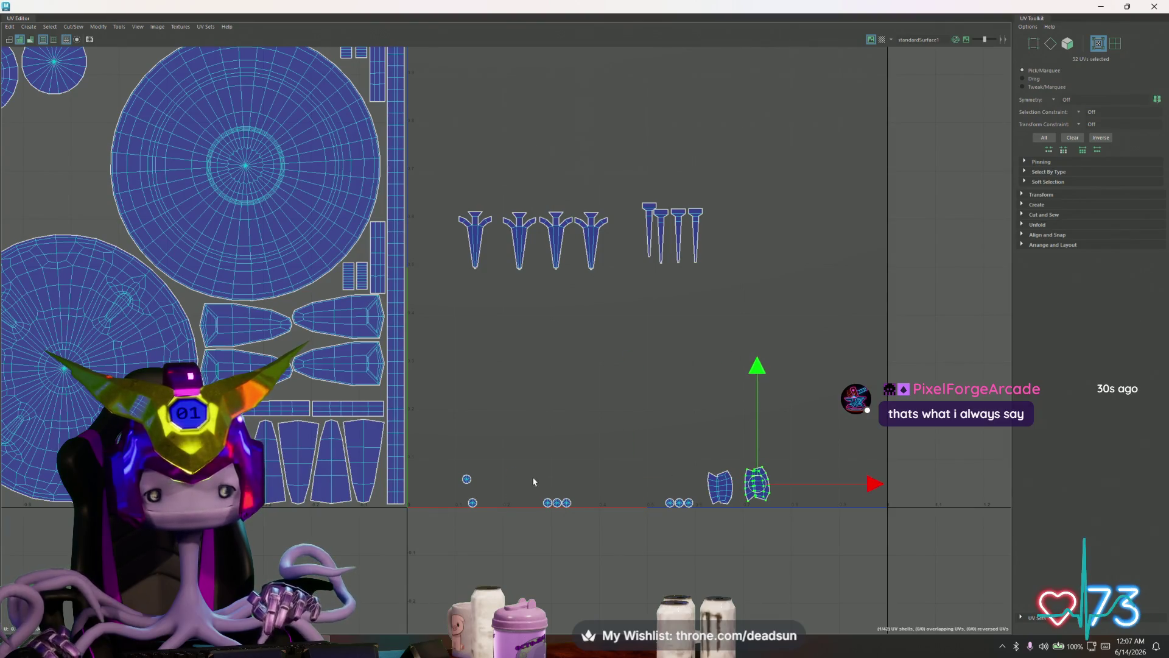
left_click(557, 503)
left_click_drag(558, 502, 459, 443)
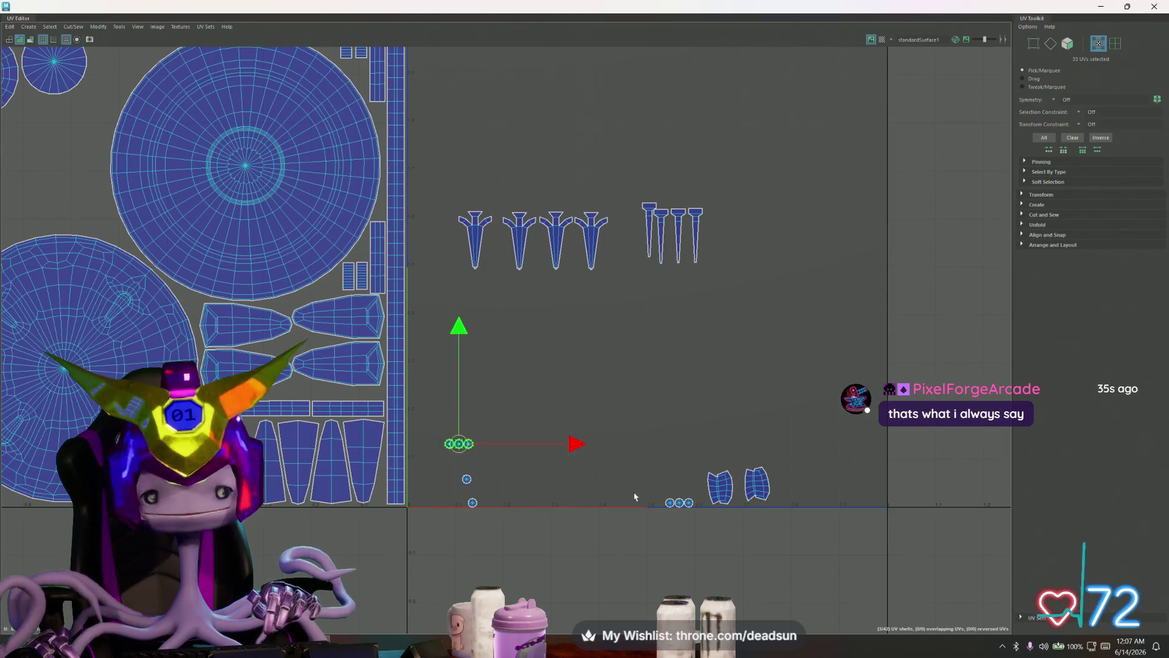
left_click_drag(705, 524, 459, 431)
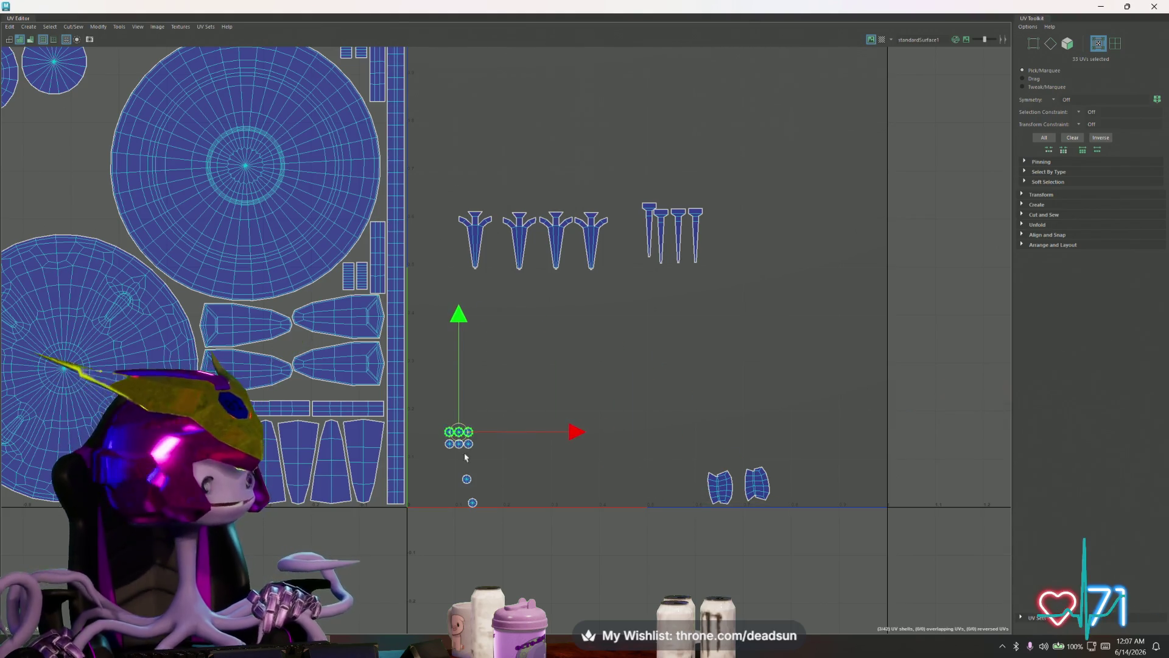
scroll(467, 498, "up", 2)
mouse_move(446, 463)
left_mouse_down()
mouse_move(483, 484)
mouse_move(427, 413)
left_mouse_up()
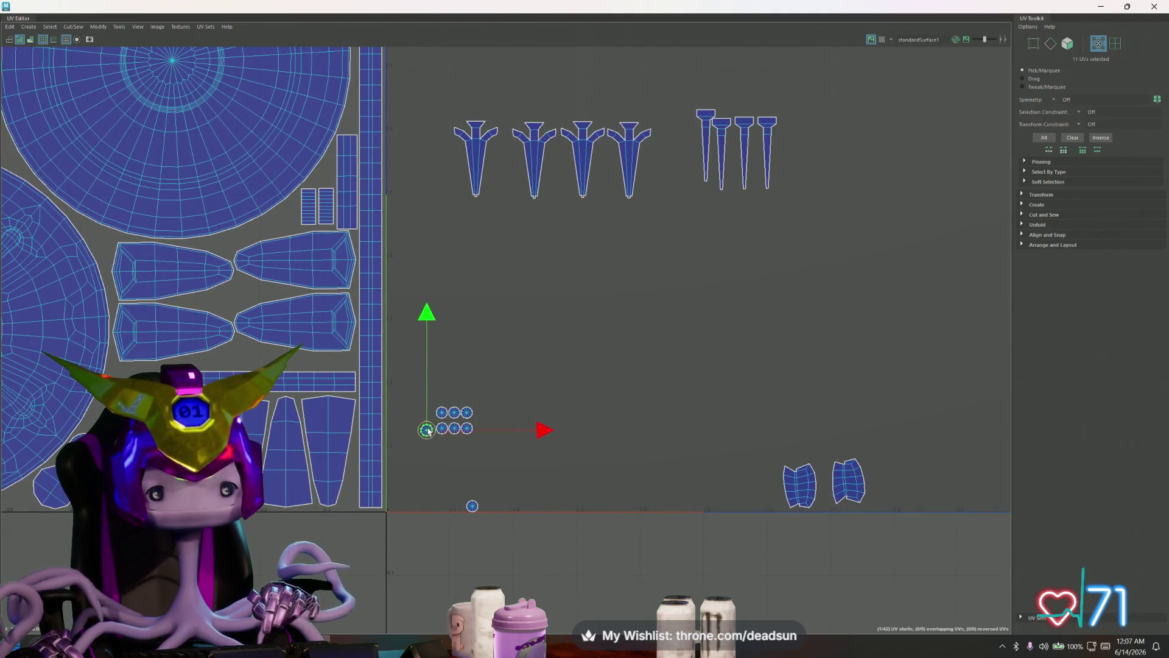
left_click_drag(493, 527, 426, 430)
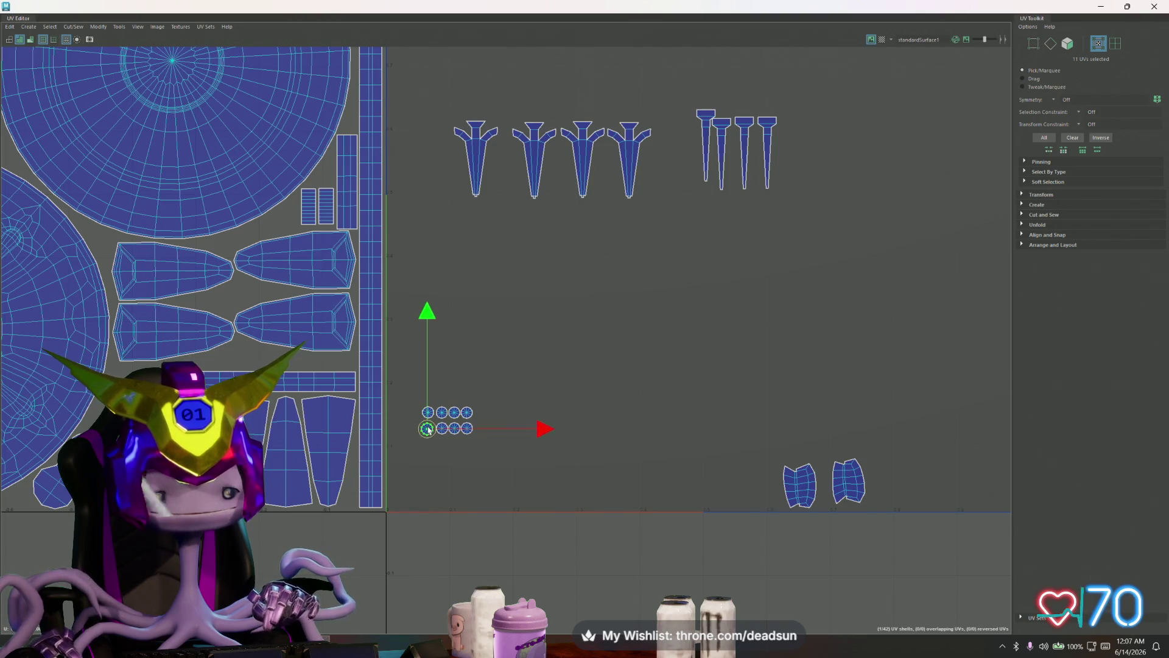
scroll(427, 428, "up", 2)
scroll(427, 429, "up", 1)
- Move the group of eight small circles into the main layout below the large circle
left_click_drag(507, 447, 402, 370)
scroll(458, 419, "down", 2)
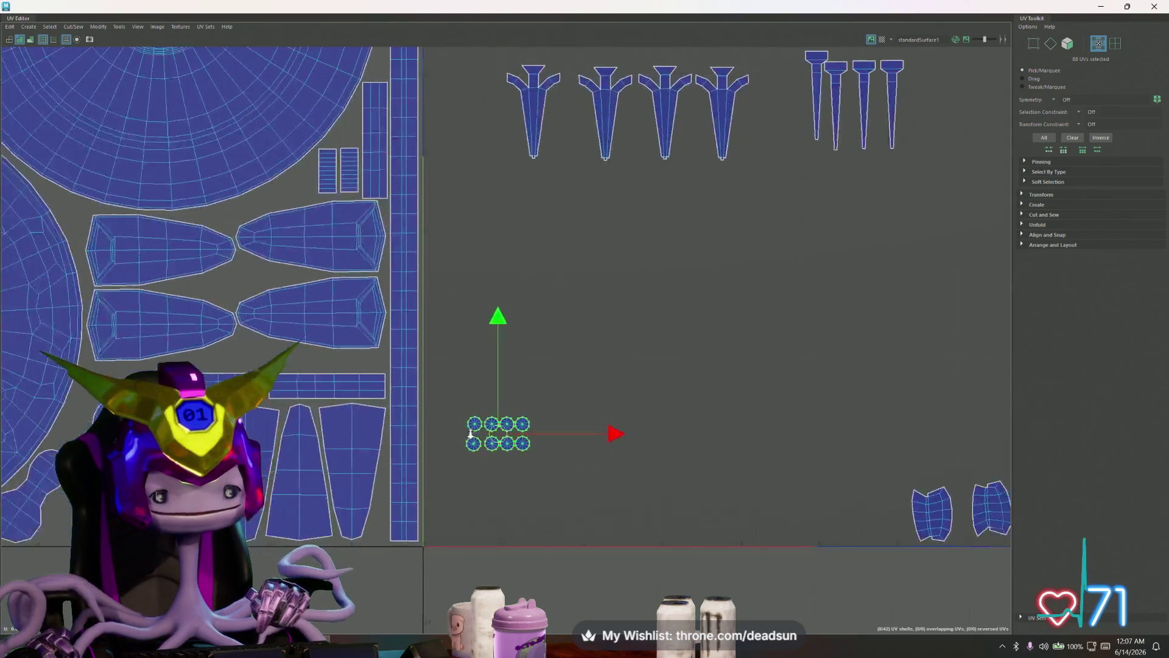
scroll(729, 470, "down", 1)
scroll(843, 465, "down", 1)
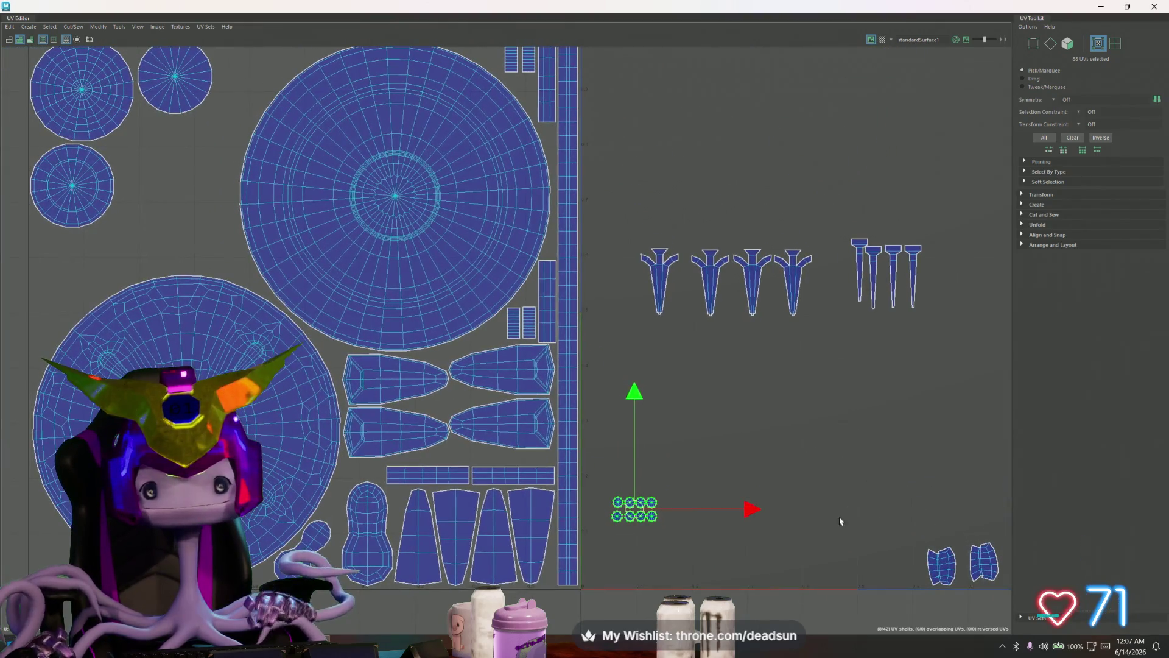
left_click_drag(634, 512, 452, 316)
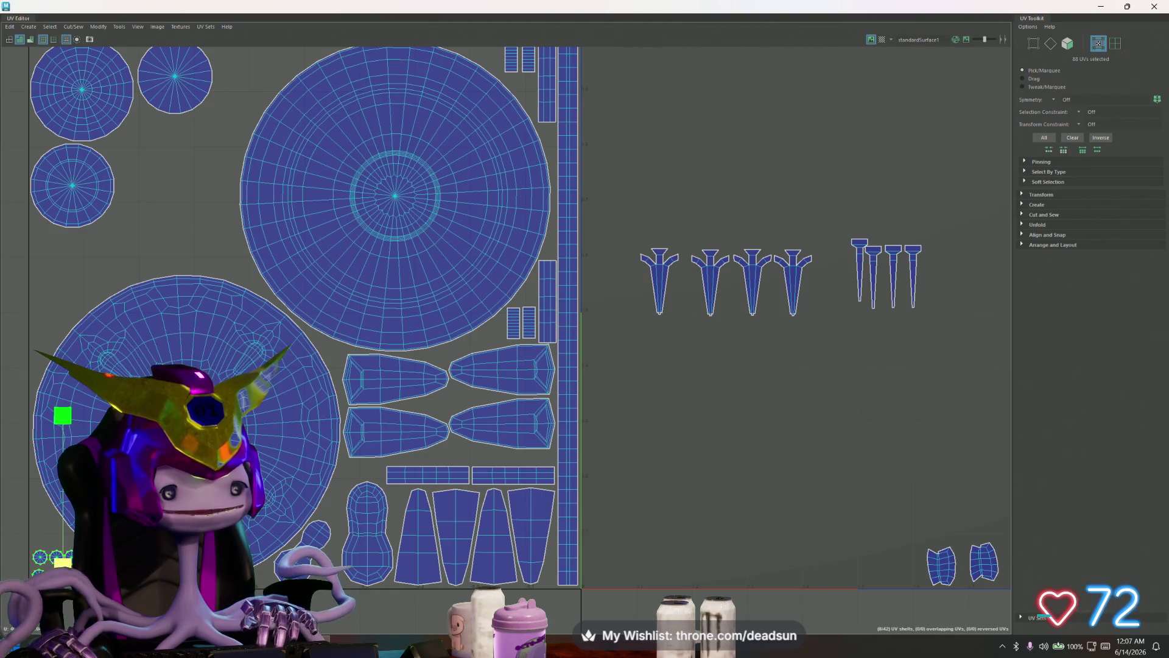
- Nudge the top row of small circles down and scale the eight-circle block up slightly
middle_click_drag(37, 563, 240, 532, "alt")
scroll(239, 532, "up", 3)
scroll(240, 532, "up", 2)
left_click(228, 488)
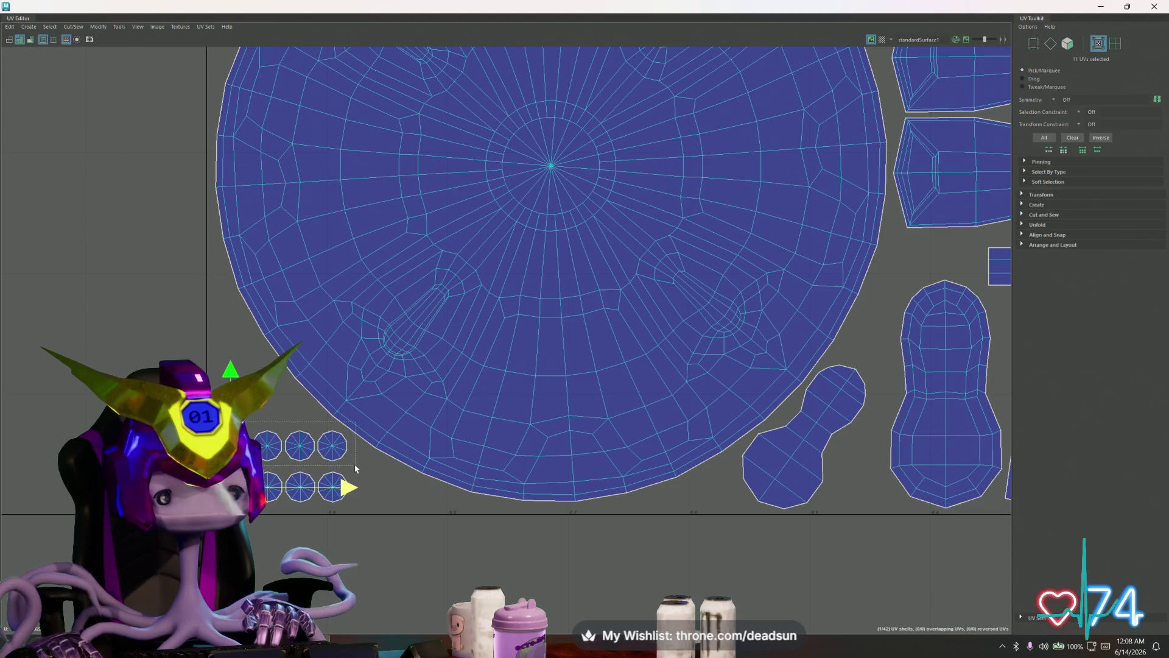
middle_click_drag(230, 370, 229, 373)
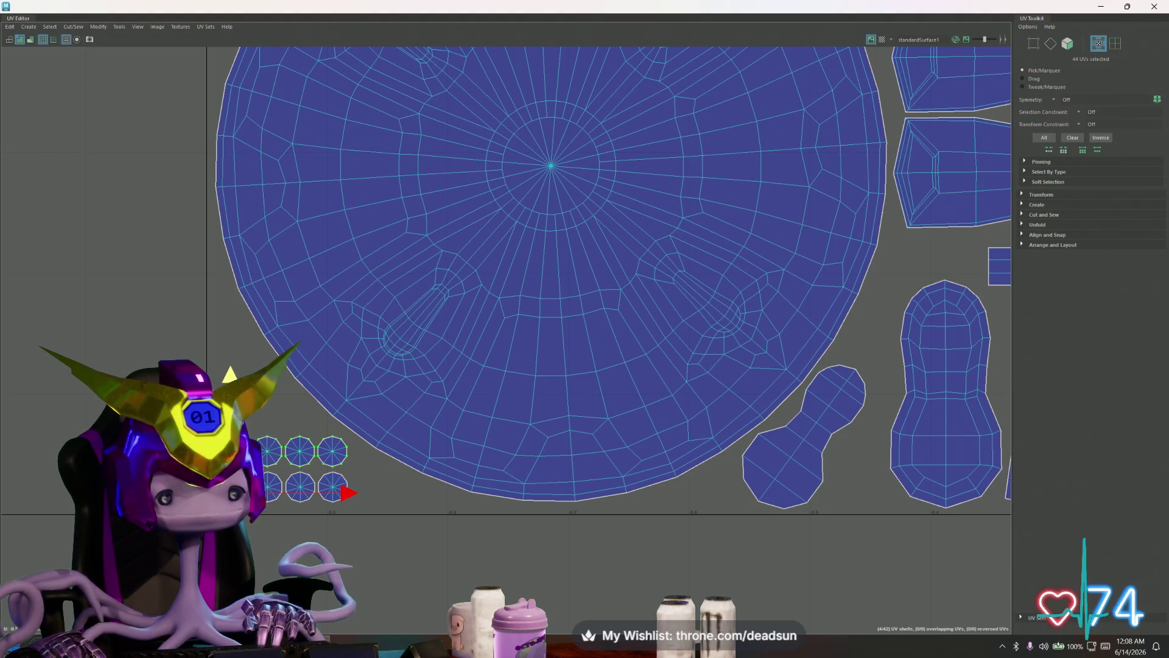
left_click_drag(357, 520, 357, 517)
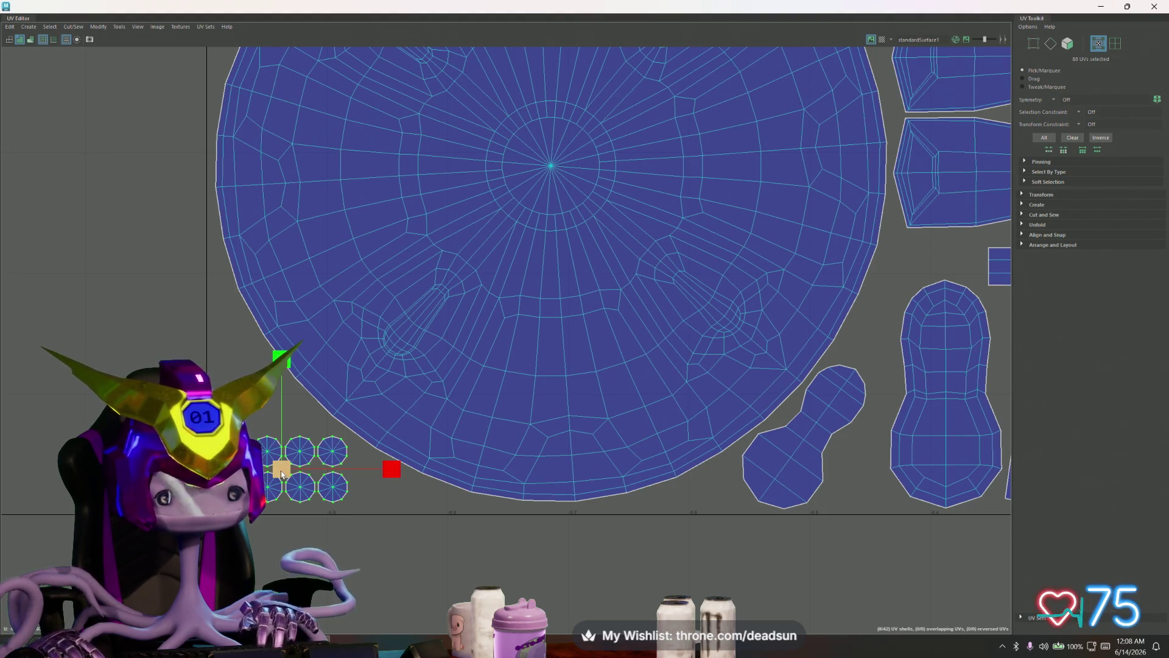
middle_click_drag(280, 469, 284, 475)
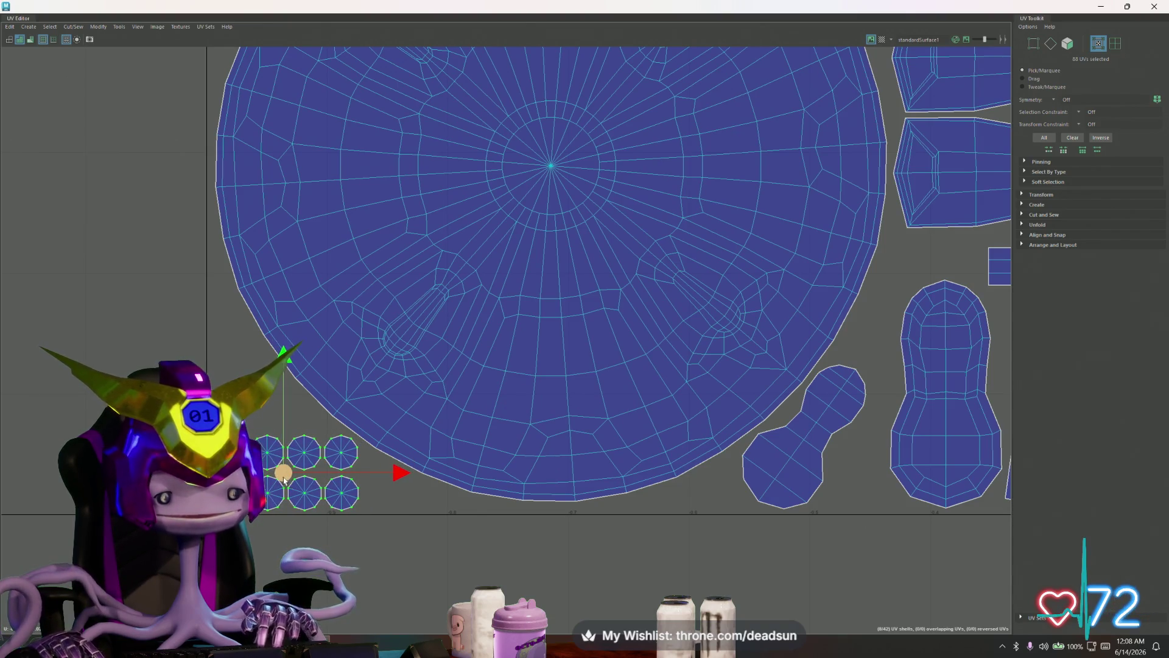
scroll(285, 477, "down", 2)
scroll(301, 480, "down", 3)
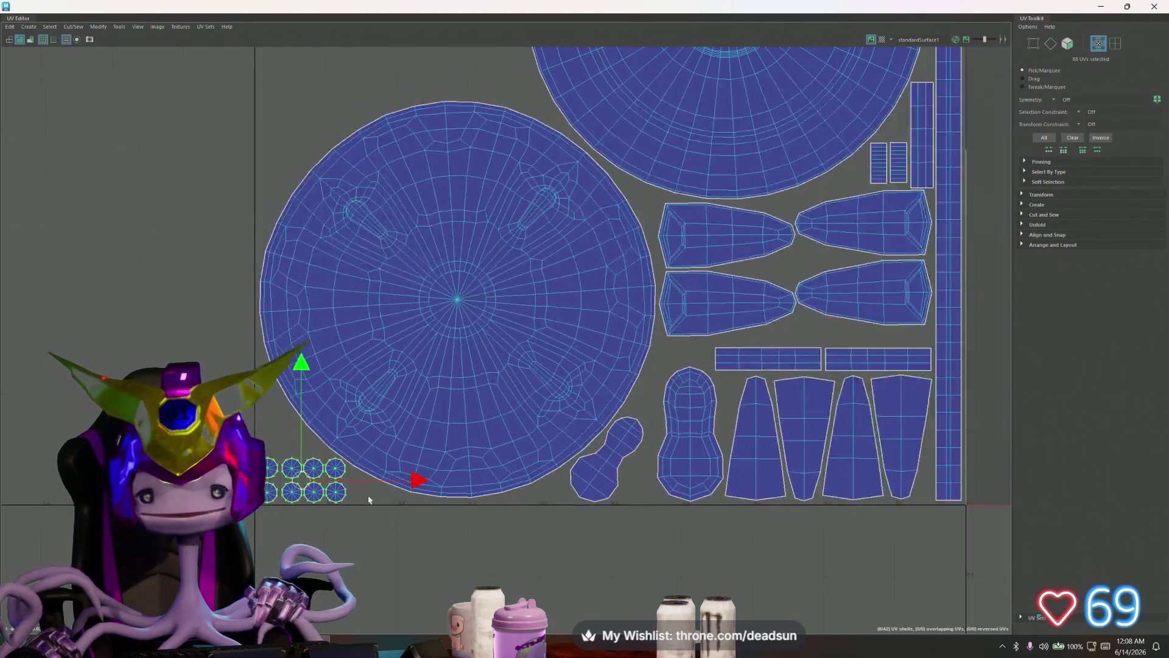
scroll(369, 500, "down", 1)
scroll(373, 514, "down", 1)
scroll(308, 520, "up", 1)
- Shift the capsule-shaped shell up-left and stretch it wider
left_click(320, 509)
left_click(393, 473)
left_click_drag(397, 482, 395, 469)
key("w")
key("r")
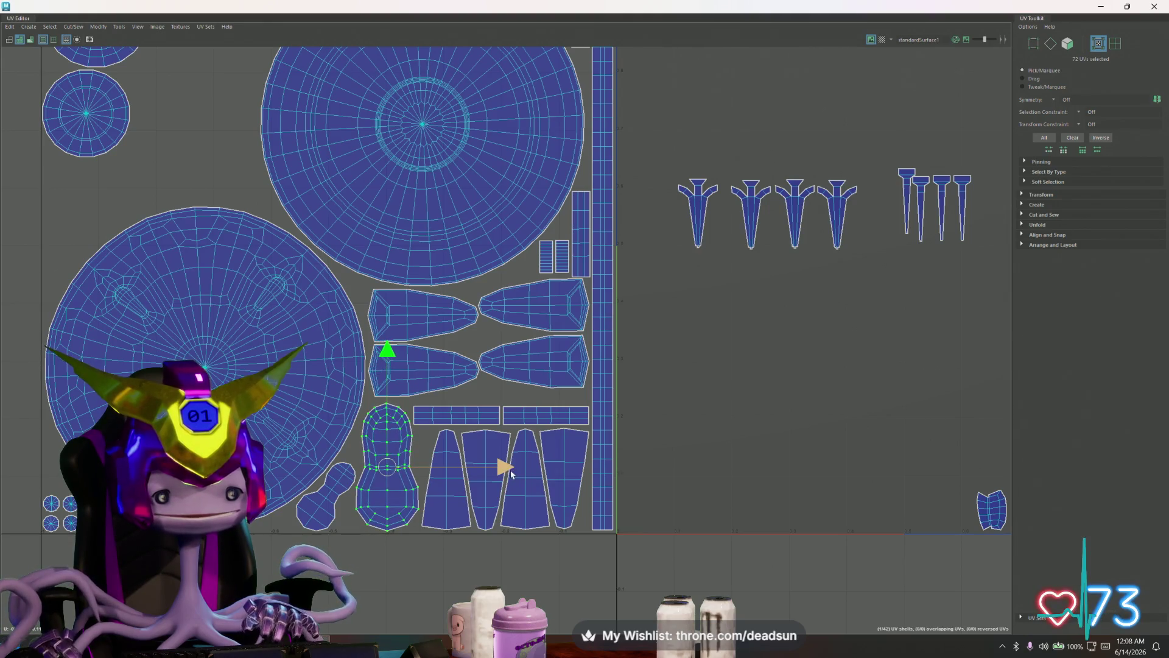
left_click_drag(511, 472, 503, 466)
scroll(526, 465, "down", 1)
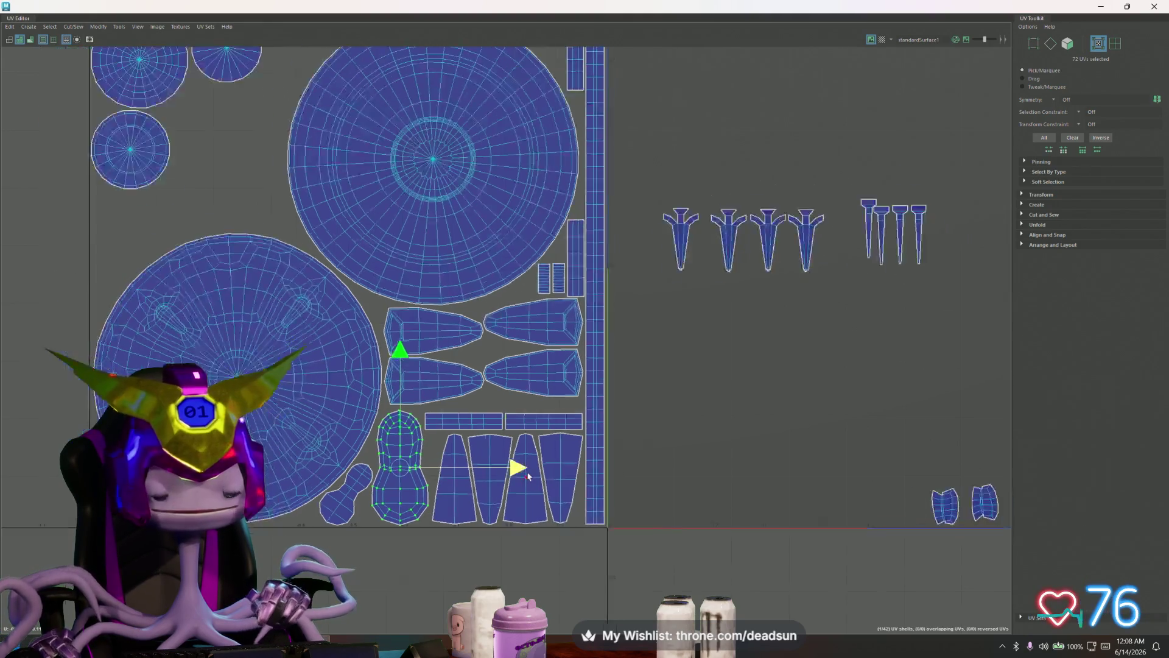
scroll(548, 471, "down", 1)
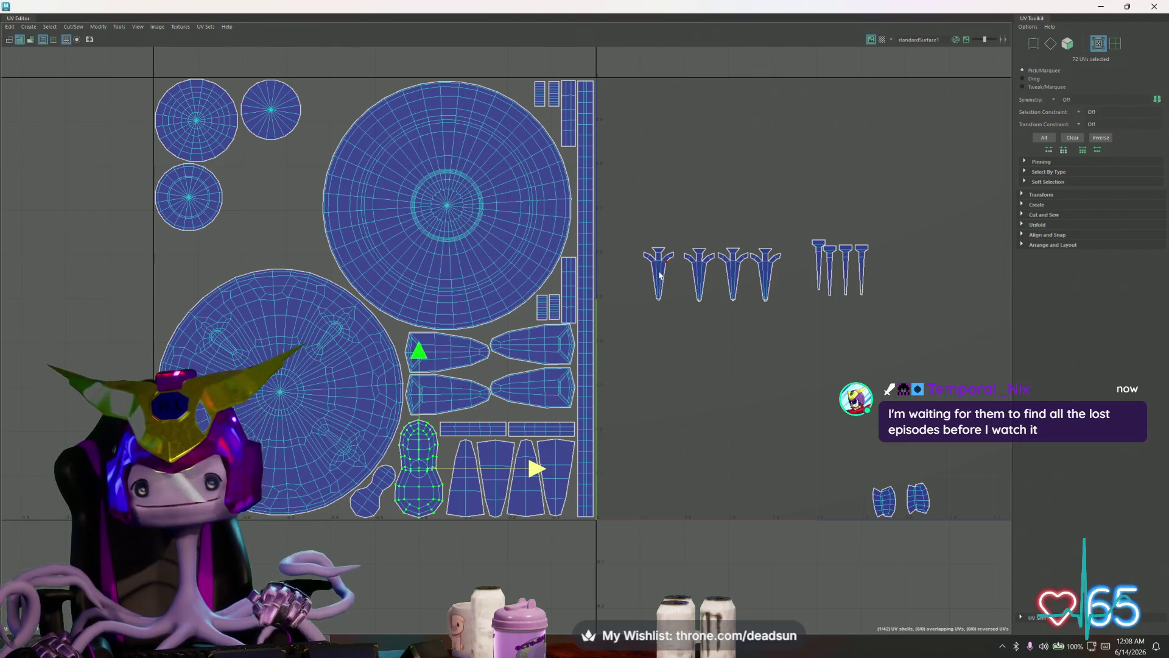
- Reposition the leftmost fin slightly and shift-select the wing edges of all four fin shells
right_click(636, 271)
left_click(665, 269)
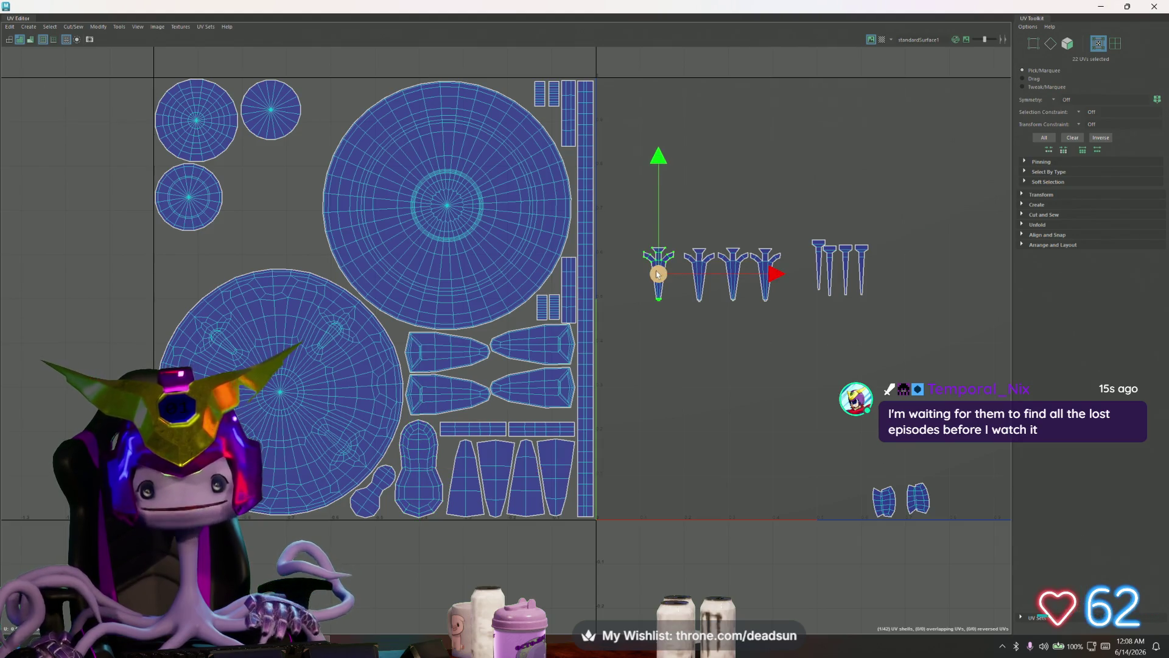
left_click_drag(657, 272, 651, 258)
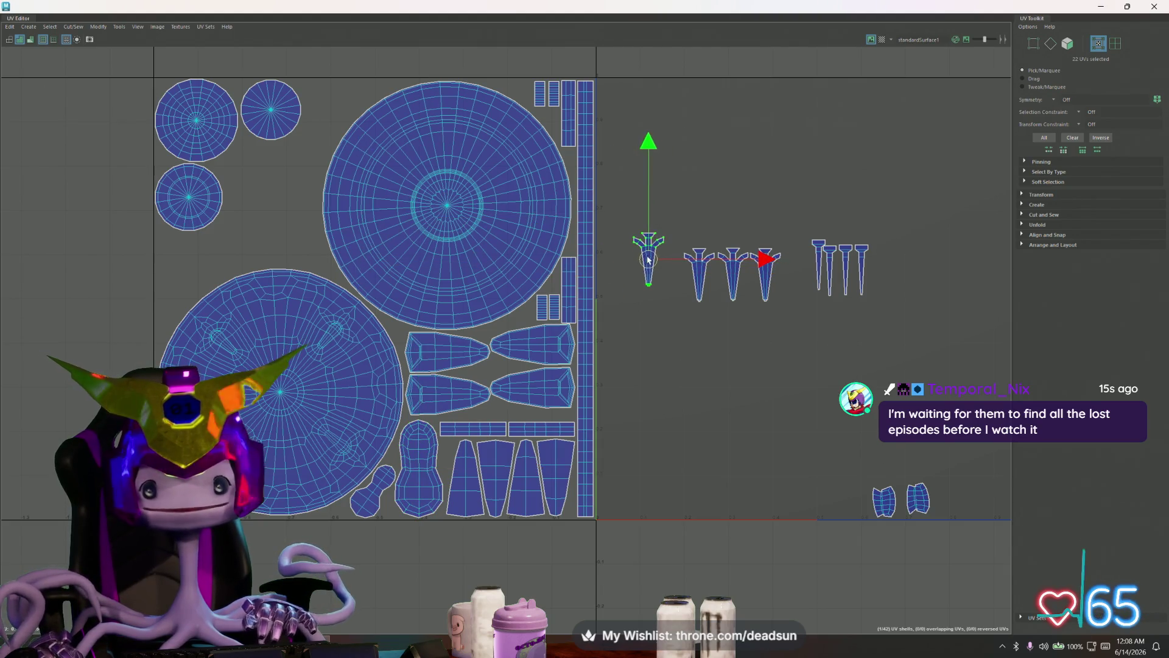
scroll(663, 247, "up", 1)
scroll(663, 248, "up", 1)
scroll(644, 243, "up", 2)
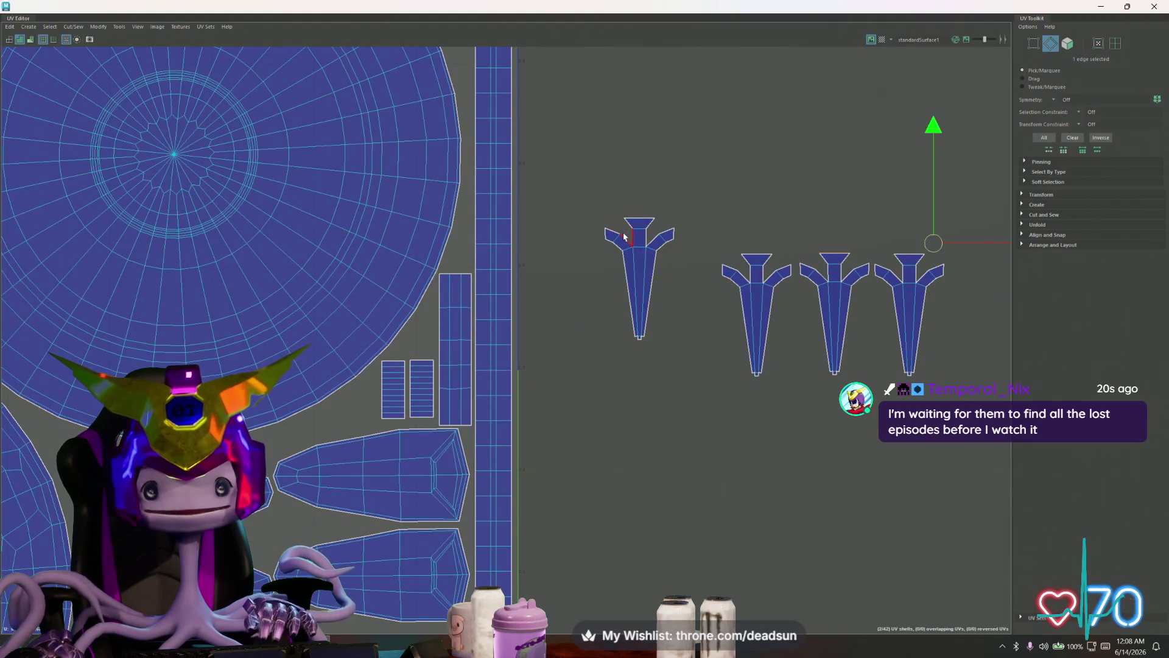
left_click(624, 238, "shift")
left_click(665, 235, "shift")
left_click(748, 280, "shift")
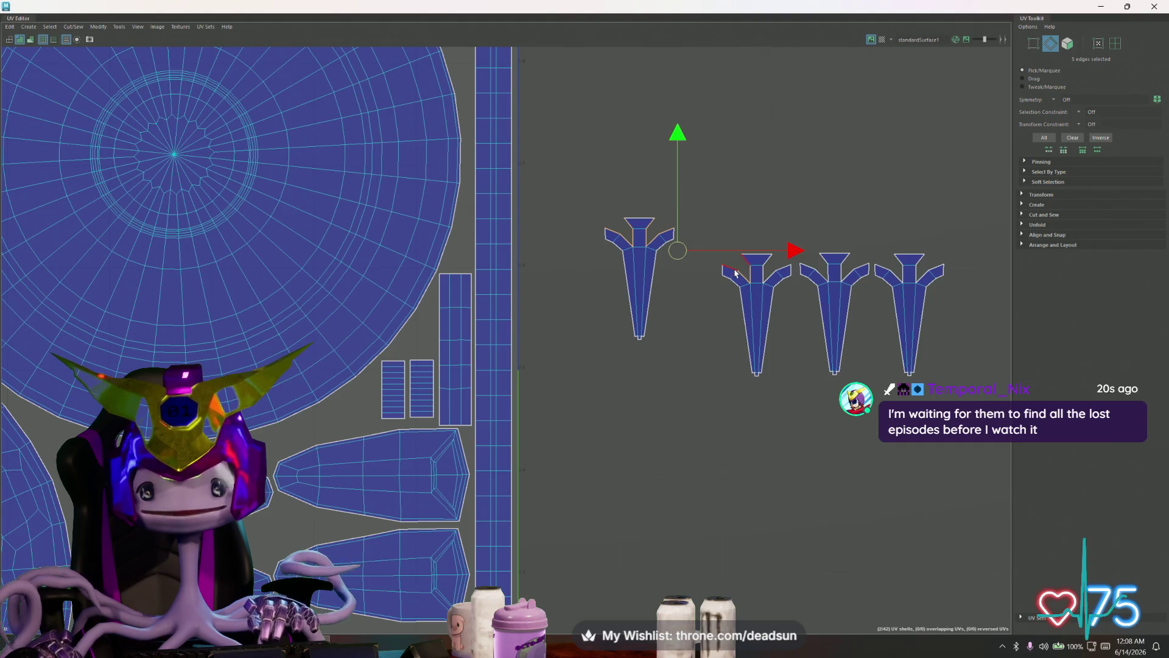
left_click(778, 267, "shift")
left_click(832, 268, "shift")
left_click(849, 266, "shift")
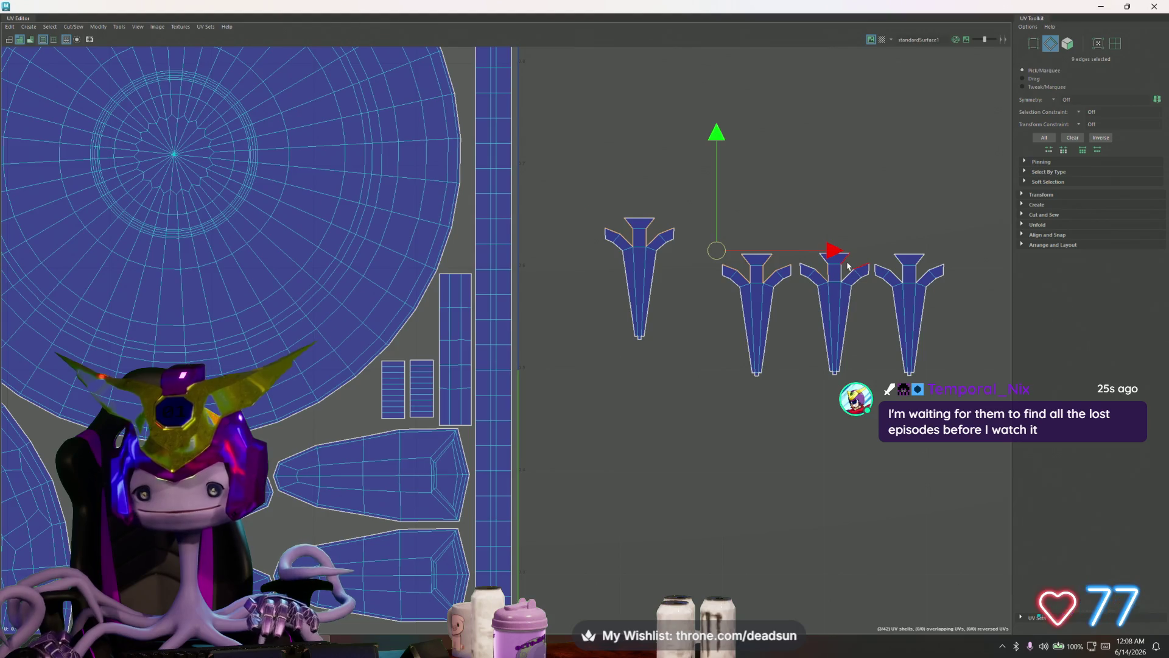
left_click(842, 278, "shift")
left_click(902, 273, "shift")
left_click(892, 270, "shift")
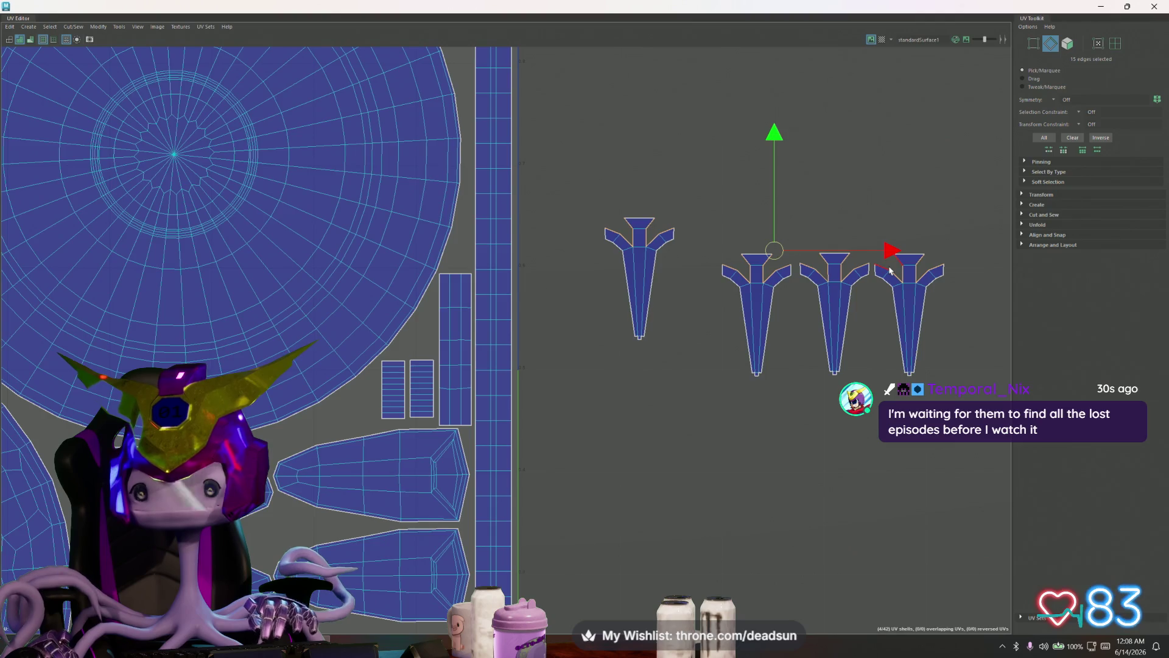
- Sew the selected wing edges so each fin becomes one shell, then select all four fins' UVs
left_click(73, 26)
left_click(100, 105)
key("F12")
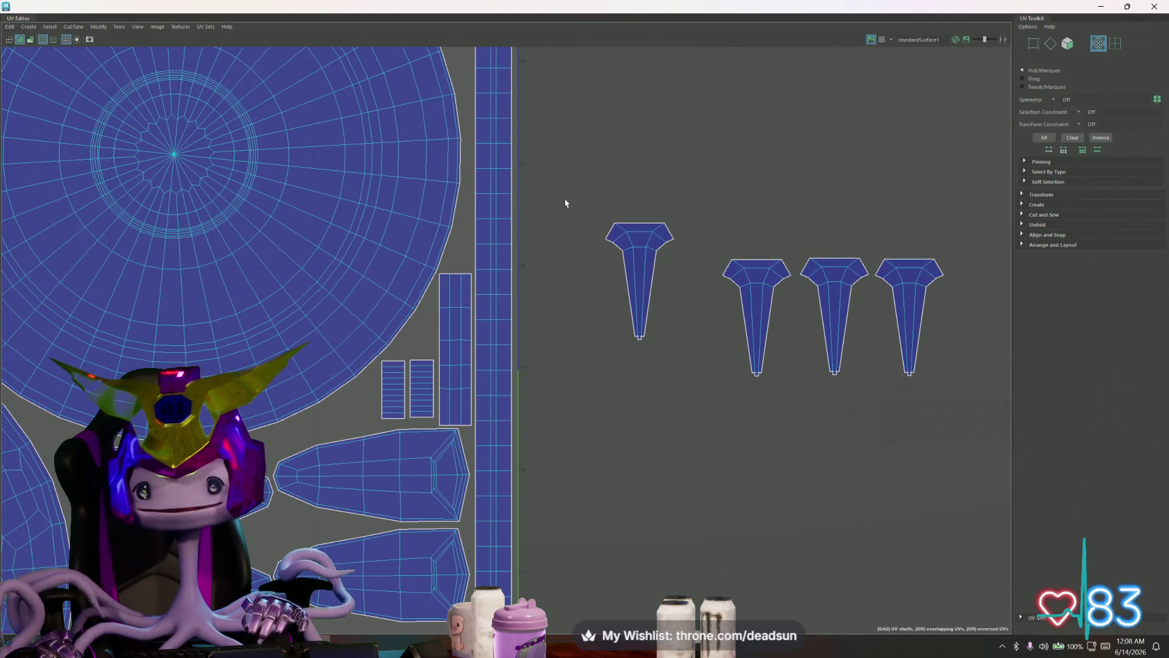
left_click_drag(563, 198, 1007, 417)
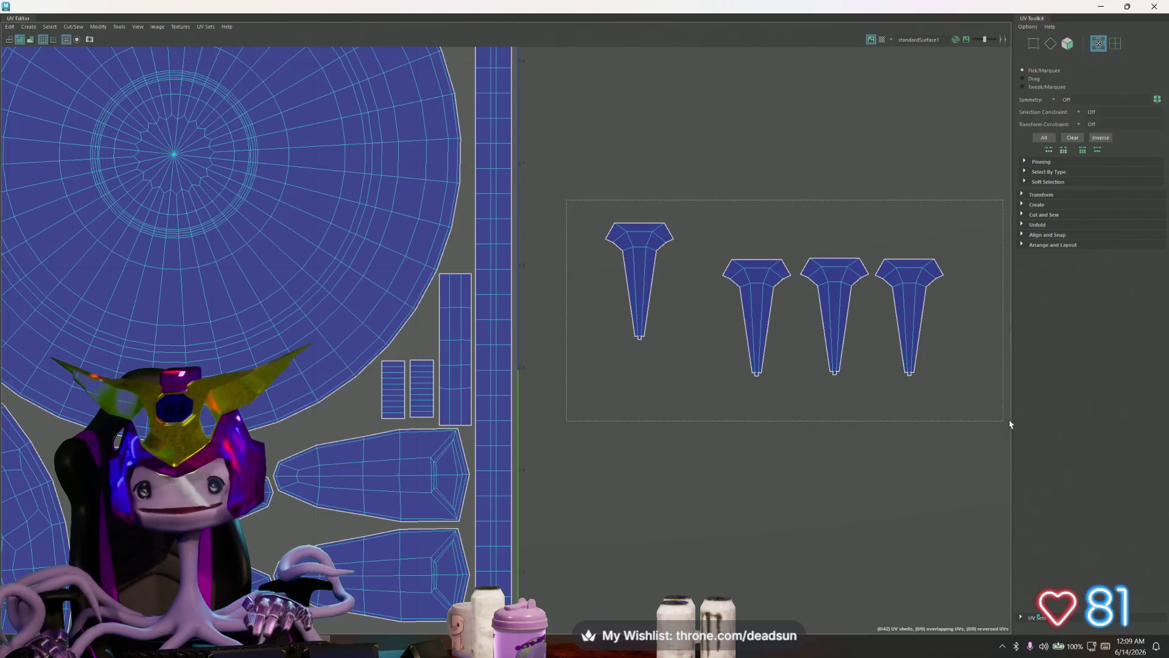
- Run Modify > Unfold on the four selected fin shells to relax them into even tapered strips
left_click(118, 26)
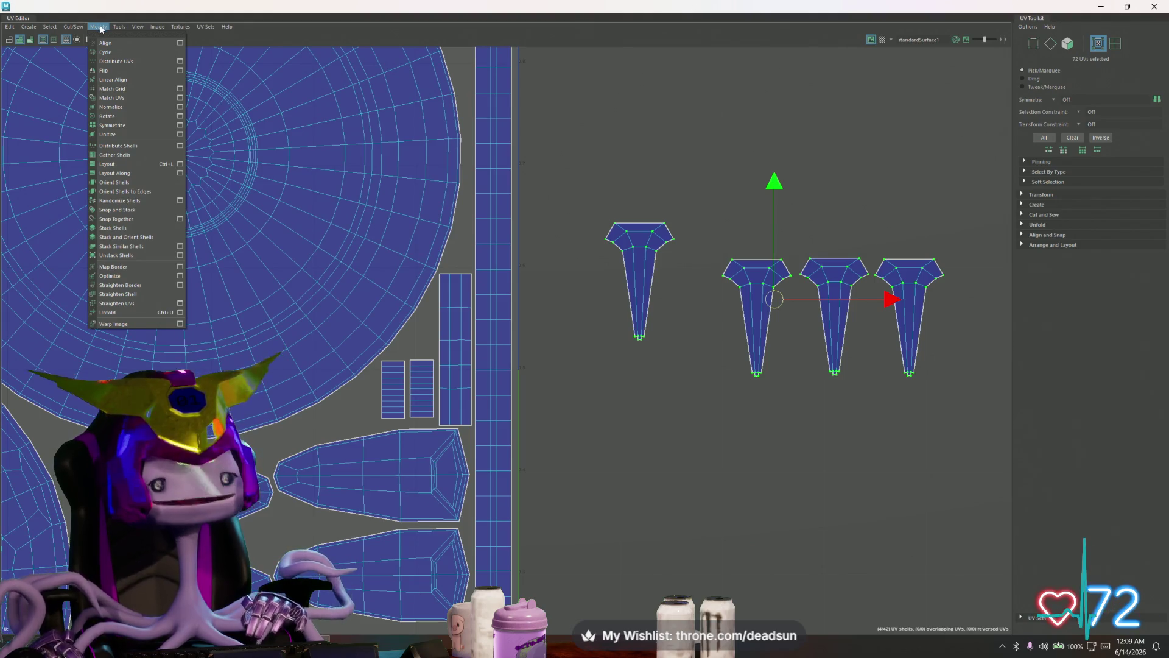
left_click(134, 314)
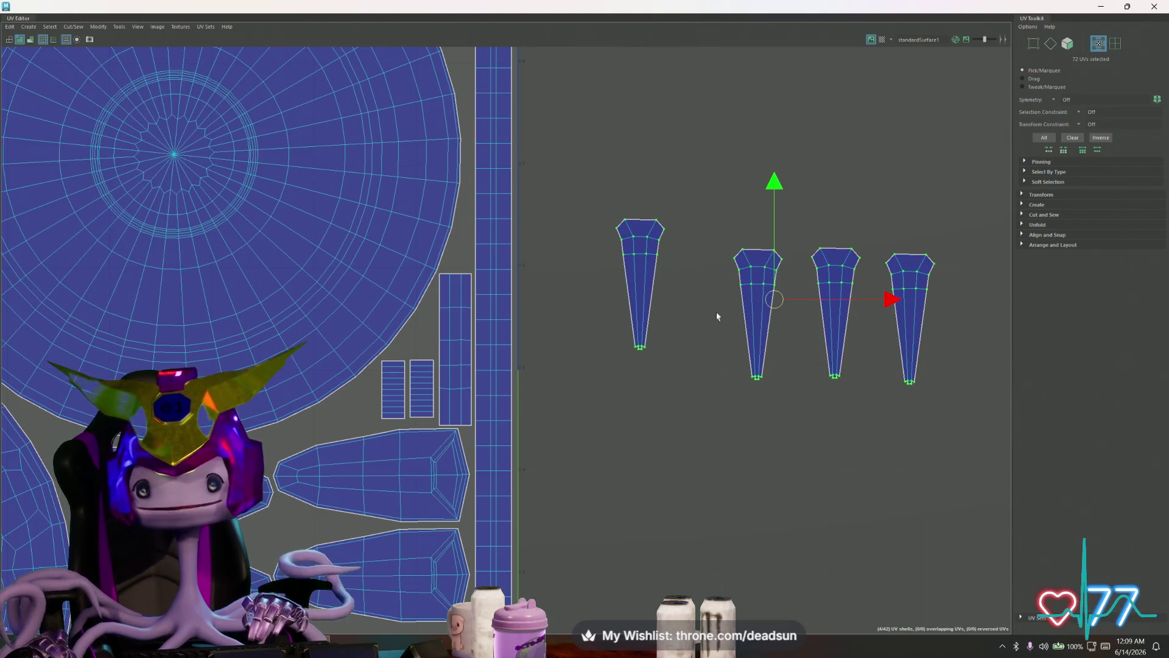
scroll(711, 318, "down", 1)
scroll(738, 312, "down", 1)
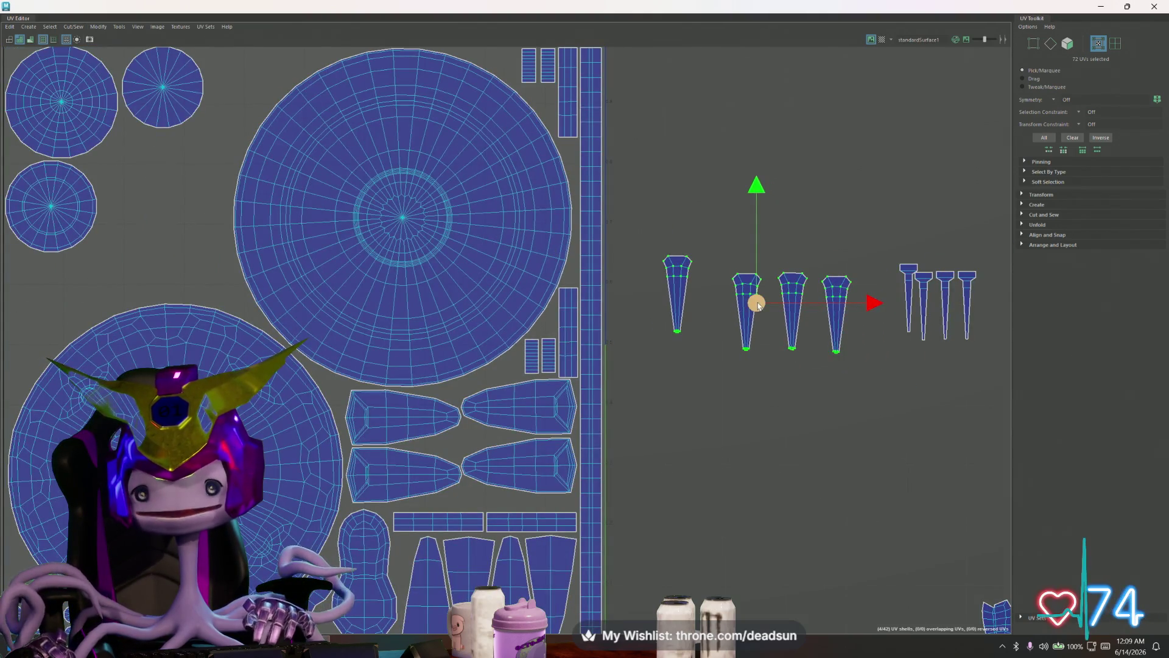
- Flip the second fin upside down and slide it and the third fin beside the leftmost fin
left_click_drag(648, 239, 707, 357)
left_click(744, 308)
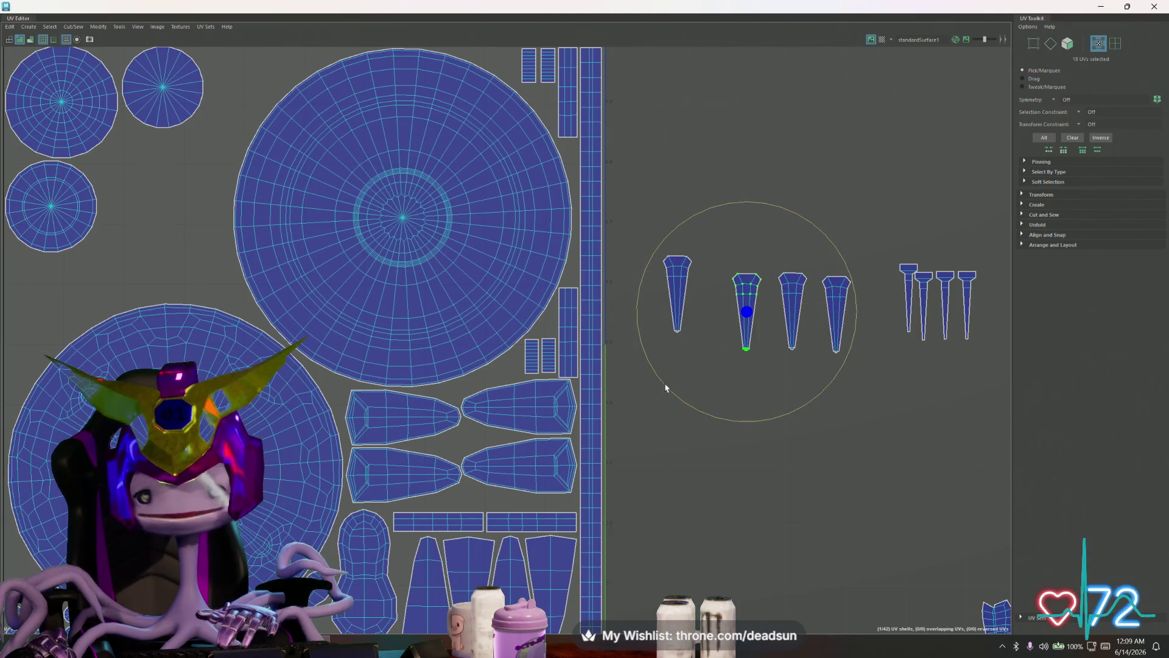
left_click_drag(665, 388, 825, 241)
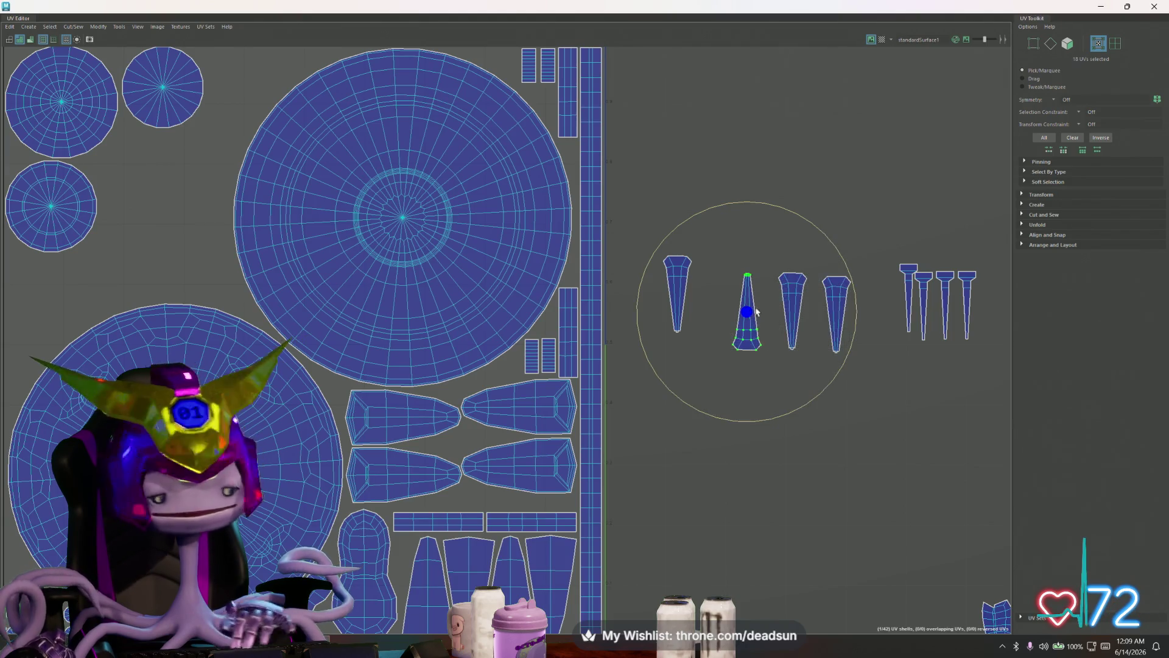
key("w")
left_click_drag(747, 314, 698, 300)
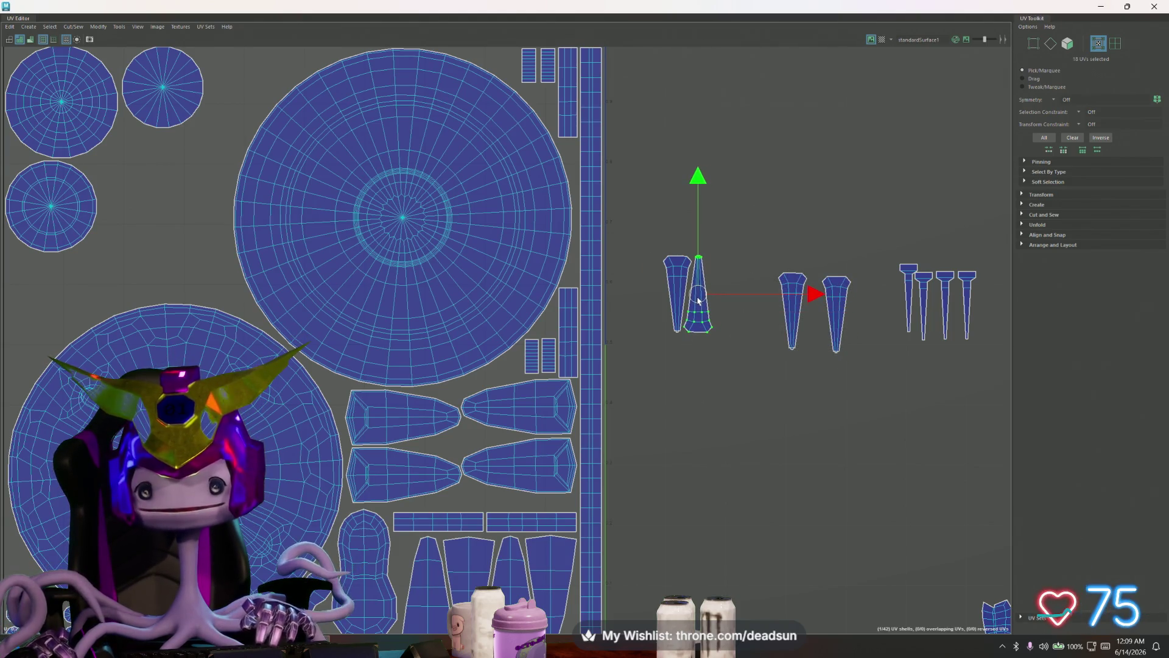
left_click(792, 312)
left_click_drag(793, 312, 722, 297)
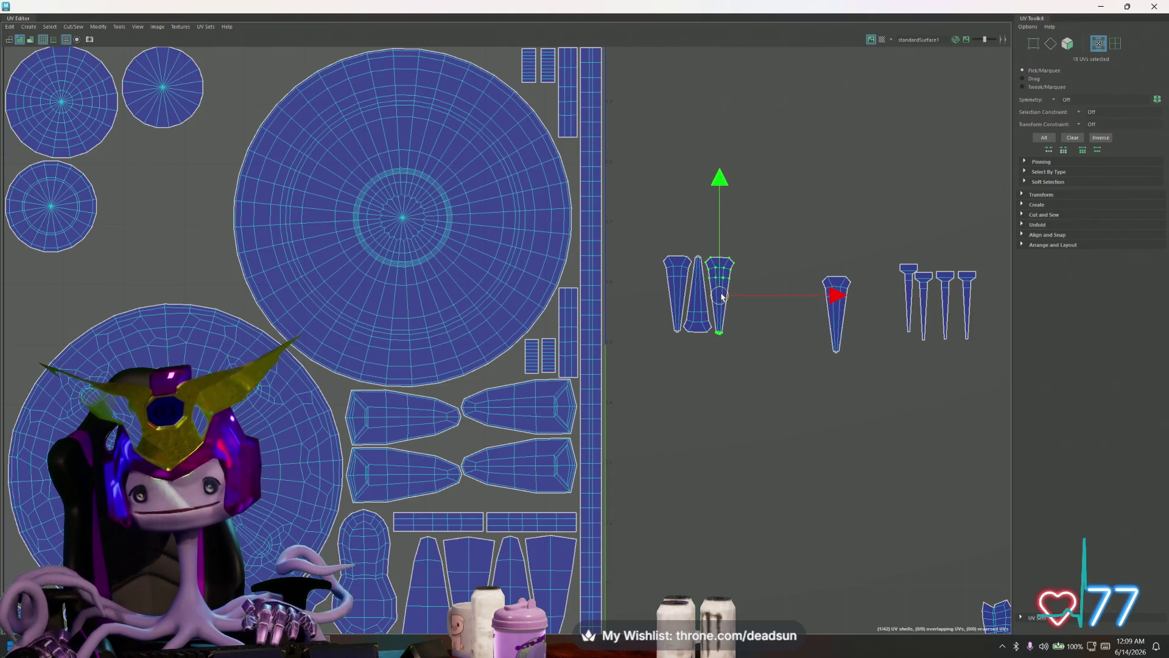
- Rotate the middle spike shell 180° and marquee-select the four tapered shells together
left_click(842, 315)
key("e")
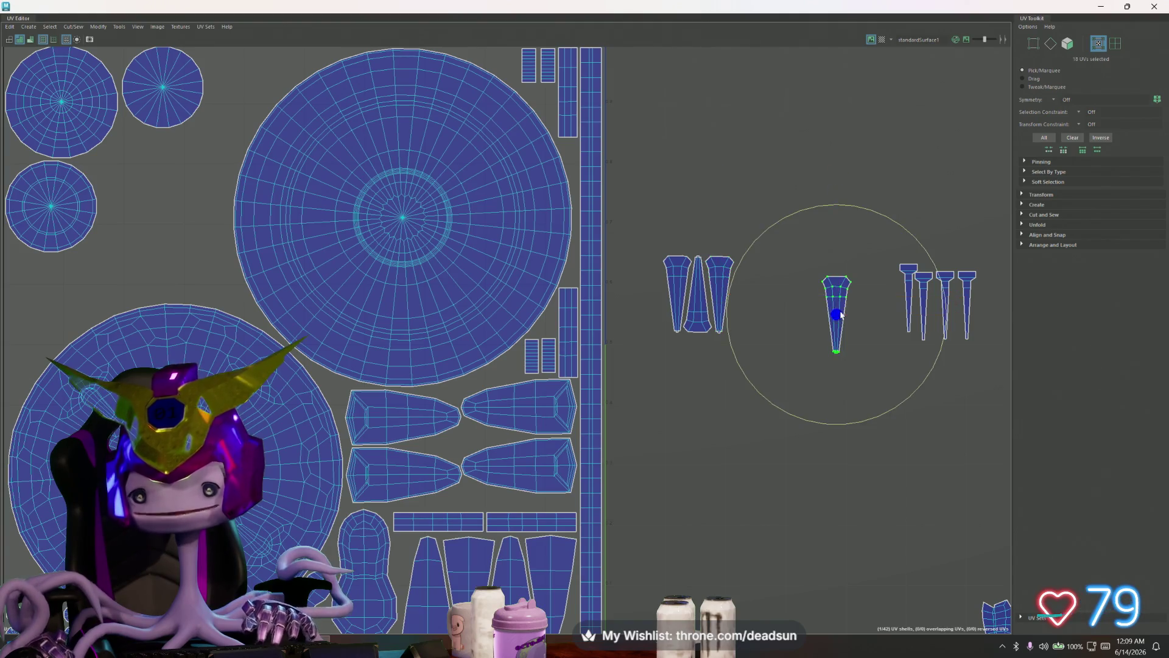
mouse_move(737, 357)
left_mouse_down()
mouse_move(819, 329)
mouse_move(745, 303)
left_mouse_up()
key("w")
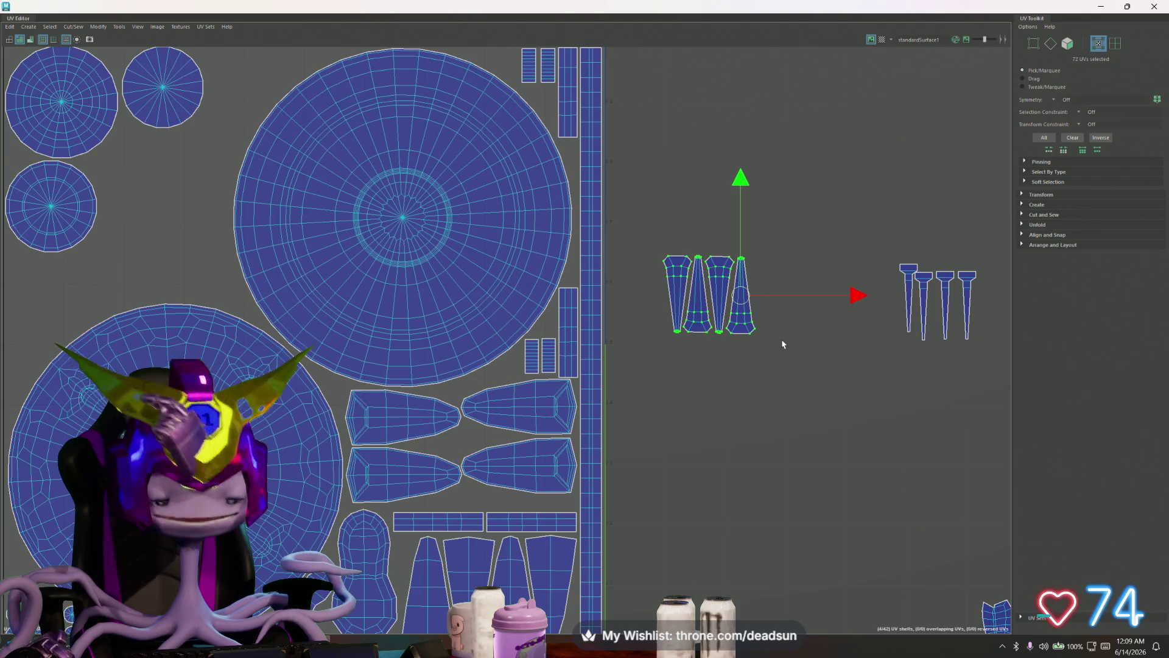
mouse_move(816, 384)
left_mouse_down()
mouse_move(448, 194)
mouse_move(398, 200)
mouse_move(439, 137)
left_mouse_up()
scroll(822, 379, "down", 2)
scroll(826, 382, "down", 1)
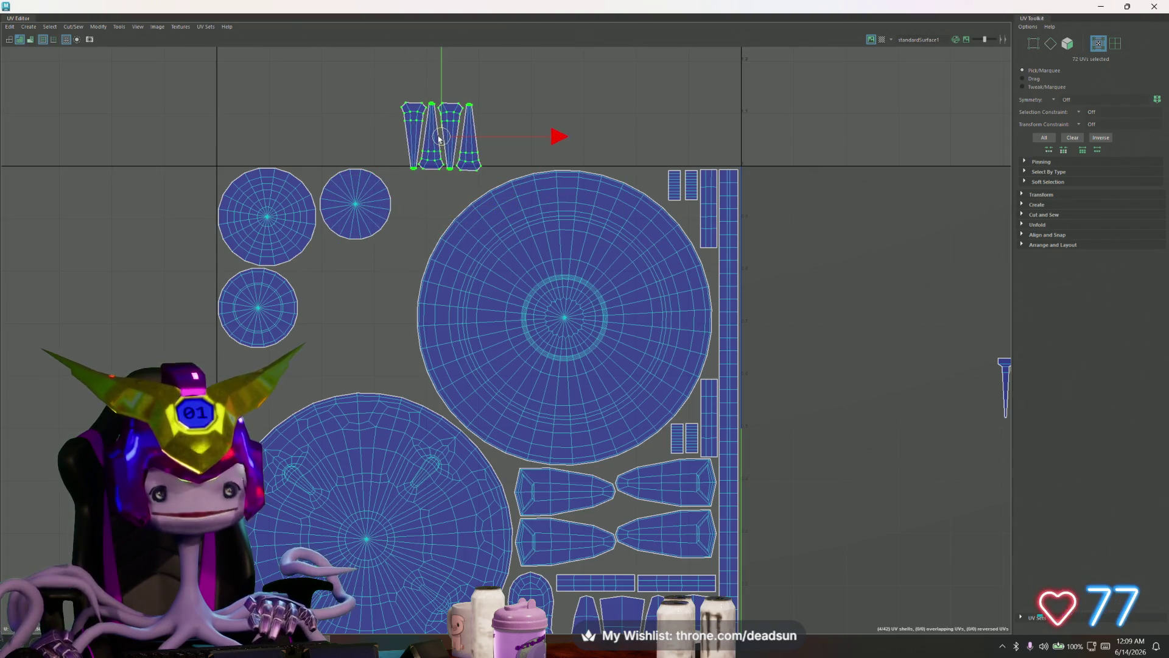
- Stack the small circle below the medium circle and place the four tapered shells, slightly widened, beside the first circle in the tile
left_click(339, 209)
left_click_drag(340, 209, 240, 392)
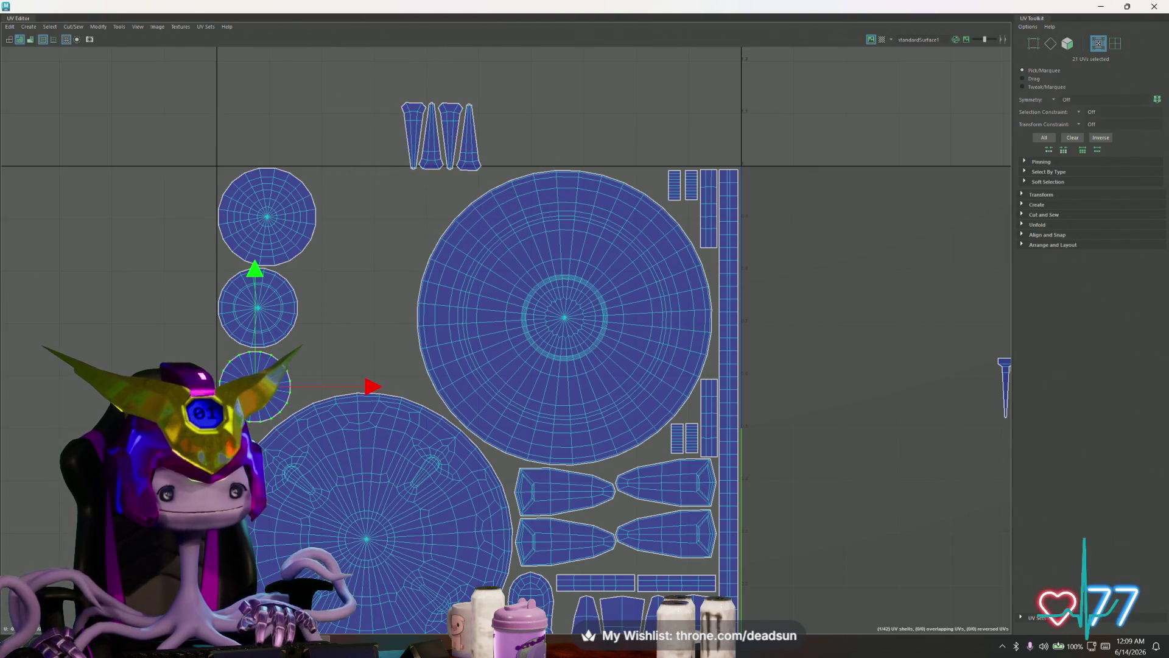
left_click_drag(489, 173, 486, 173)
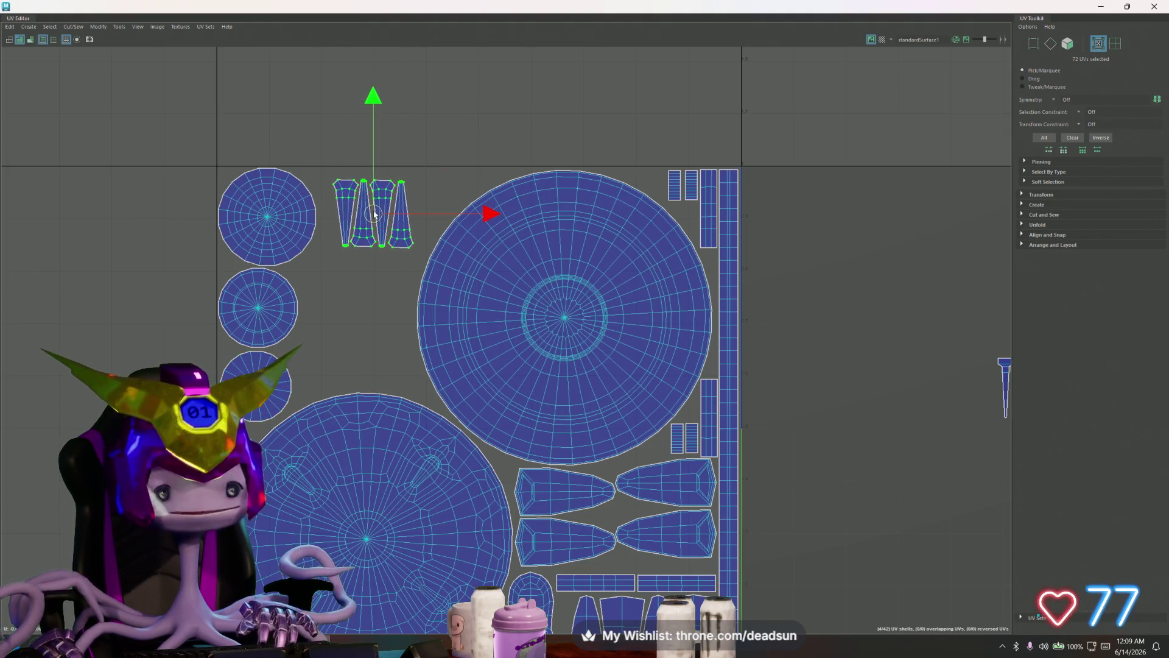
left_click_drag(441, 137, 374, 213)
middle_click_drag(393, 211, 388, 208)
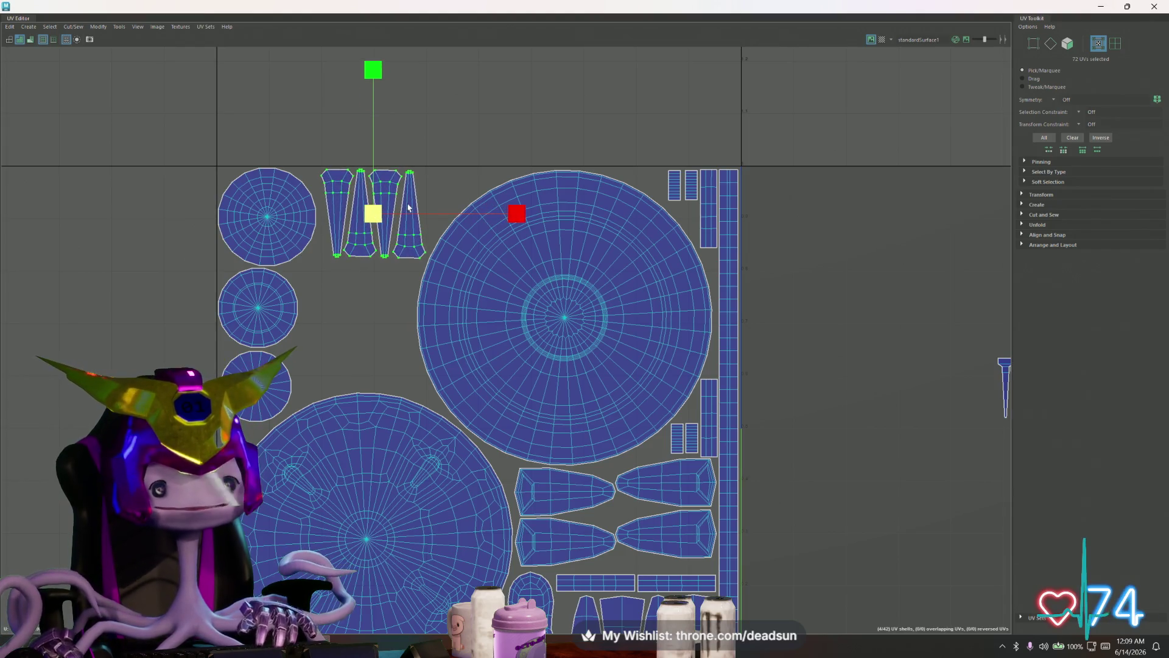
key("w")
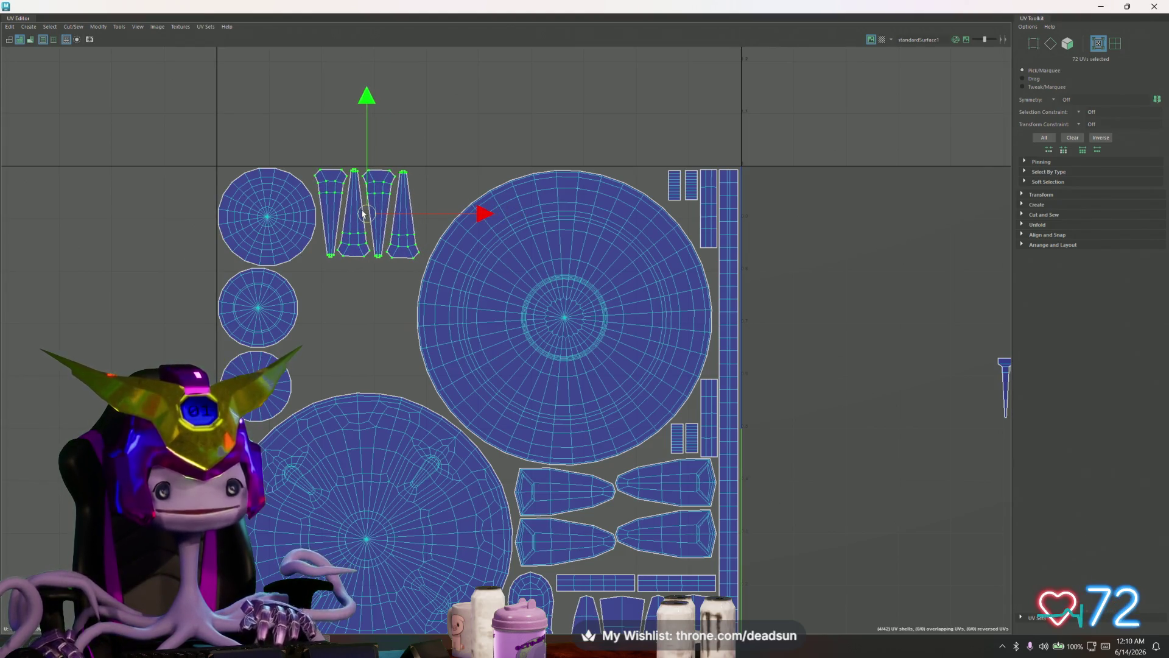
key("a")
middle_click_drag(652, 291, 632, 295, "alt")
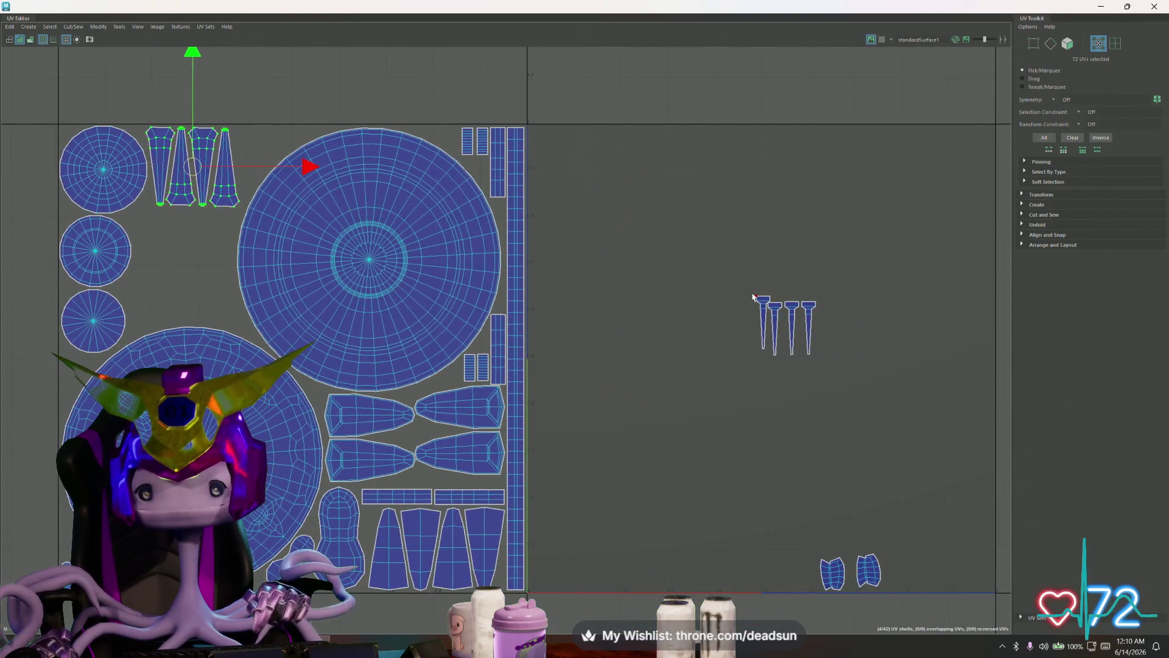
- Move a spike shell from outside the tile beside the top-left shells and rotate it into line
left_click(761, 310)
middle_click_drag(762, 322, 247, 152)
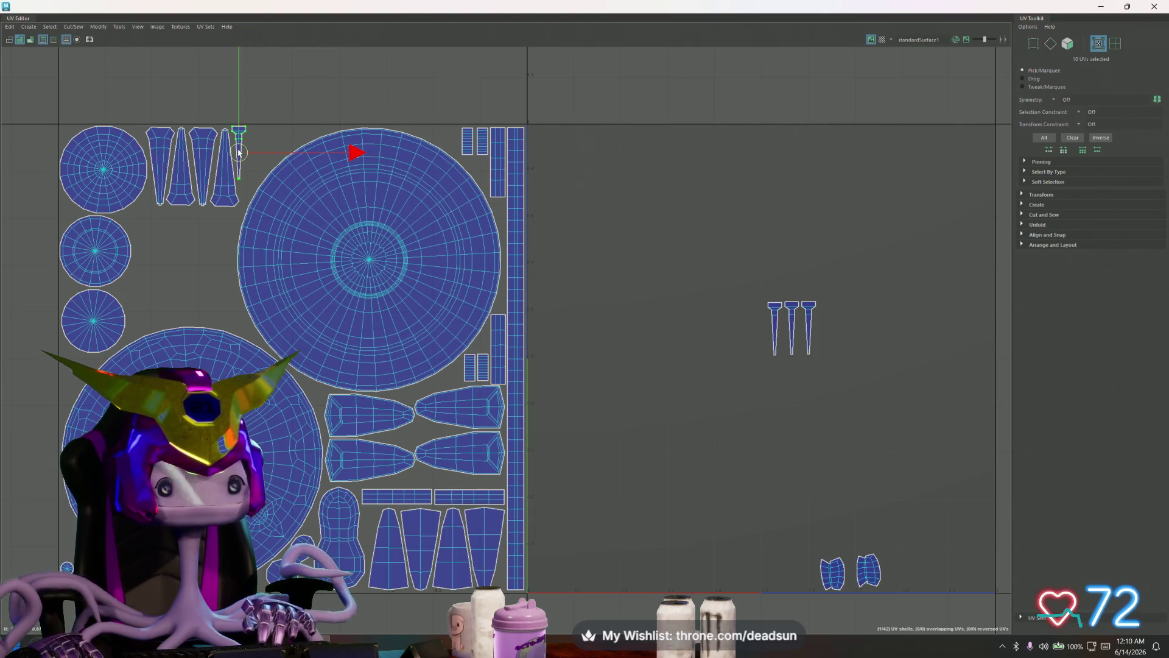
middle_click_drag(781, 308, 260, 149)
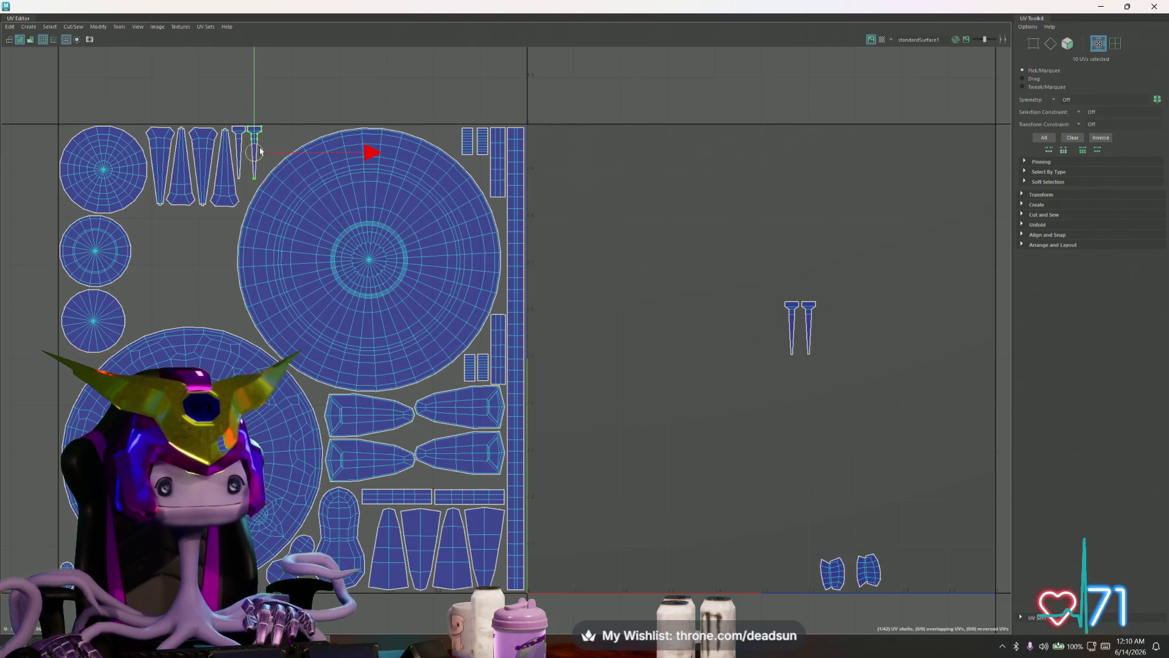
key("b")
left_click_drag(334, 165, 338, 140)
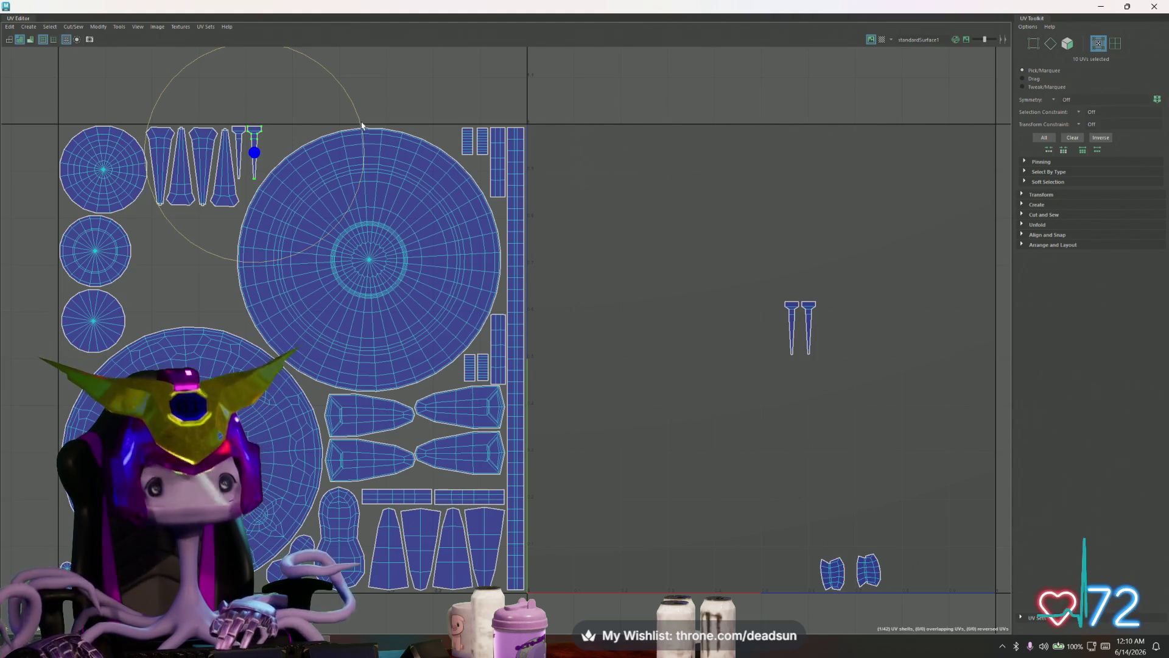
left_click_drag(361, 136, 155, 249)
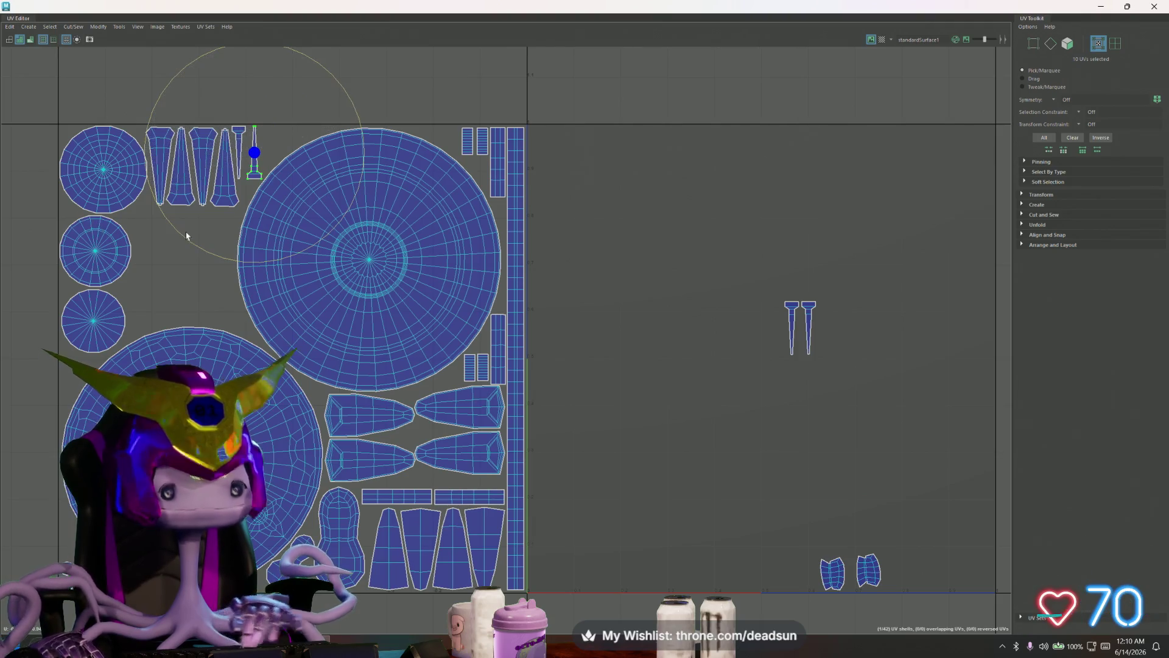
scroll(196, 235, "up", 1)
key("w")
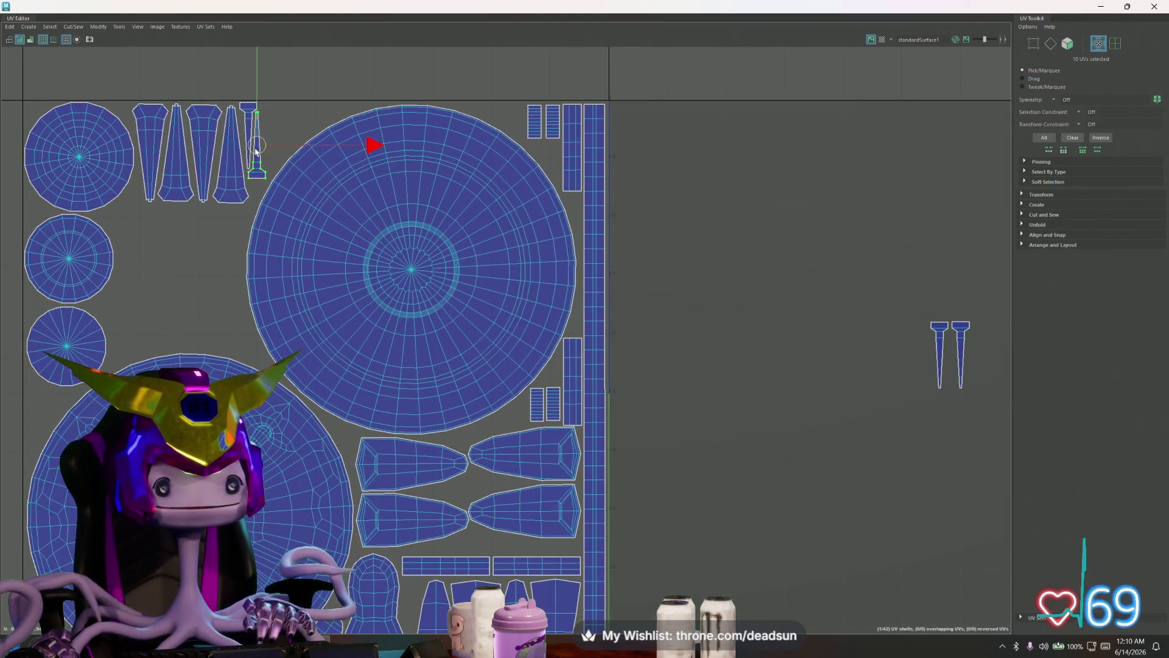
- Bring the last two thin shells into the tile beside the top-left shells, tilting the final one diagonally
middle_click_drag(299, 171, 851, 316, "alt")
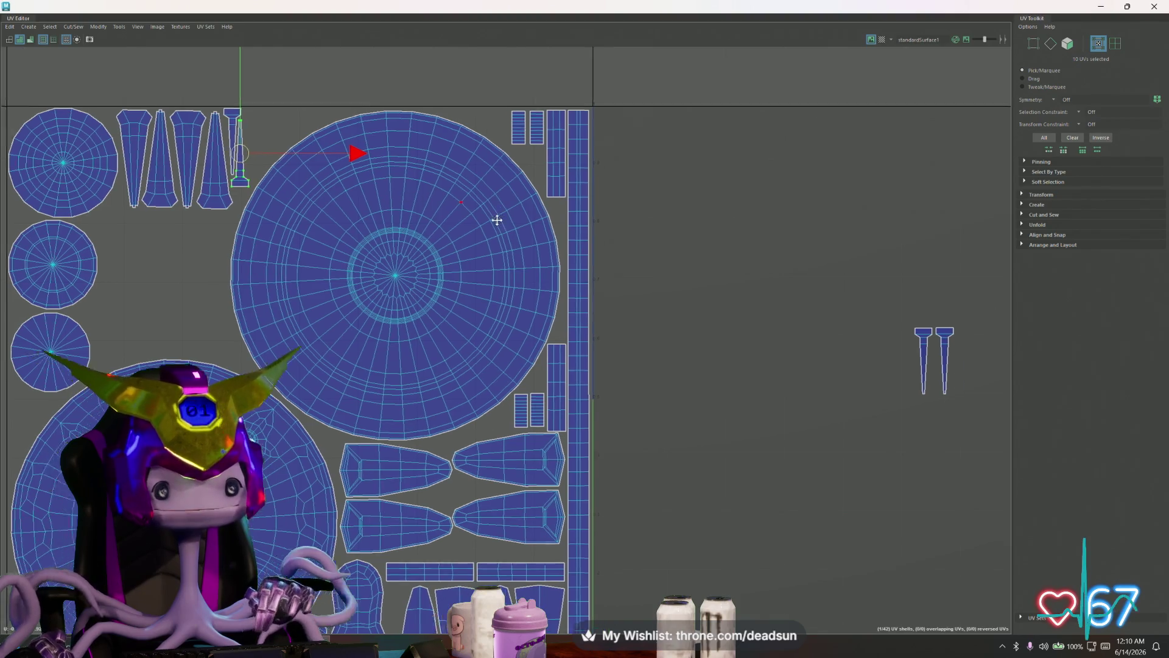
left_click(879, 375)
left_click_drag(878, 384, 209, 163)
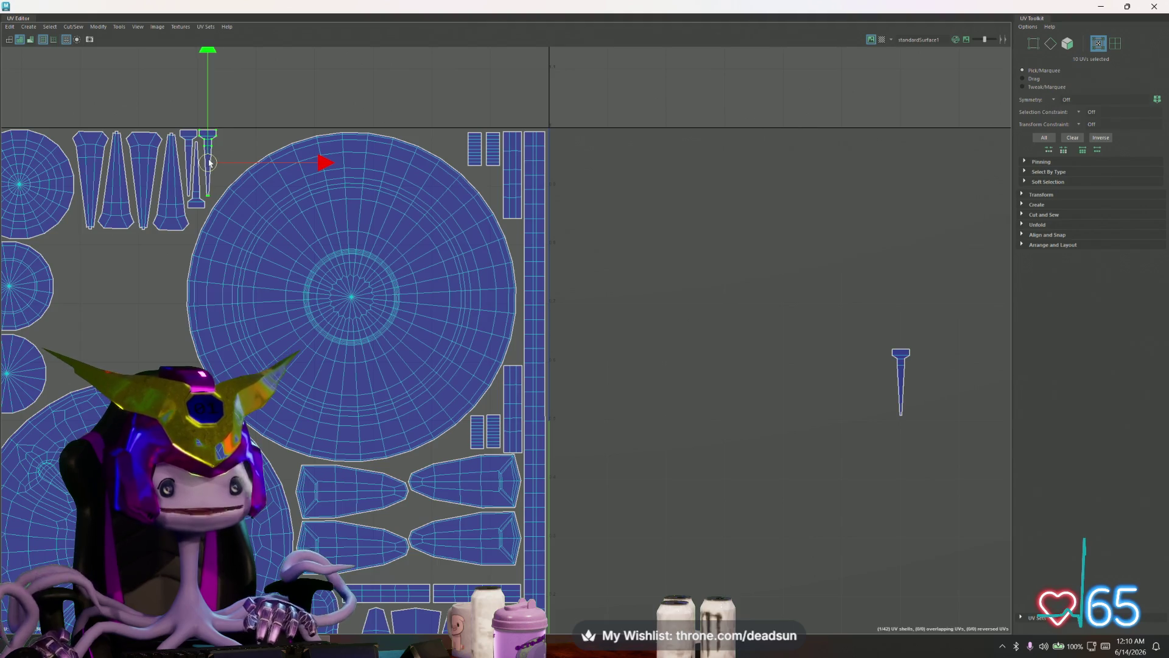
left_click(908, 359)
left_click_drag(908, 360, 230, 160)
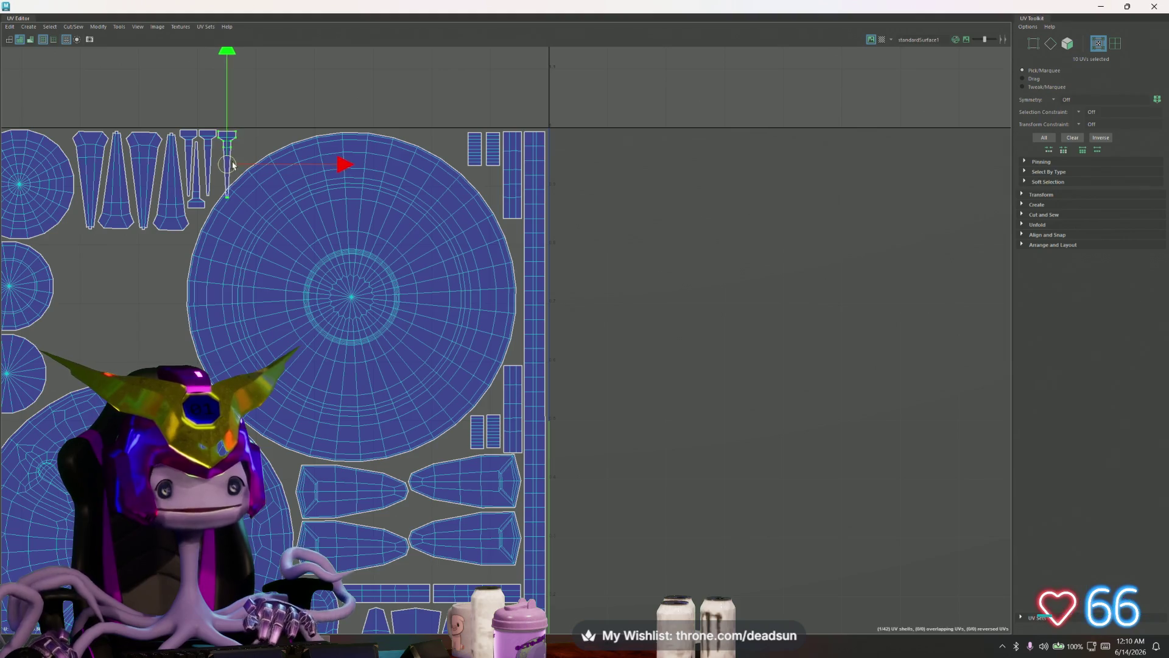
key("e")
left_click_drag(341, 147, 338, 202)
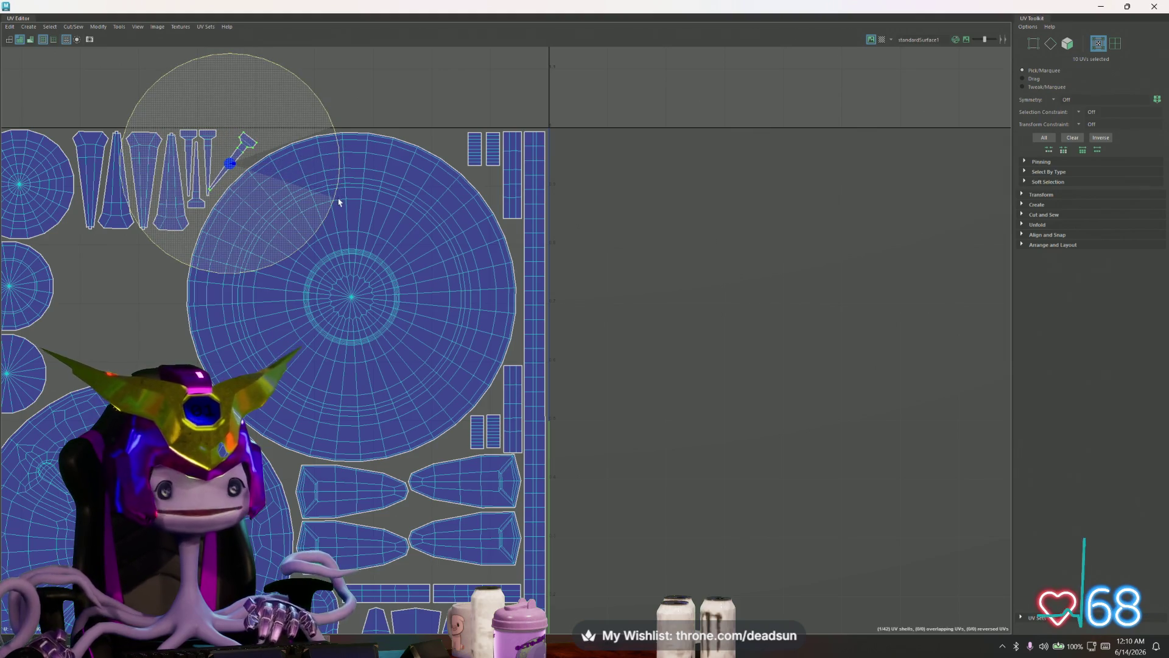
key("w")
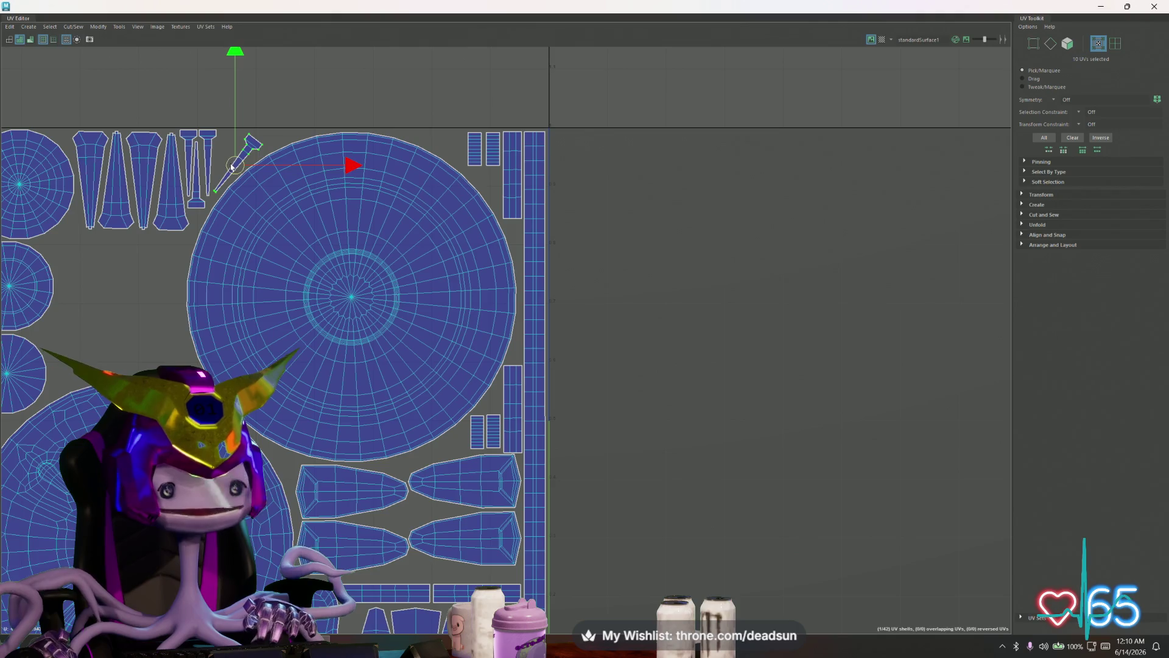
scroll(233, 167, "down", 3)
scroll(233, 166, "down", 1)
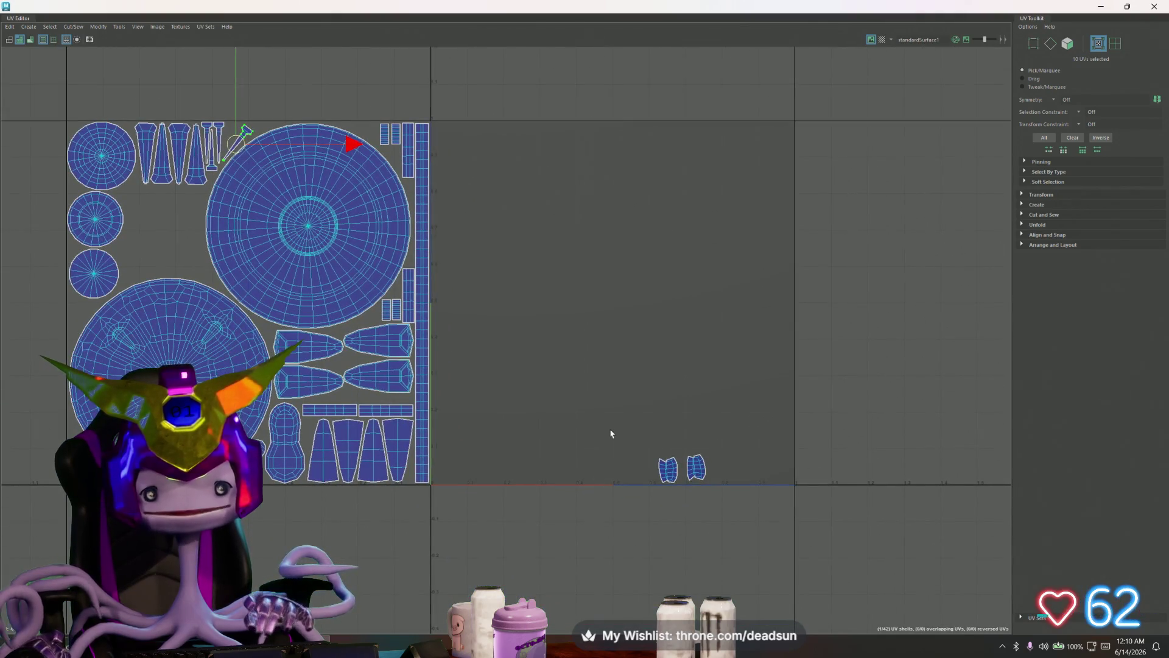
- Move the two small curved shells beside the circles and push them against each other
left_click_drag(610, 432, 744, 511)
left_click_drag(682, 468, 160, 234)
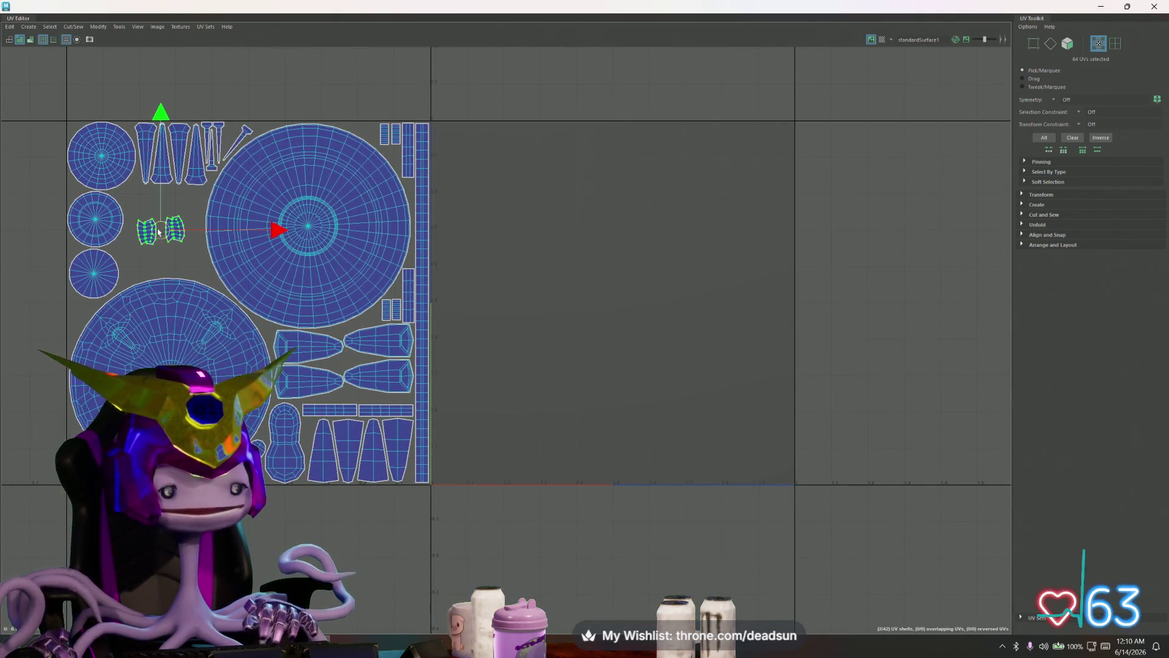
scroll(159, 234, "up", 1)
scroll(160, 233, "up", 2)
scroll(162, 238, "up", 2)
scroll(171, 248, "up", 2)
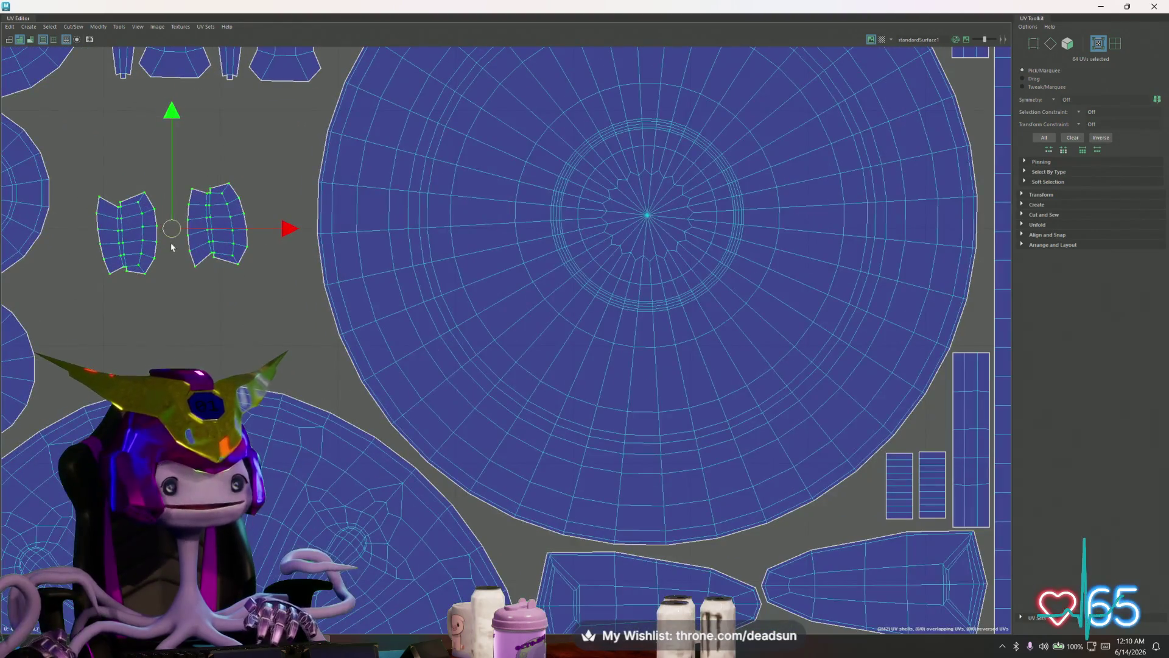
left_click(143, 234)
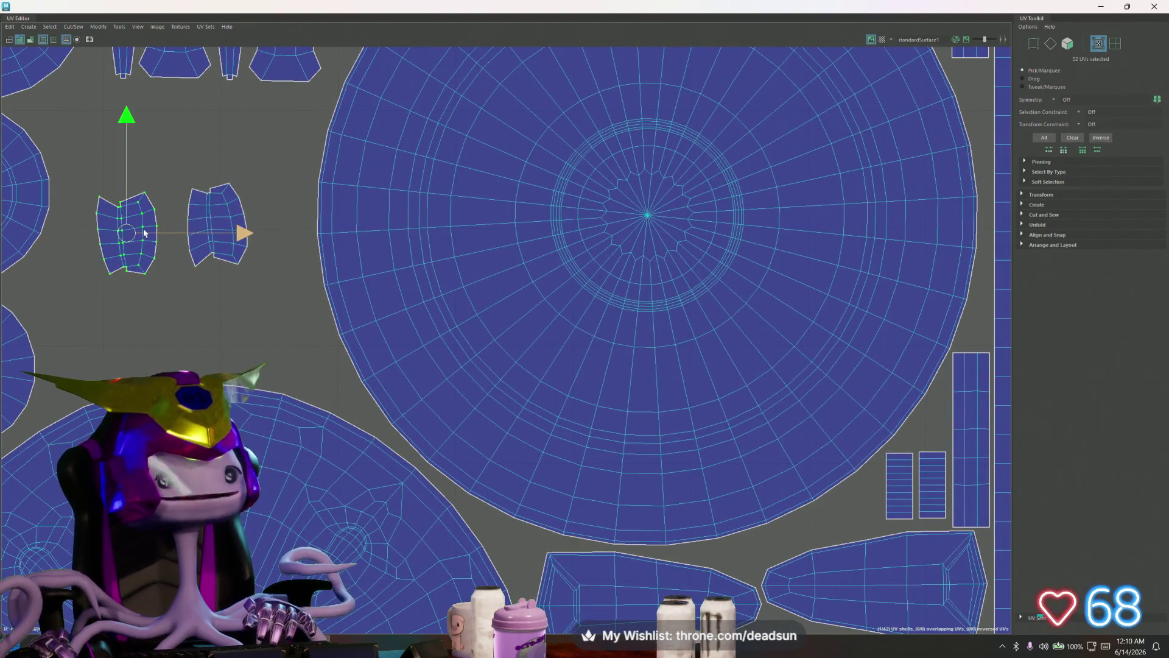
left_click_drag(136, 231, 160, 233)
- Scale both curved shells up evenly, then un-maximize the UV Editor to reveal the viewport
mouse_move(93, 171)
left_mouse_down()
mouse_move(281, 299)
mouse_move(276, 325)
left_mouse_up()
left_click(195, 223)
mouse_move(247, 220)
middle_mouse_down()
mouse_move(274, 216)
mouse_move(274, 196)
middle_mouse_up()
key("e")
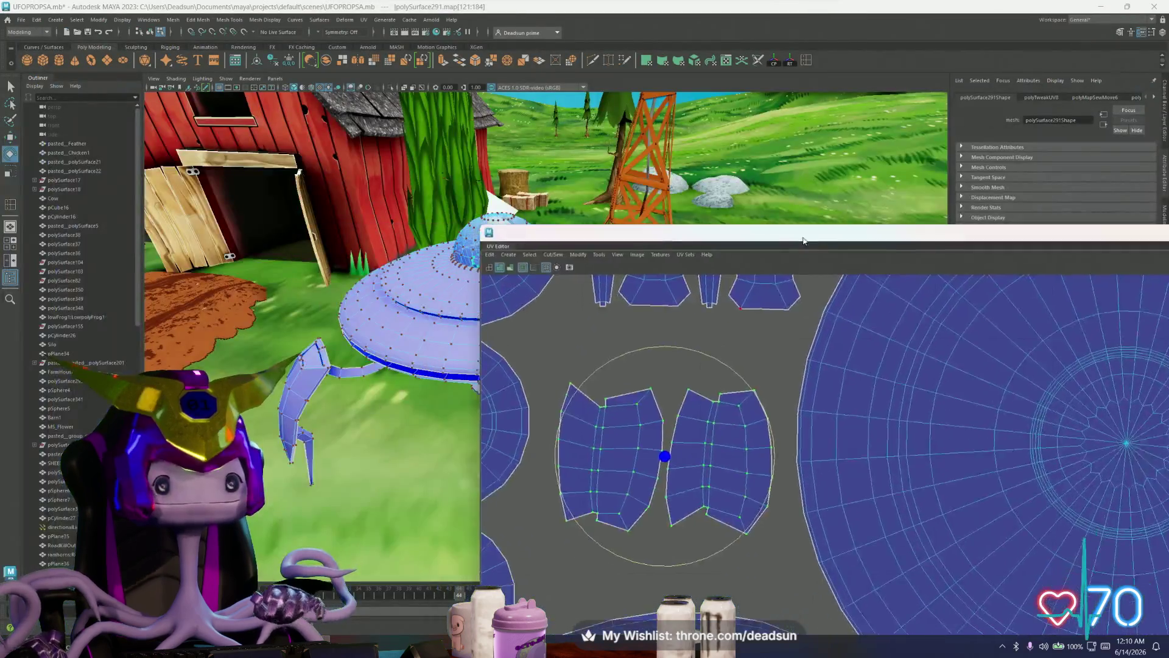
left_click_drag(325, 9, 784, 209)
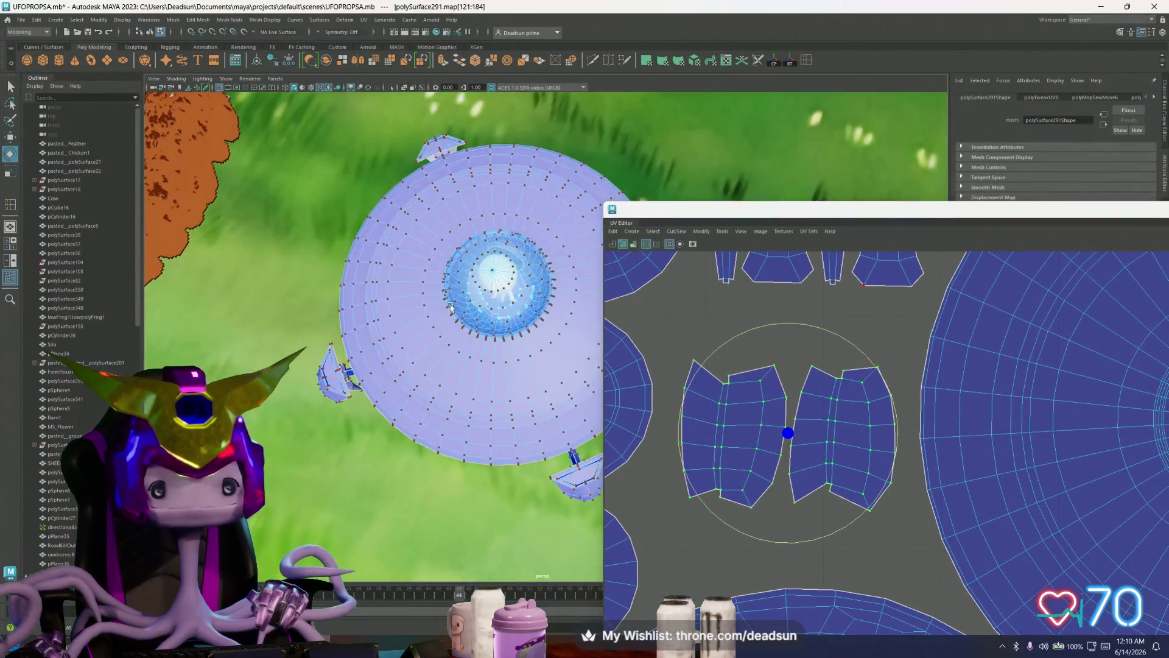
scroll(449, 308, "up", 5)
scroll(571, 387, "up", 3)
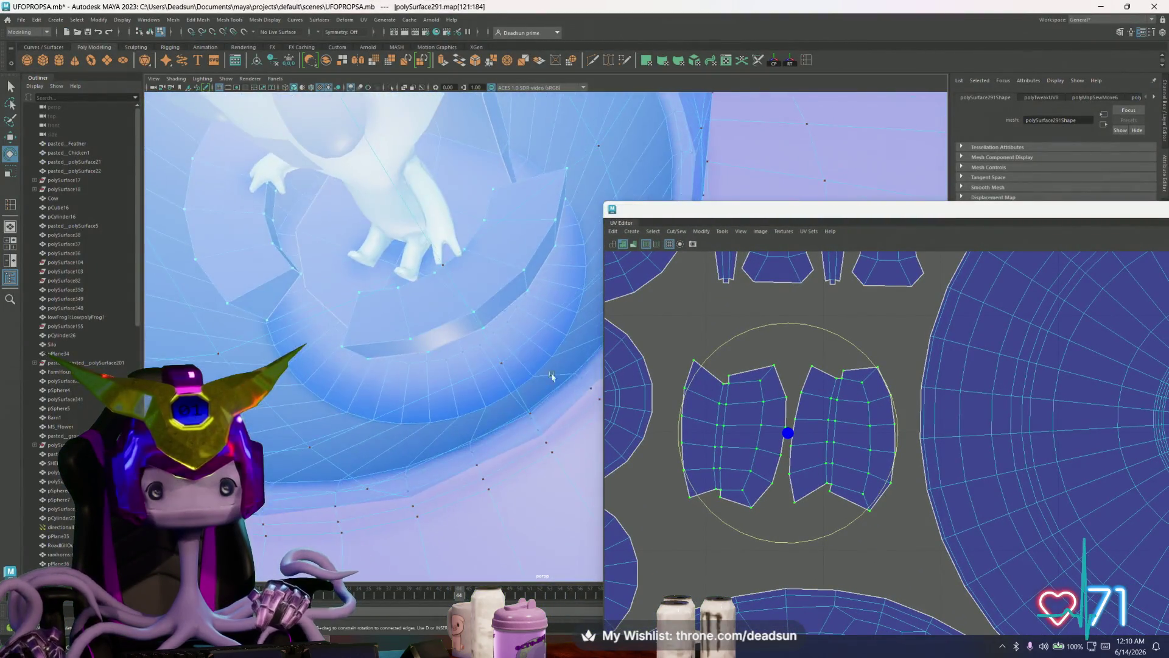
- Select a face on the dome interior in the viewport and pick its two curved UV shells in the UV Editor
left_click_drag(570, 387, 475, 356, "alt")
scroll(475, 356, "up", 3)
right_click_drag(479, 232, 479, 277)
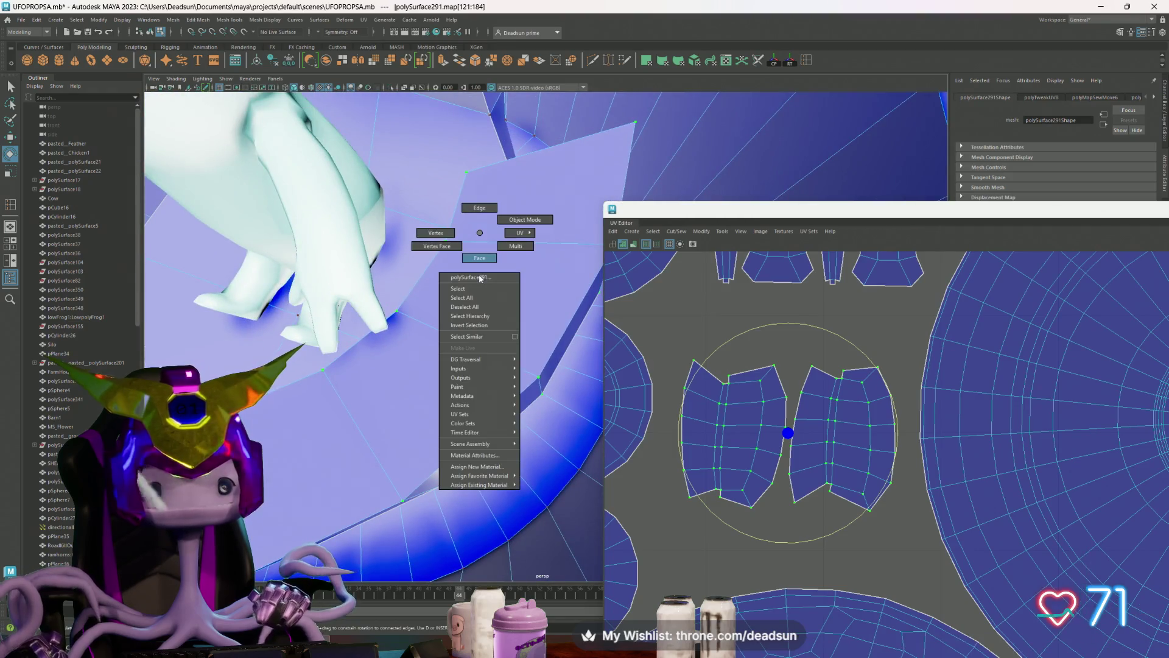
left_click(479, 261)
left_click(509, 222)
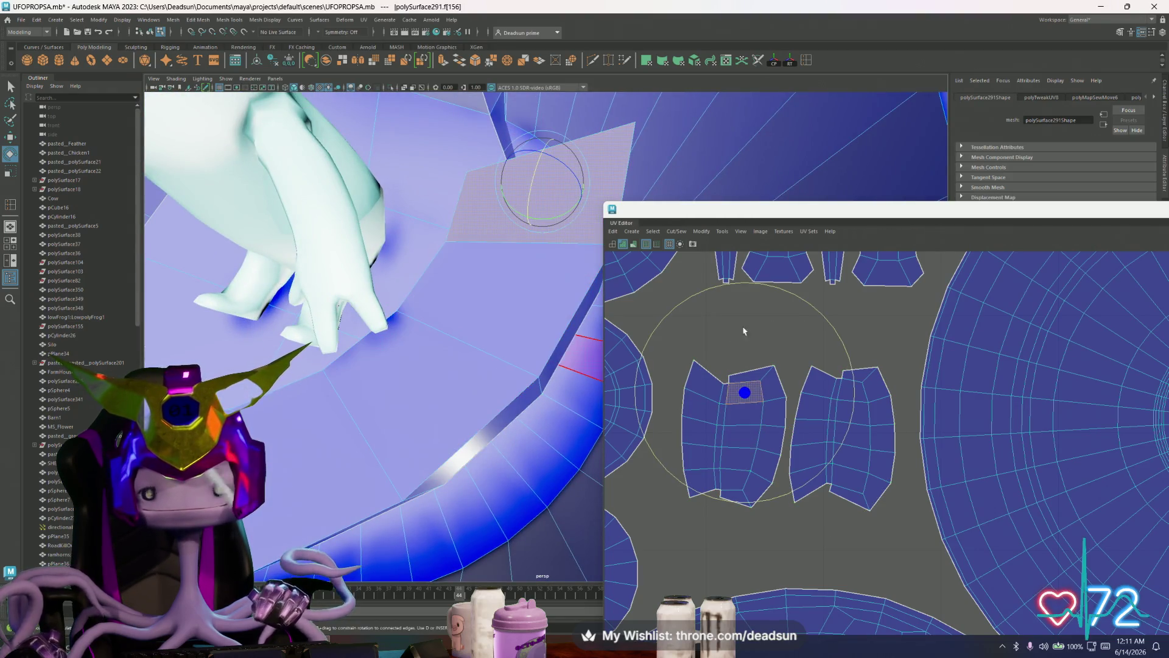
scroll(828, 471, "down", 4)
double_click(779, 435)
- Enlarge the two curved dome shells stacked beside the small circles
mouse_move(852, 501)
left_mouse_down()
mouse_move(874, 508)
mouse_move(734, 546)
left_mouse_up()
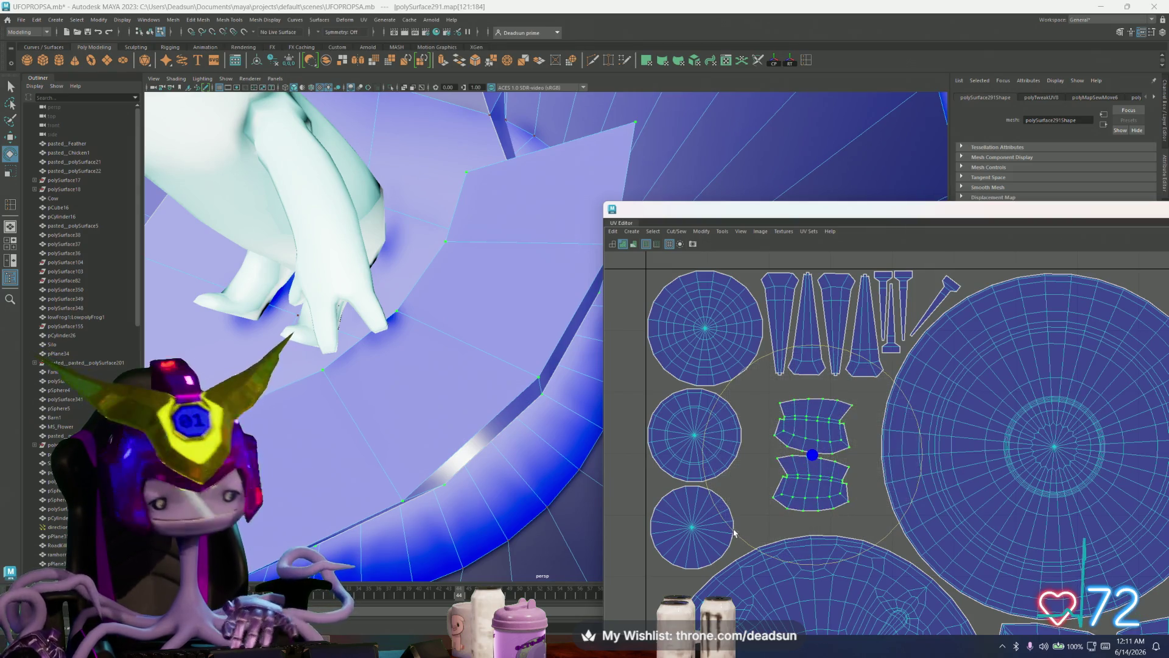
key("w")
left_click_drag(833, 467, 847, 467)
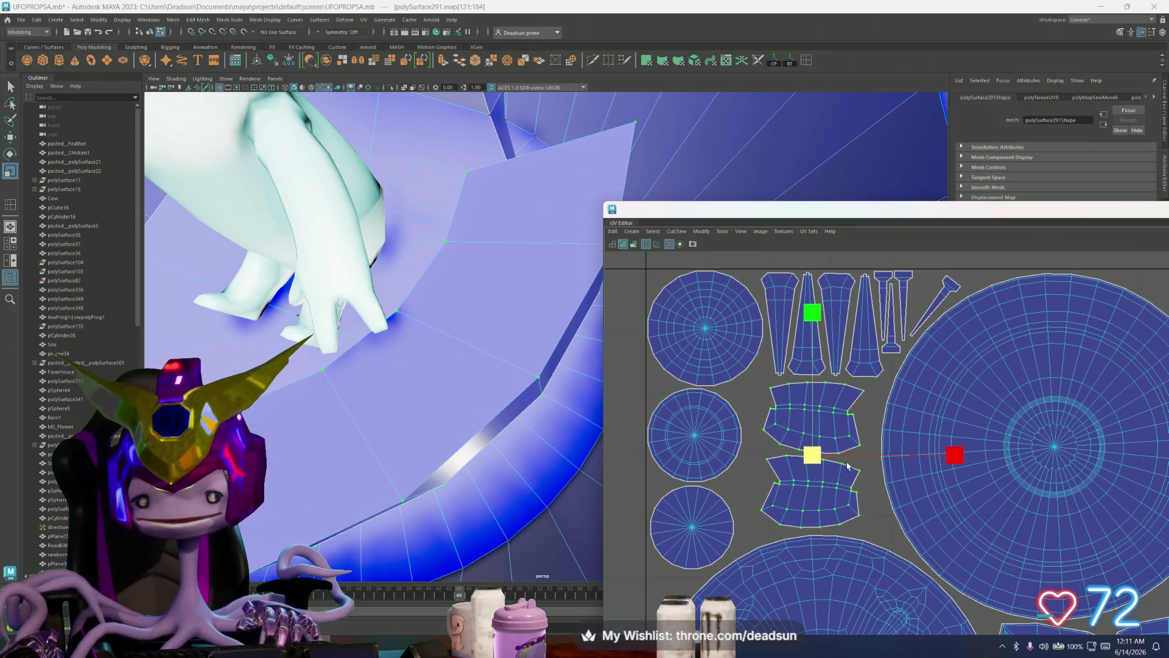
key("w")
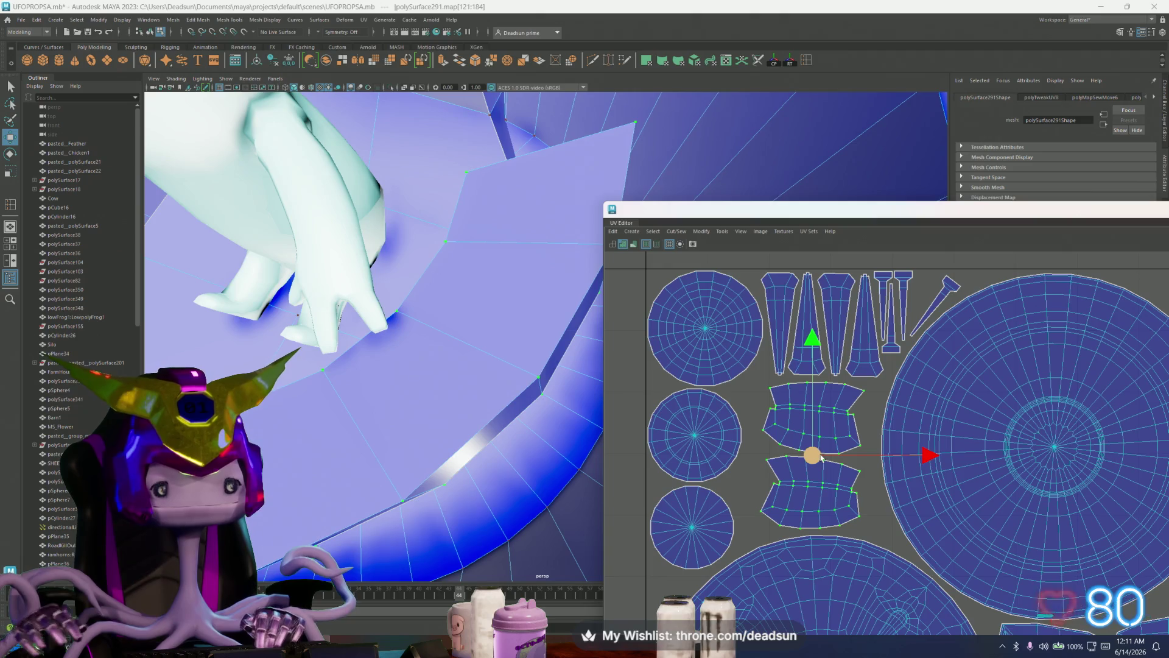
scroll(812, 405, "up", 3)
scroll(900, 452, "down", 3)
scroll(915, 409, "up", 2)
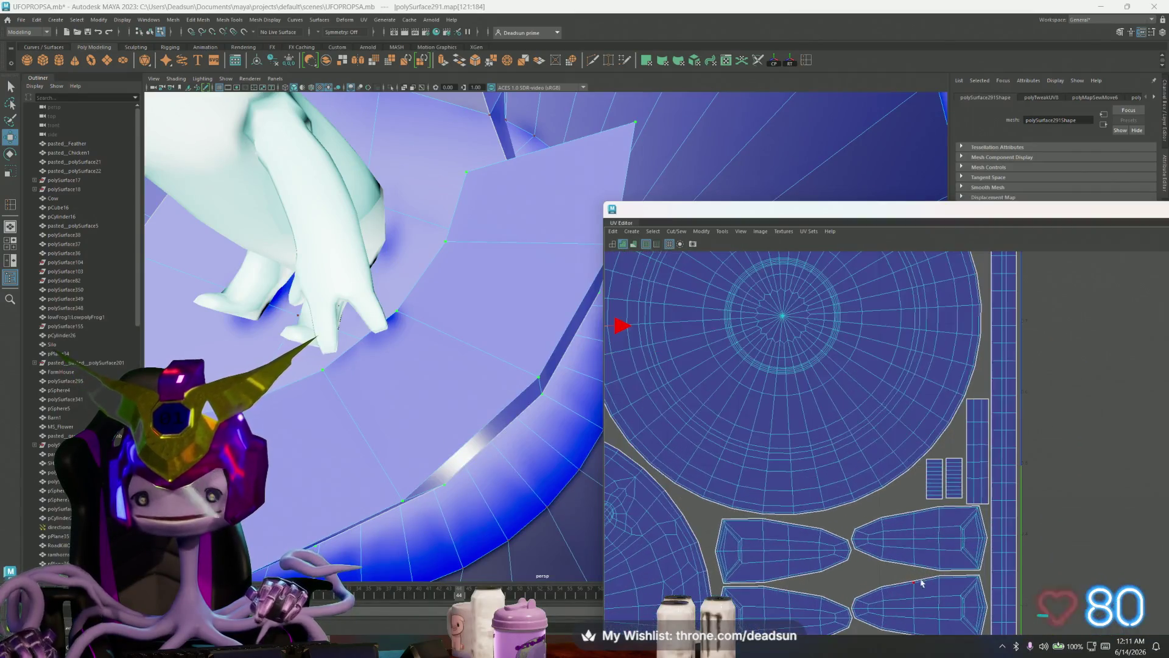
scroll(946, 498, "up", 2)
- Select the two small strip shells, view the UFO from above and switch to Object Mode via the marking menu
left_click(959, 490)
left_click(936, 493, "shift")
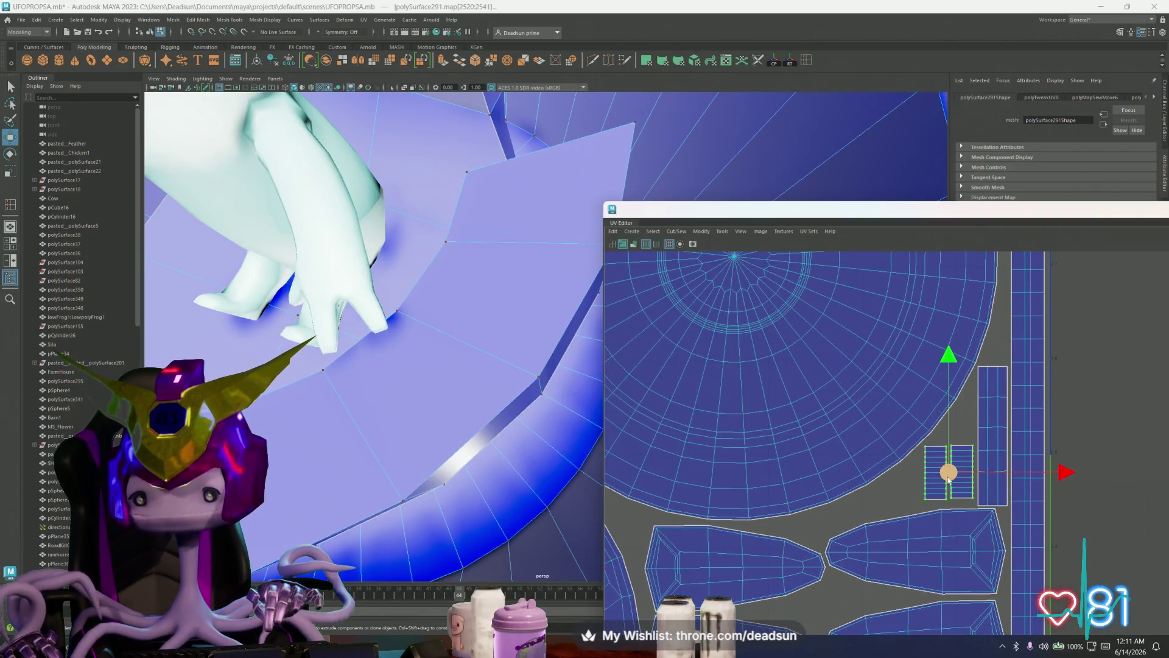
scroll(984, 530, "down", 3)
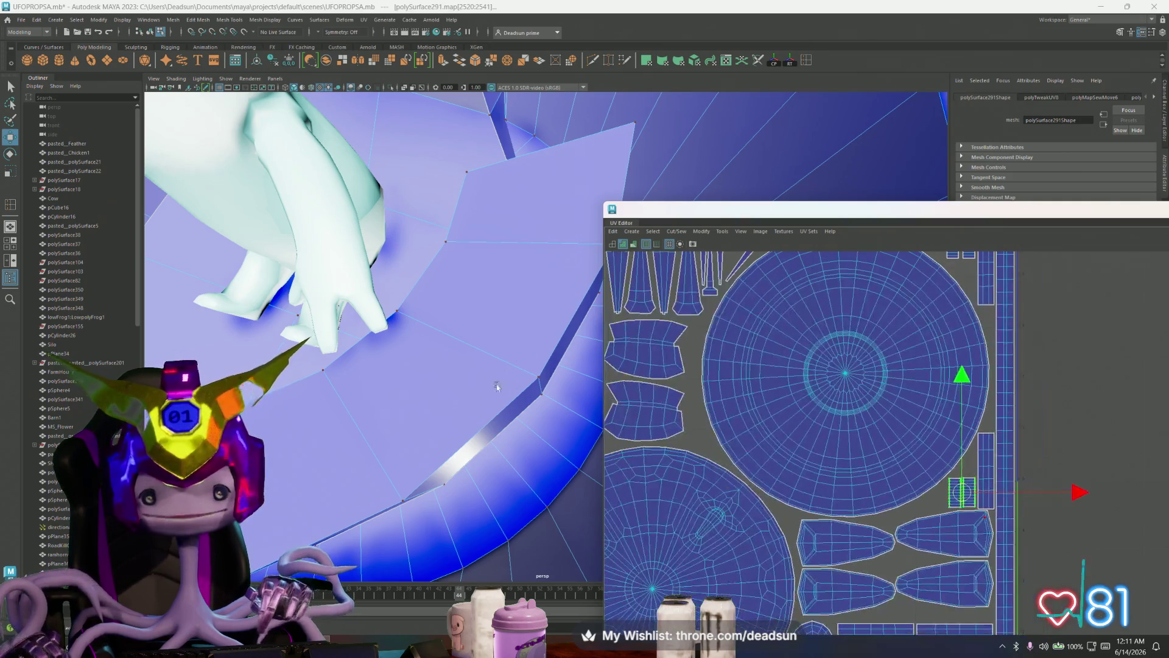
scroll(421, 363, "down", 5)
mouse_move(421, 363)
left_mouse_down("alt")
mouse_move(489, 458)
mouse_move(413, 447)
mouse_move(466, 322)
left_mouse_up("alt")
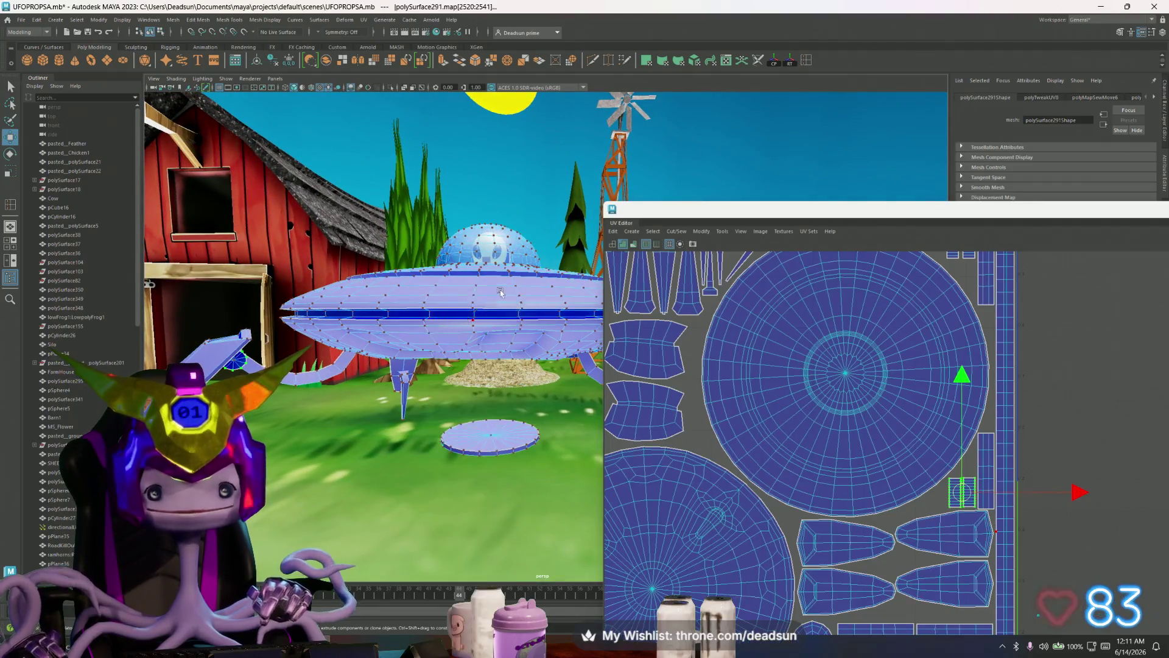
right_click_drag(466, 322, 494, 293)
left_click_drag(495, 293, 480, 370, "alt")
scroll(804, 457, "down", 2)
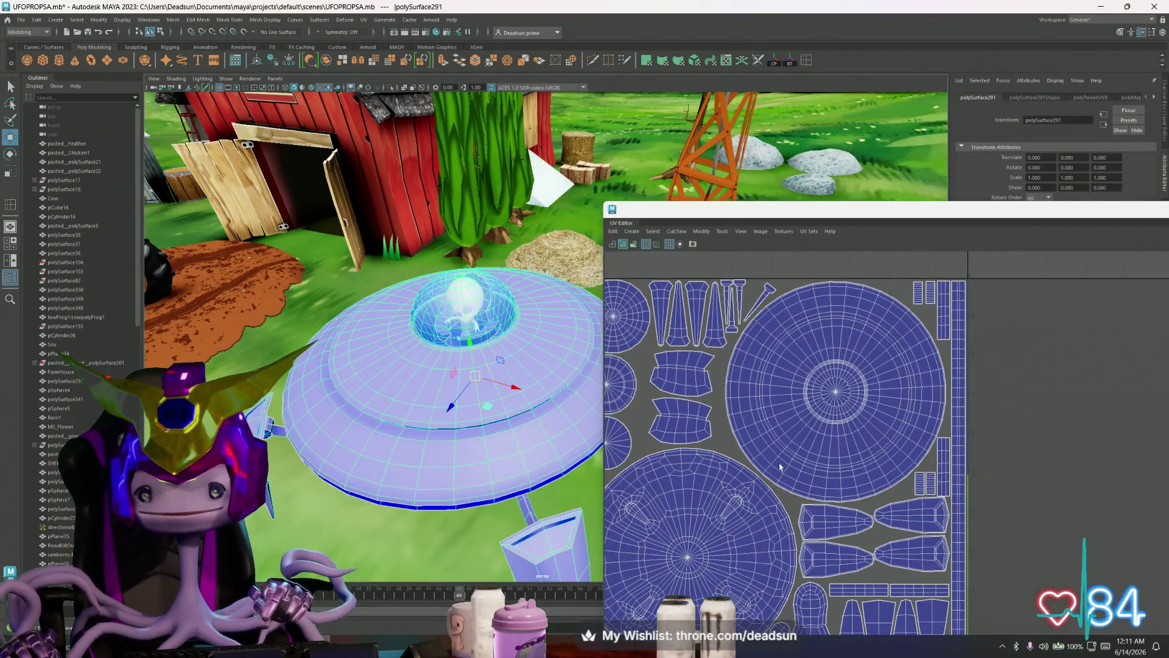
scroll(755, 464, "down", 1)
- Shrink the dome's circular UV shell and enlarge the middle and bottom round shells to match
right_click_drag(431, 315, 492, 359)
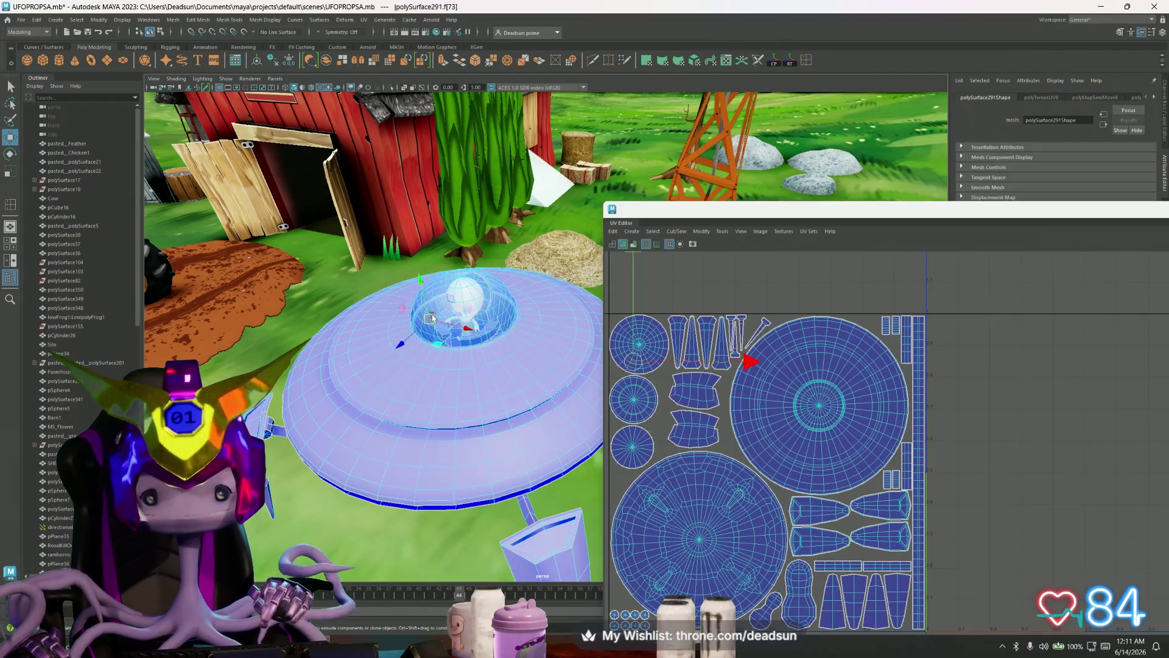
scroll(657, 364, "up", 1)
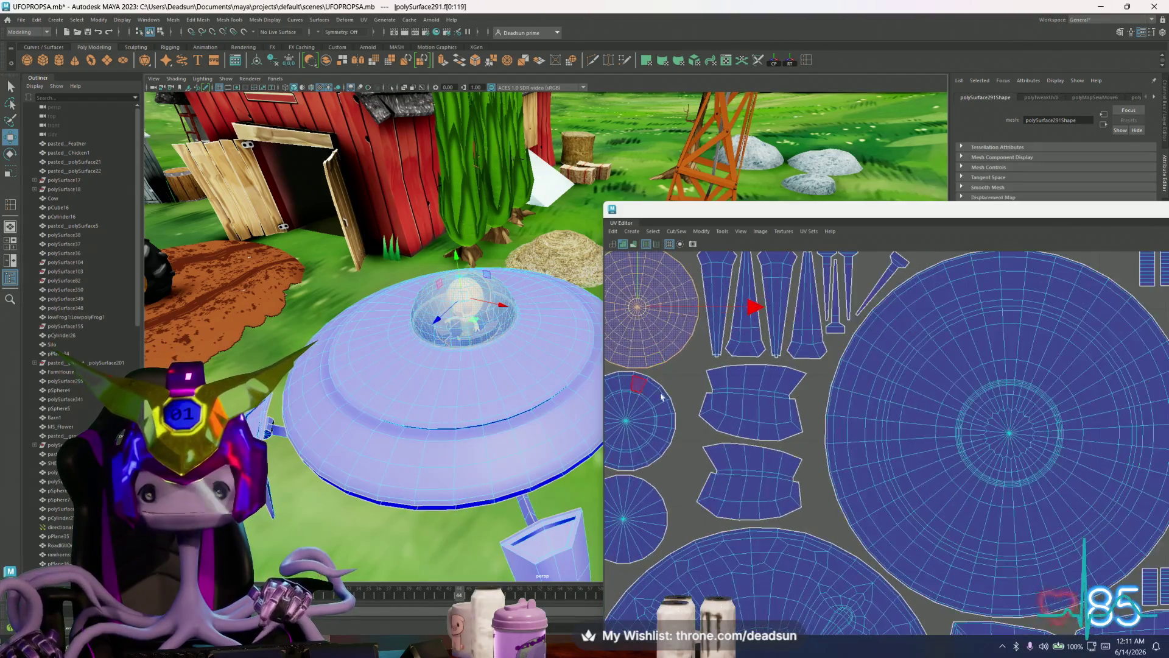
scroll(657, 364, "up", 2)
key("r")
left_click_drag(719, 352, 716, 329)
key("w")
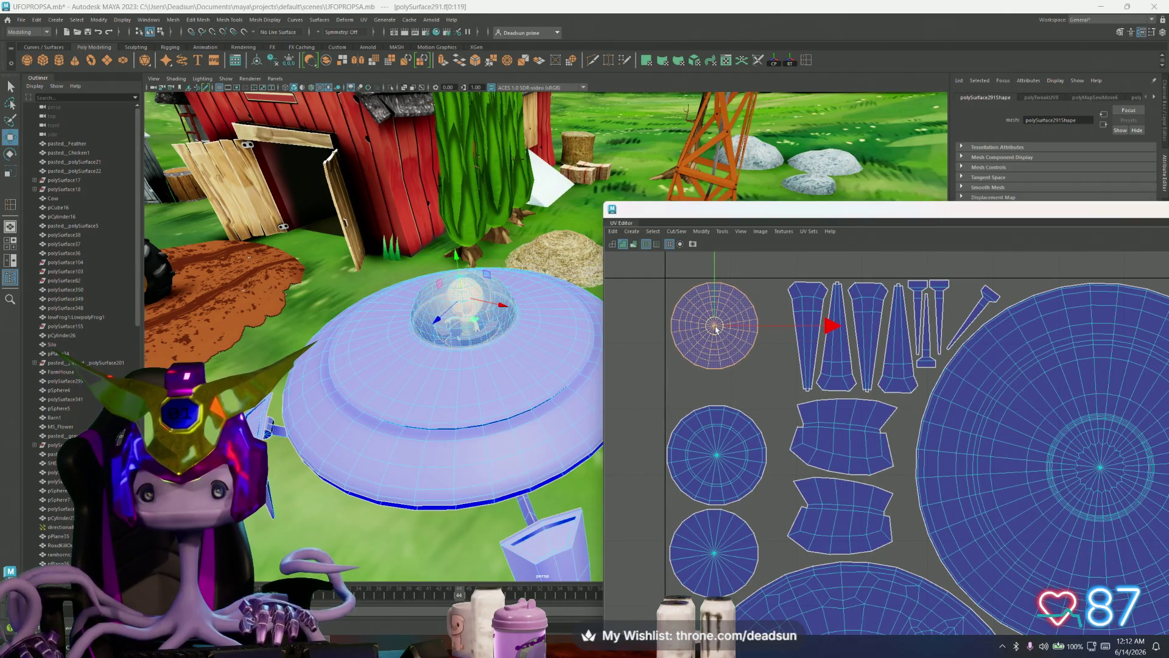
left_click(733, 443)
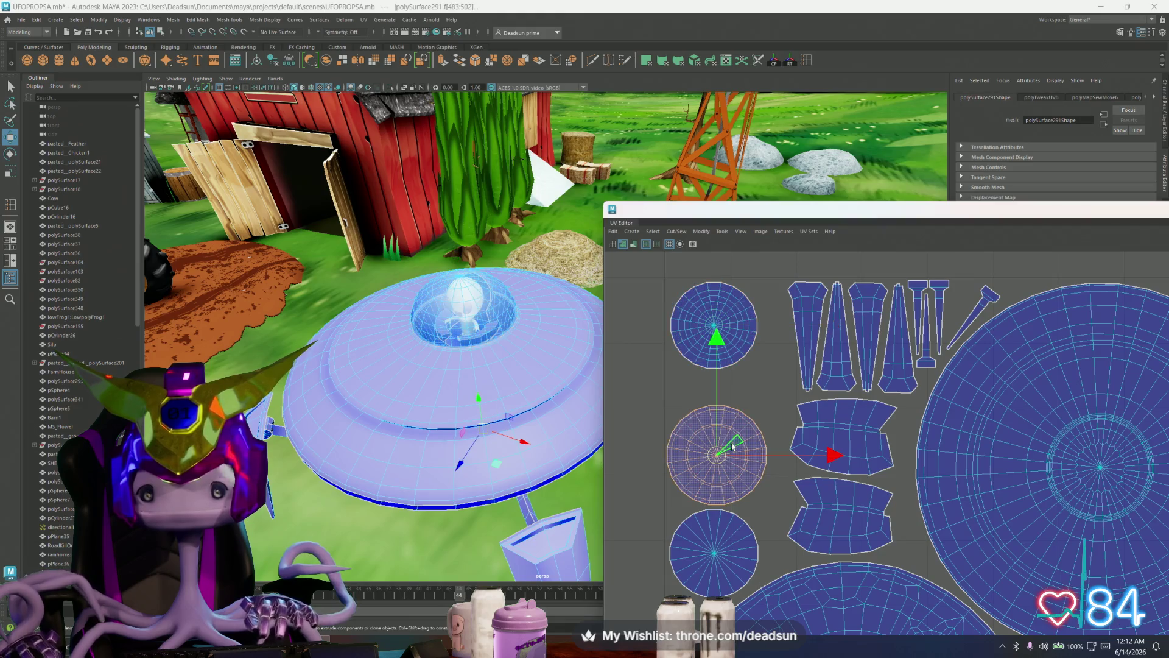
left_click(717, 539, "shift")
key("r")
left_click_drag(715, 496, 728, 489)
key("w")
key("r")
key("w")
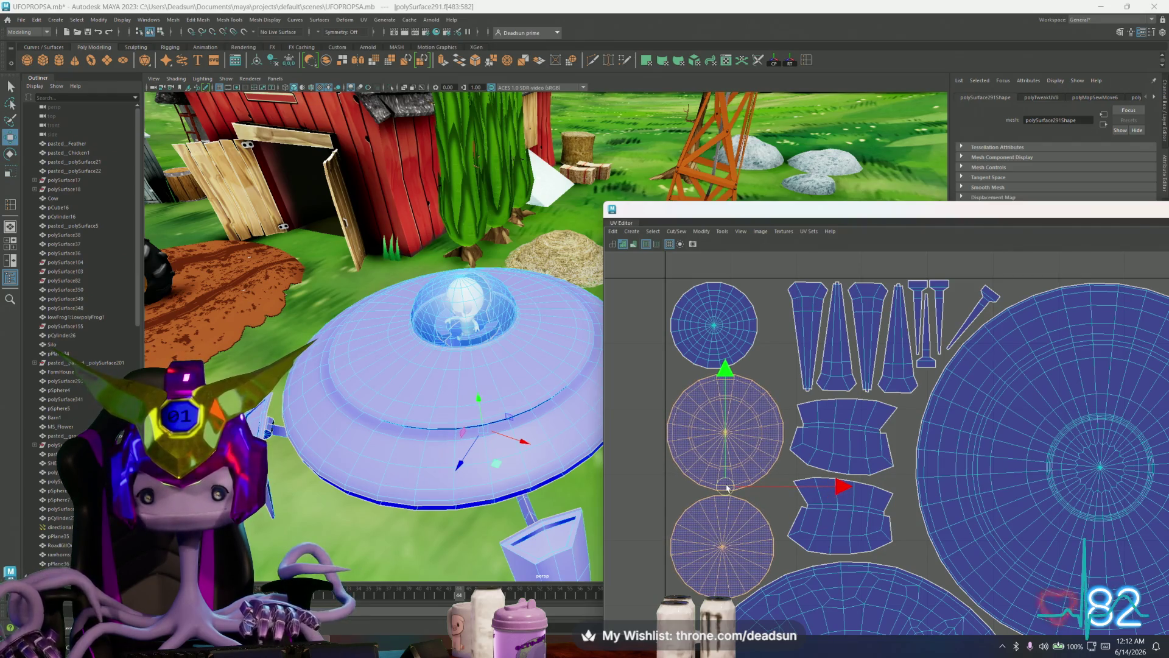
- Nudge the bottom, middle and top round shells so the three circles line up in a column
left_click(718, 531)
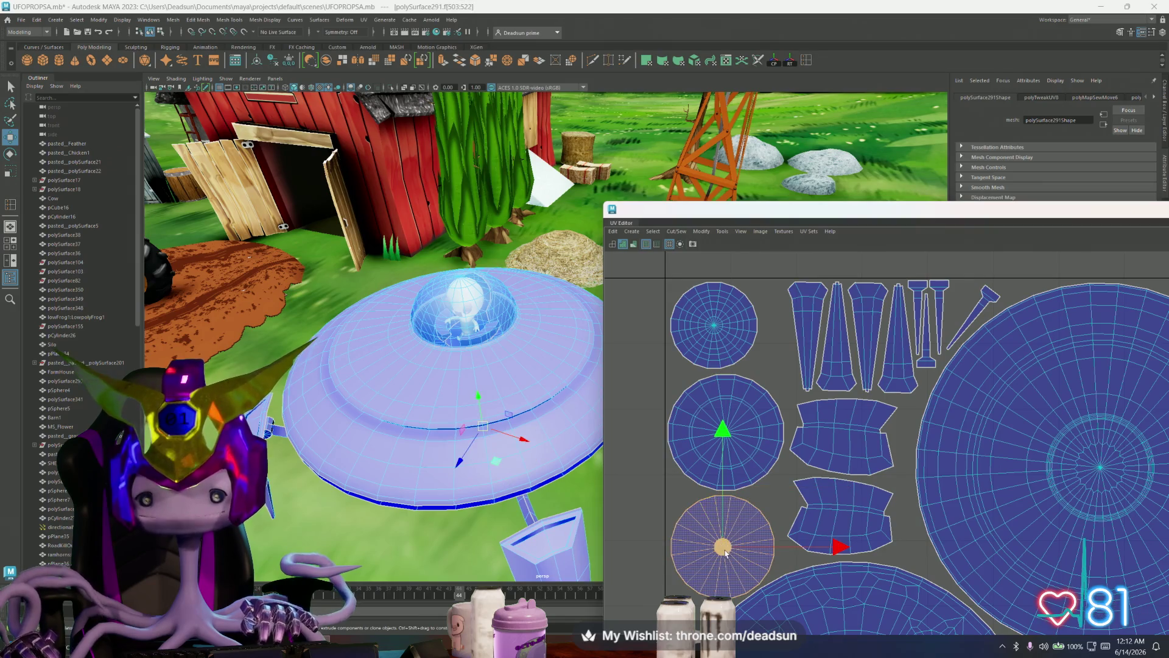
left_click_drag(722, 548, 720, 551)
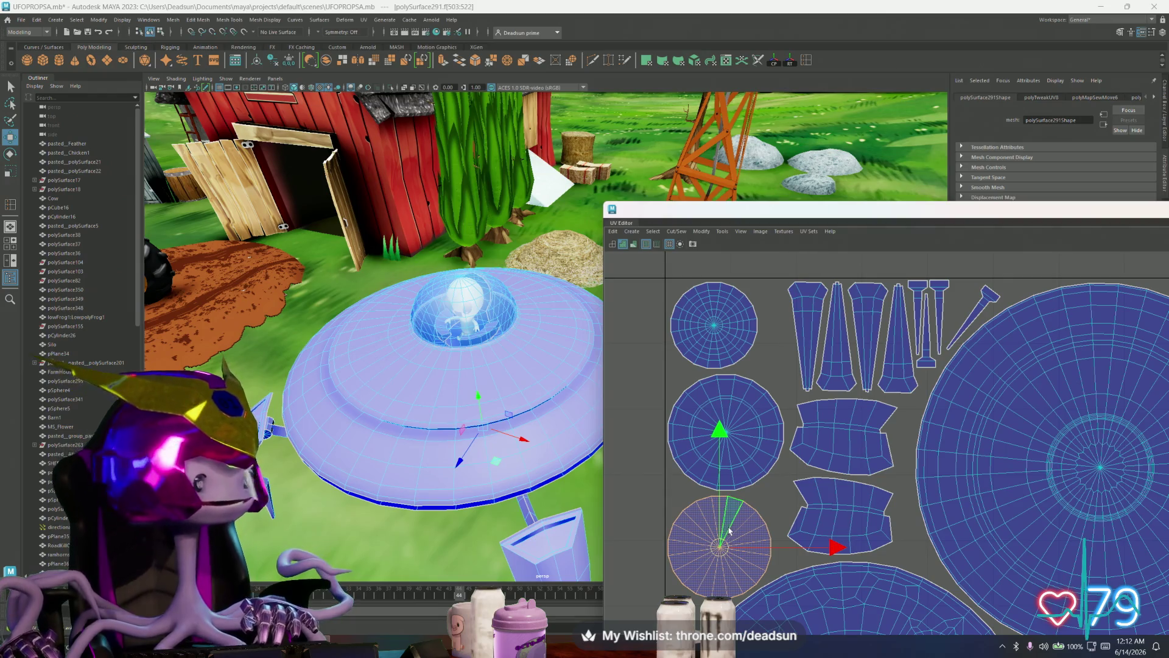
left_click(709, 326)
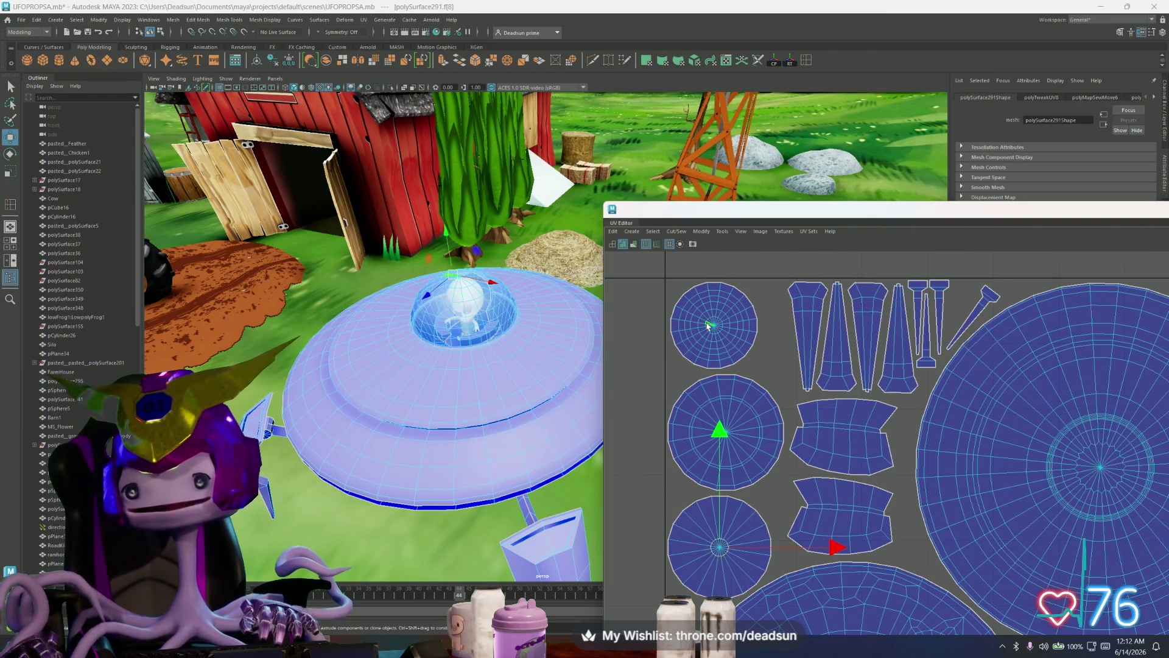
left_click(702, 567)
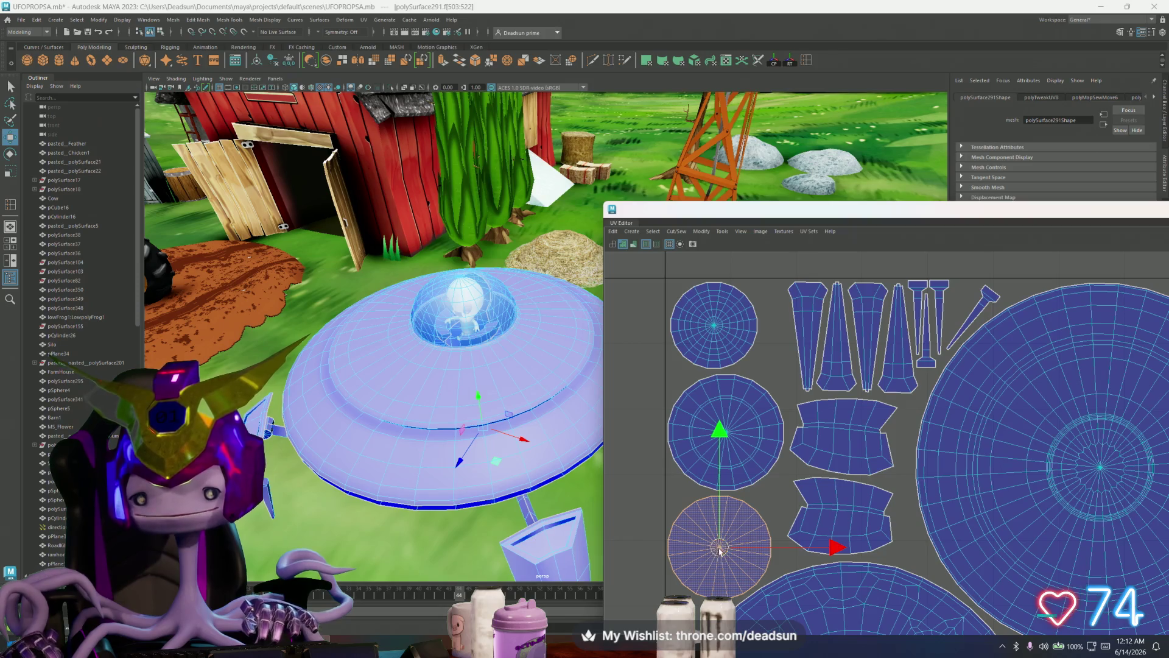
left_click_drag(720, 548, 718, 551)
left_click(709, 468)
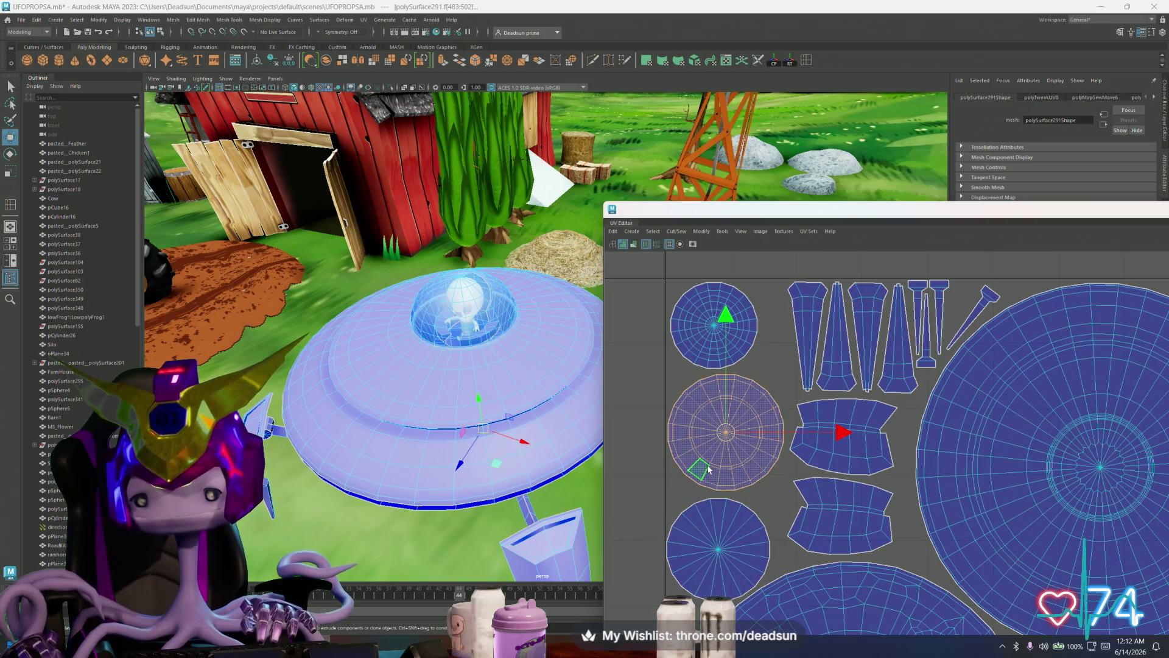
left_click_drag(729, 440, 730, 445)
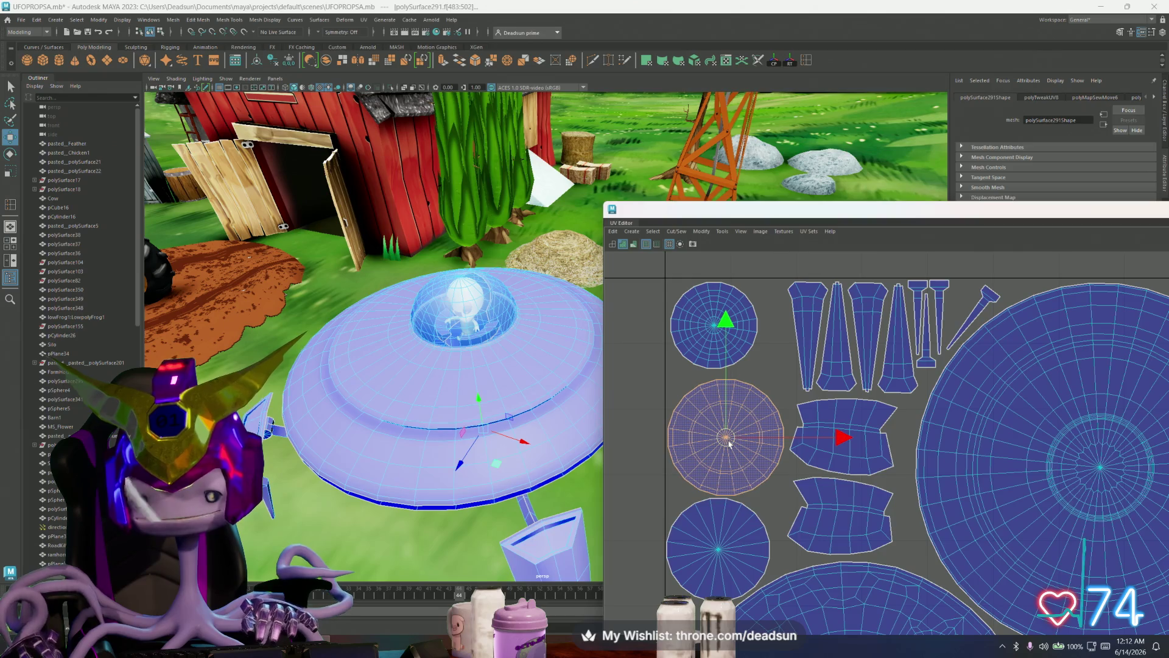
left_click(713, 353)
left_click_drag(715, 332, 720, 332)
key("r")
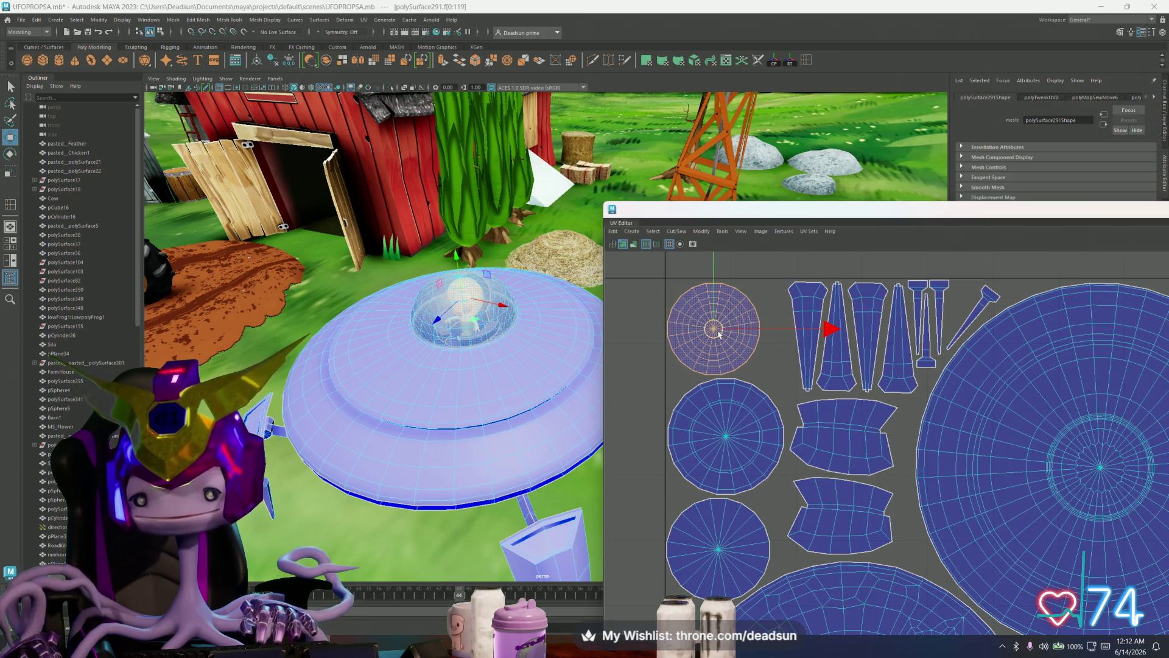
key("w")
scroll(720, 337, "down", 1)
scroll(731, 346, "down", 1)
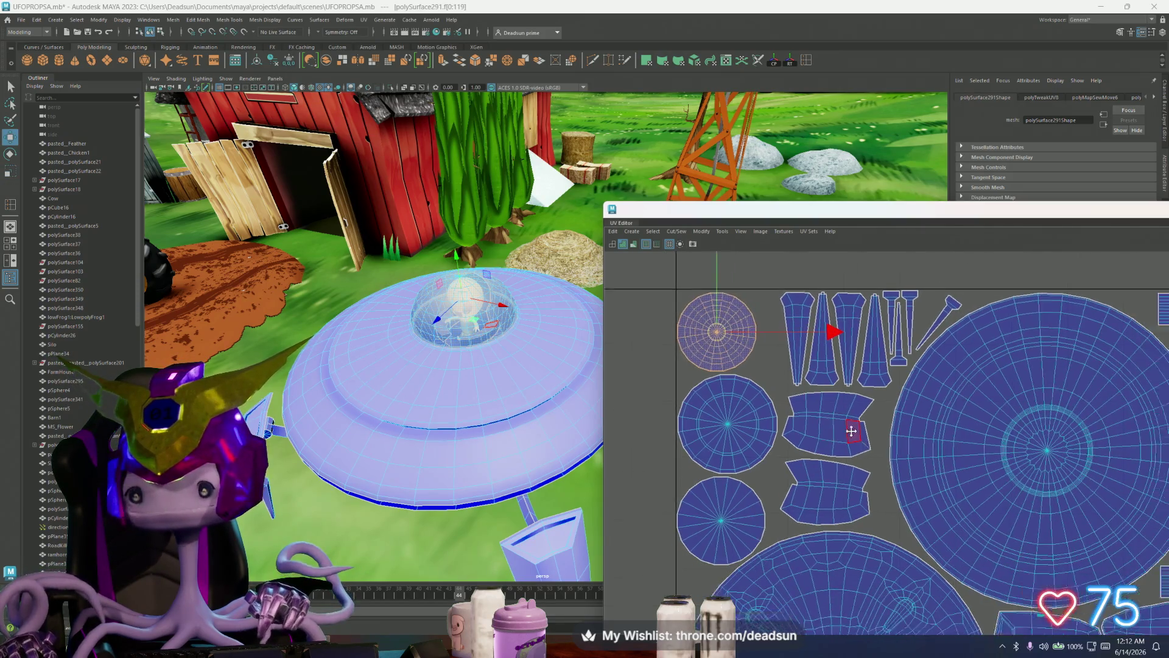
scroll(744, 355, "down", 1)
- Move the tall strip shells left beside the circles and rotate the small diagonal shell upright next to them
left_click(723, 342)
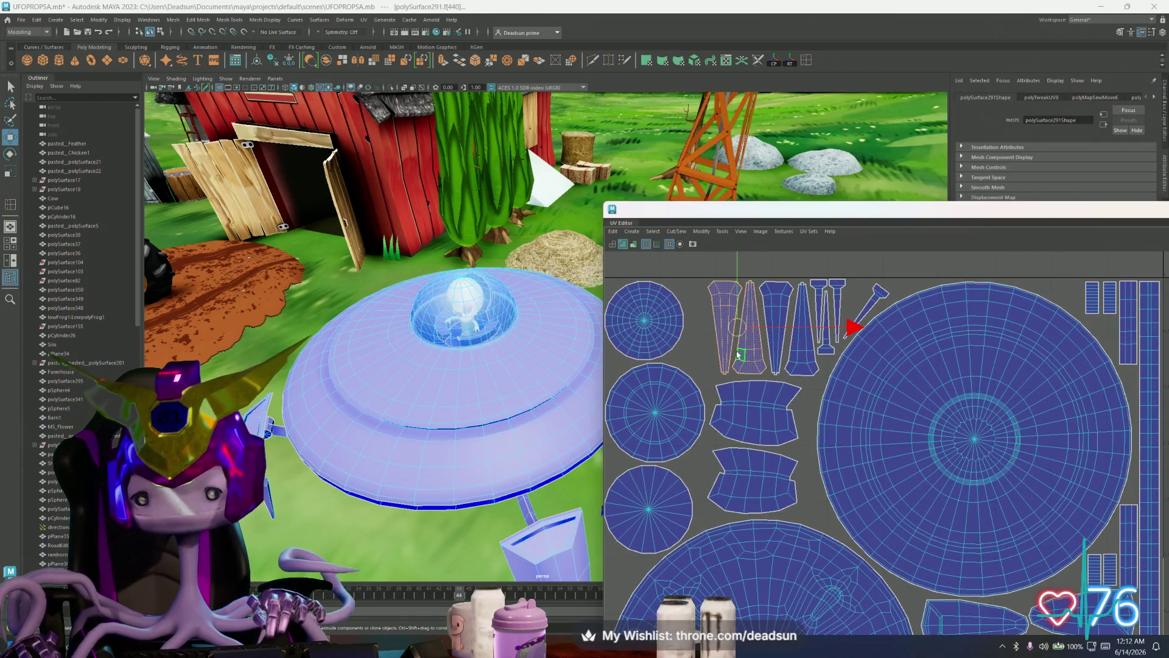
left_click(774, 356)
left_click_drag(858, 336, 848, 334)
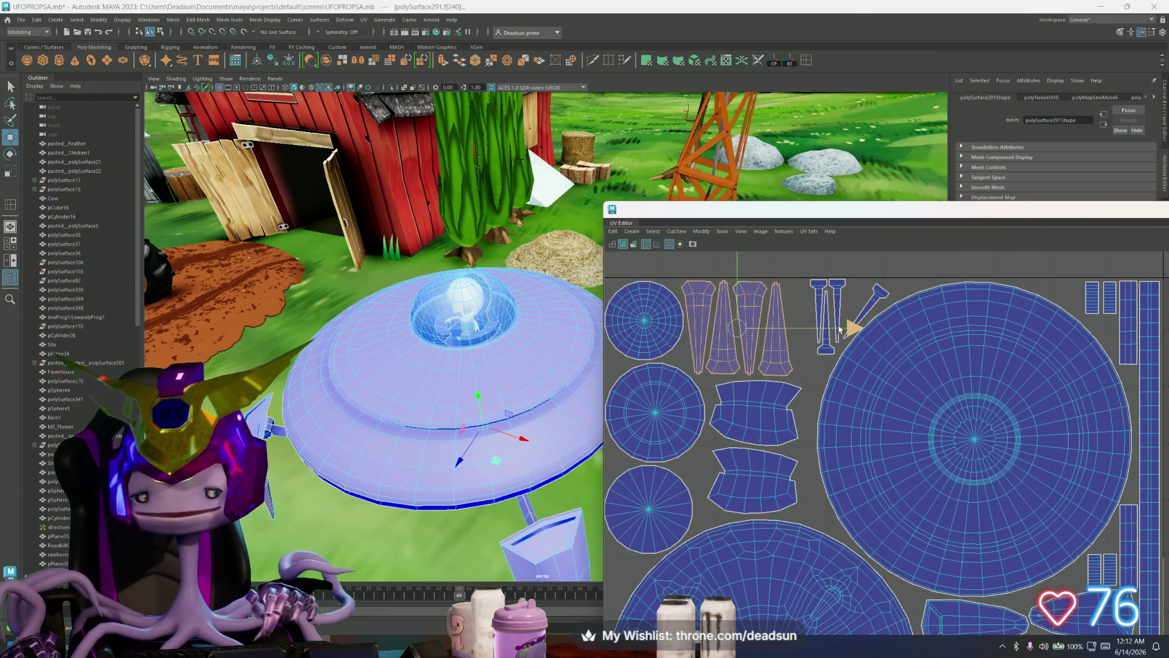
left_click(819, 292)
left_click(833, 343)
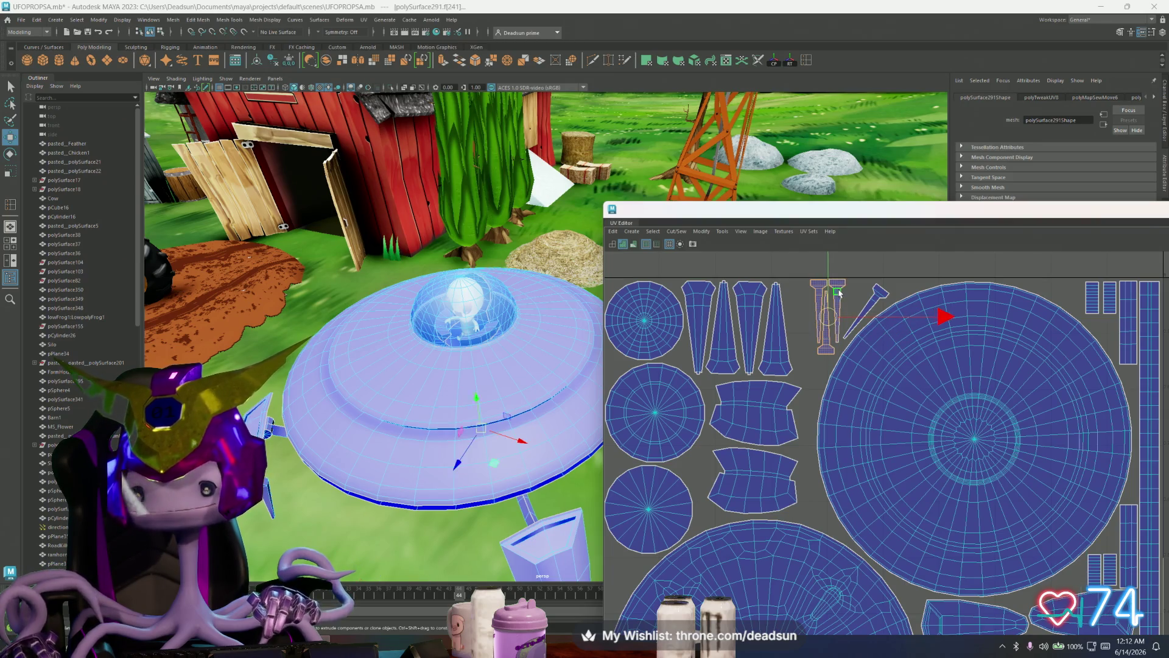
left_click_drag(944, 315, 919, 315)
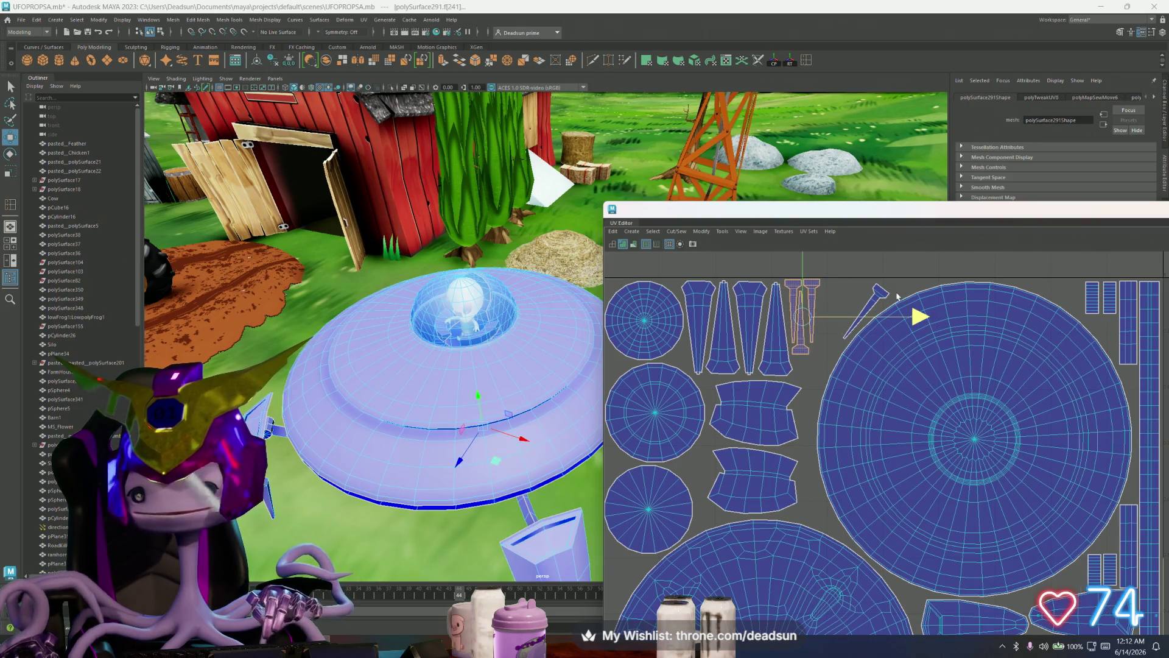
key("e")
mouse_move(920, 386)
left_mouse_down()
mouse_move(637, 292)
mouse_move(627, 263)
left_mouse_up()
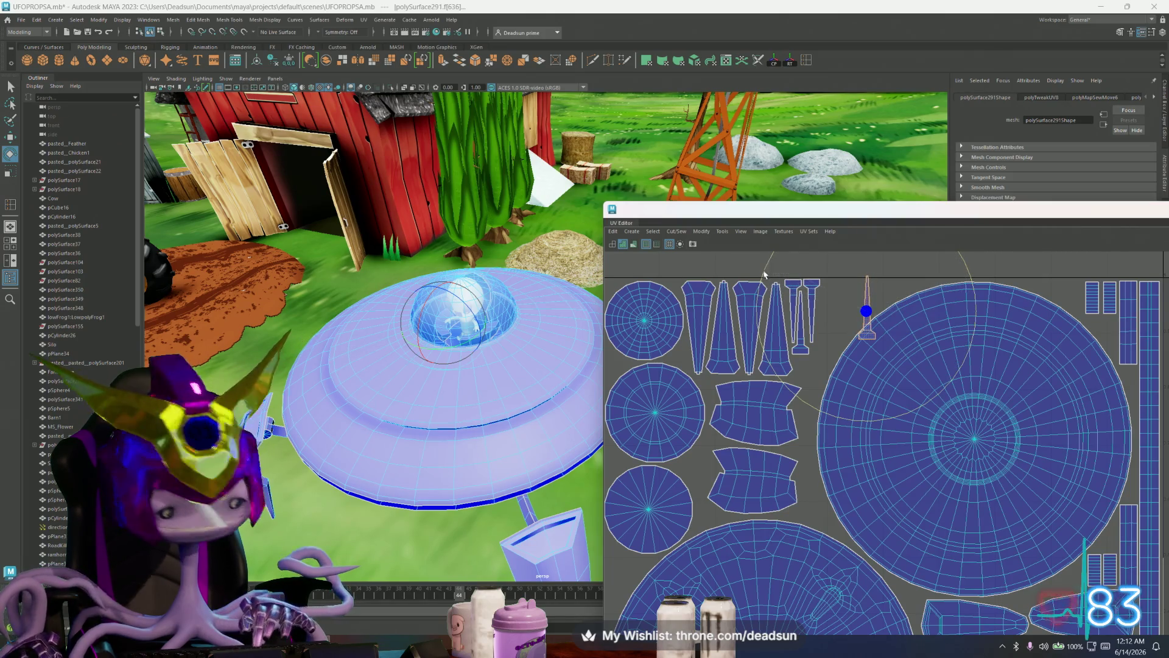
- Move the upright small shell left into line and enlarge the two T-shaped shells with the thin shell
key("w")
left_click_drag(866, 319, 827, 329)
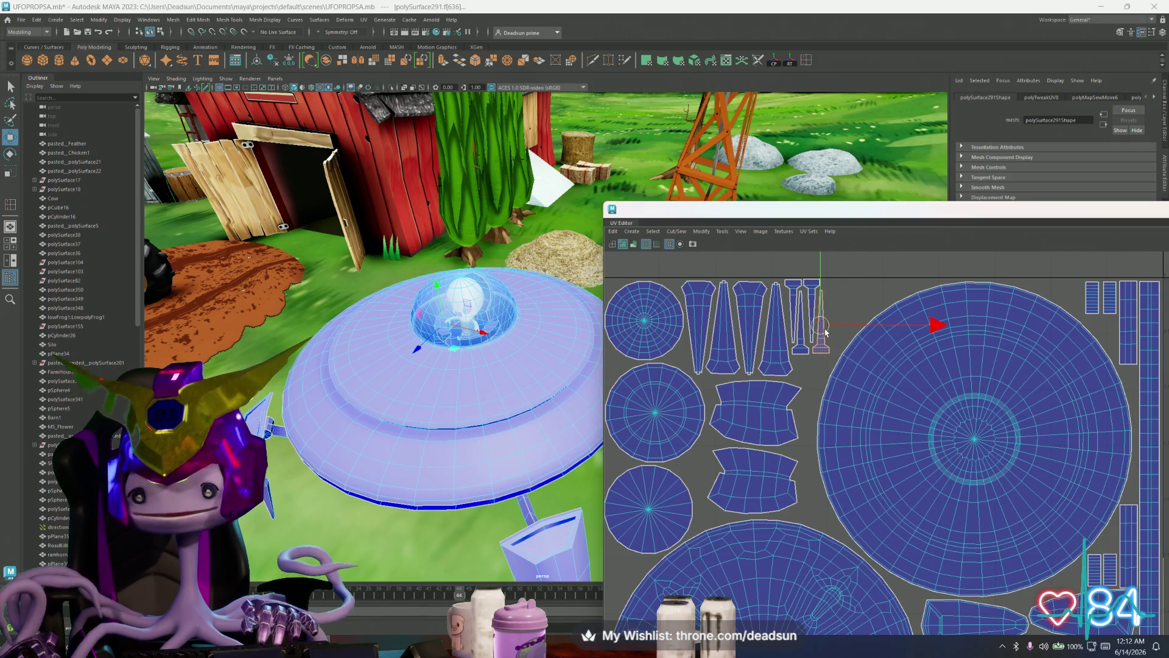
scroll(827, 332, "up", 2)
scroll(822, 320, "up", 1)
scroll(815, 302, "up", 1)
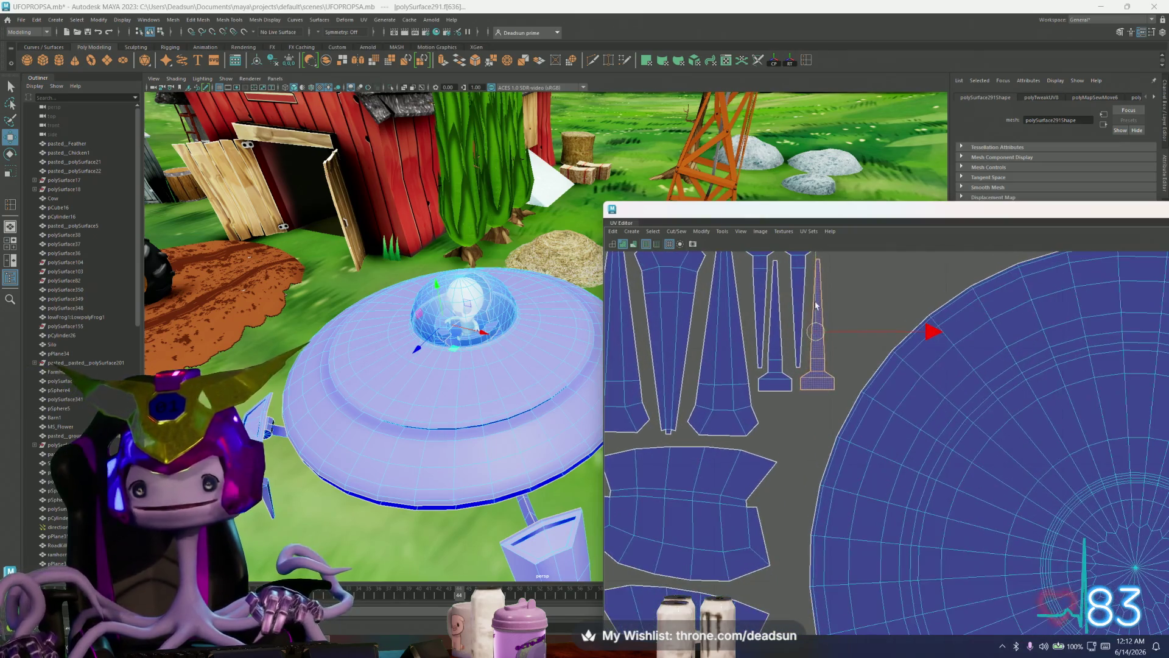
scroll(815, 303, "up", 1)
left_click_drag(930, 330, 927, 333)
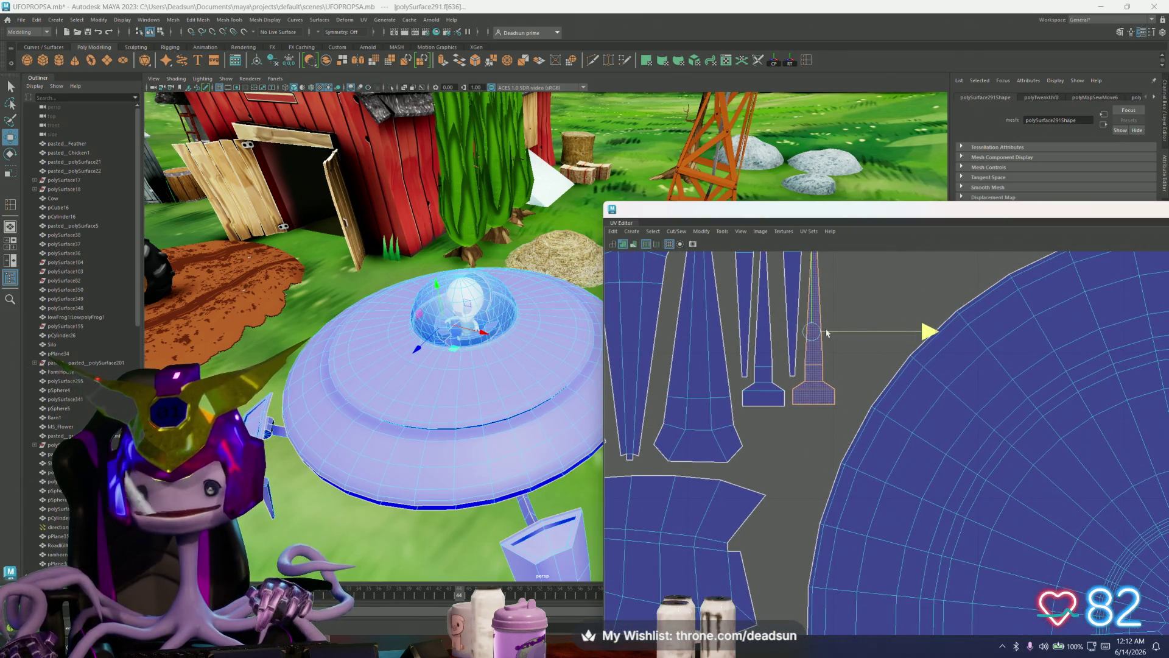
middle_click_drag(827, 331, 846, 423, "alt")
left_click(799, 393, "shift")
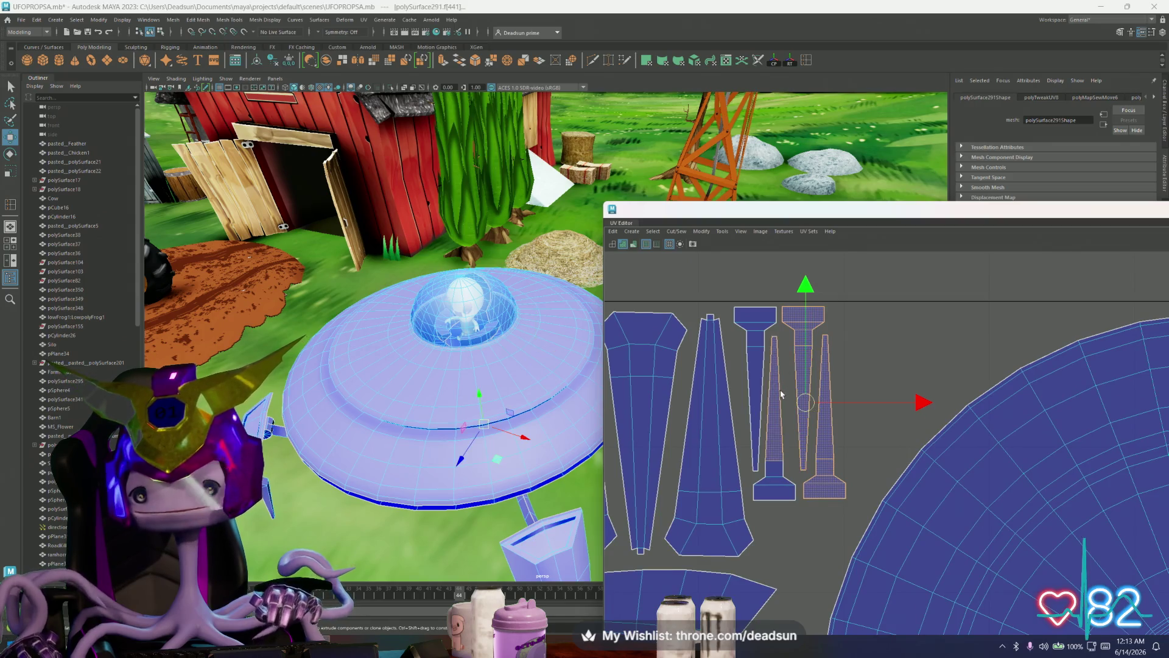
left_click(754, 392, "shift")
key("r")
mouse_move(798, 405)
left_mouse_down()
mouse_move(808, 405)
mouse_move(795, 417)
left_mouse_up()
key("w")
key("r")
- Nudge the tall and narrow strip shells left one by one so they nest neatly alongside each other
key("w")
left_click(708, 429)
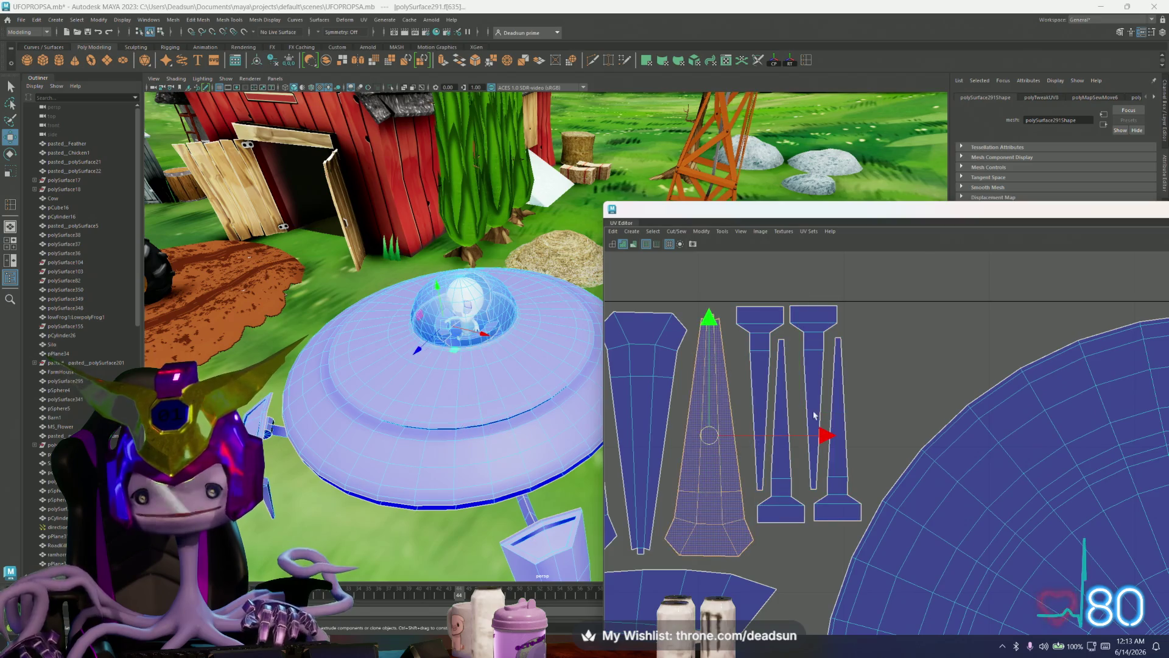
left_click_drag(824, 435, 821, 435)
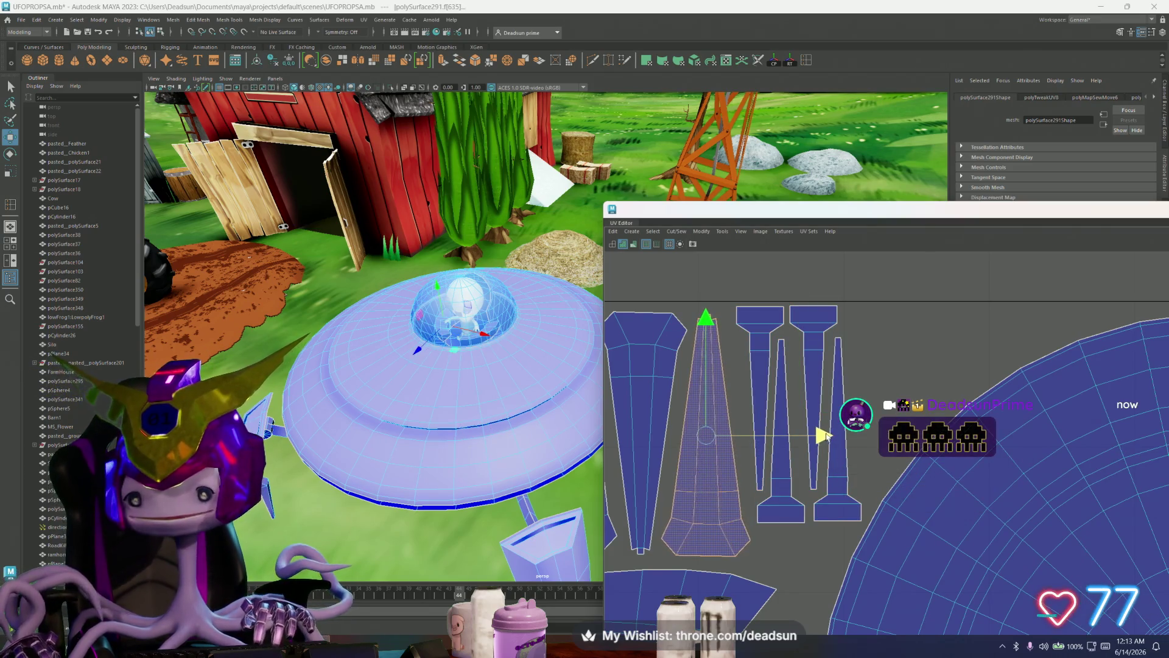
left_click(761, 388)
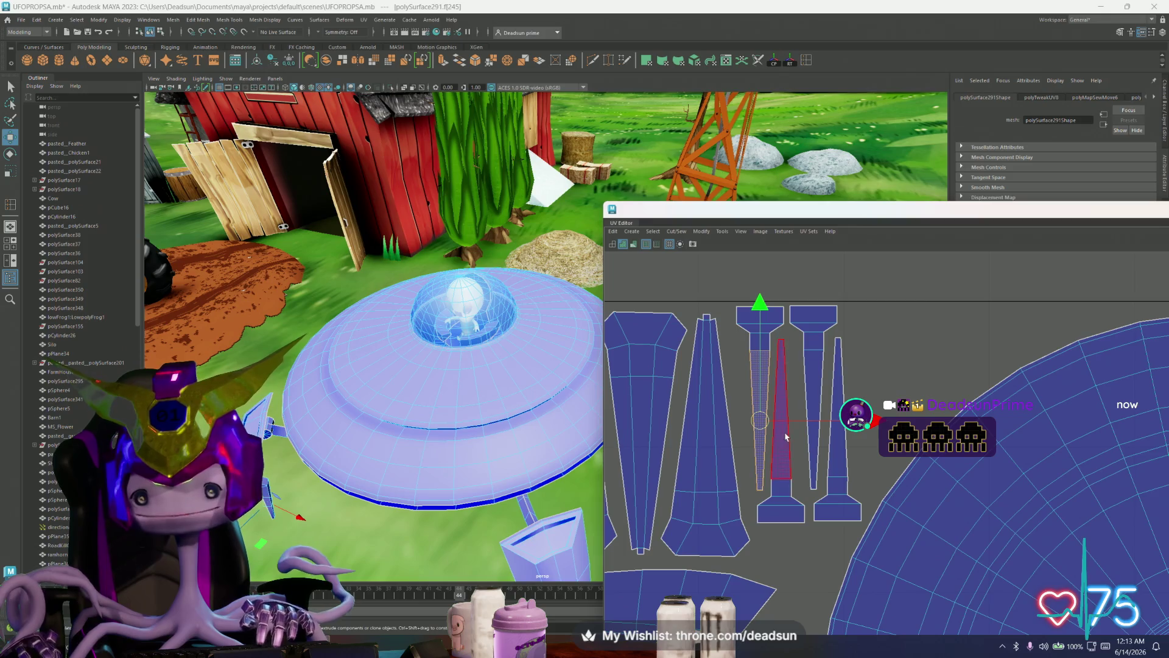
left_click(810, 439)
mouse_move(813, 398)
left_mouse_down()
mouse_move(839, 427)
mouse_move(793, 433)
left_mouse_up()
left_click(836, 437)
left_click(783, 486)
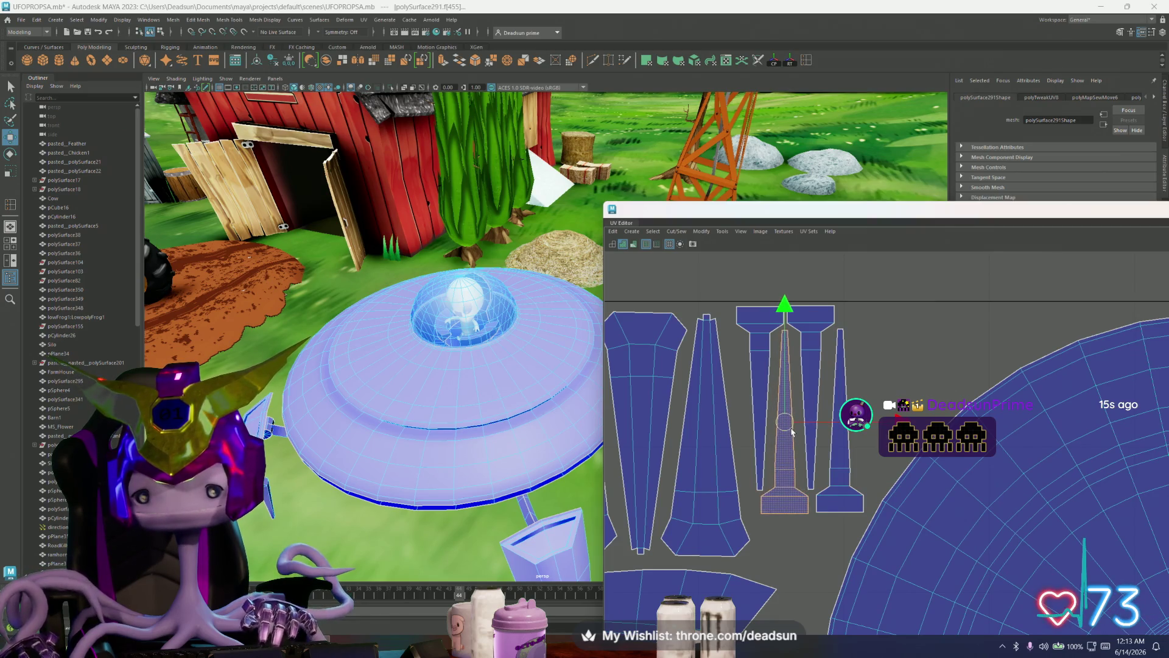
scroll(792, 433, "down", 2)
scroll(792, 429, "down", 2)
scroll(791, 420, "down", 1)
scroll(792, 411, "down", 2)
scroll(792, 411, "down", 2)
scroll(776, 411, "down", 2)
scroll(758, 411, "down", 2)
scroll(740, 411, "down", 1)
middle_click_drag(740, 411, 726, 411, "alt")
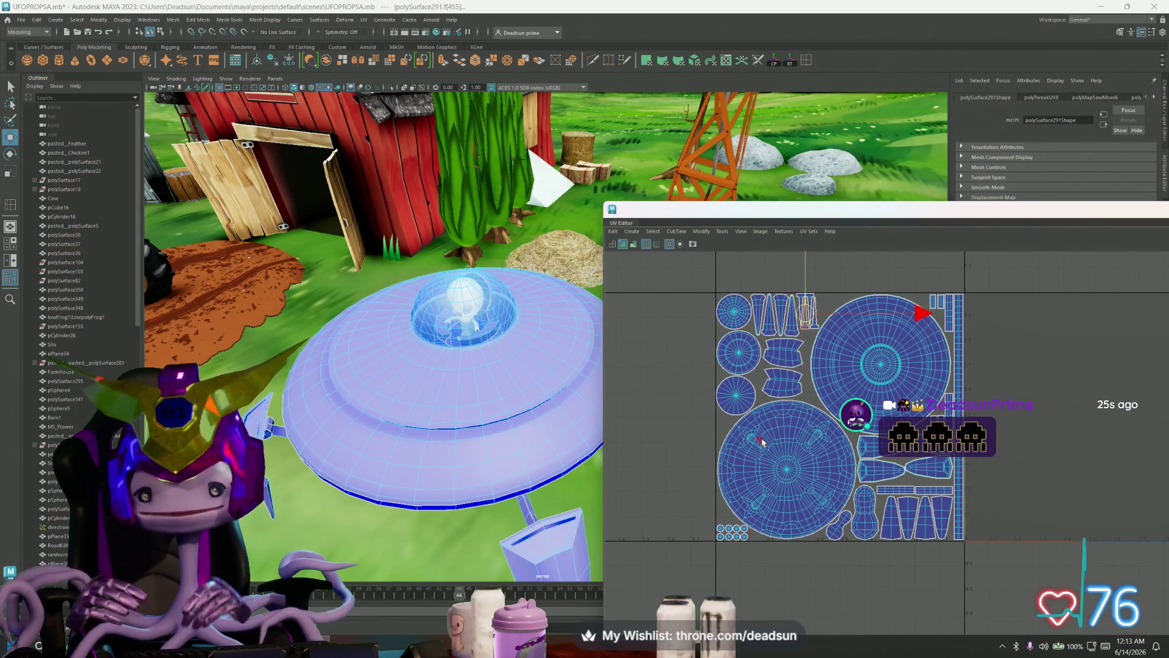
- Enter UV mode, select all the UFO's UVs and slide the whole shell layout right into the 0–1 tile
key("F12")
scroll(652, 280, "down", 2)
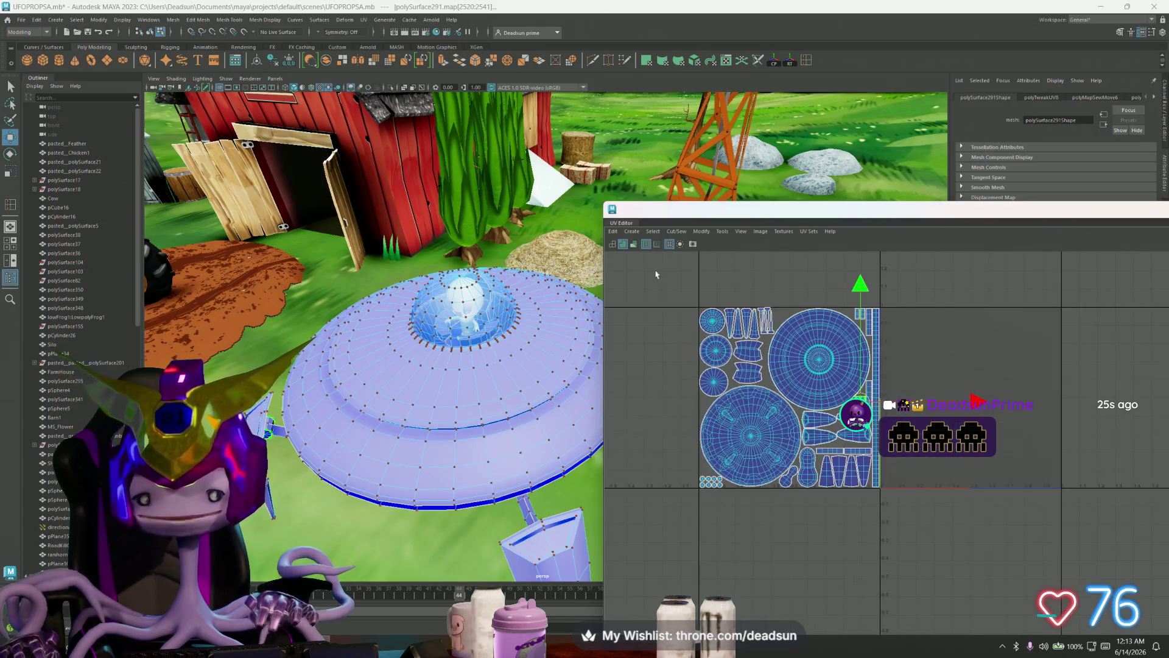
key("ctrl+shift+a")
left_click_drag(908, 402, 1088, 403)
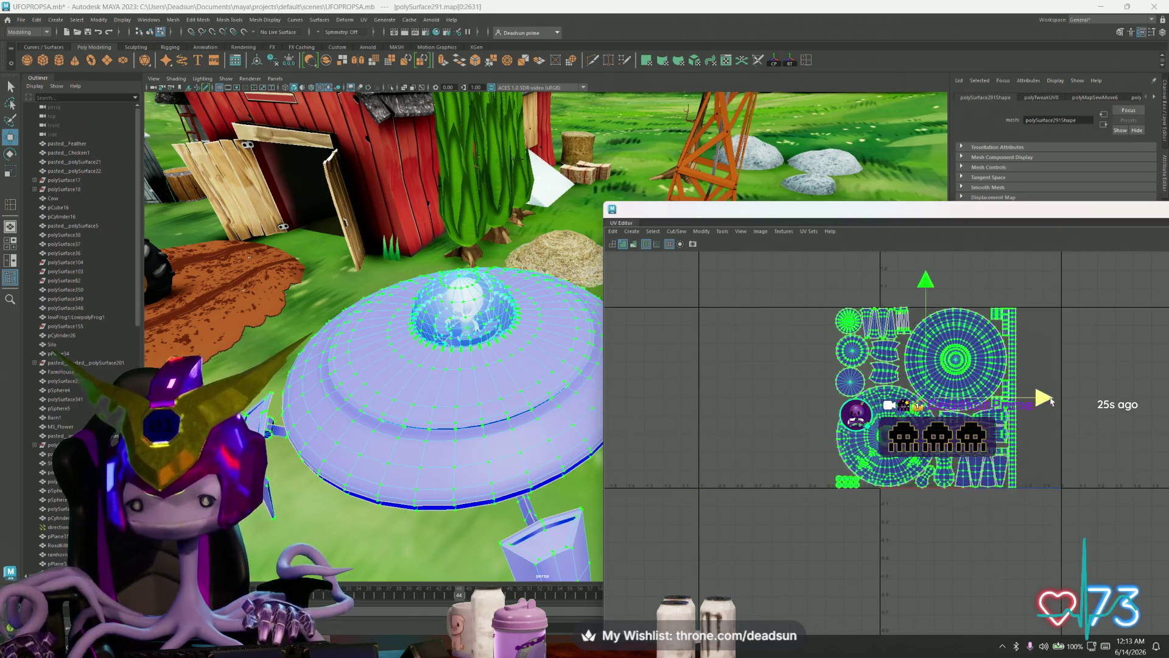
scroll(1006, 438, "up", 1)
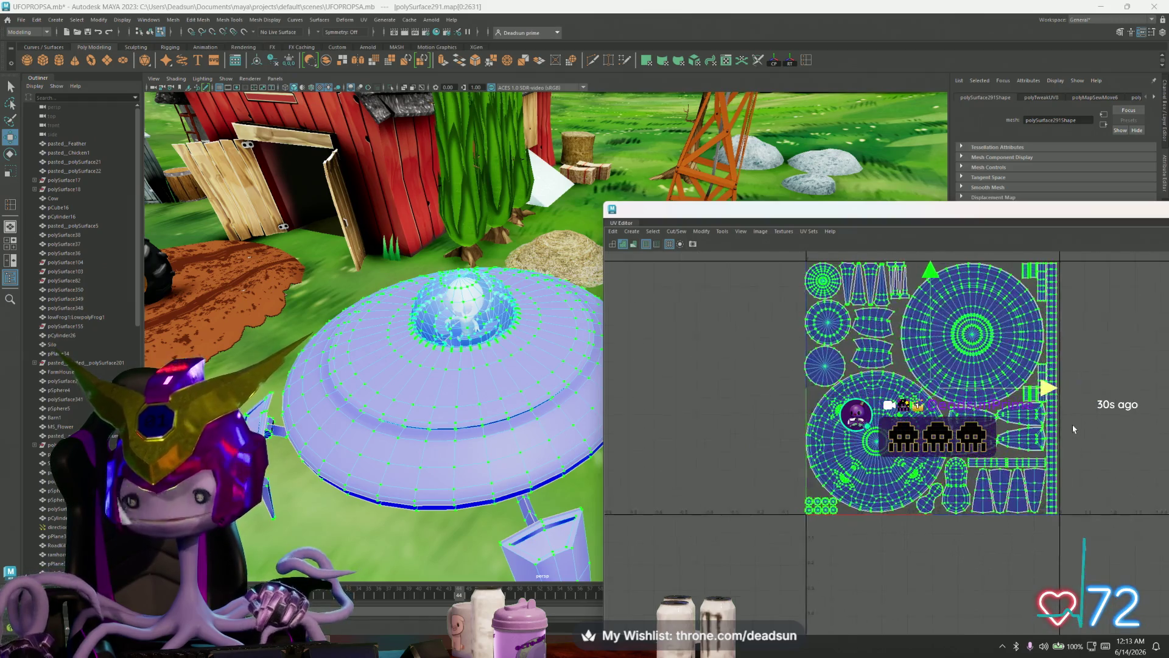
scroll(943, 472, "up", 1)
scroll(943, 473, "up", 1)
scroll(944, 472, "up", 1)
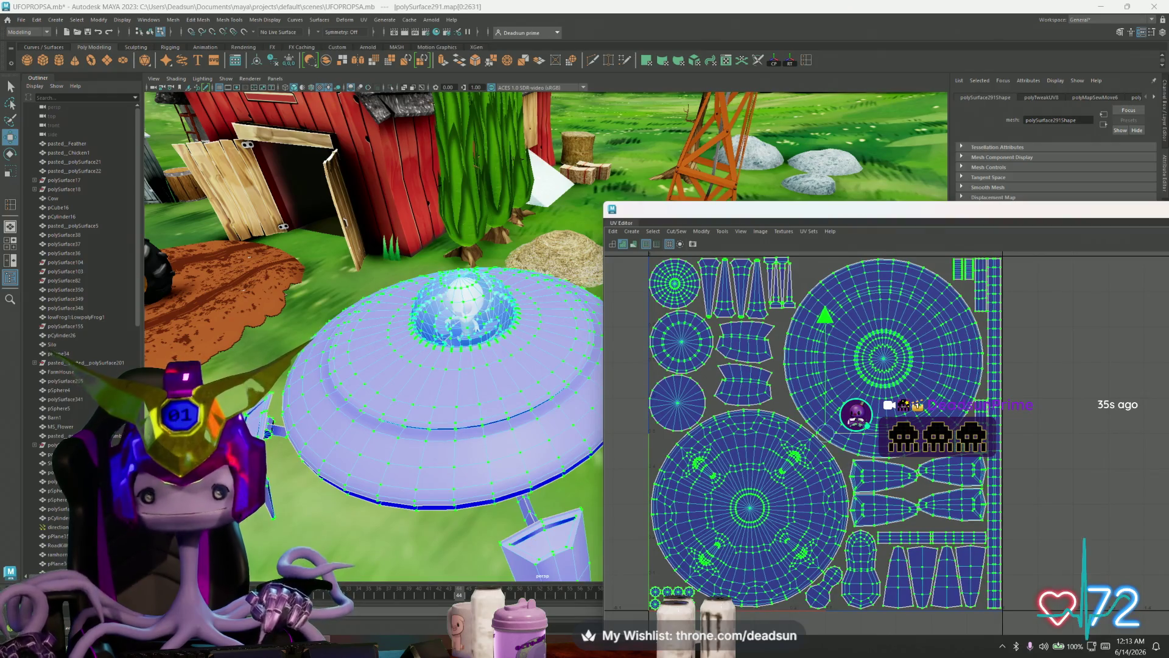
scroll(914, 461, "up", 1)
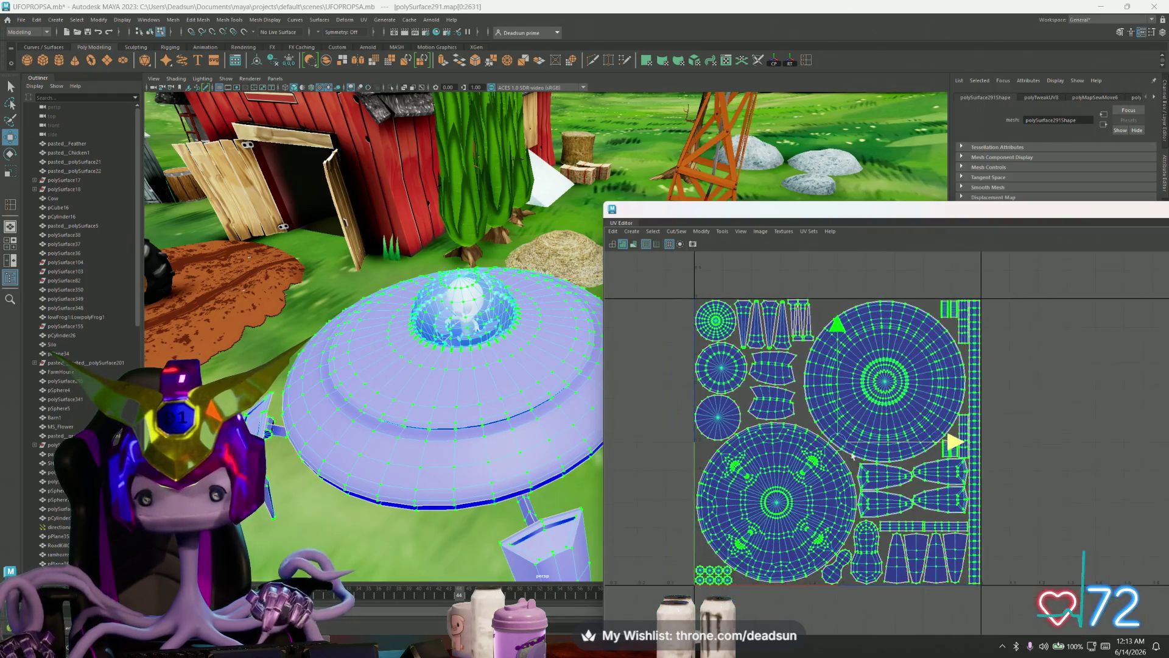
scroll(822, 430, "up", 1)
scroll(754, 396, "up", 1)
middle_click_drag(774, 405, 790, 409, "alt")
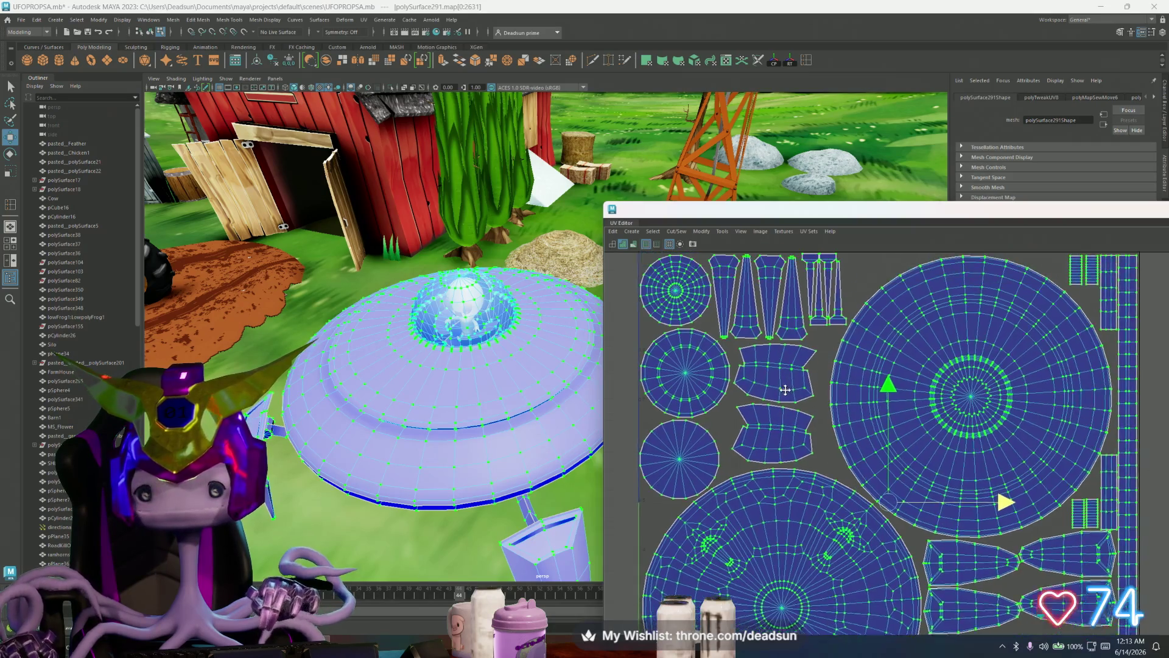
scroll(798, 380, "up", 2)
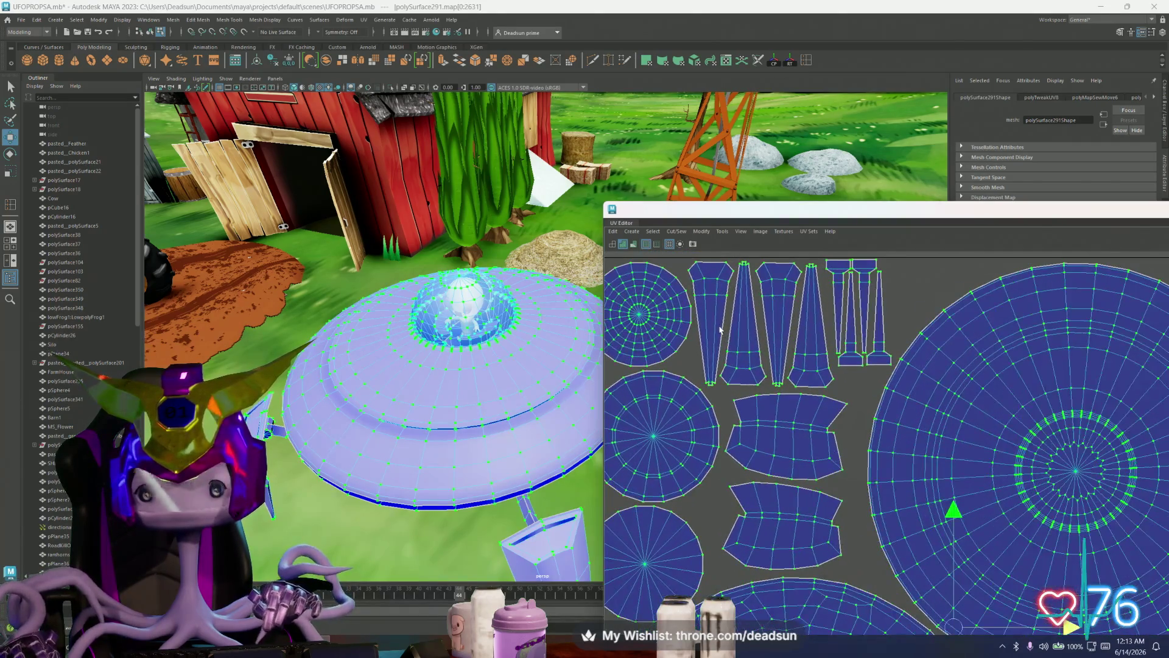
- Nudge the tall tapered strip shells upward within the tile
left_click(749, 355)
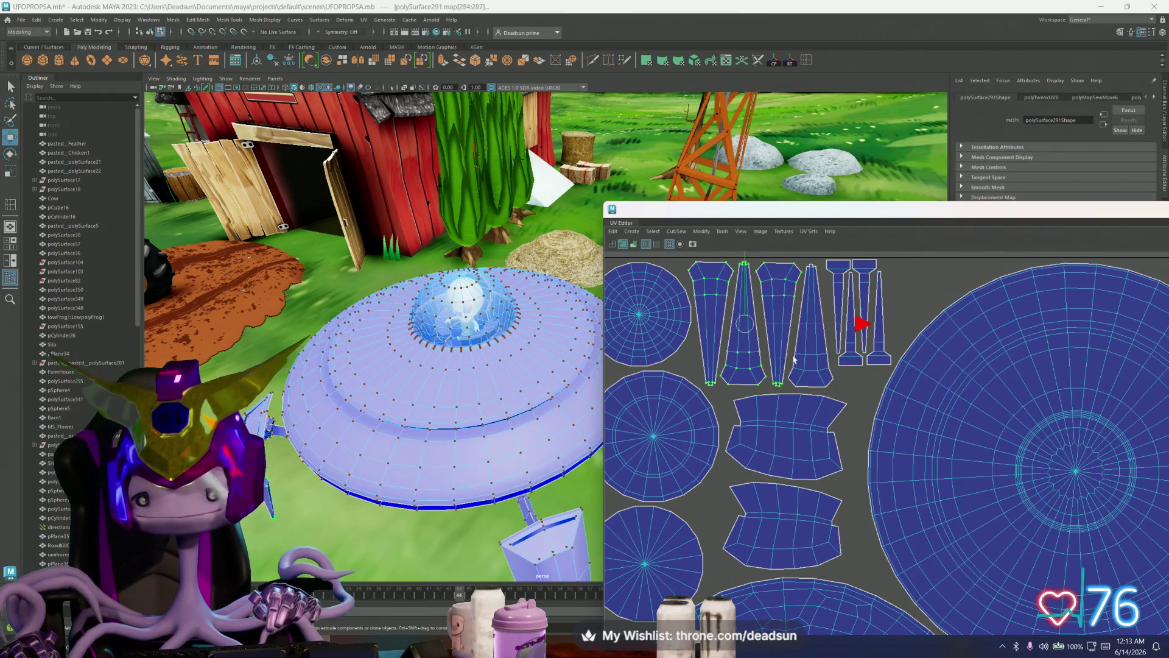
scroll(795, 347, "up", 1)
scroll(777, 323, "up", 1)
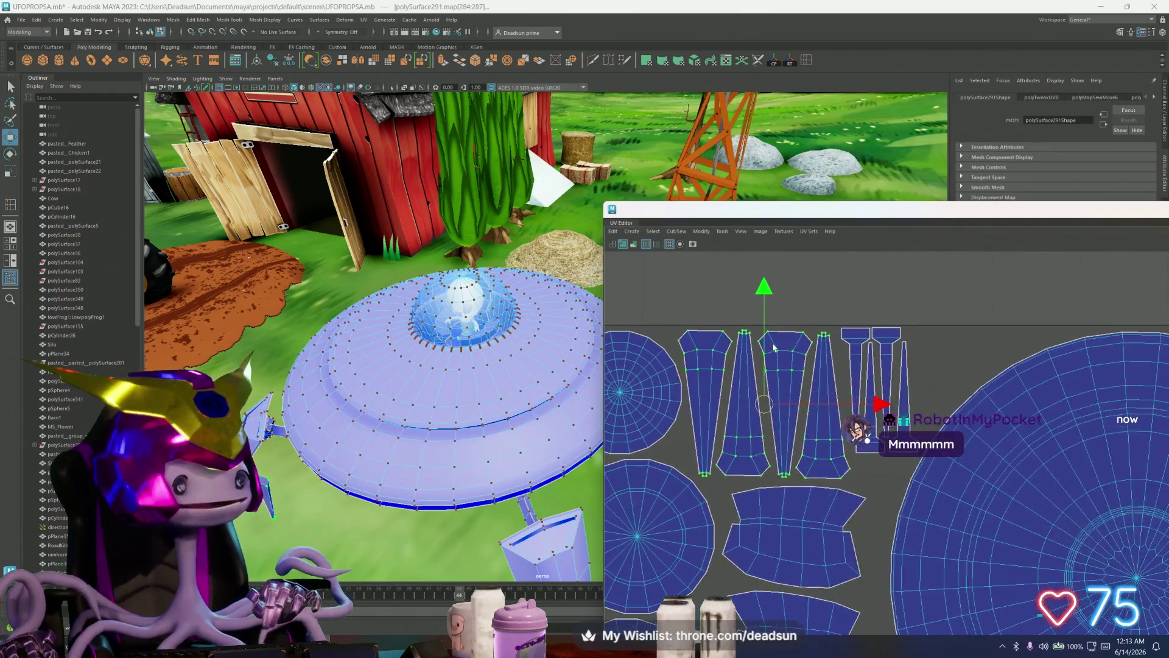
scroll(763, 300, "up", 1)
left_click_drag(762, 300, 762, 295)
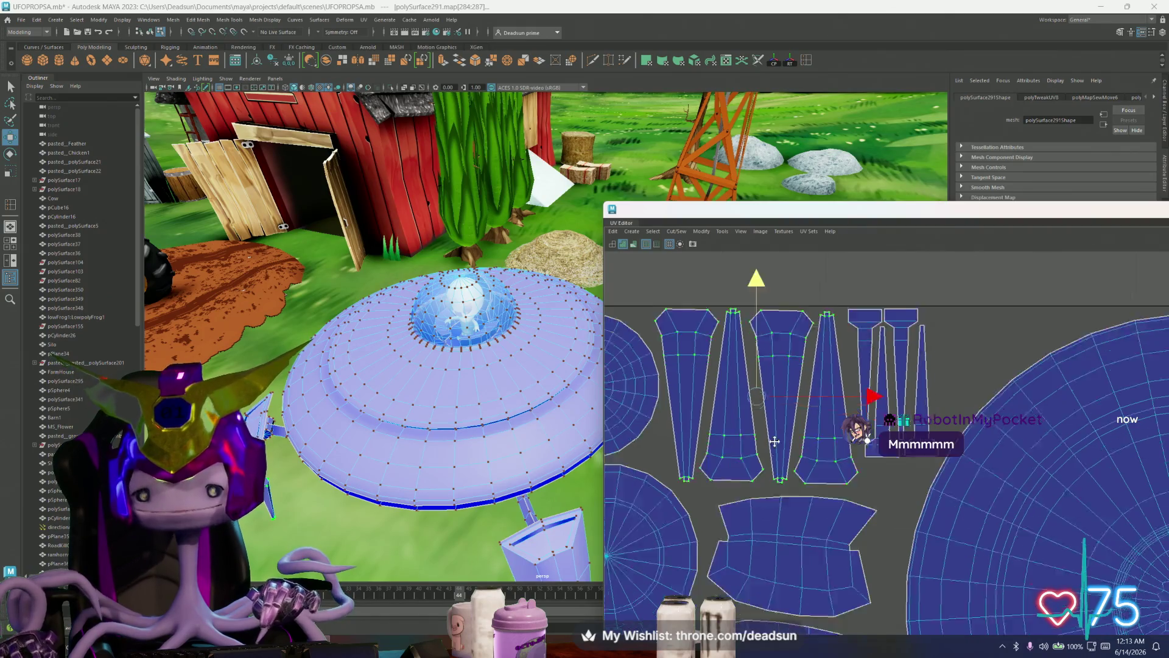
middle_click_drag(784, 612, 784, 430, "alt")
- Raise the lower curved band shell into line with the upper one and scale both bands slightly wider
left_click(751, 468)
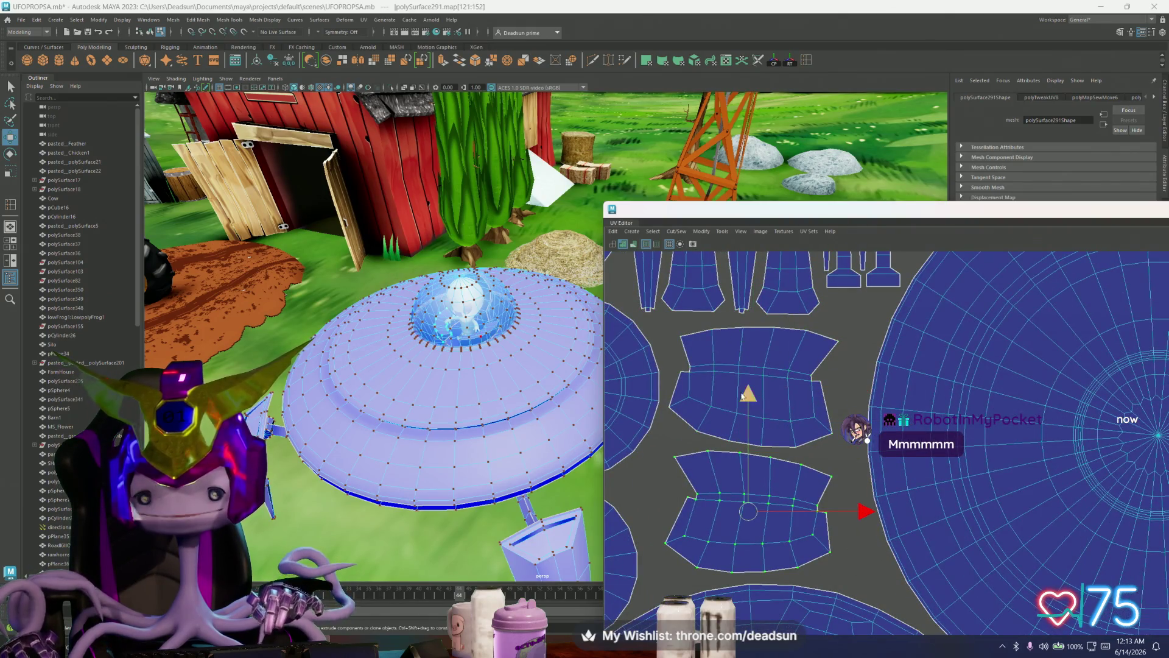
left_click_drag(747, 407, 750, 403)
left_click(807, 426, "shift")
scroll(770, 462, "up", 1)
key("r")
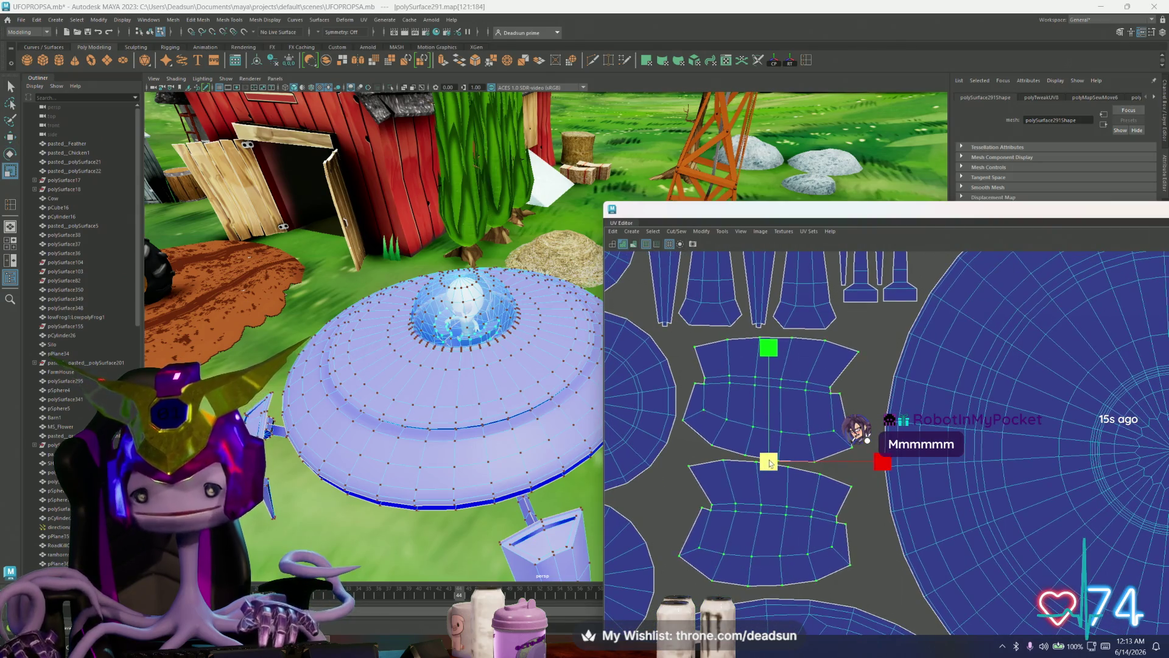
key("w")
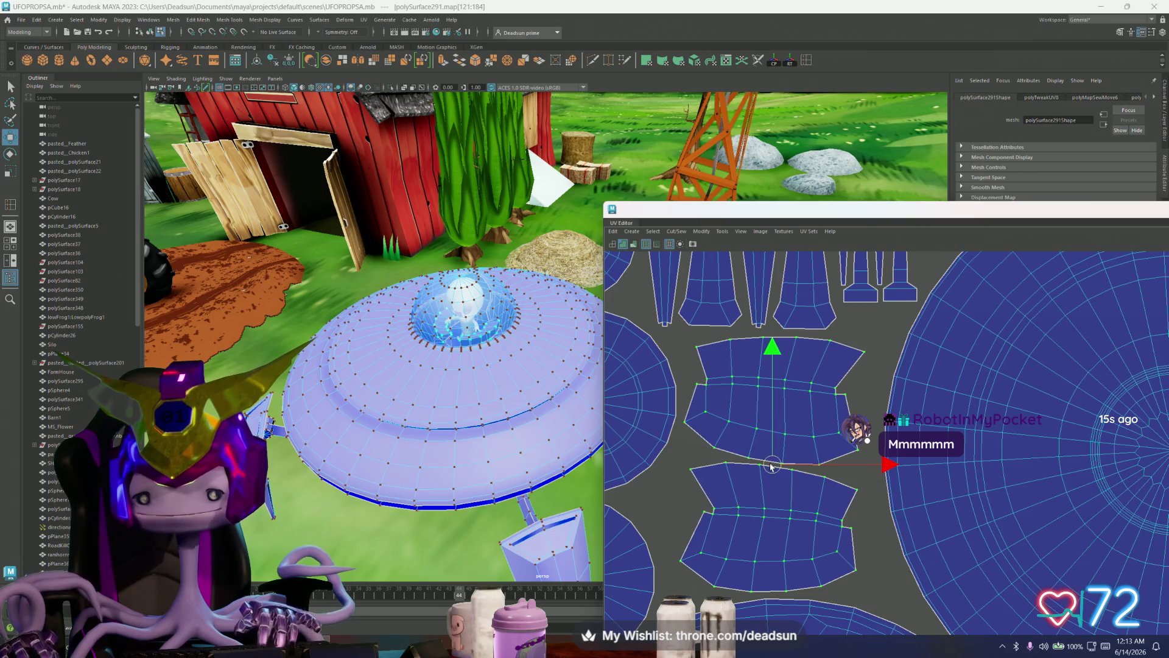
key("r")
left_click_drag(772, 465, 773, 466)
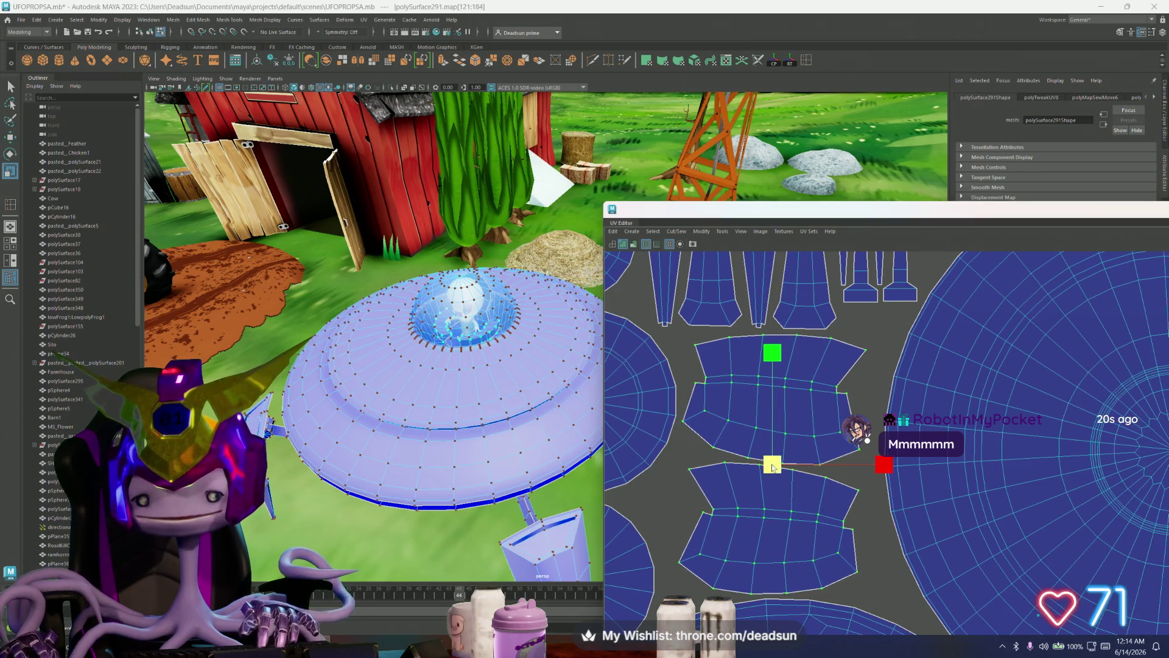
scroll(773, 466, "down", 1)
scroll(776, 463, "down", 1)
scroll(786, 452, "down", 1)
scroll(791, 438, "down", 1)
scroll(822, 430, "down", 1)
scroll(900, 467, "down", 2)
scroll(899, 467, "down", 1)
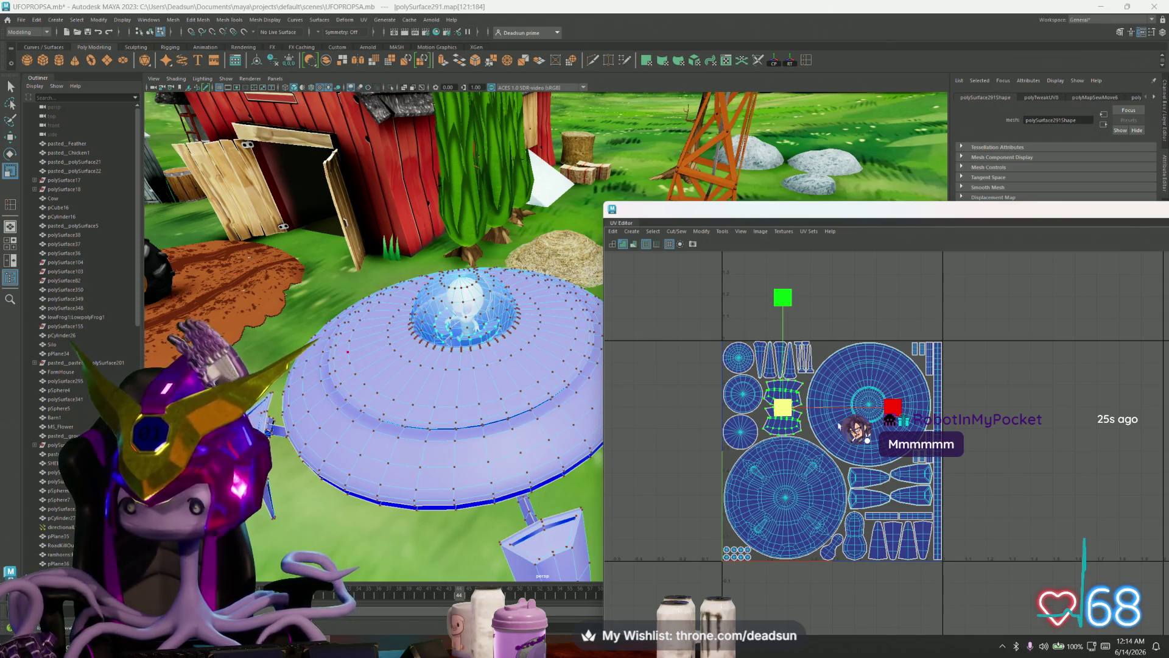
- Move the UV Editor window aside, close it and return the UFO to object mode with F8
mouse_move(816, 217)
left_mouse_down()
mouse_move(338, 131)
mouse_move(697, 311)
left_mouse_up()
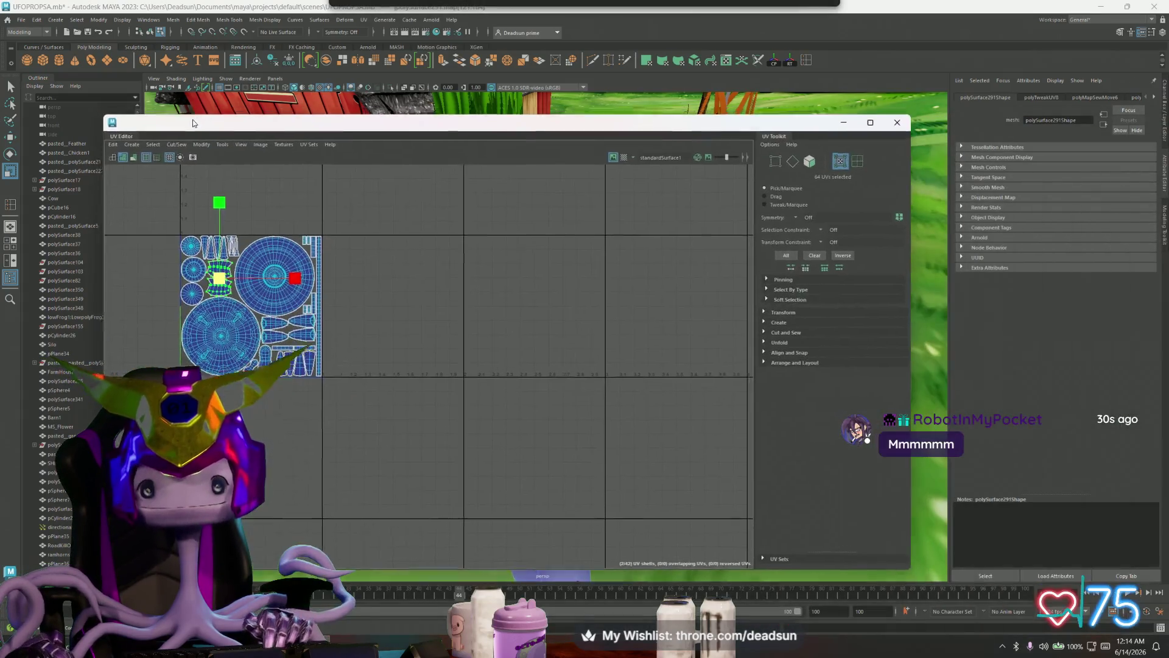
left_click_drag(573, 309, 224, 151)
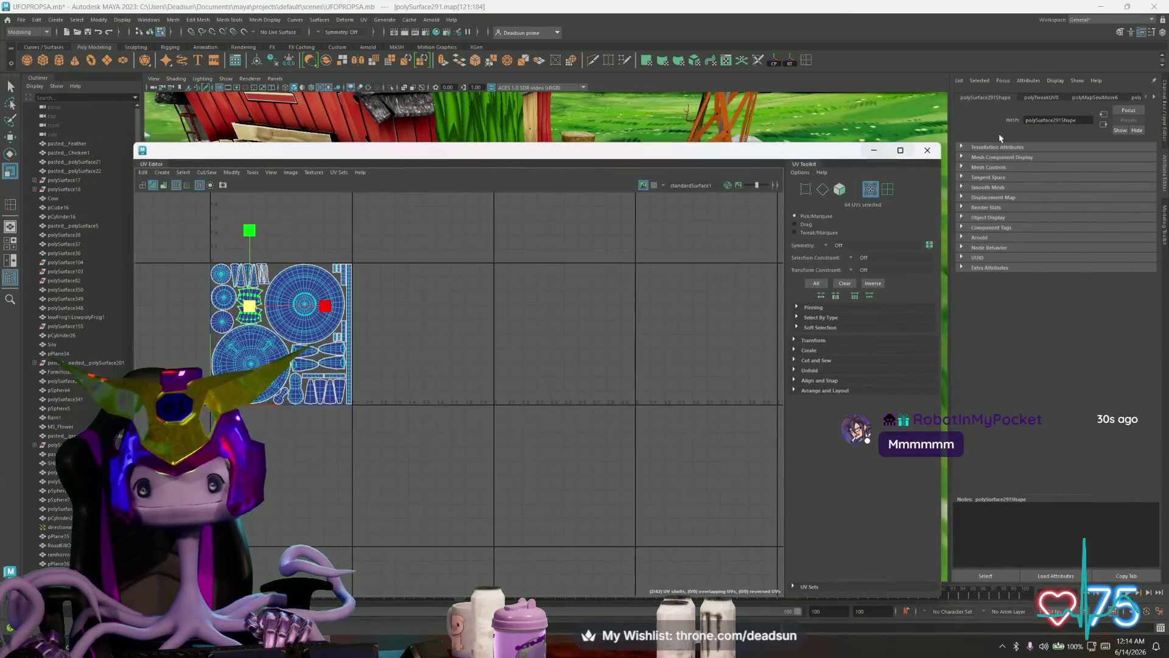
left_click(926, 153)
scroll(419, 366, "up", 3)
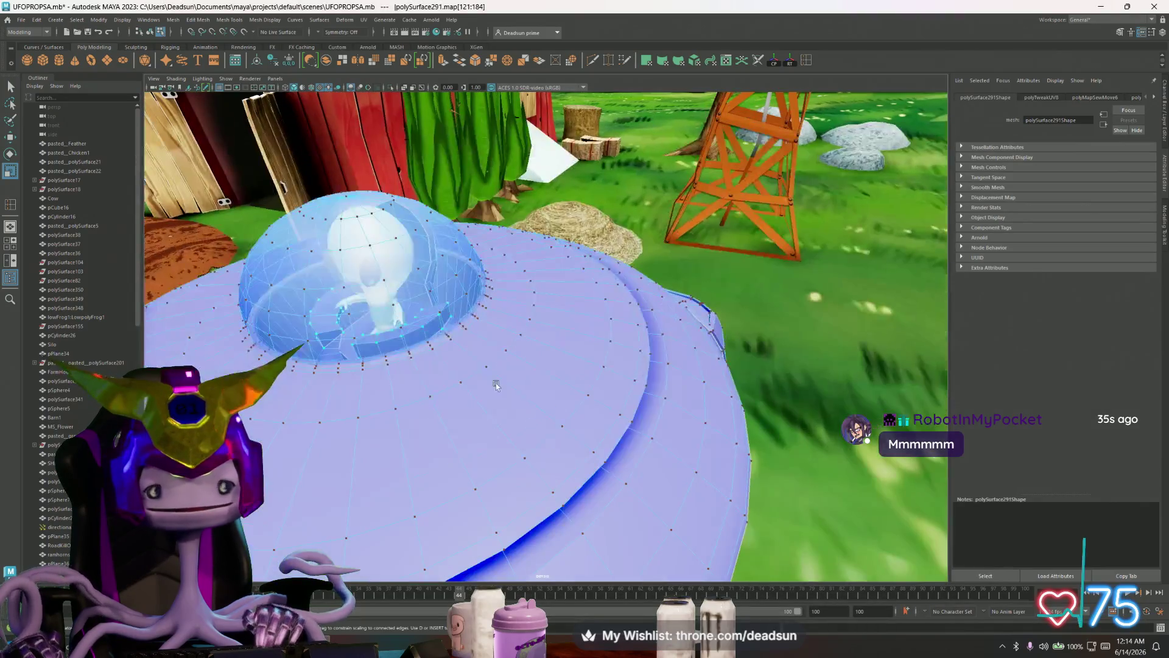
scroll(418, 365, "down", 1)
key("F8")
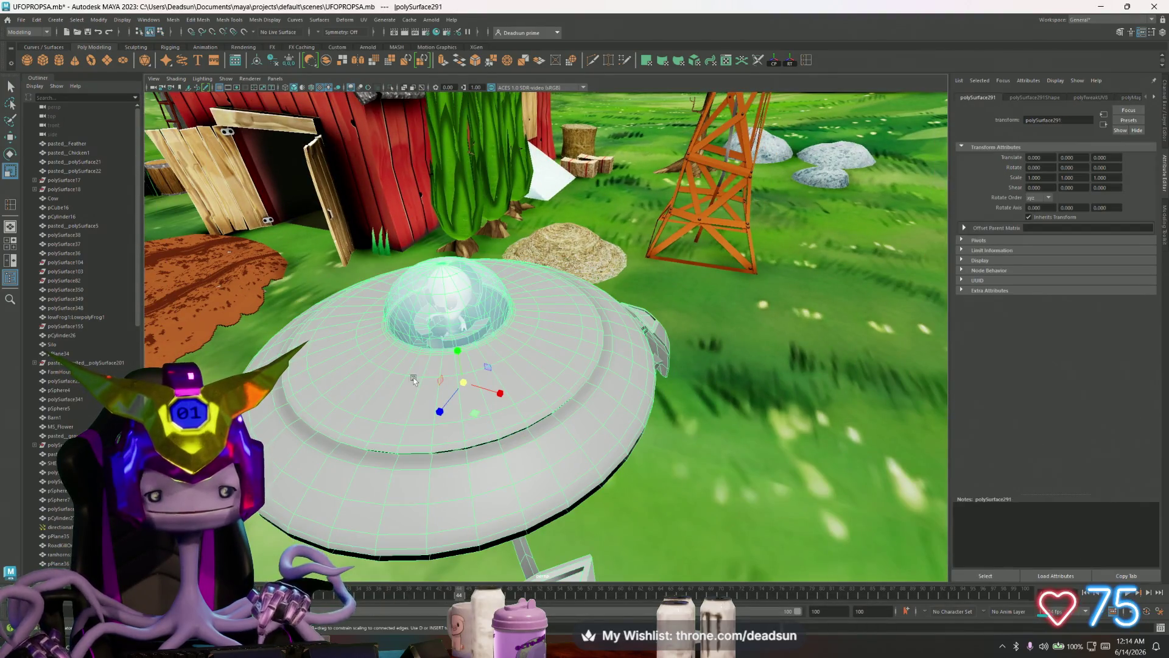
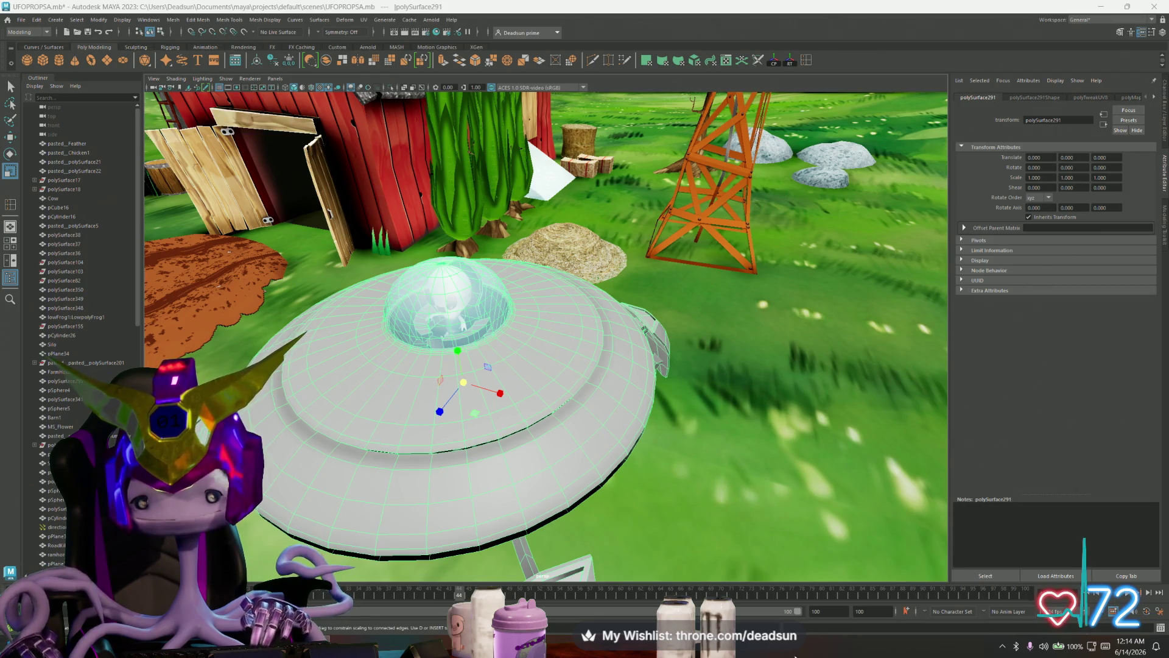
scroll(539, 453, "down", 5)
- Select the dome vertices on the UFO and lift them above the saucer with the move tool
mouse_move(539, 454)
left_mouse_down("alt")
mouse_move(553, 425)
mouse_move(509, 415)
left_mouse_up("alt")
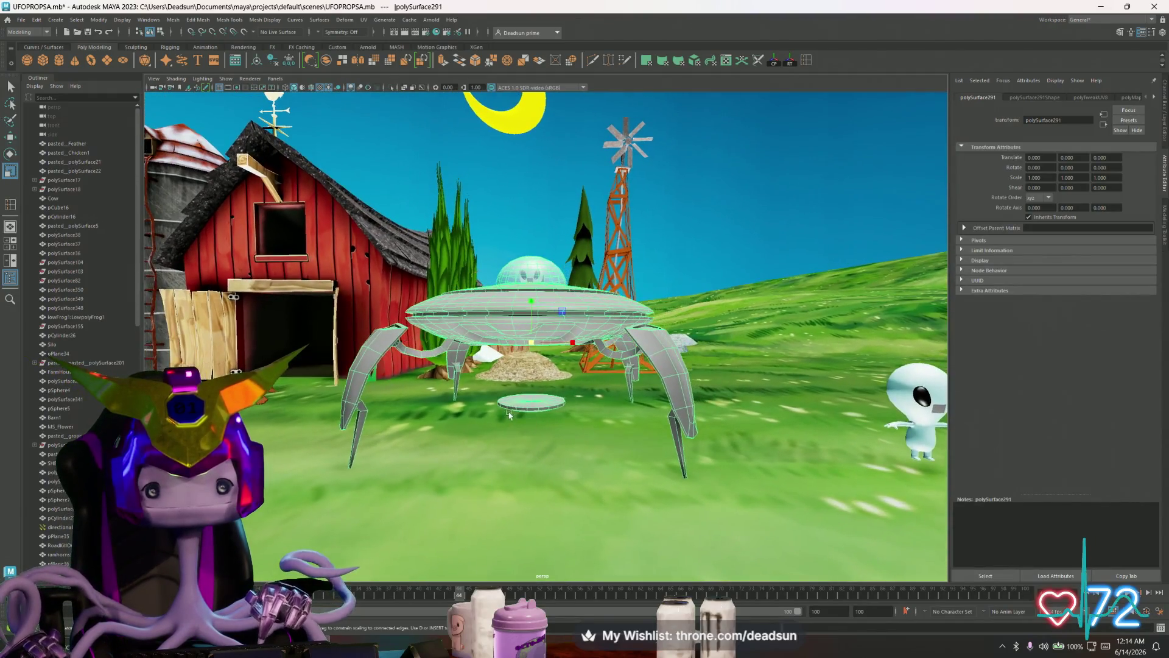
right_click_drag(521, 402, 474, 379)
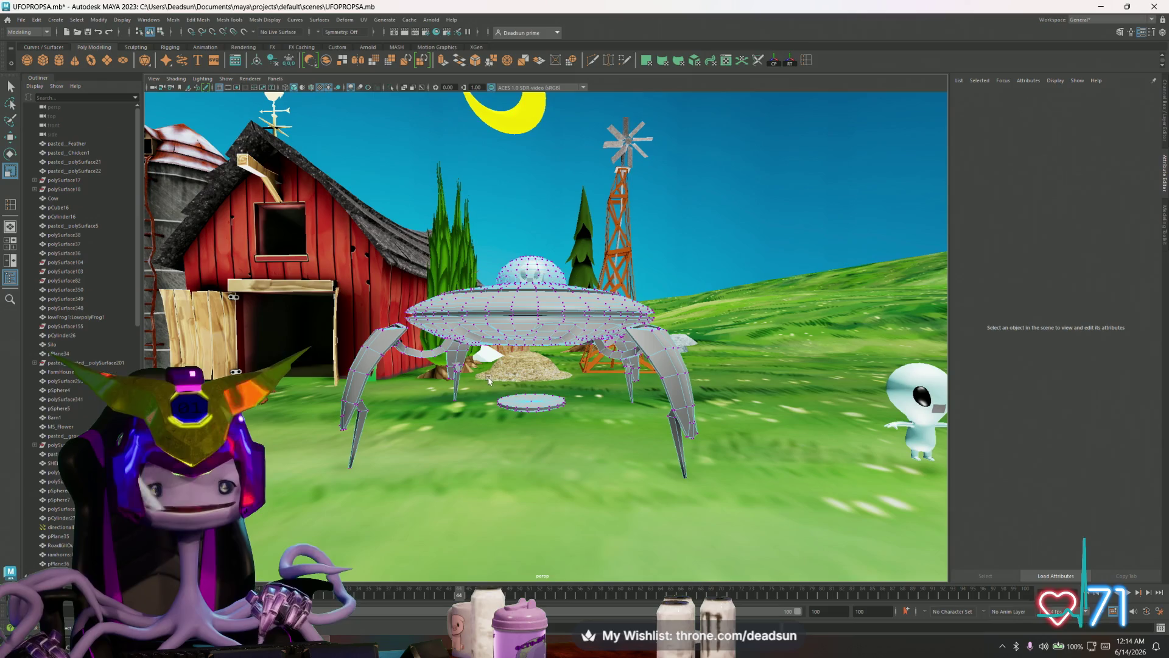
left_click_drag(508, 397, 517, 325, "alt")
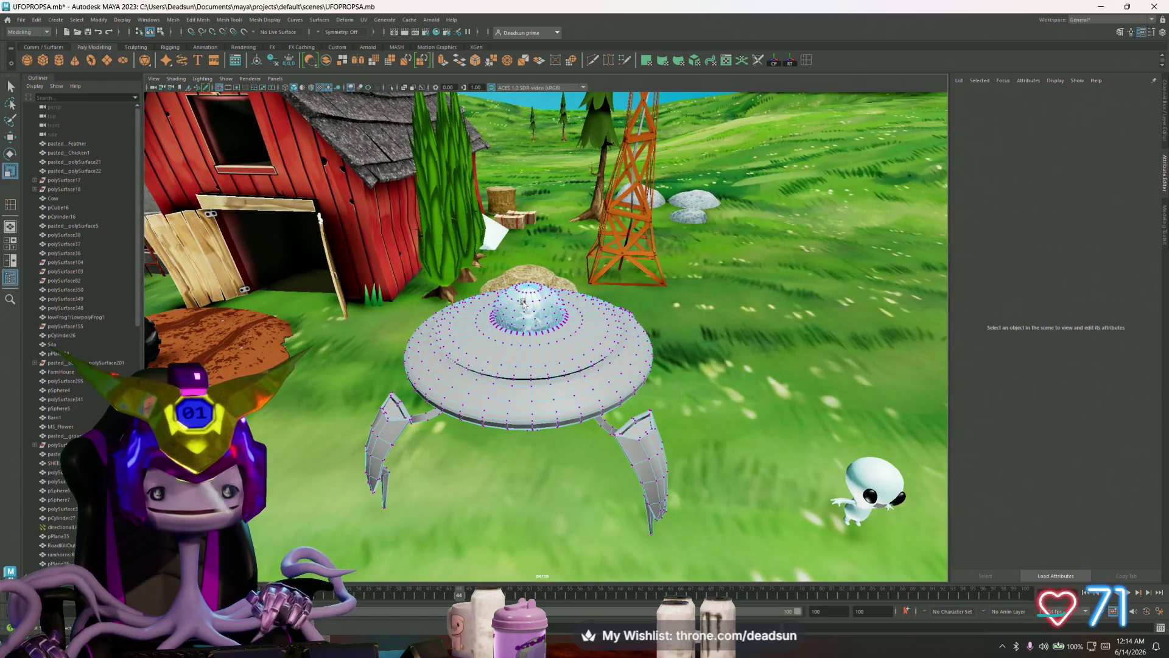
left_click(522, 297)
key("w")
middle_click_drag(523, 297, 523, 232)
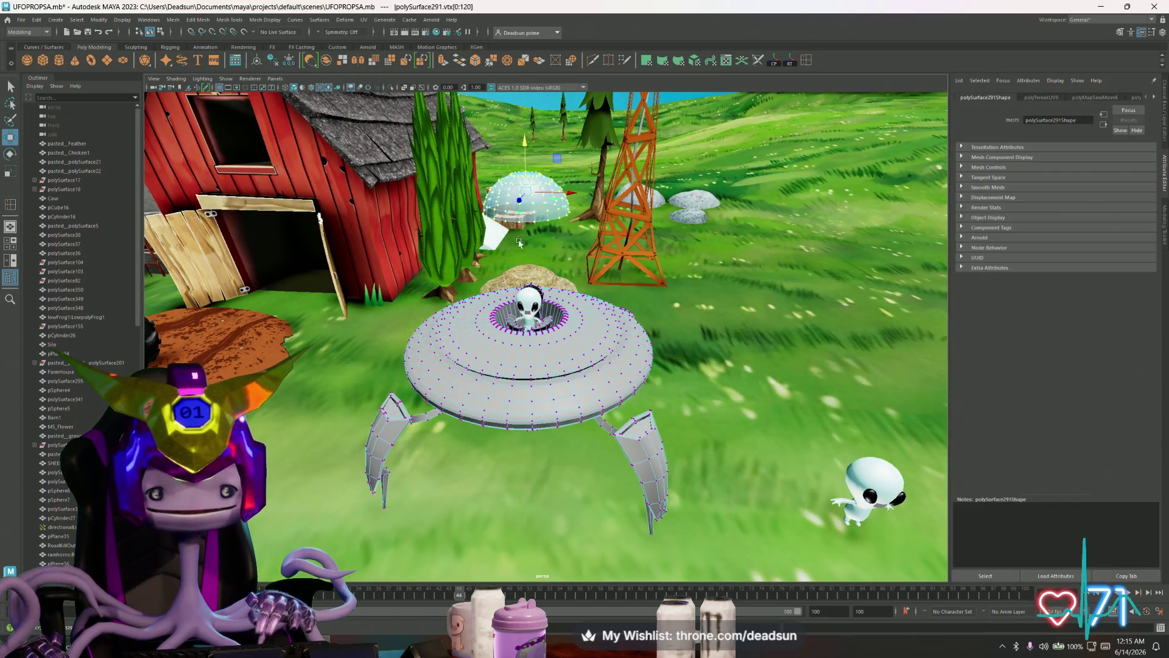
scroll(523, 233, "up", 2)
scroll(521, 242, "up", 3)
scroll(517, 251, "up", 2)
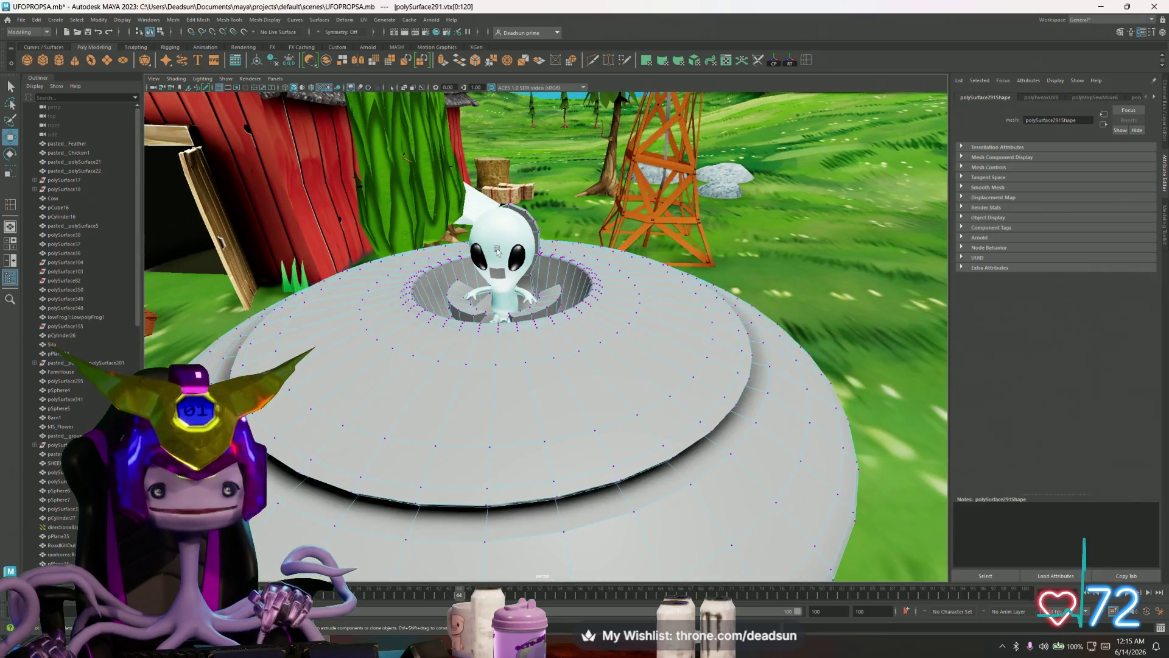
- In face mode select the remaining dome faces and raise them higher above the saucer
mouse_move(557, 304)
right_mouse_down()
mouse_move(557, 274)
mouse_move(549, 306)
right_mouse_up()
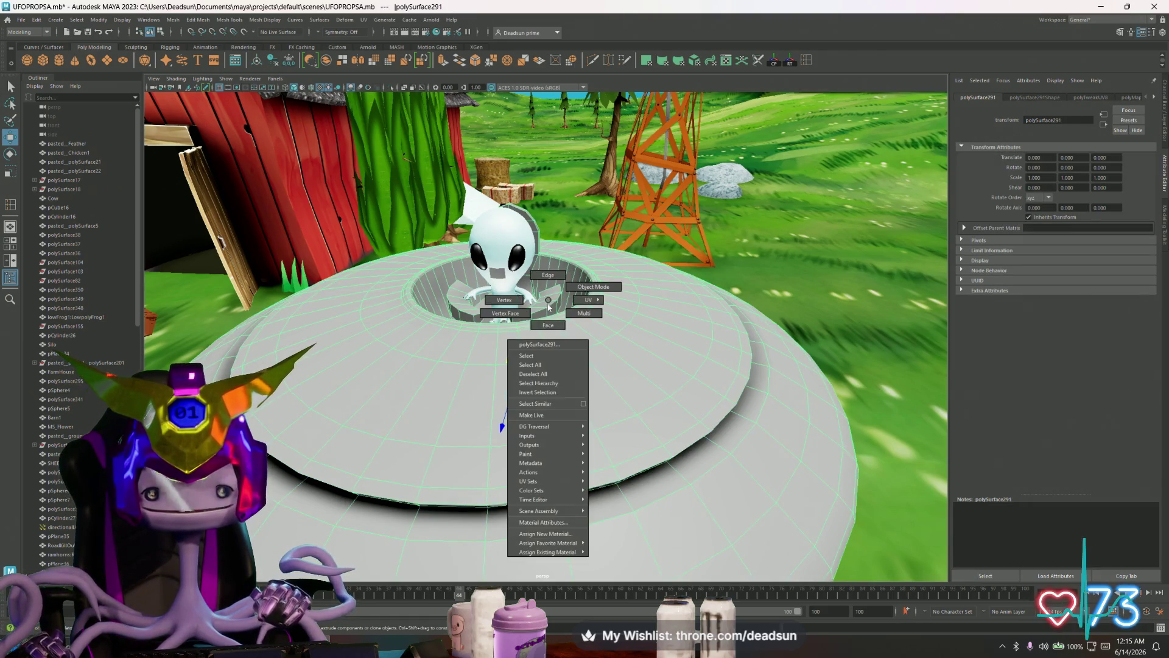
left_click_drag(535, 274, 525, 229, "shift")
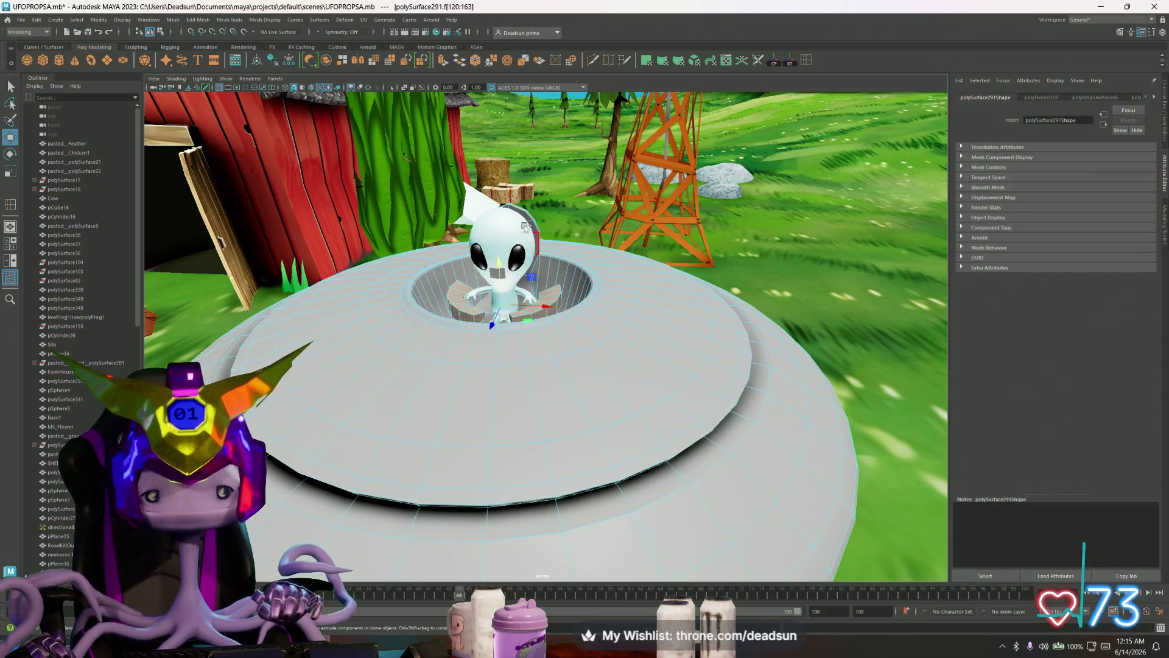
left_click(529, 218, "shift")
scroll(548, 274, "down", 5)
scroll(586, 310, "down", 3)
left_click_drag(533, 290, 545, 188)
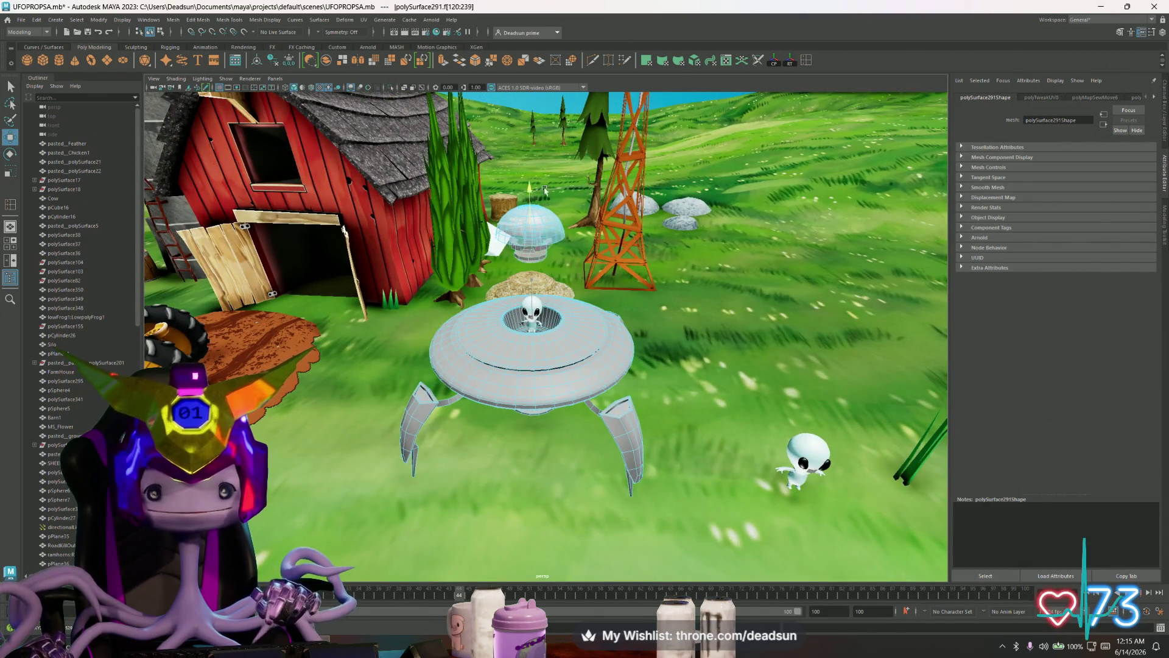
key("ctrl+shift+i")
mouse_move(543, 186)
left_mouse_down()
mouse_move(555, 30)
mouse_move(497, 198)
left_mouse_up()
- Orbit over the UFO to inspect the exposed seat and alien inside
mouse_move(563, 188)
left_mouse_down("alt")
mouse_move(573, 180)
mouse_move(736, 280)
left_mouse_up("alt")
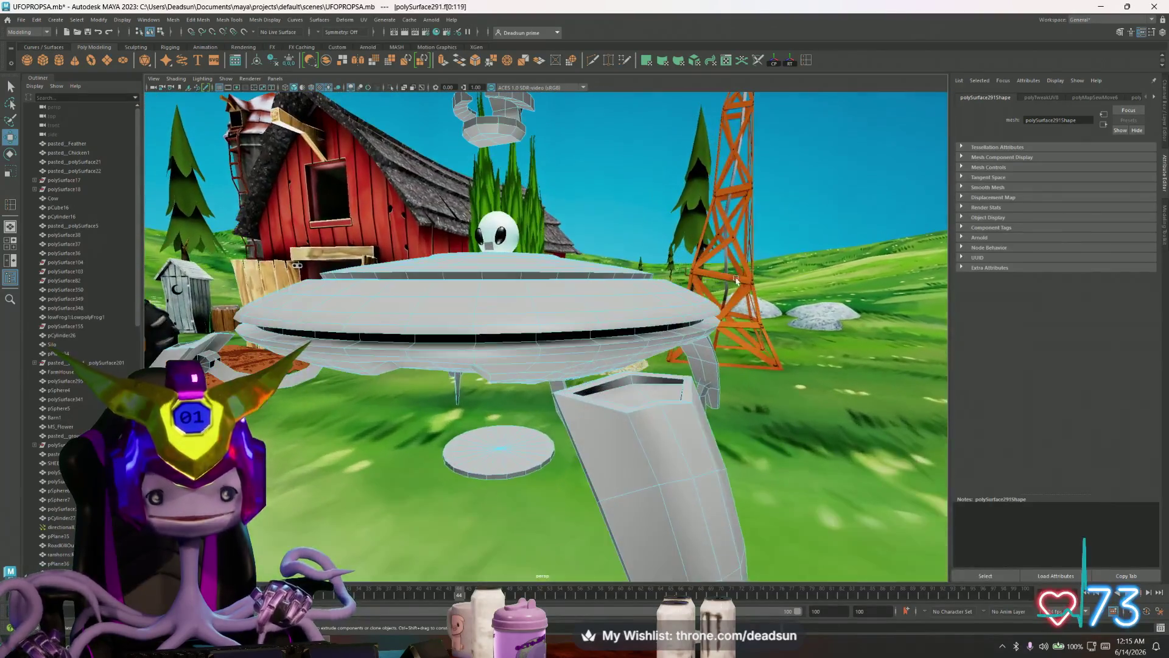
scroll(614, 292, "up", 5)
left_click_drag(613, 292, 514, 265, "alt")
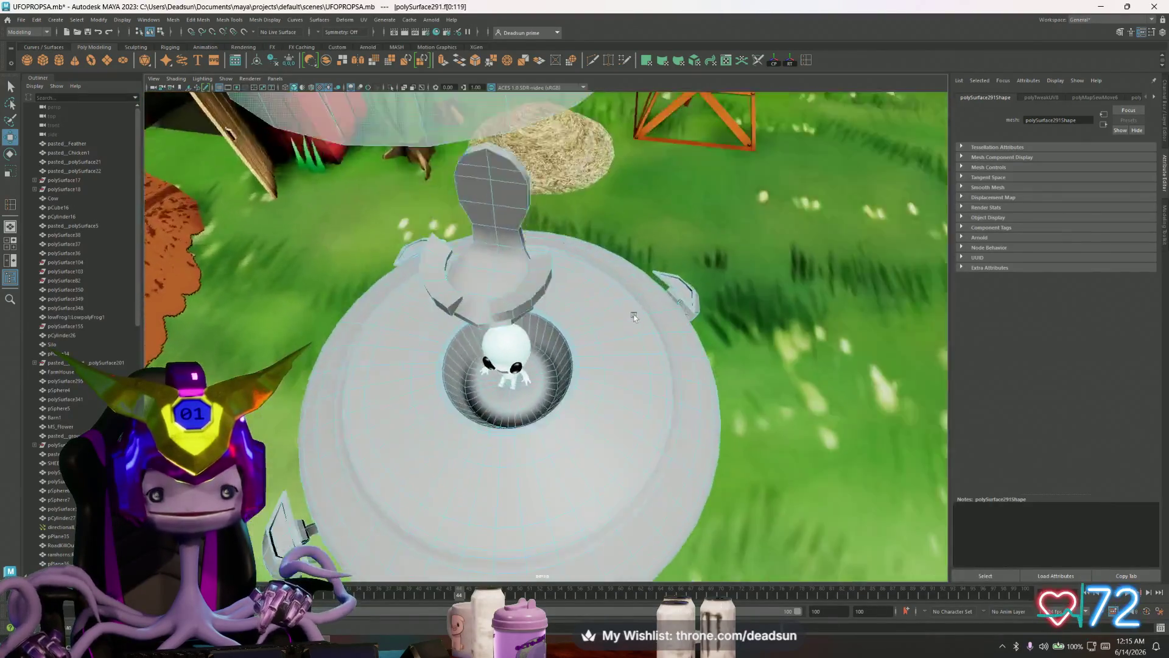
scroll(514, 265, "down", 5)
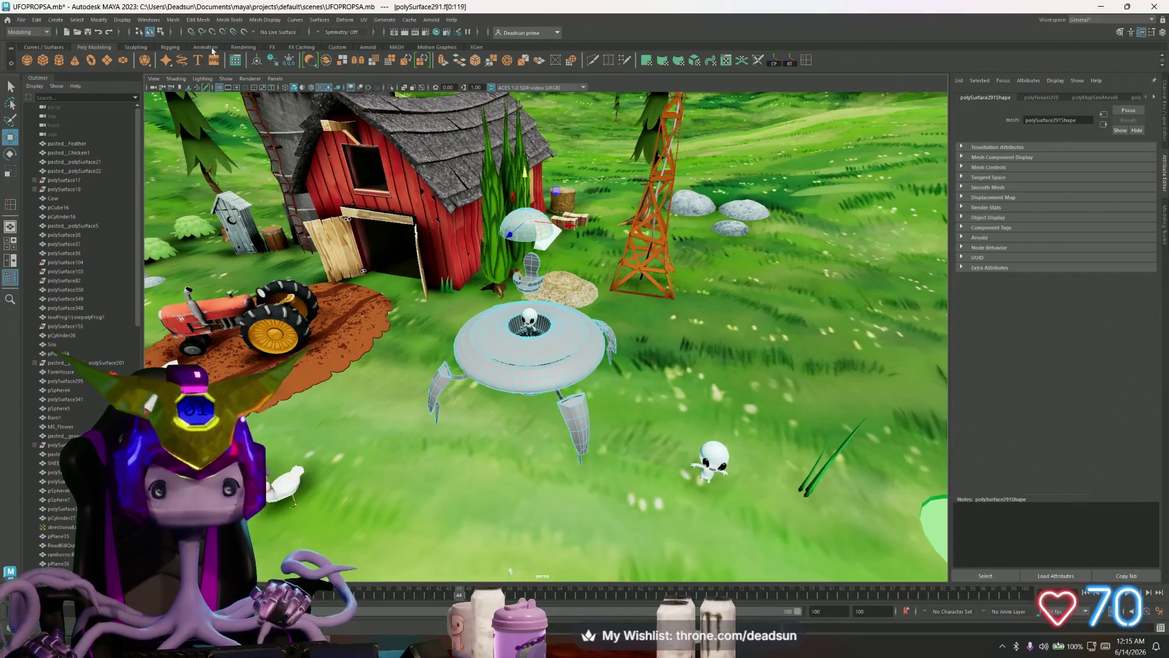
left_click(20, 20)
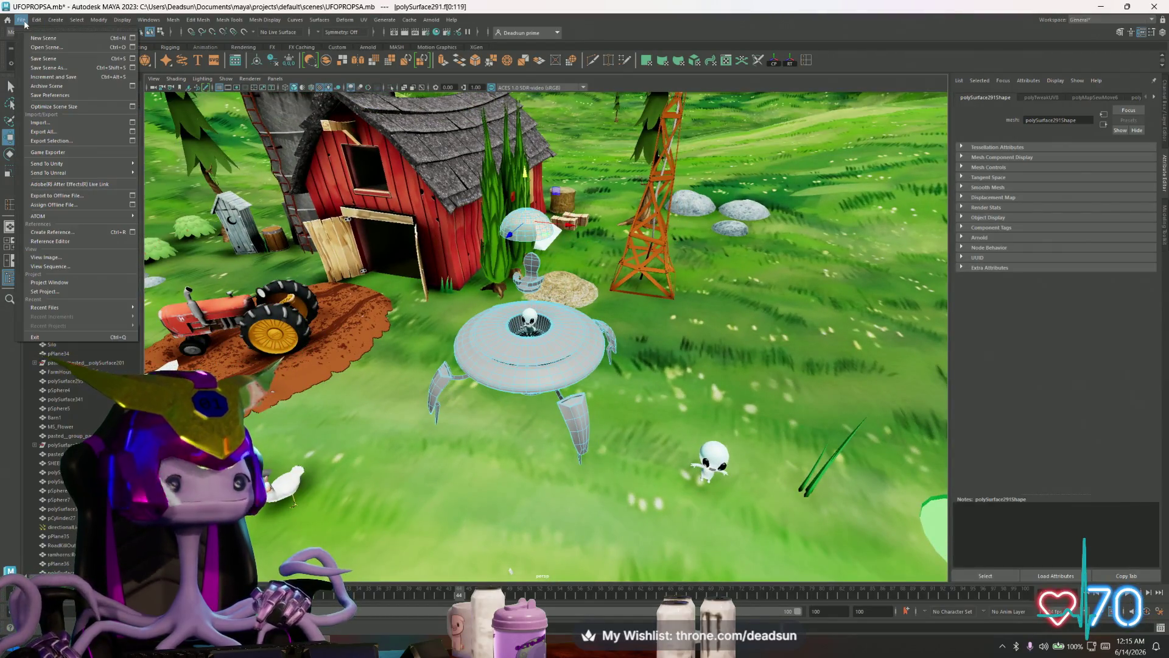
- Start Export Selection and browse to Desktop/UFO ClawGame/Models
left_click(72, 141)
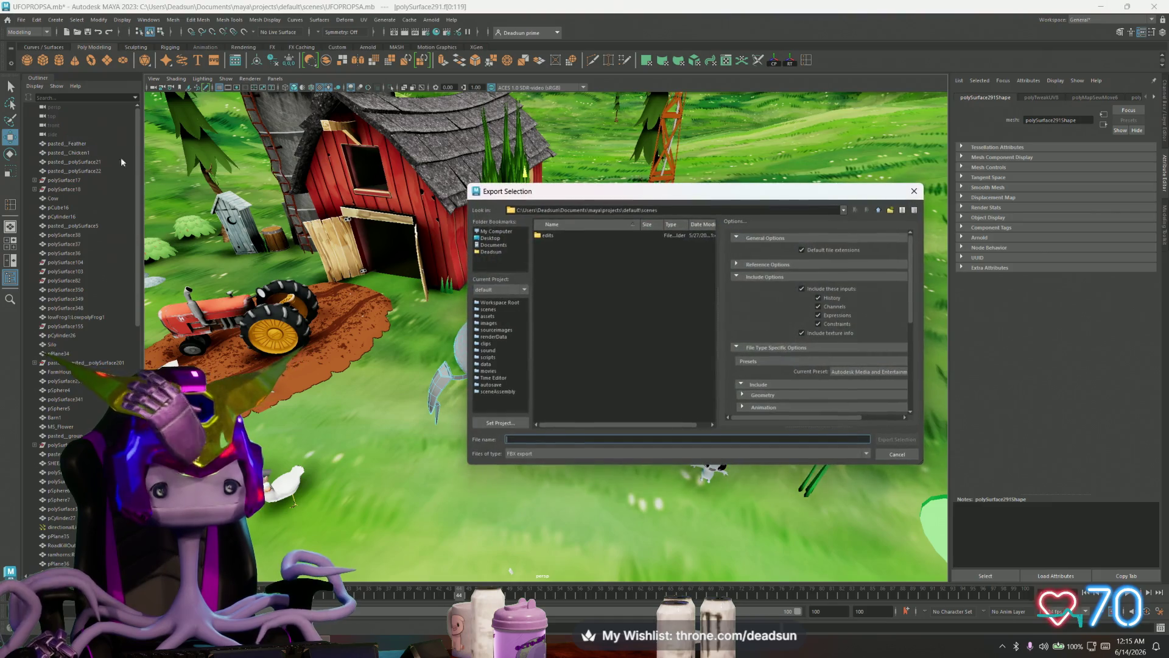
left_click(495, 238)
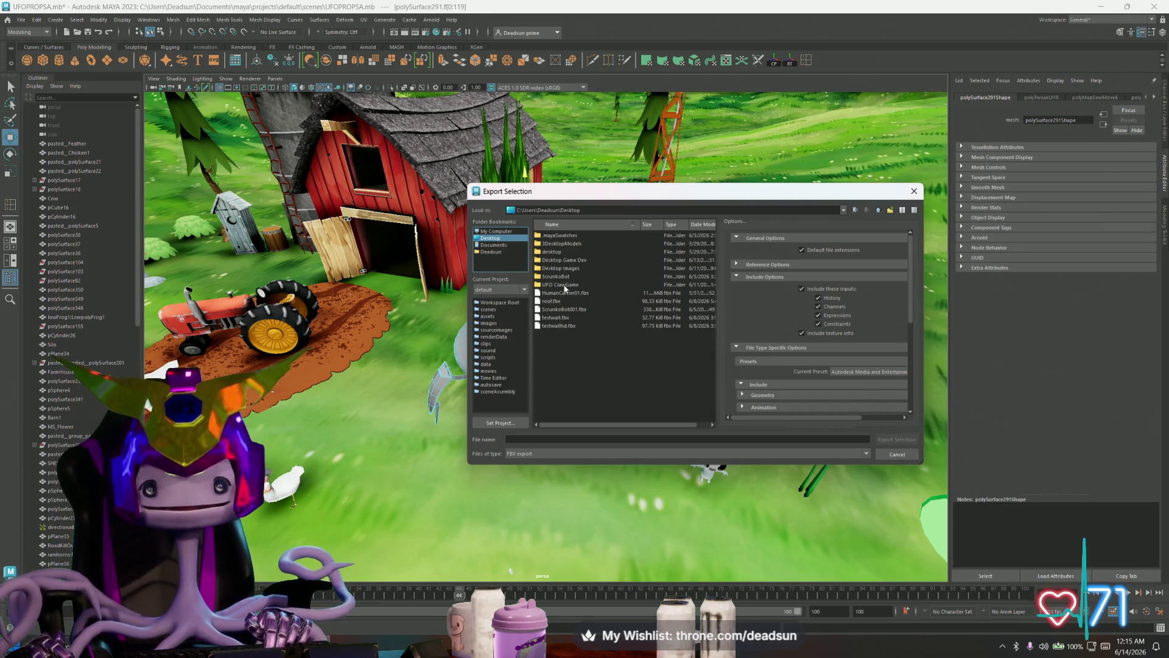
left_click(565, 286)
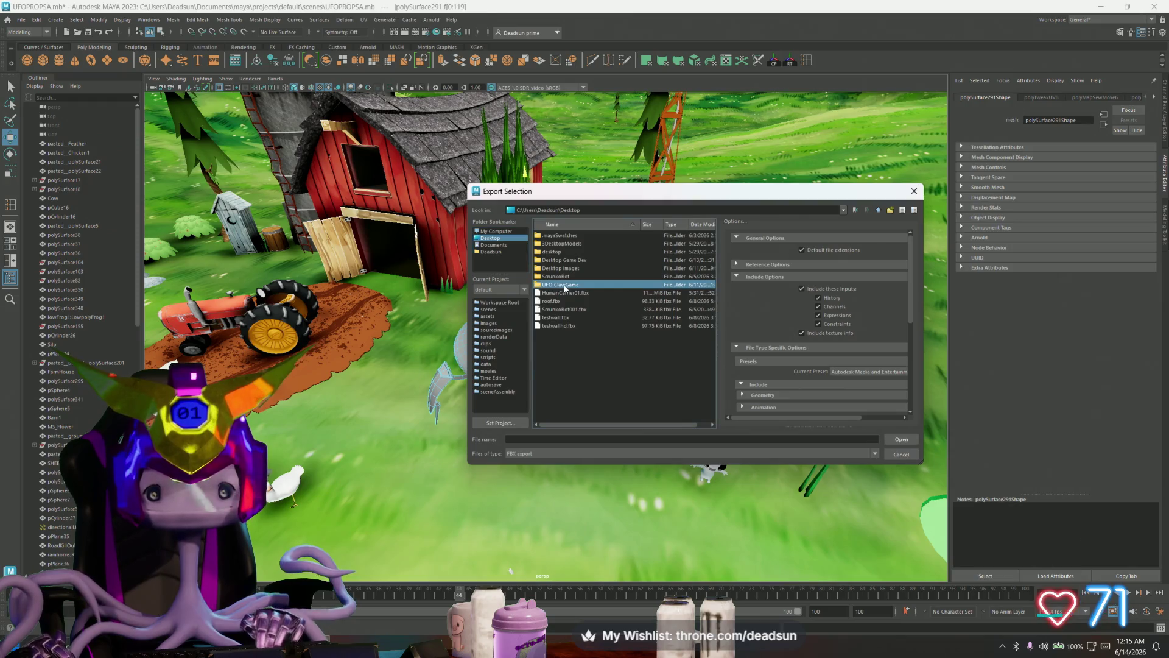
double_click(563, 285)
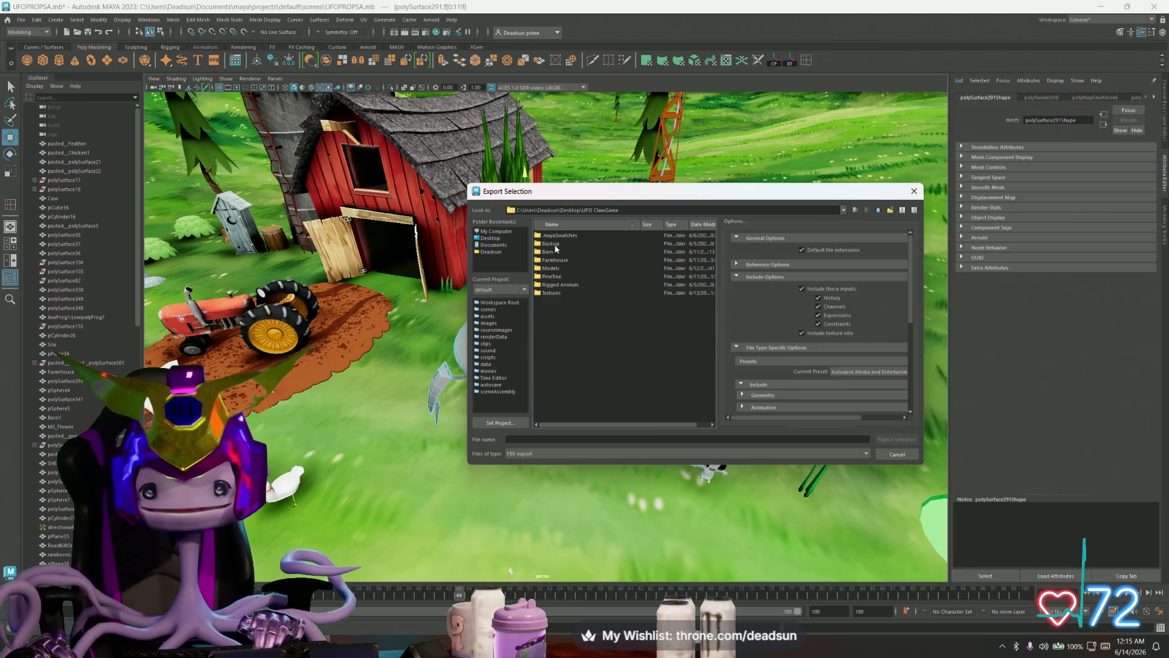
double_click(554, 269)
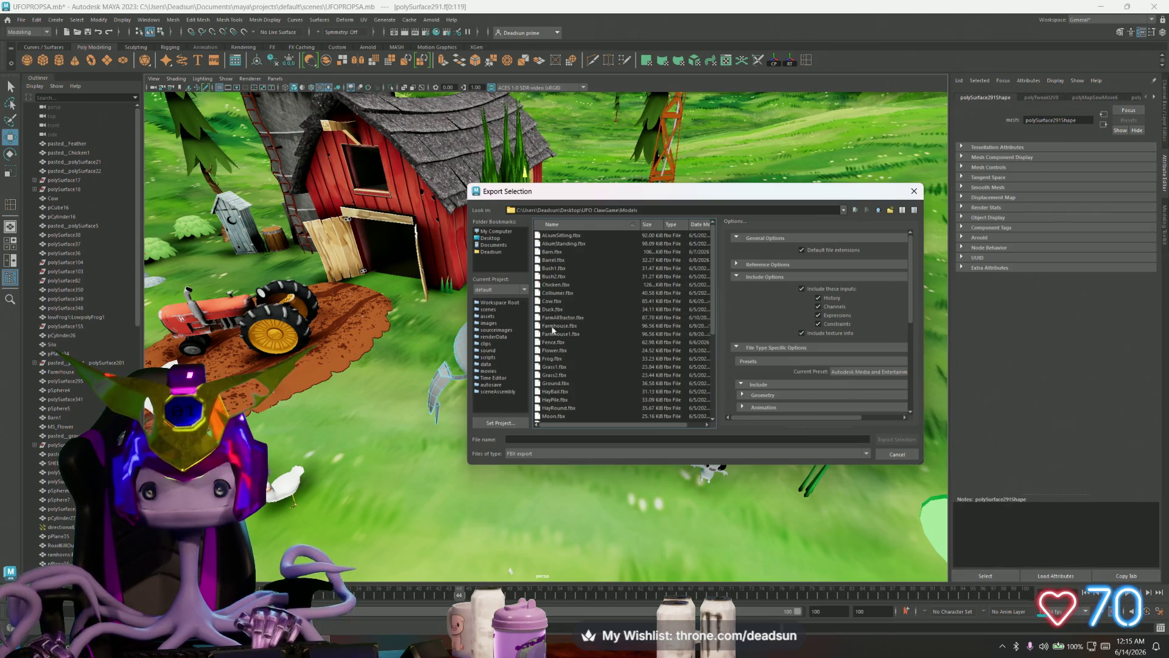
- Name the export 'ufo walker for texture' and export the FBX into the Models folder
left_click(564, 439)
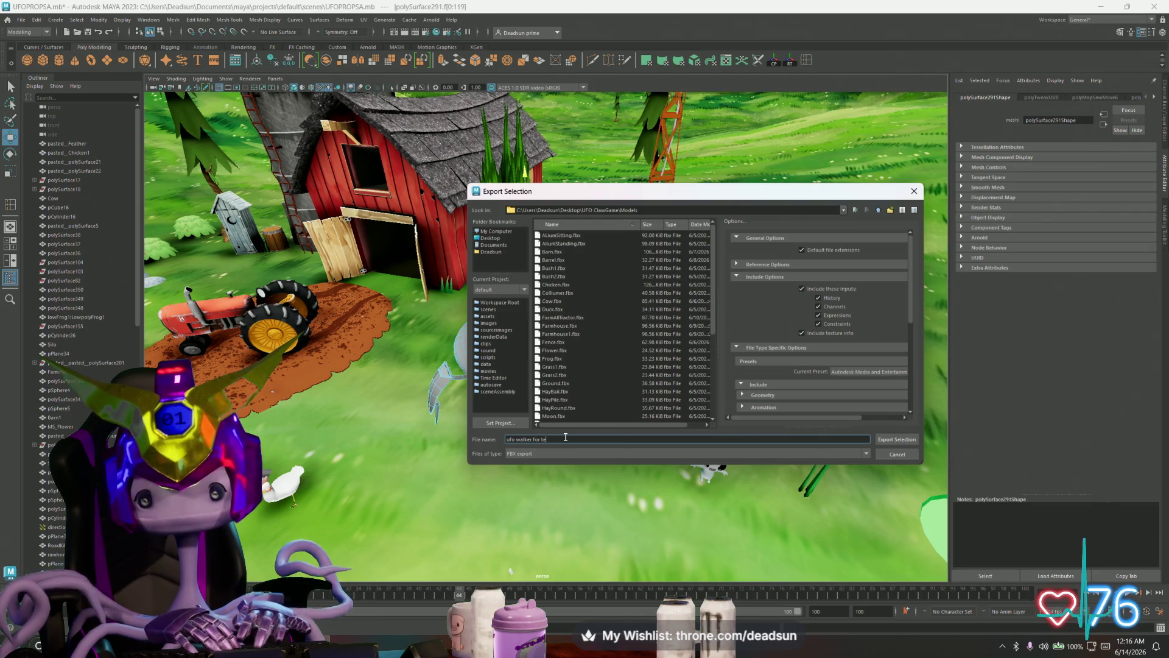
left_click(893, 442)
mouse_move(656, 314)
left_mouse_down("alt")
mouse_move(627, 449)
mouse_move(645, 406)
left_mouse_up("alt")
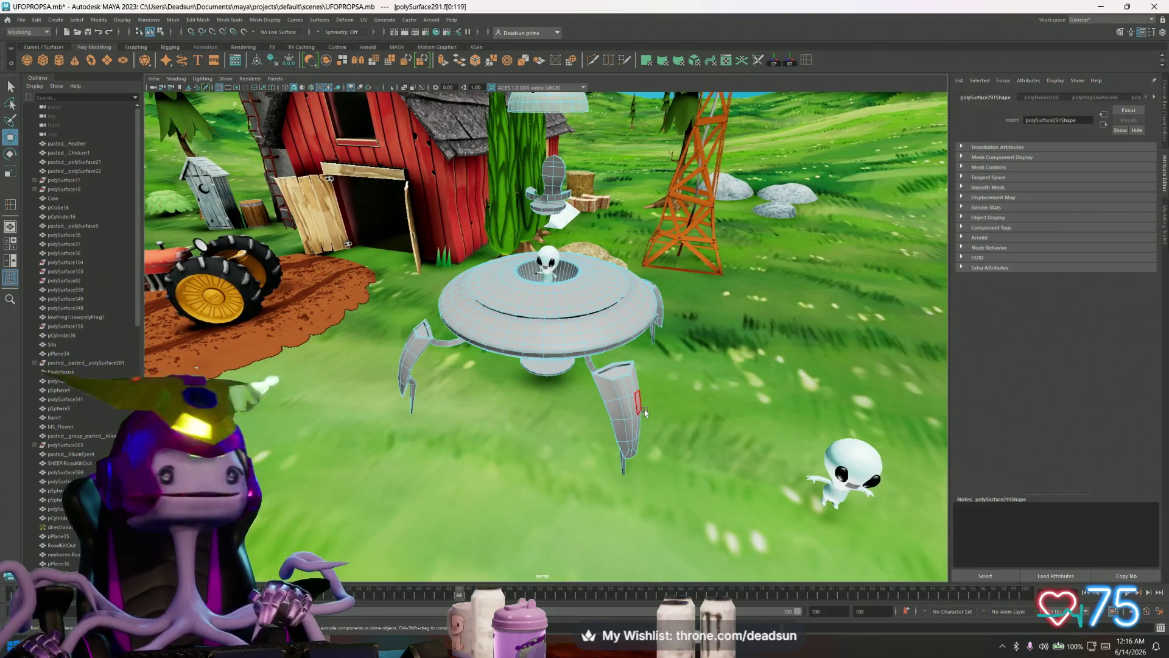
- Launch Substance 3D Painter 2025 from the Steam icon's menu in the system tray
left_click_drag(643, 411, 558, 347, "alt")
right_click_drag(556, 340, 563, 361)
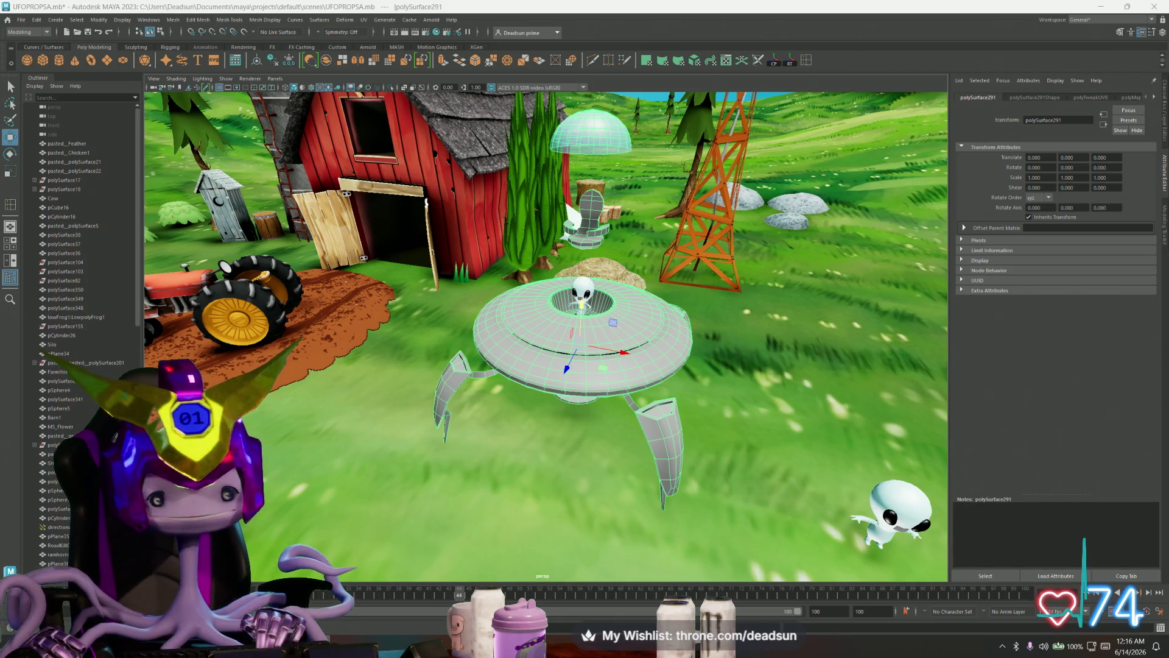
left_click(1002, 647)
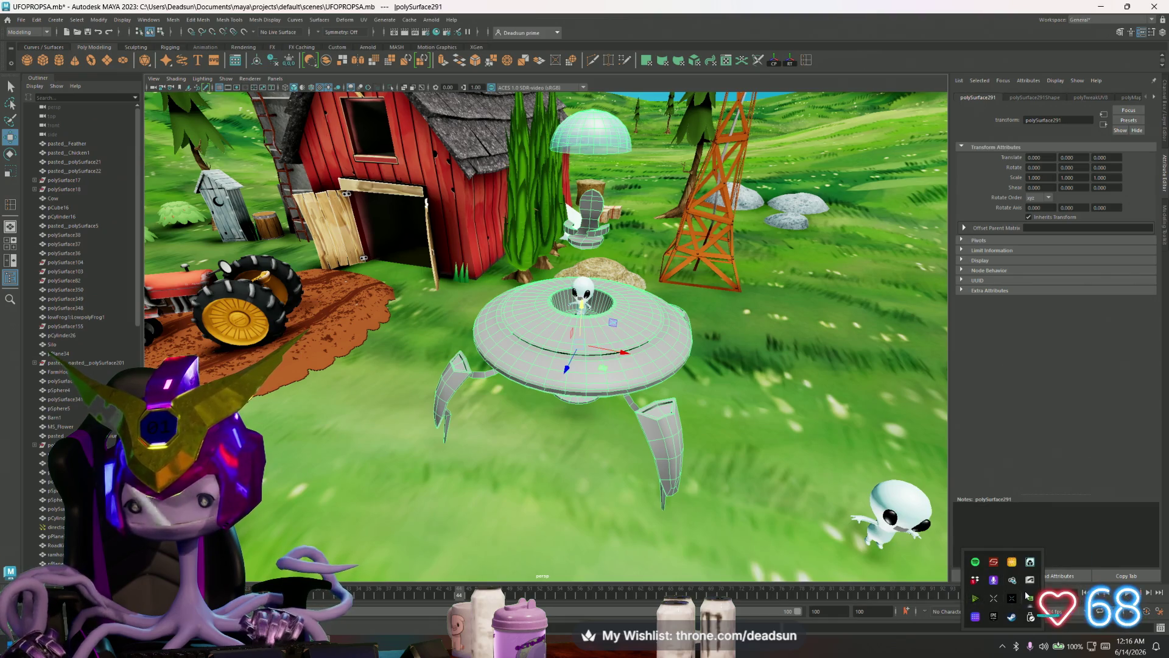
right_click(1016, 620)
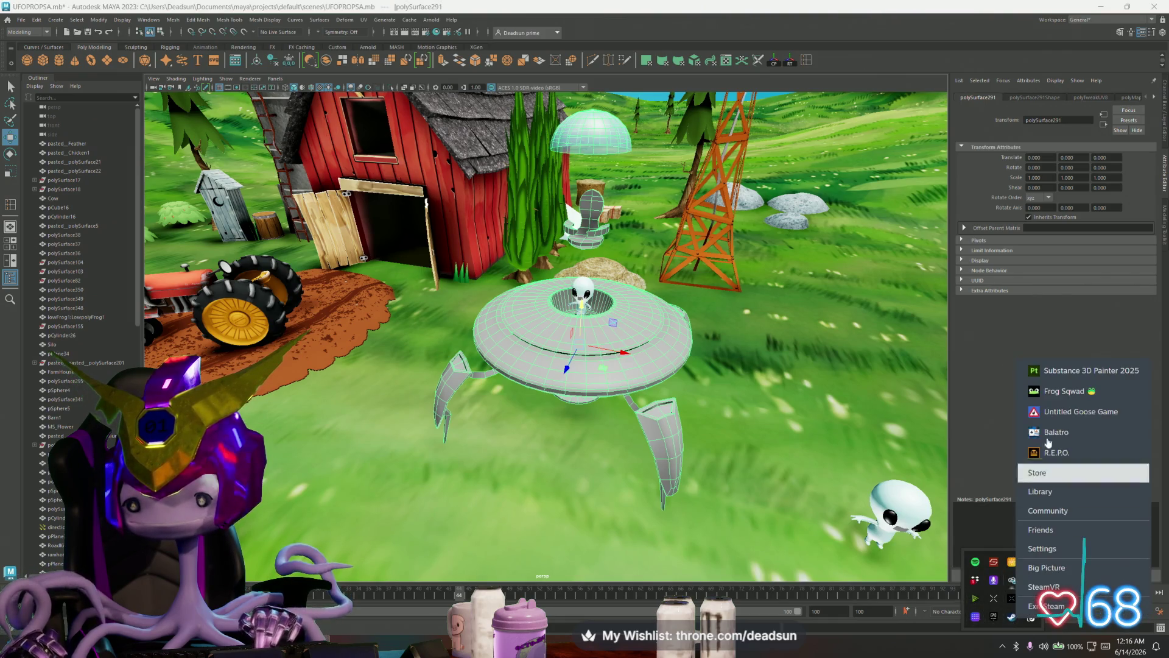
left_click(1081, 376)
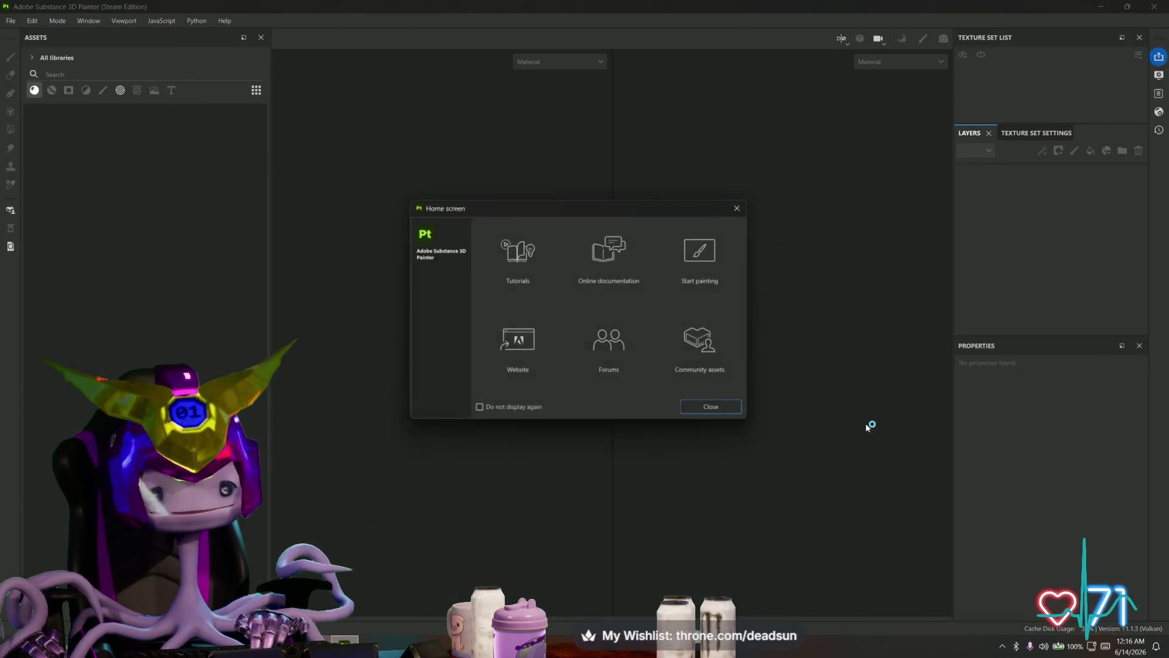
- Start a new project and begin choosing its mesh file
left_click(741, 206)
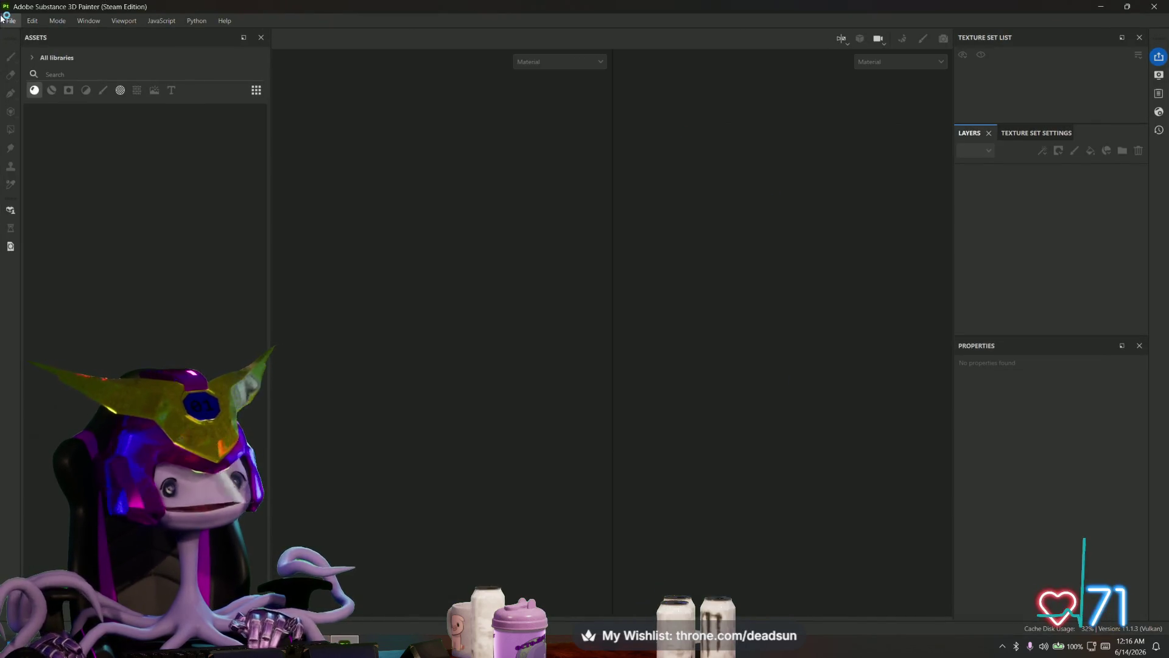
left_click(11, 20)
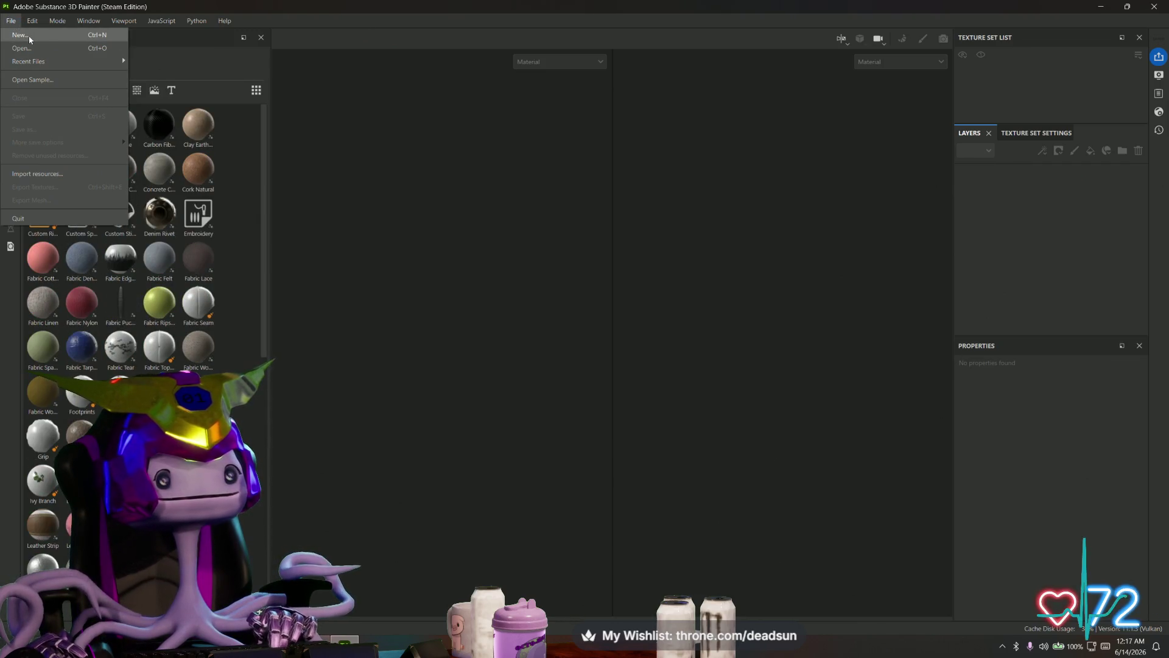
left_click(29, 36)
left_click(602, 169)
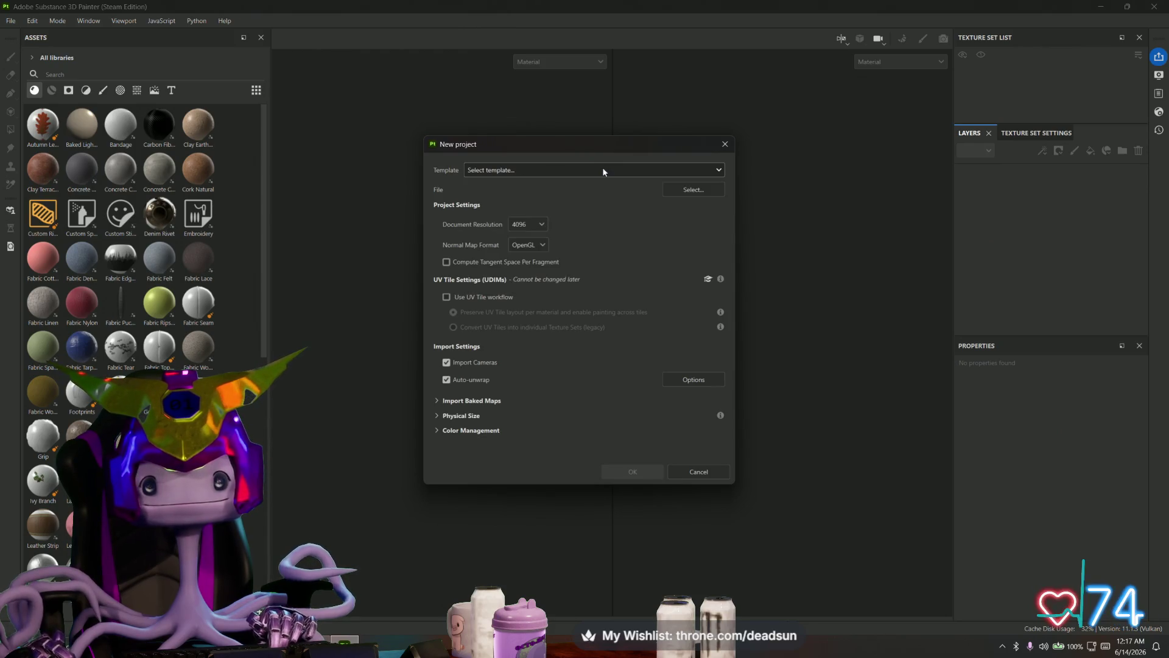
left_click(706, 192)
- Load ufo walker for texture.fbx and create the new texturing project
left_click(571, 262)
key("Up")
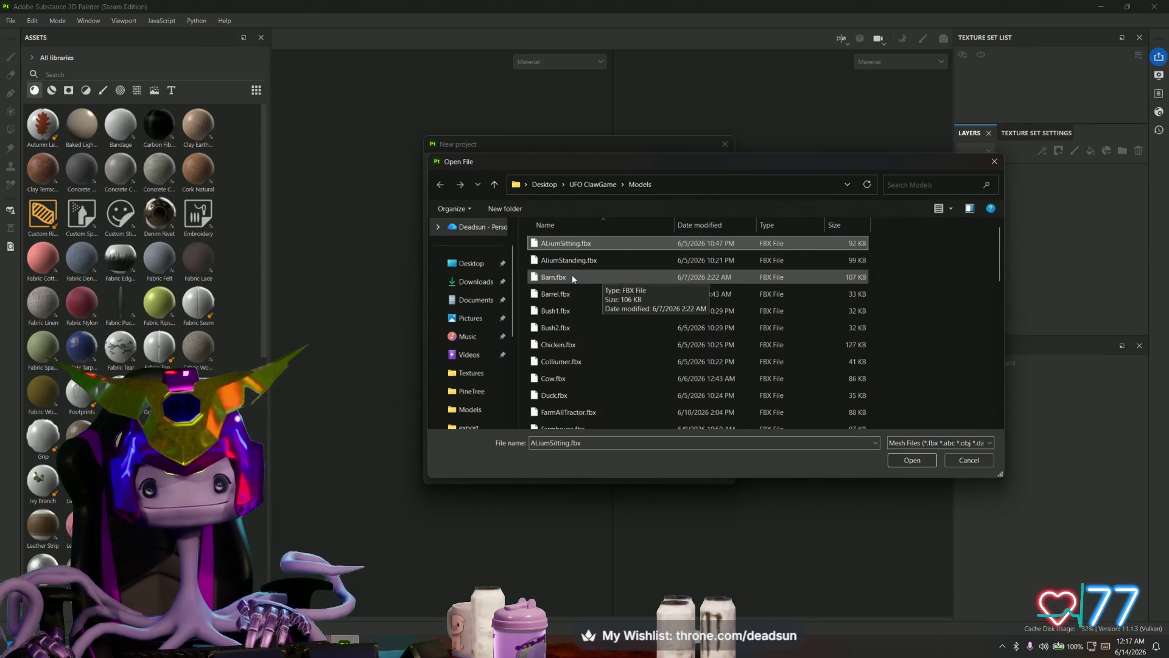
key("Down")
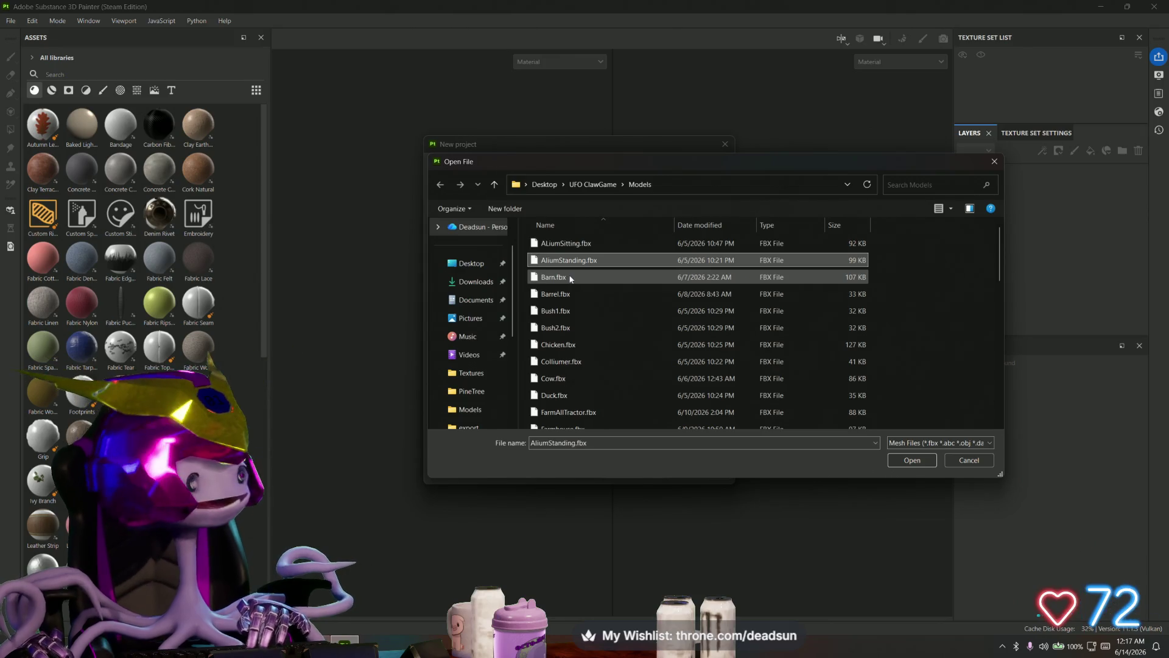
scroll(573, 276, "down", 1)
scroll(574, 278, "down", 2)
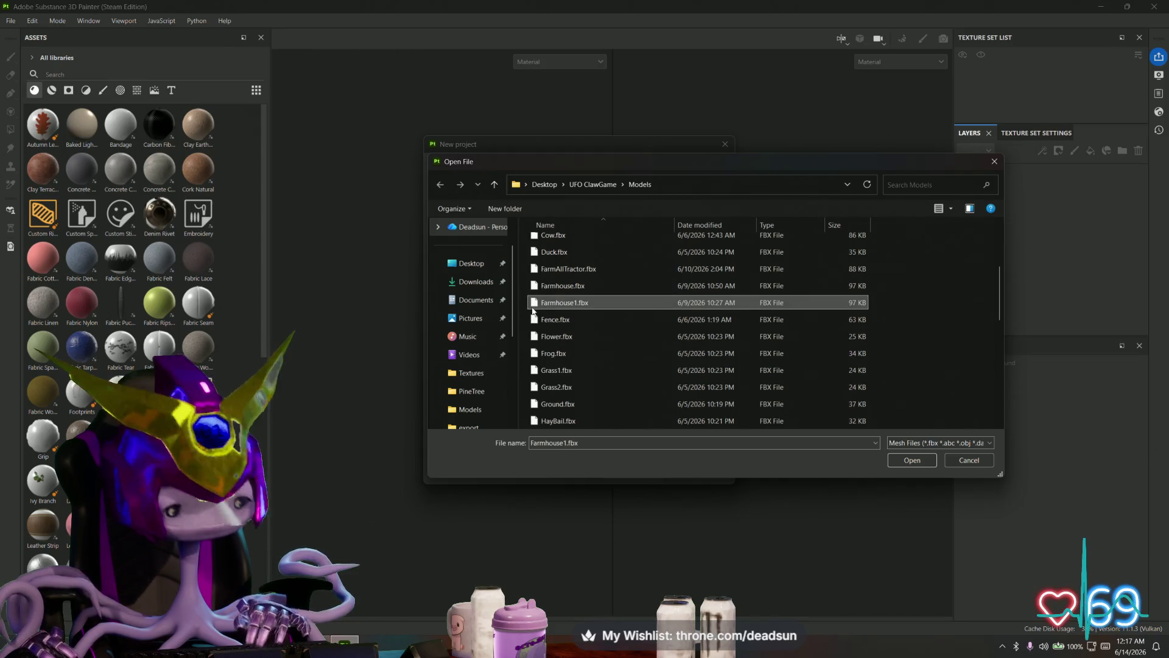
key("u")
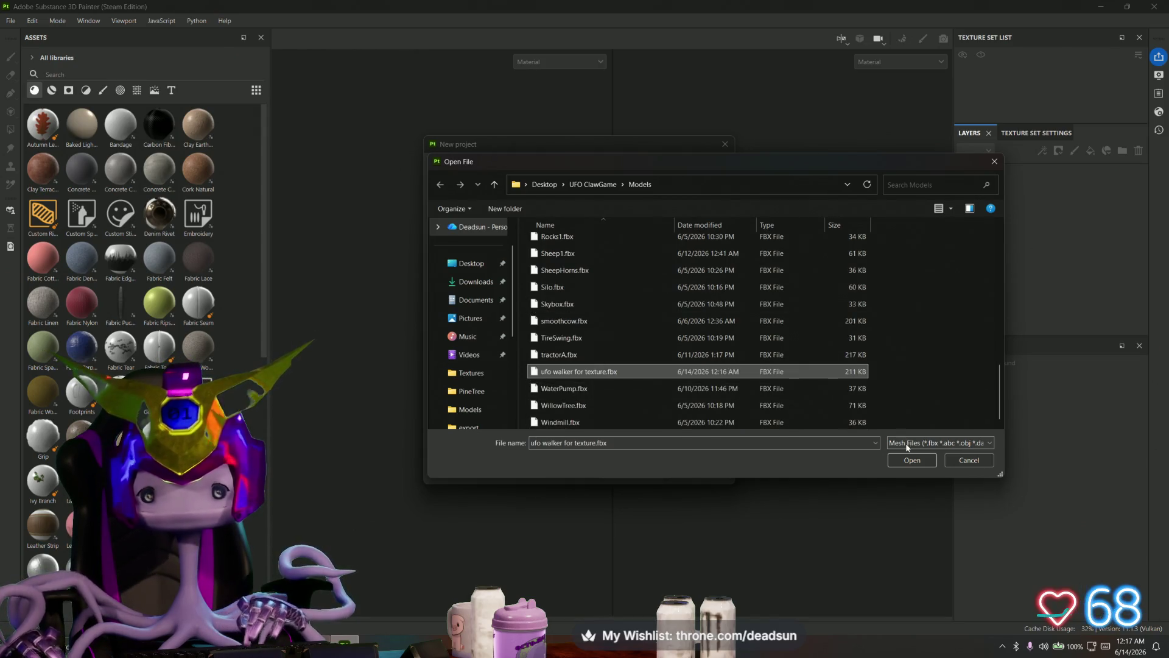
left_click(912, 460)
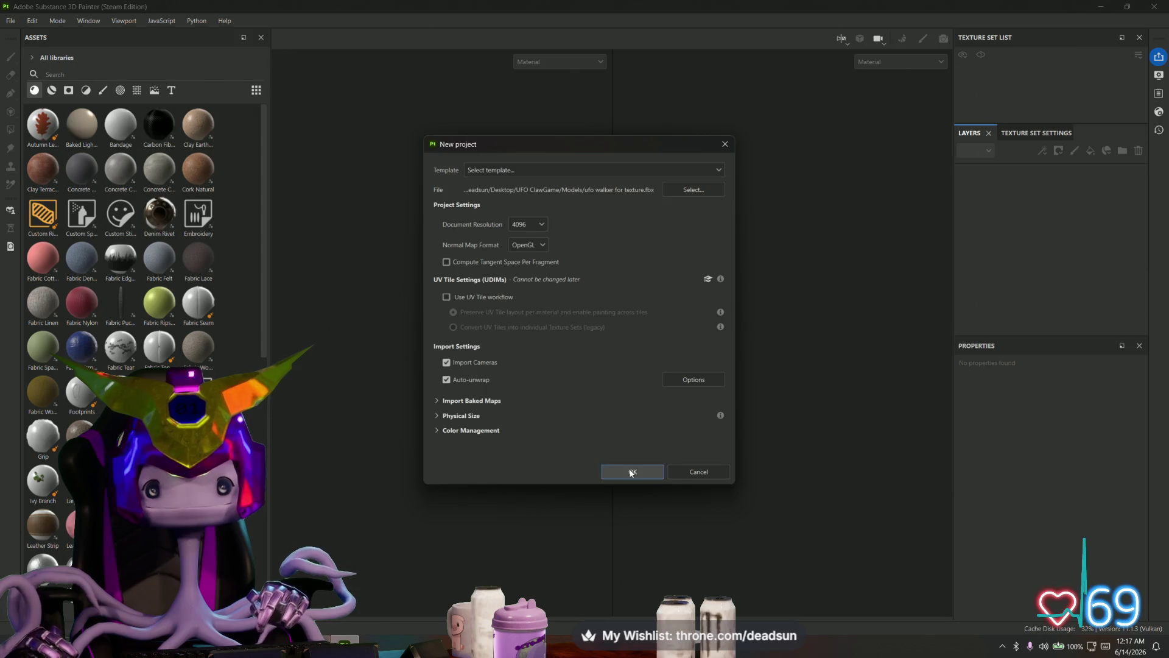
left_click(624, 470)
mouse_move(559, 325)
left_mouse_down("alt")
mouse_move(645, 362)
mouse_move(566, 249)
mouse_move(527, 294)
mouse_move(530, 365)
mouse_move(532, 230)
mouse_move(448, 389)
mouse_move(503, 356)
mouse_move(484, 366)
left_mouse_up("alt")
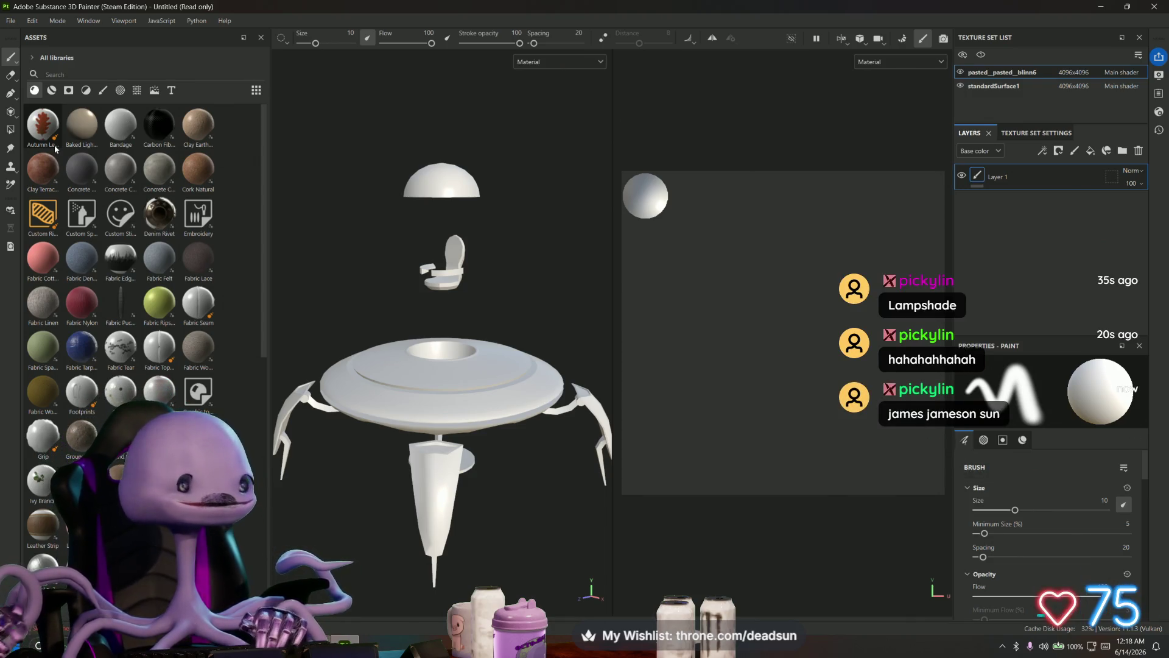
left_click_drag(377, 235, 408, 258, "alt")
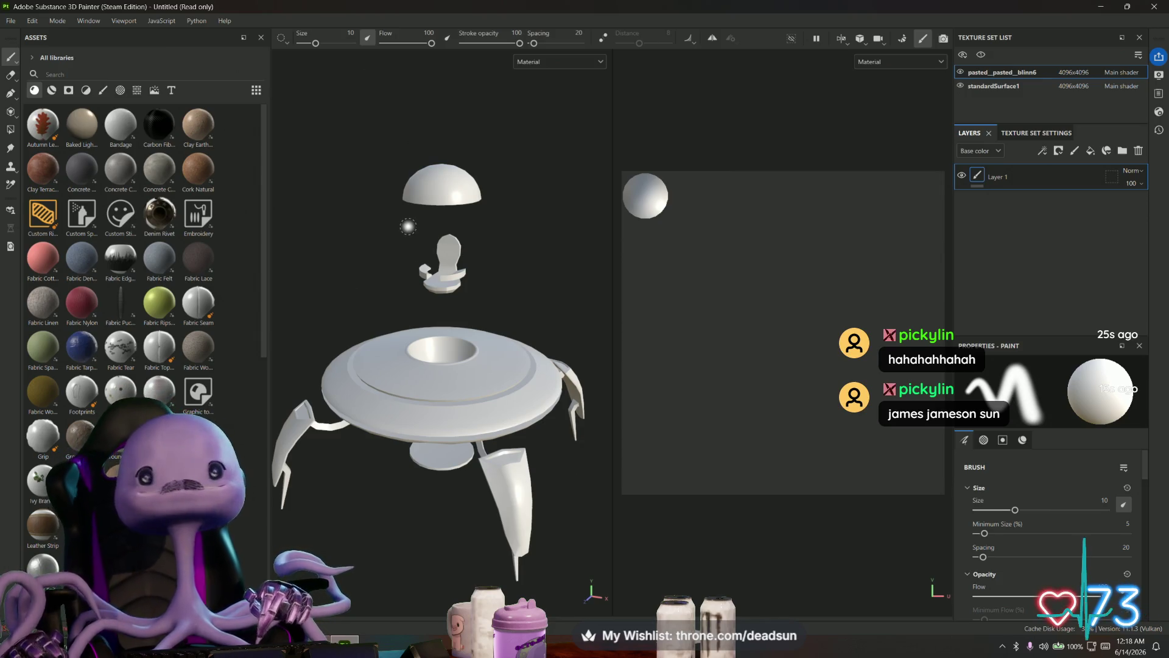
scroll(407, 226, "up", 2)
scroll(408, 238, "up", 2)
scroll(410, 251, "up", 2)
scroll(411, 265, "up", 2)
scroll(412, 267, "up", 1)
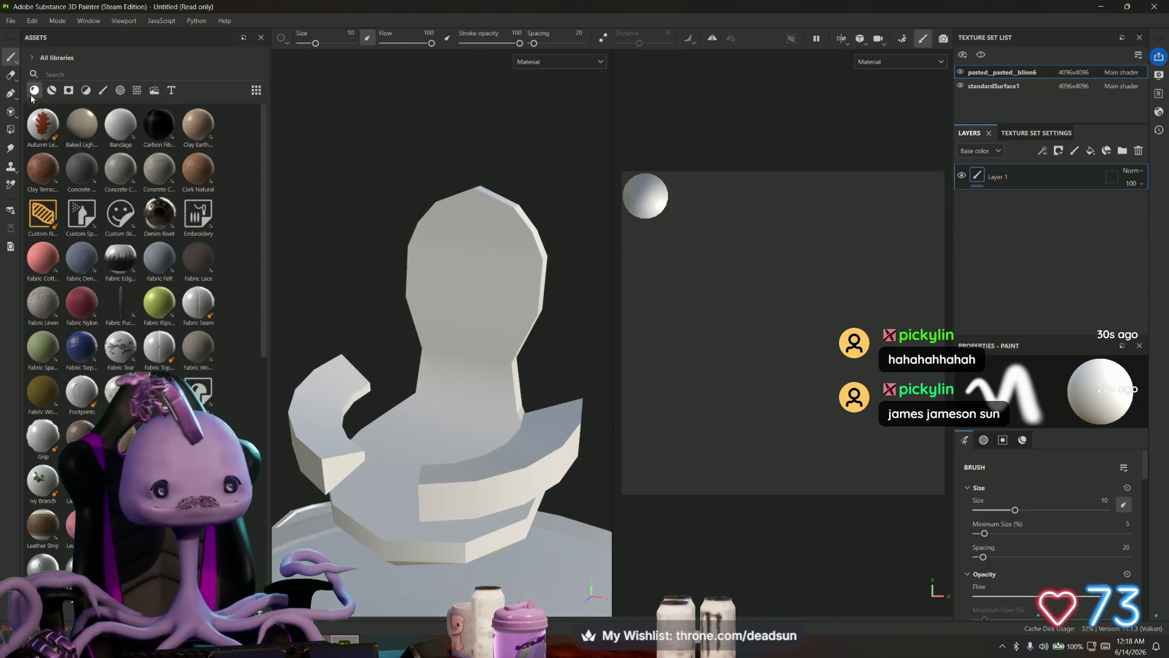
mouse_move(382, 147)
left_mouse_down("alt")
mouse_move(673, 125)
mouse_move(376, 148)
mouse_move(396, 149)
left_mouse_up("alt")
scroll(446, 160, "down", 2)
scroll(447, 160, "up", 2)
scroll(446, 160, "down", 2)
- Return to Maya, check the edge loop settings and move in on the seat backrest
key("alt+Tab")
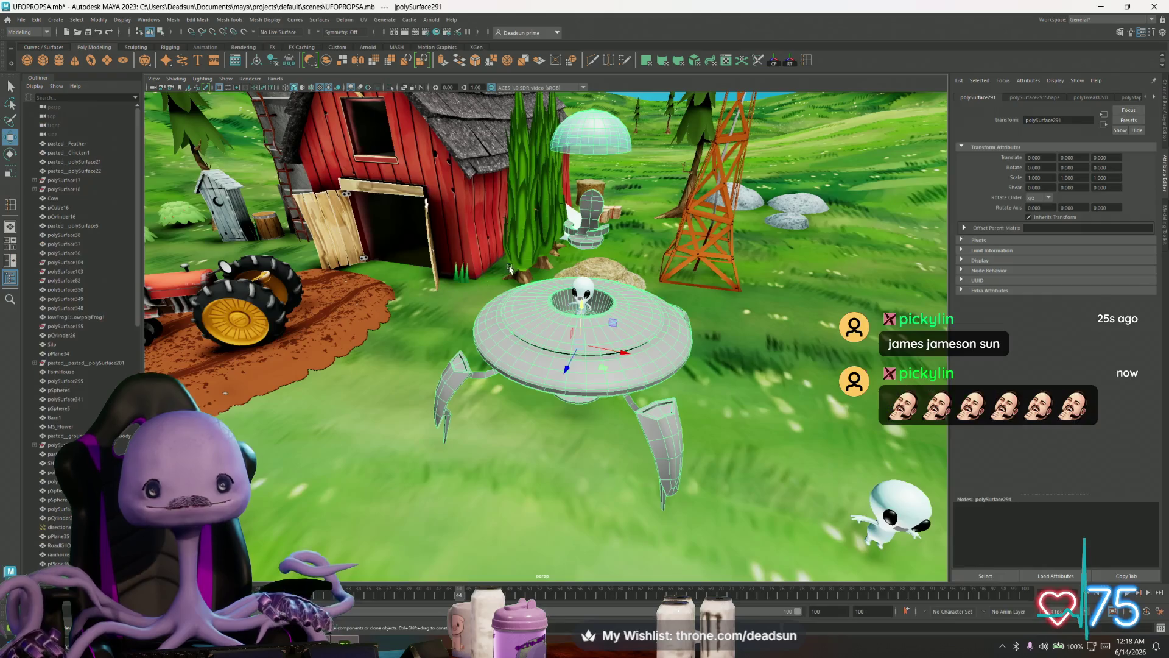
scroll(505, 271, "up", 3)
scroll(505, 270, "up", 3)
scroll(576, 307, "up", 3)
scroll(576, 307, "up", 3)
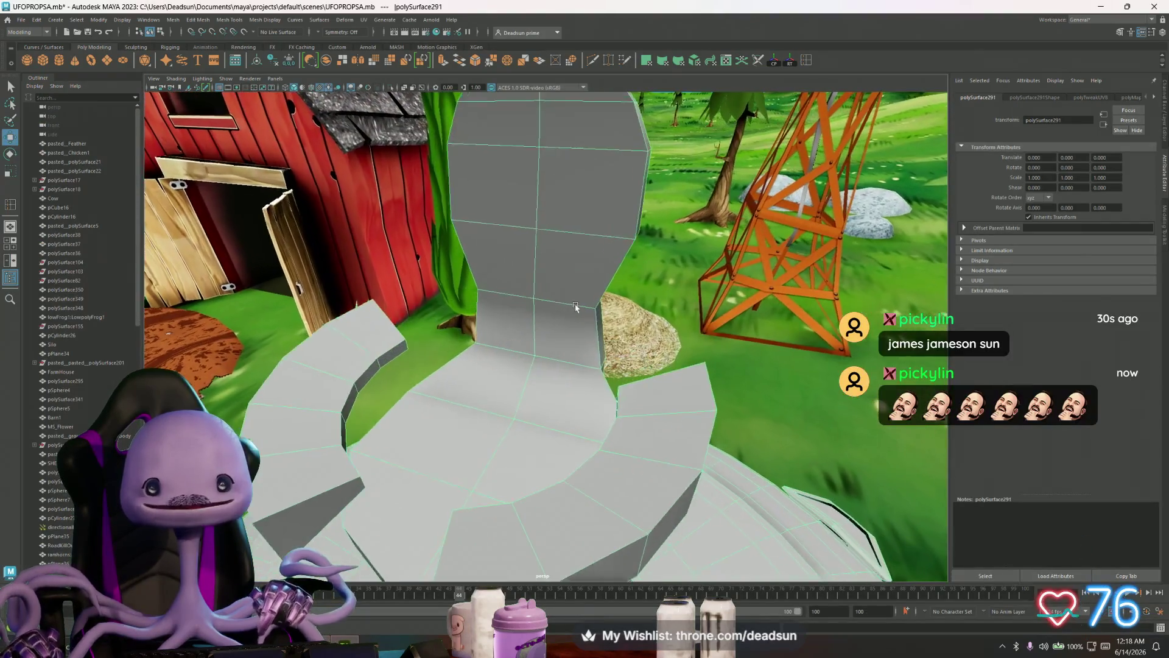
scroll(575, 307, "down", 5)
left_click_drag(575, 308, 647, 313, "alt")
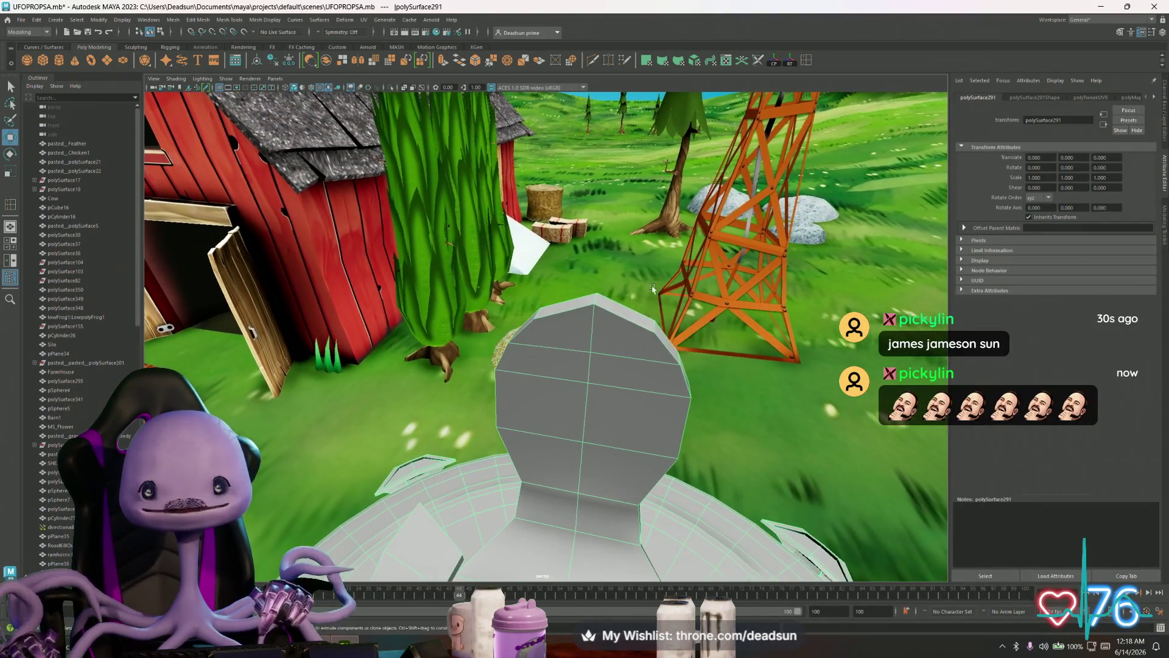
double_click(808, 61)
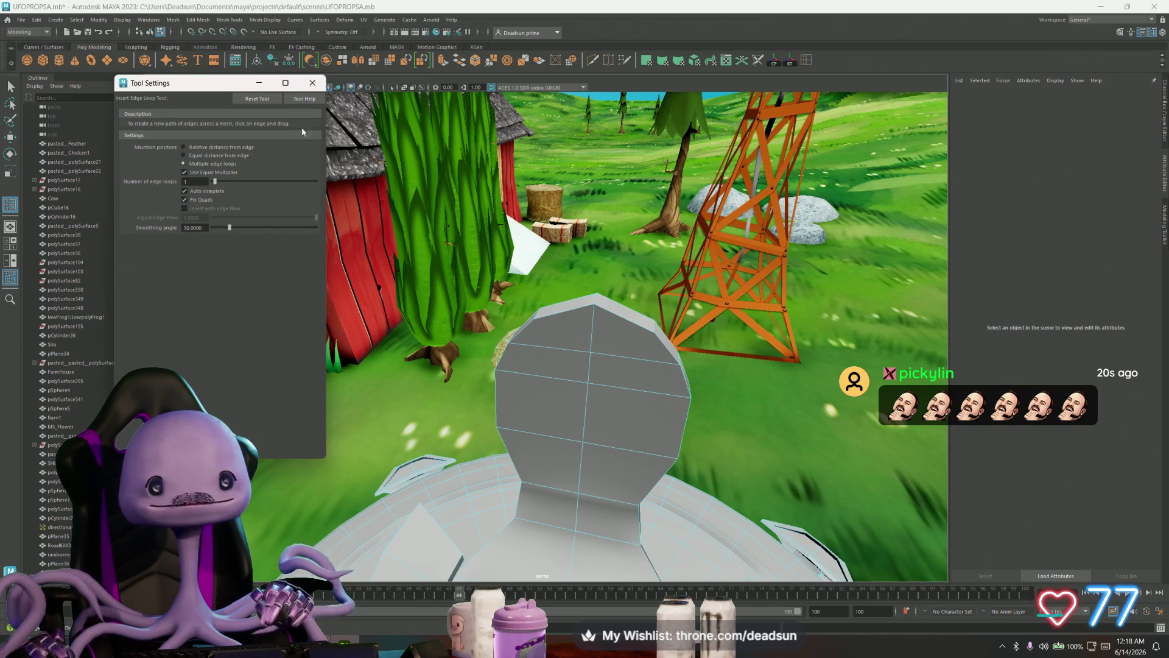
left_click(313, 85)
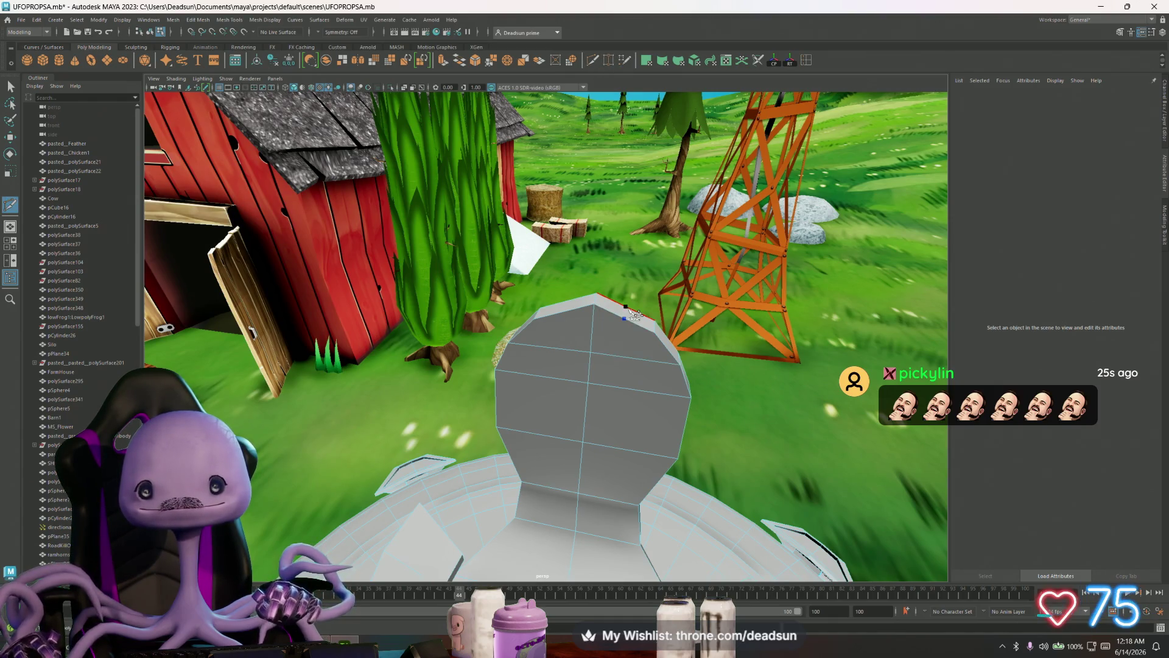
left_click_drag(658, 352, 424, 377, "alt")
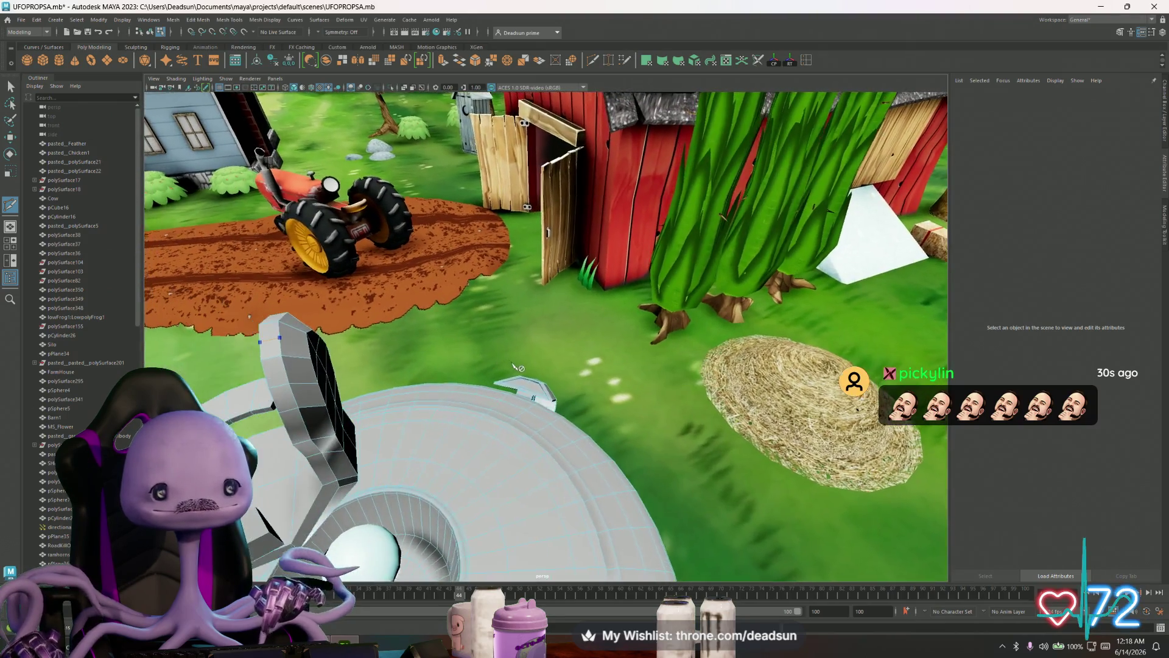
left_click_drag(425, 378, 694, 403, "alt")
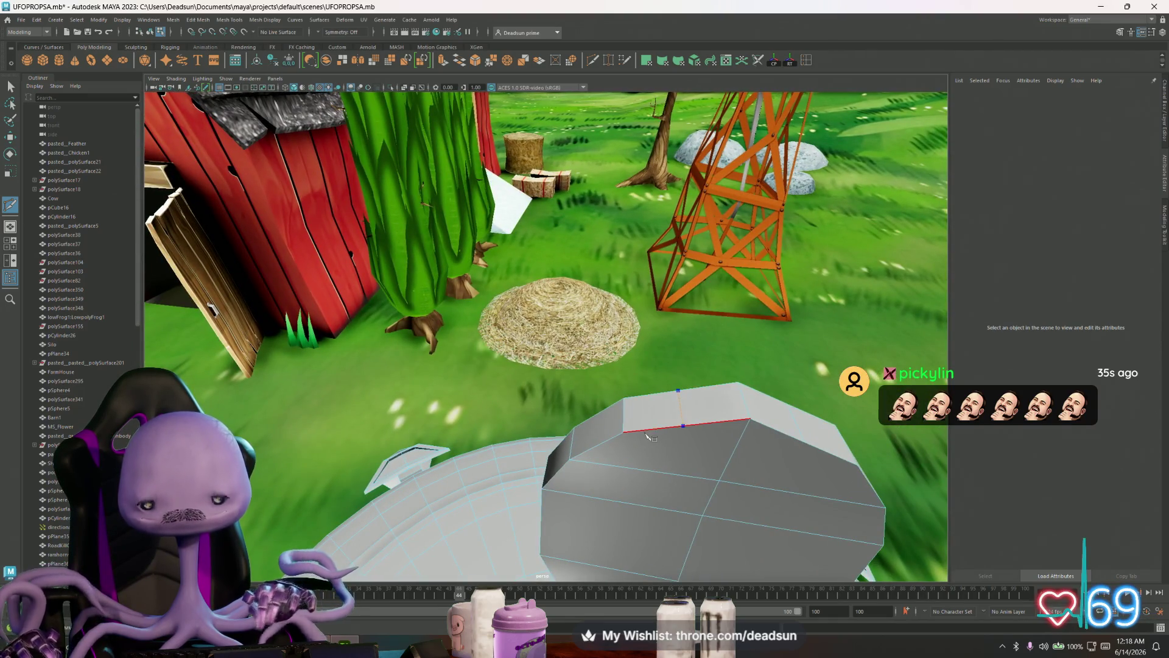
left_click_drag(647, 437, 31, 83, "alt")
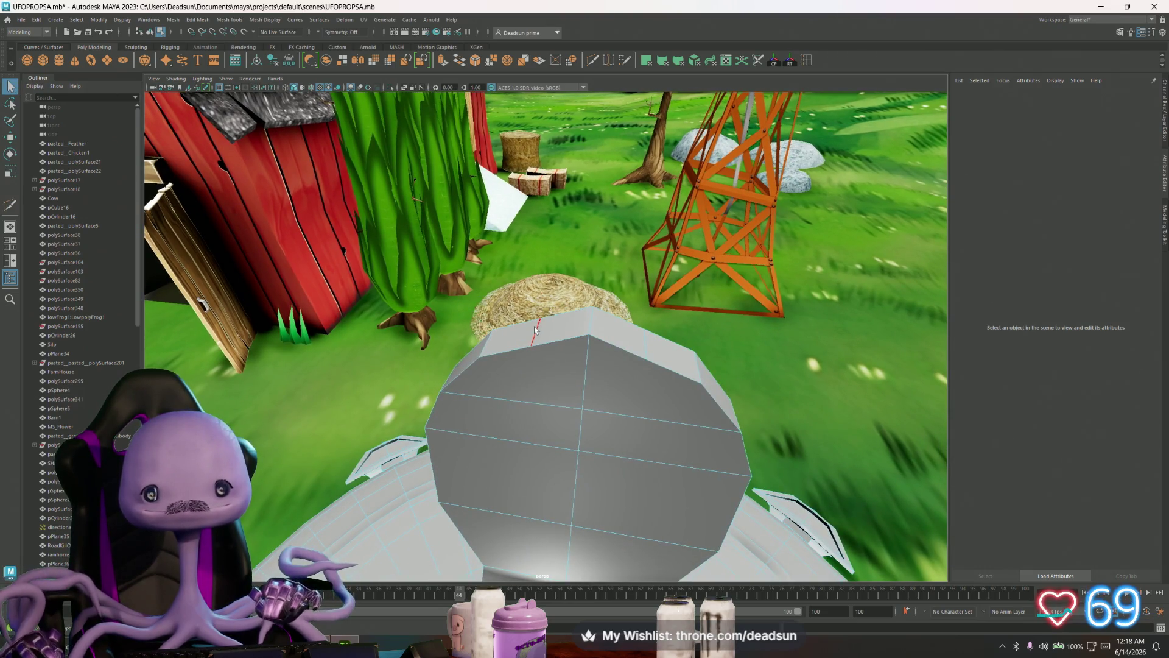
- Use Multi-Cut to add new edges across the backrest's rounded top and commit them
left_click(672, 345)
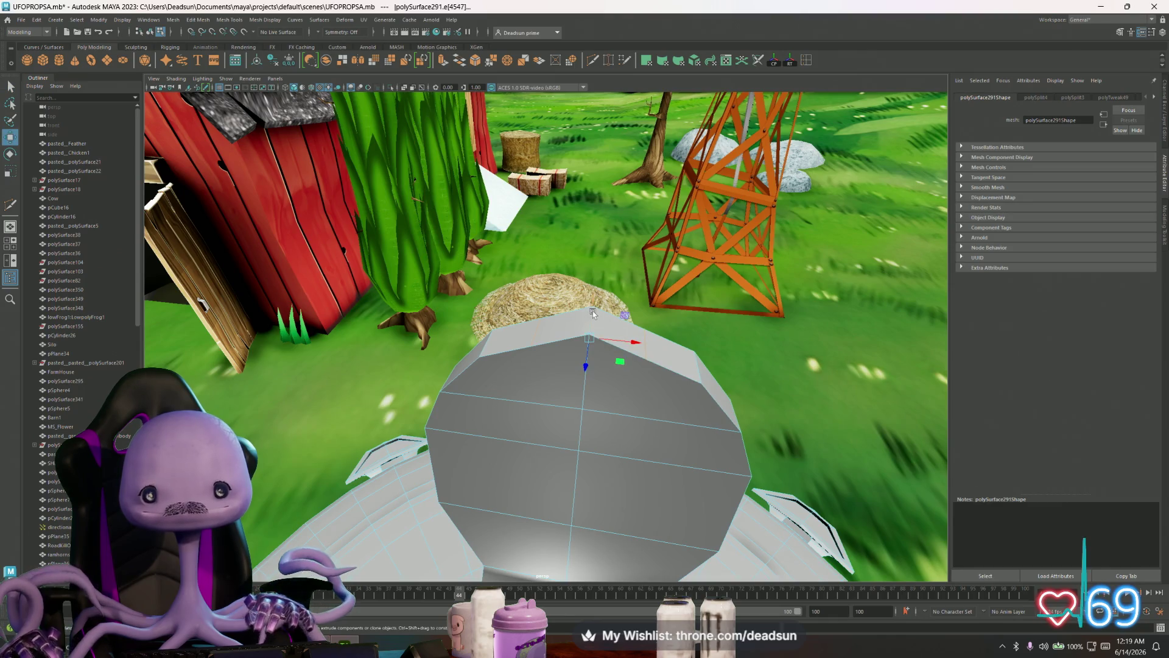
key("y")
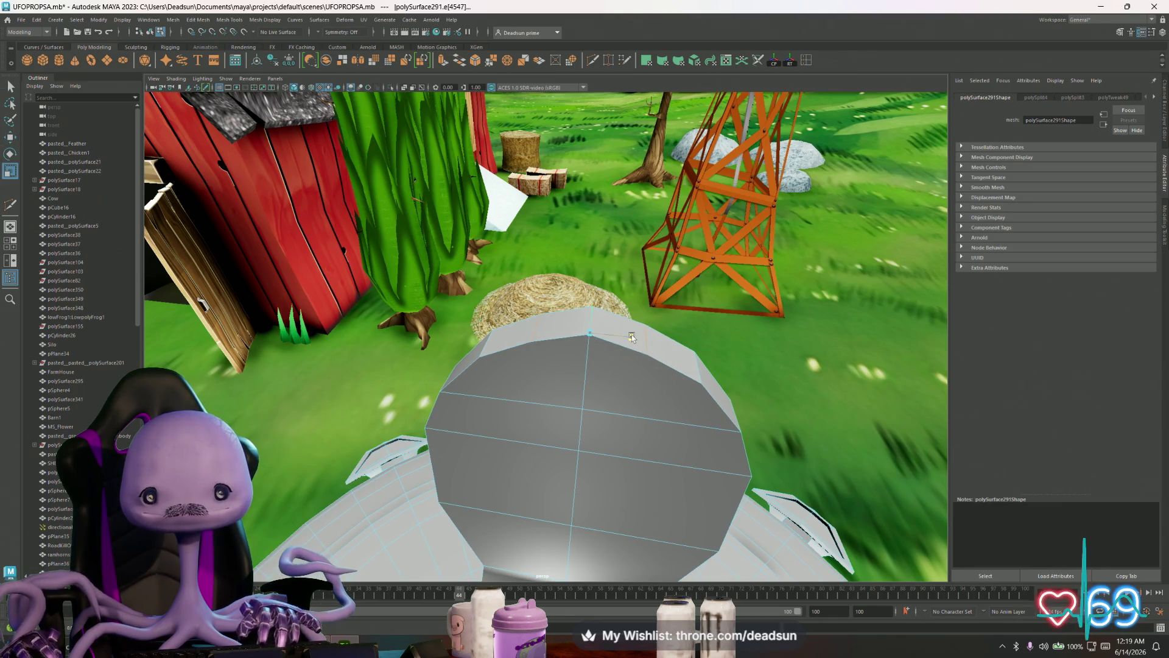
left_click_drag(637, 339, 493, 335, "alt")
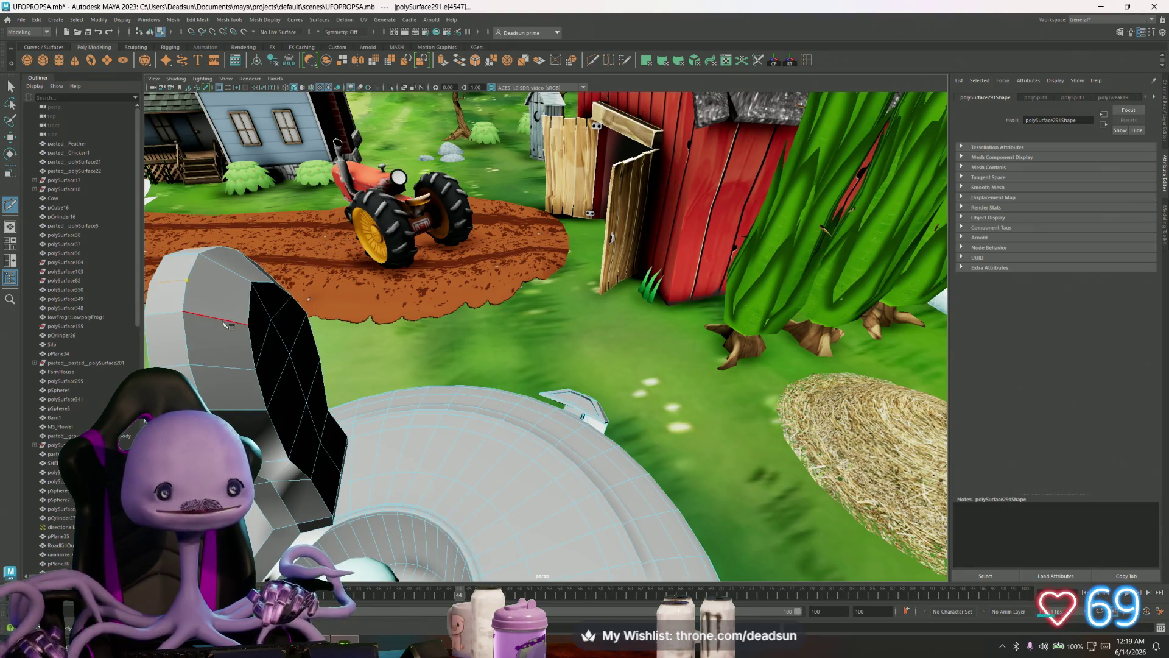
left_click(279, 326)
mouse_move(279, 326)
left_mouse_down("alt")
mouse_move(231, 285)
mouse_move(365, 262)
left_mouse_up("alt")
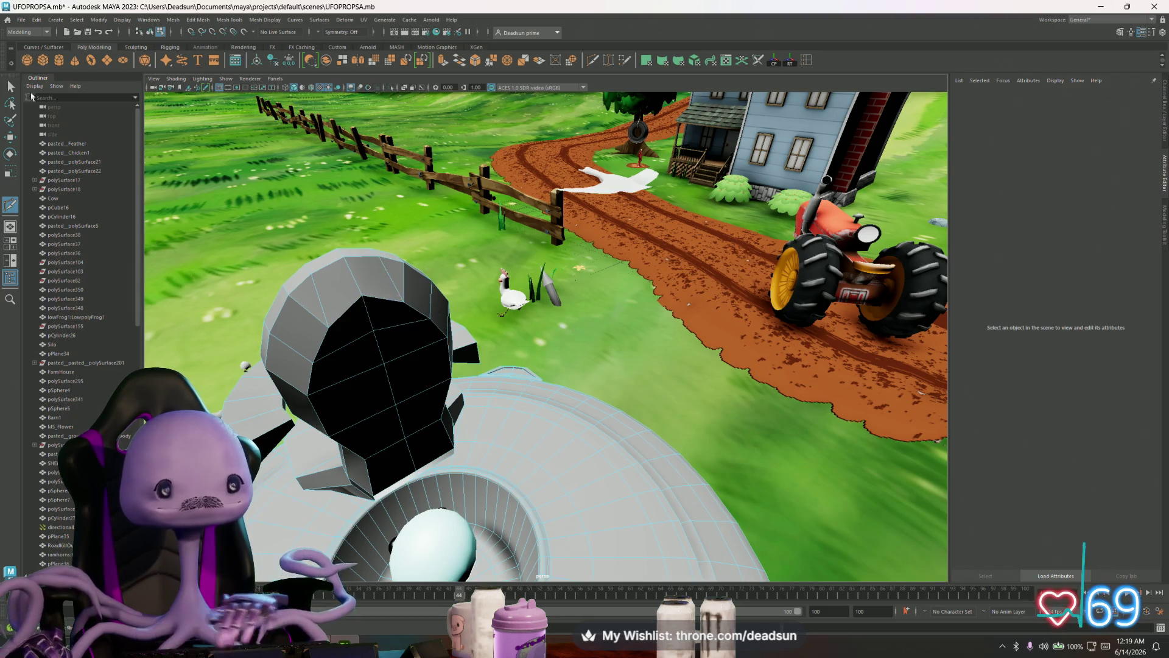
key("q")
key("F9")
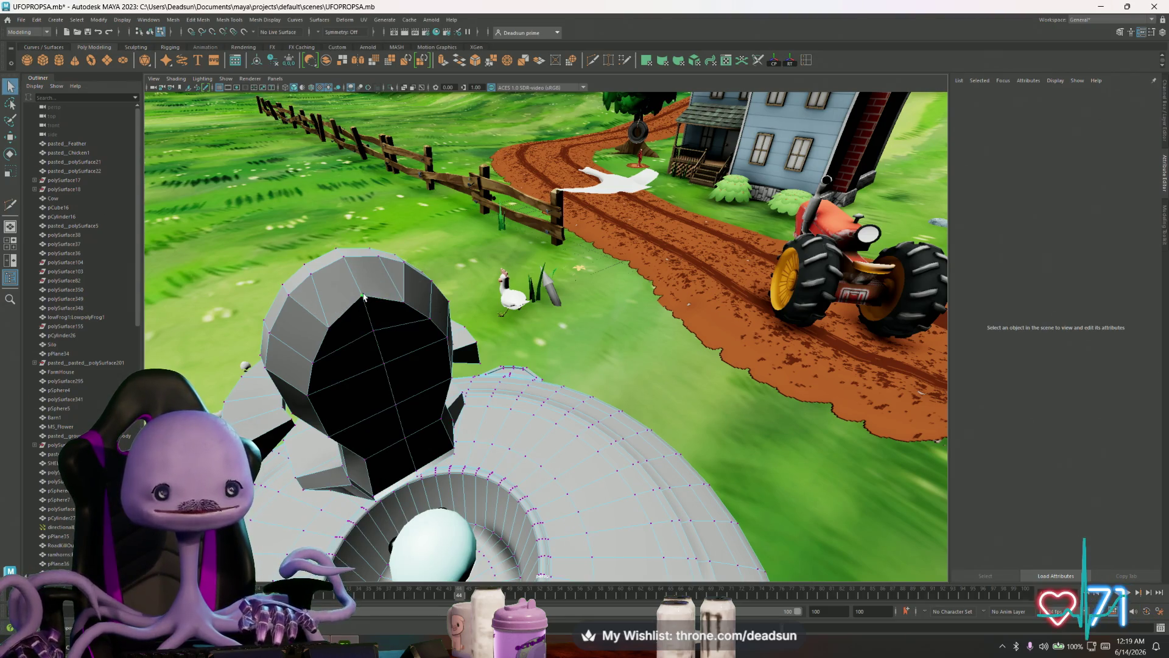
left_click(364, 296)
key("w")
mouse_move(331, 323)
left_mouse_down("alt")
mouse_move(588, 427)
mouse_move(585, 283)
left_mouse_up("alt")
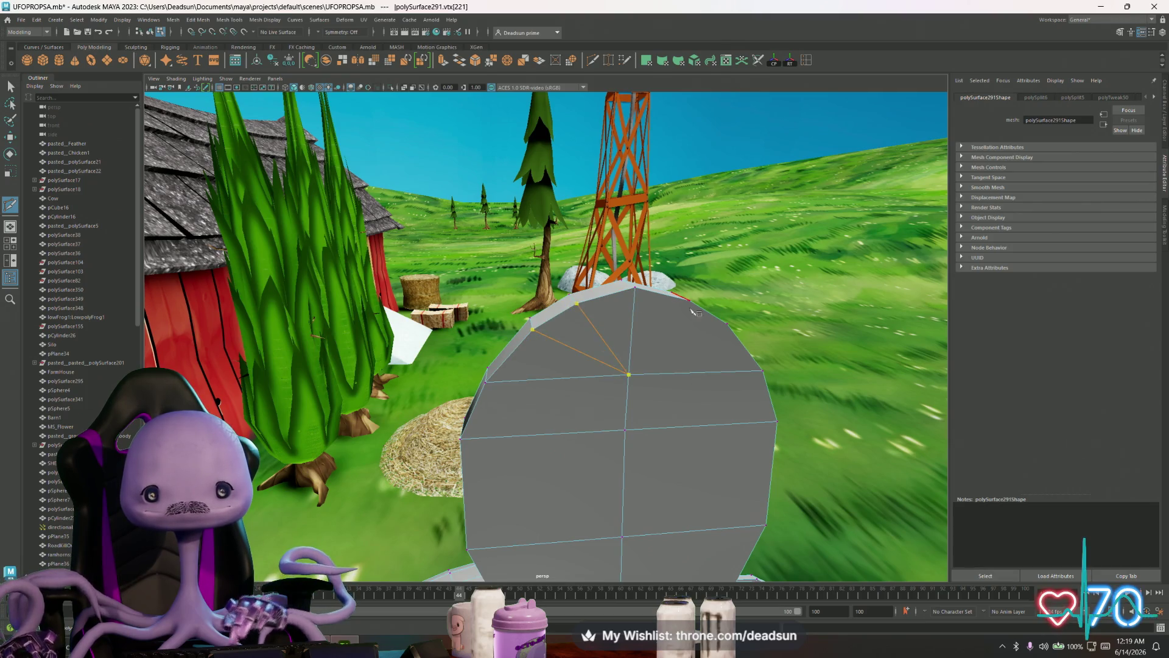
key("Return")
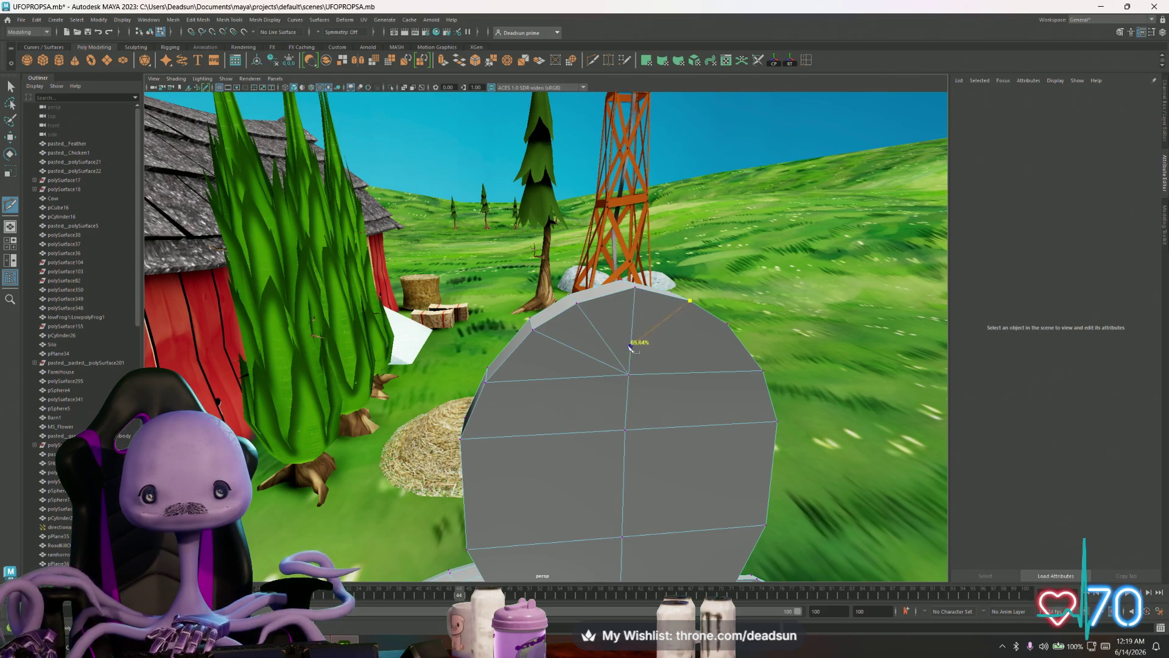
left_click(629, 373)
- Select the backrest edges and apply Mesh Display > Soften Edge, then return to object mode
mouse_move(512, 368)
left_mouse_down("alt")
mouse_move(584, 357)
mouse_move(361, 384)
mouse_move(339, 365)
mouse_move(372, 369)
left_mouse_up("alt")
scroll(470, 281, "up", 3)
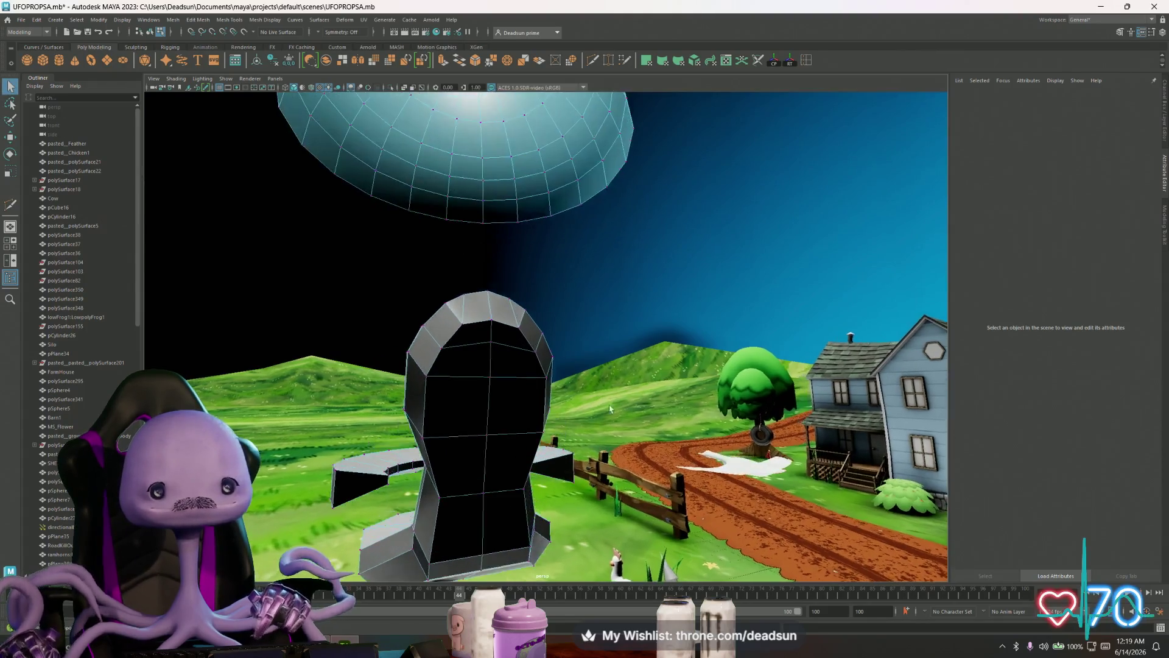
left_click_drag(469, 281, 485, 379, "alt")
left_click(377, 358)
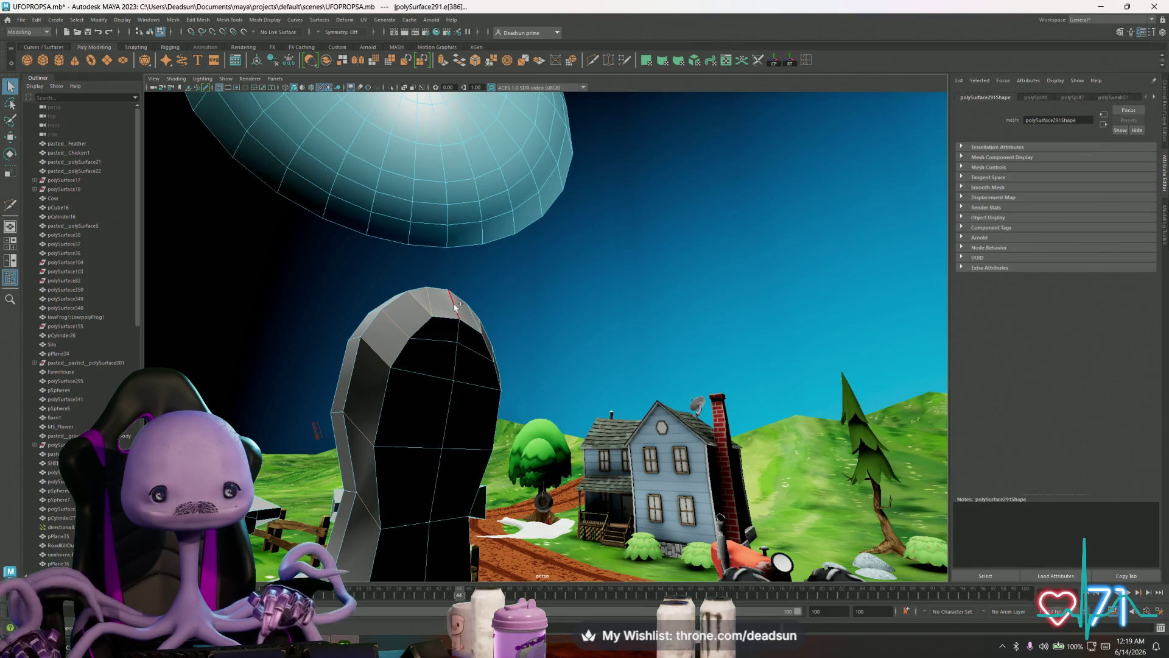
mouse_move(481, 324)
left_mouse_down("alt")
mouse_move(512, 348)
mouse_move(506, 365)
mouse_move(177, 18)
left_mouse_up("alt")
left_click(231, 20)
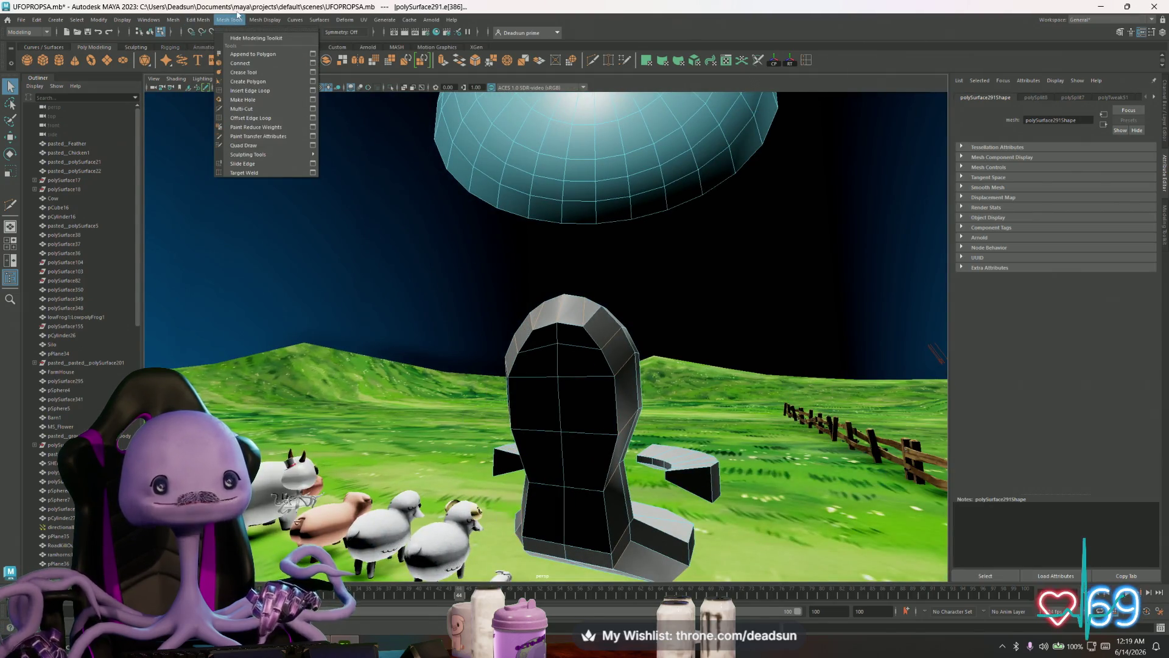
left_click(280, 102)
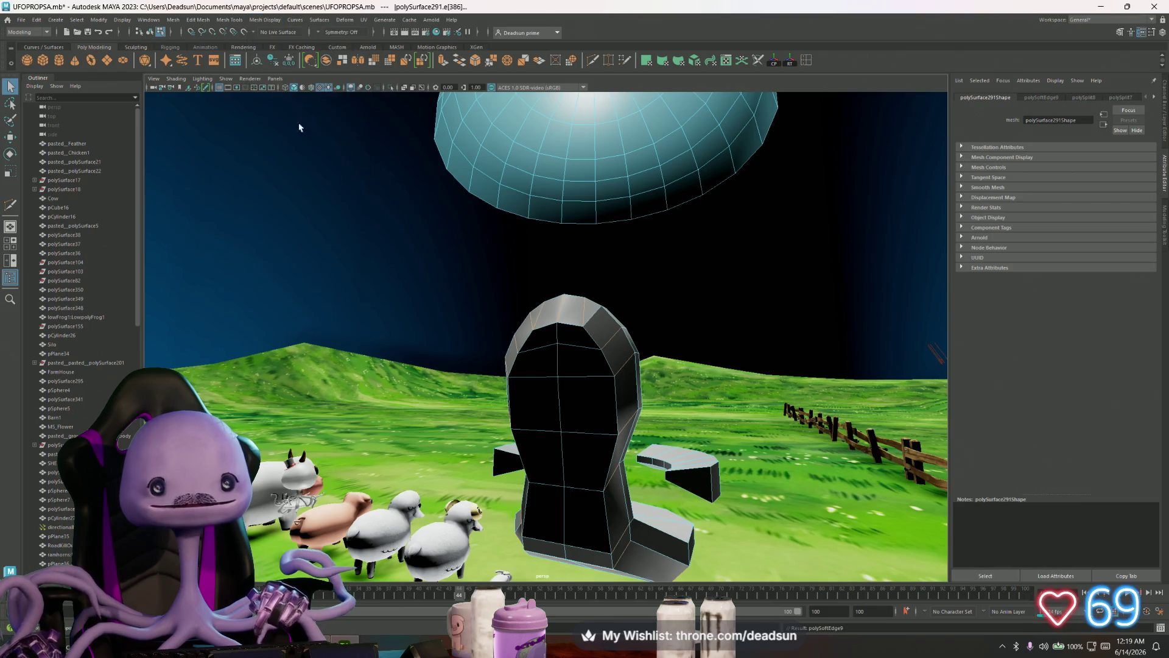
mouse_move(512, 366)
left_mouse_down("alt")
mouse_move(344, 310)
mouse_move(404, 312)
mouse_move(557, 354)
mouse_move(499, 356)
mouse_move(576, 411)
left_mouse_up("alt")
key("F8")
left_click(465, 376)
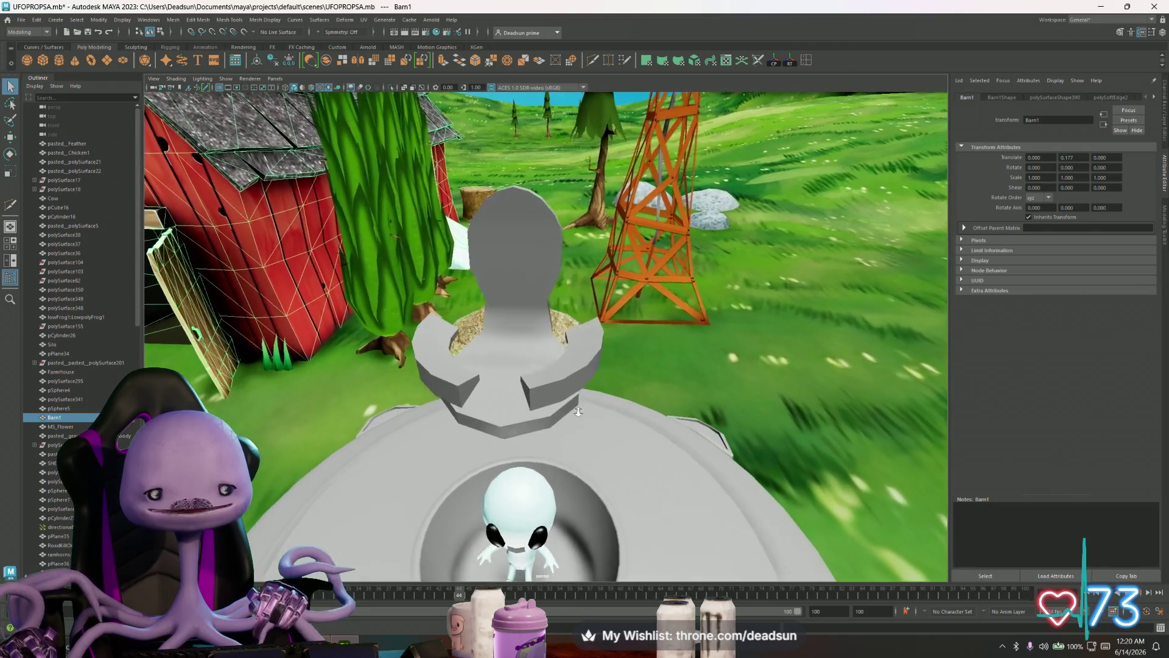
- Select the UFO seat mesh and inspect it from above and the side
left_click(521, 343)
left_click_drag(521, 343, 312, 342, "alt")
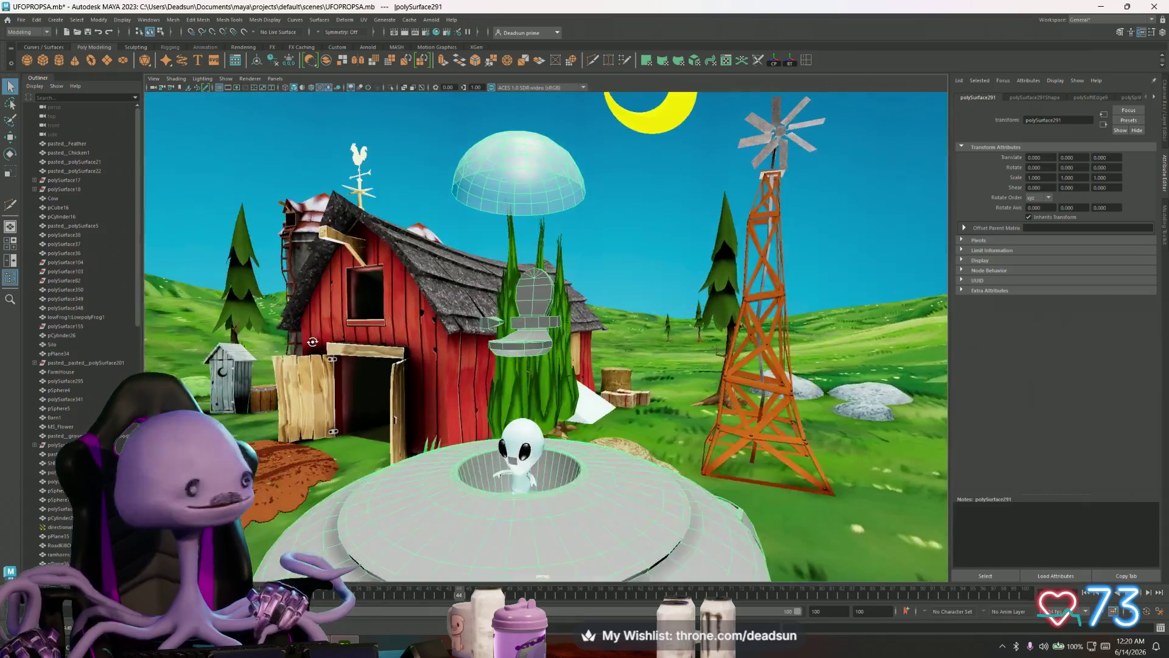
right_click_drag(312, 342, 474, 369, "alt")
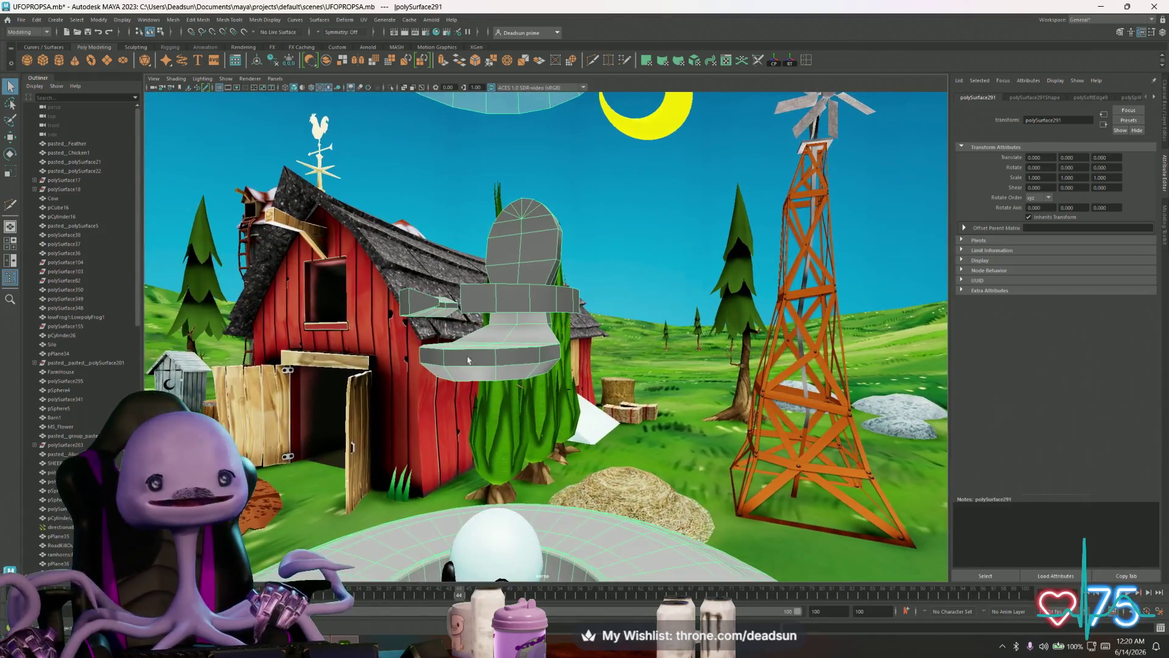
left_click_drag(474, 369, 603, 404, "alt")
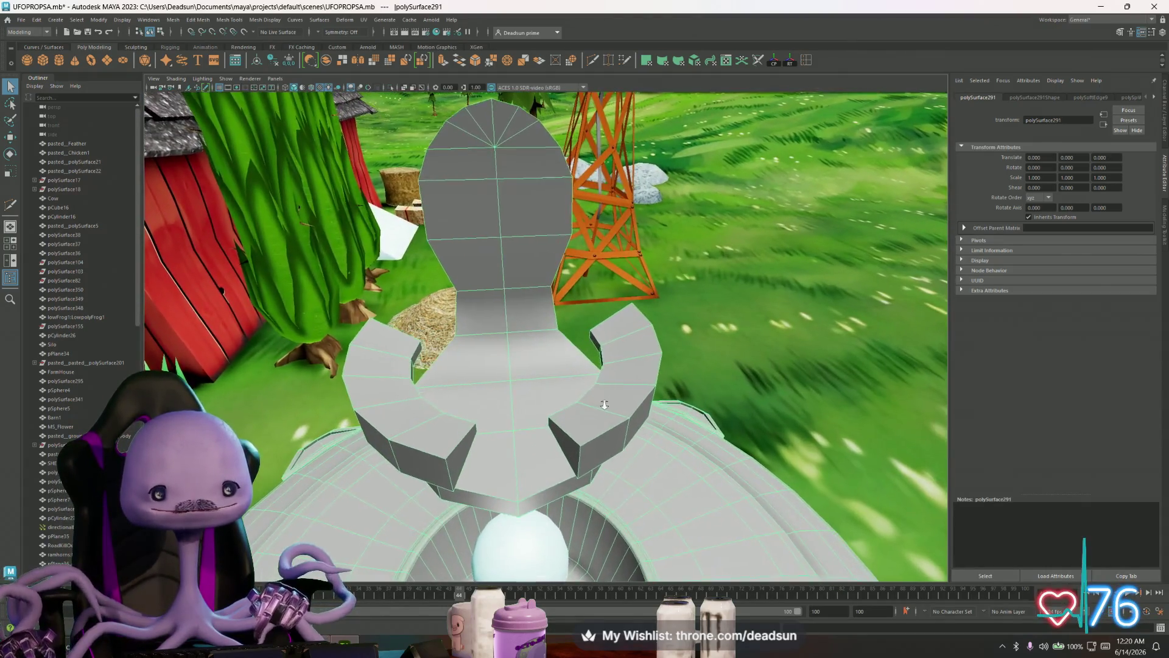
mouse_move(603, 405)
right_mouse_down("alt")
mouse_move(580, 400)
mouse_move(603, 422)
right_mouse_up("alt")
mouse_move(602, 422)
left_mouse_down("alt")
mouse_move(523, 419)
mouse_move(587, 320)
left_mouse_up("alt")
- Export the selection over the existing ufo walker for texture.fbx, confirming the overwrite
key("ctrl+shift+e")
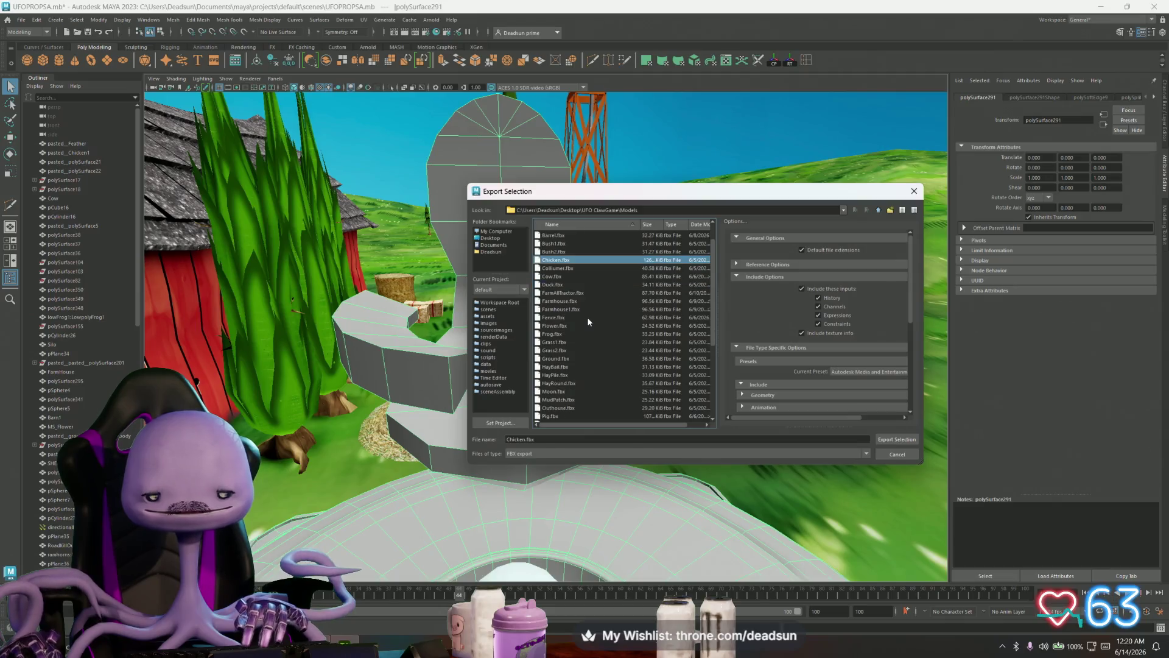
scroll(587, 317, "down", 4)
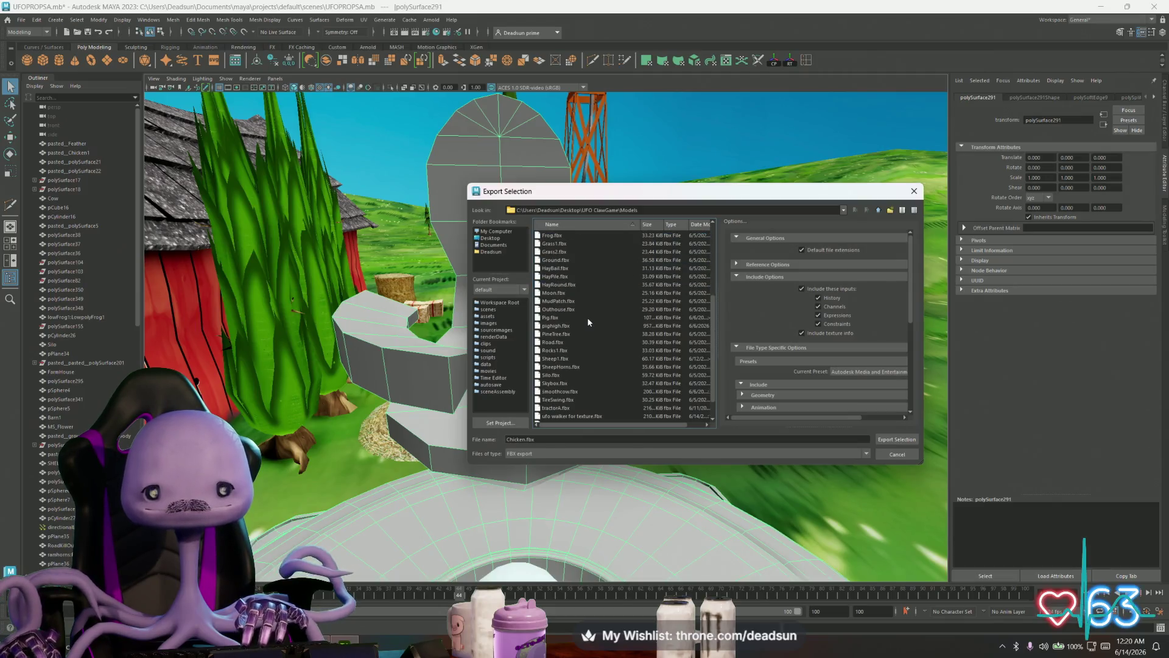
left_click(581, 417)
left_click(890, 441)
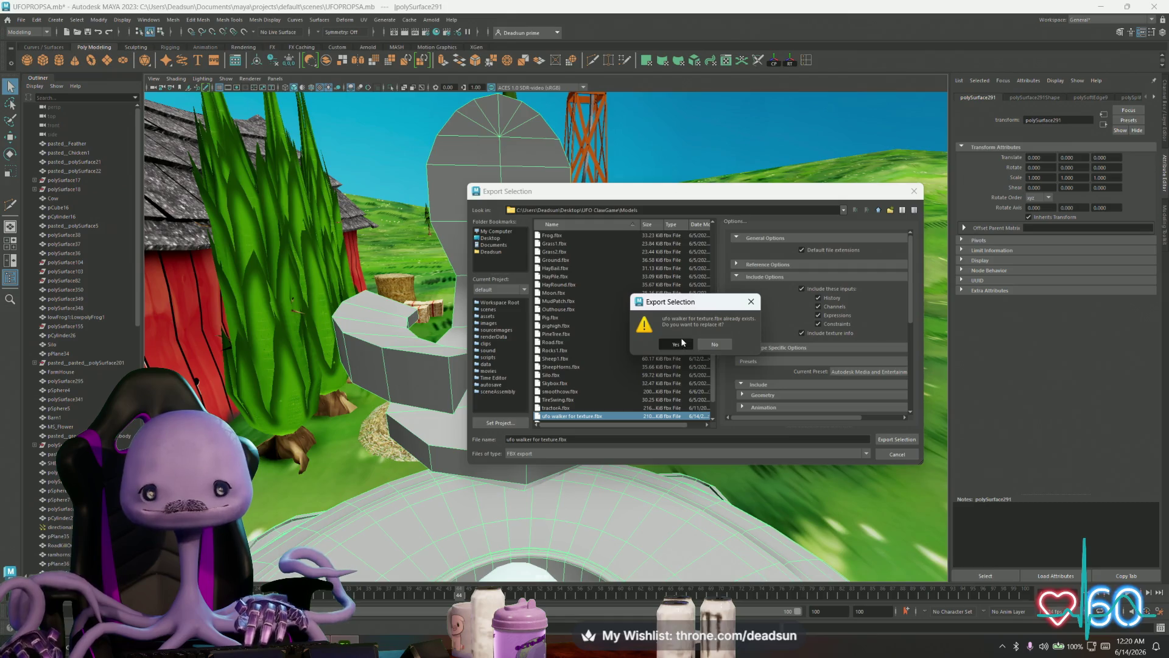
left_click(681, 343)
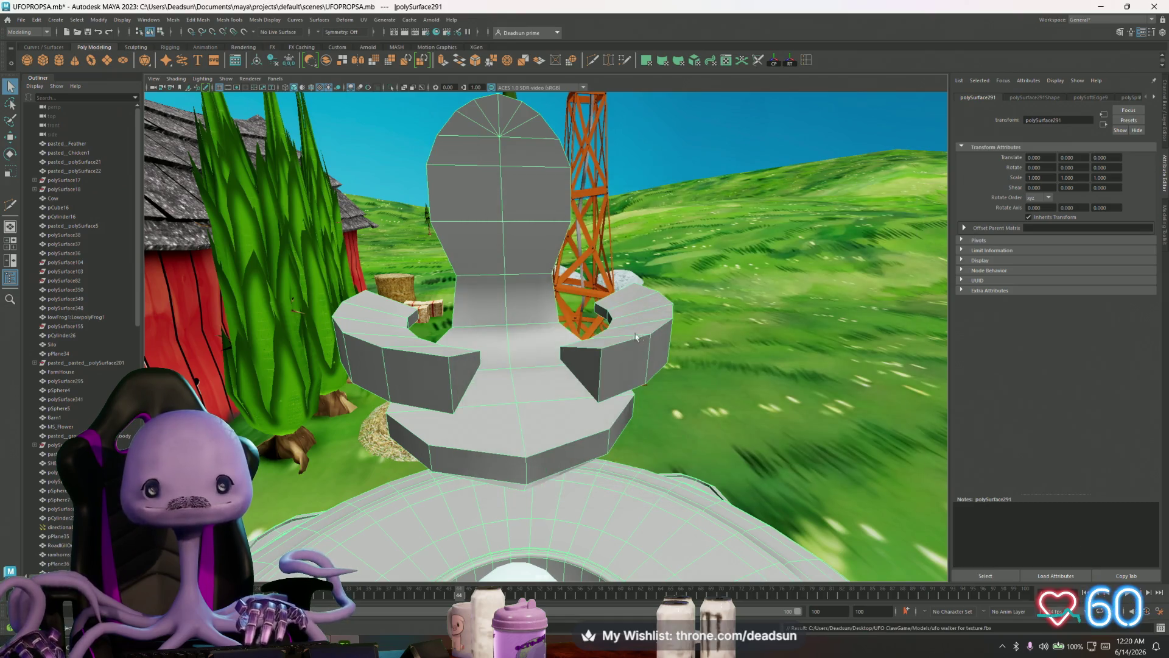
left_click(364, 20)
- Inspect the seat's UV shells in the UV Editor and close it
left_click(376, 38)
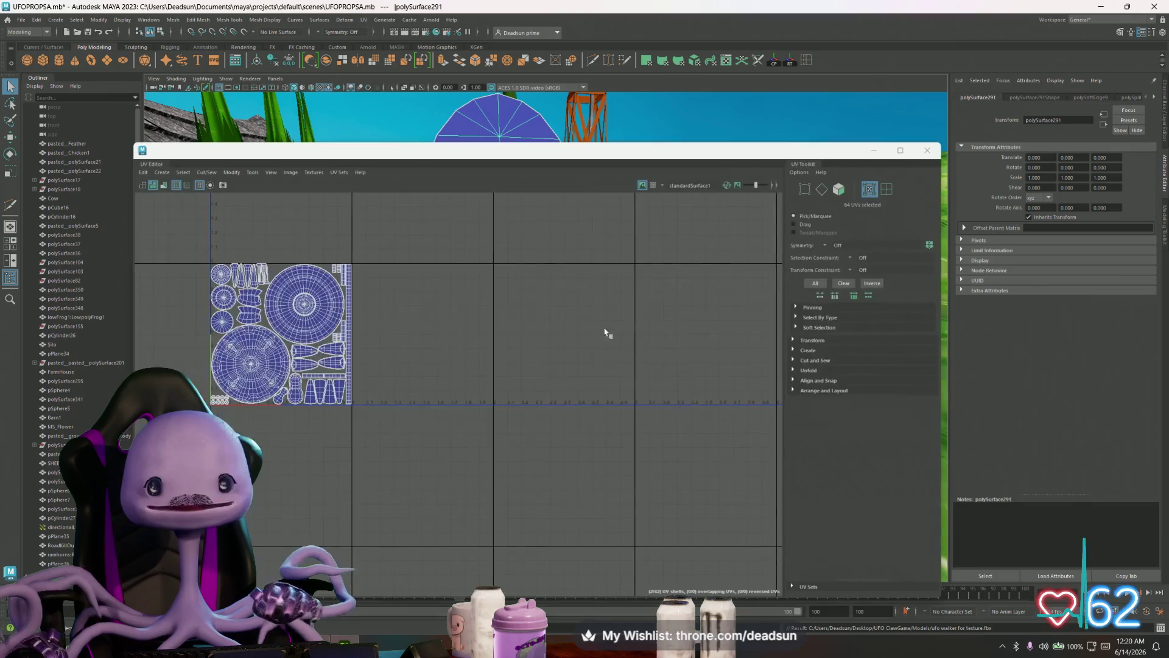
scroll(273, 313, "up", 2)
scroll(283, 347, "up", 2)
scroll(294, 380, "up", 2)
scroll(307, 416, "up", 2)
scroll(308, 416, "up", 2)
left_click(280, 369)
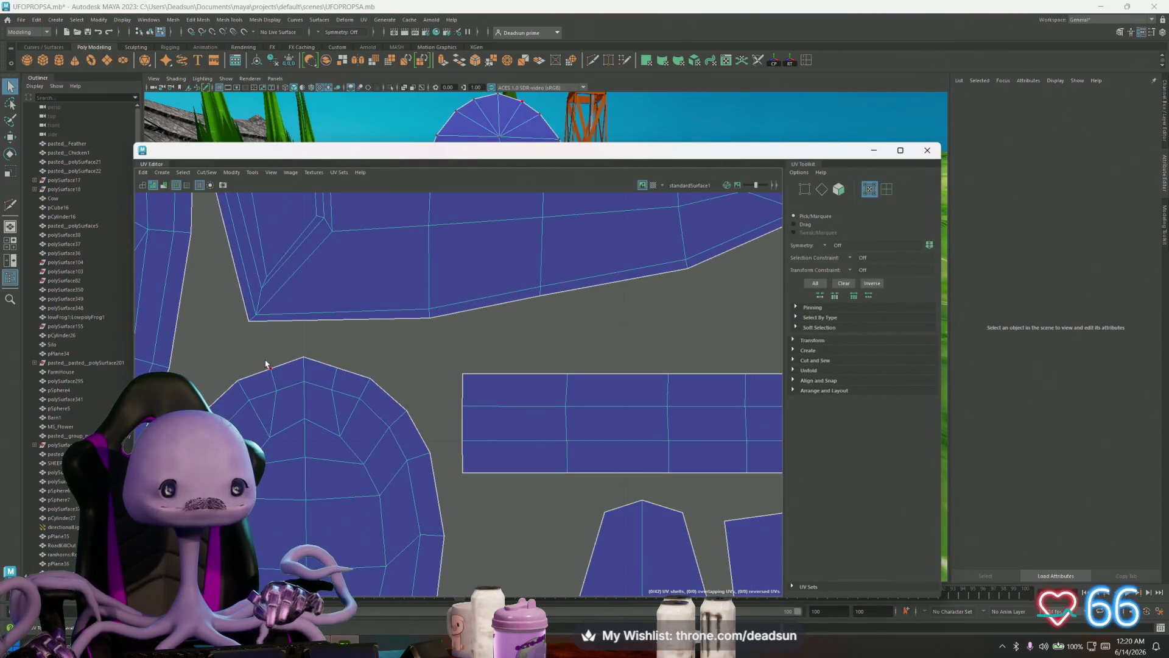
left_click(323, 363)
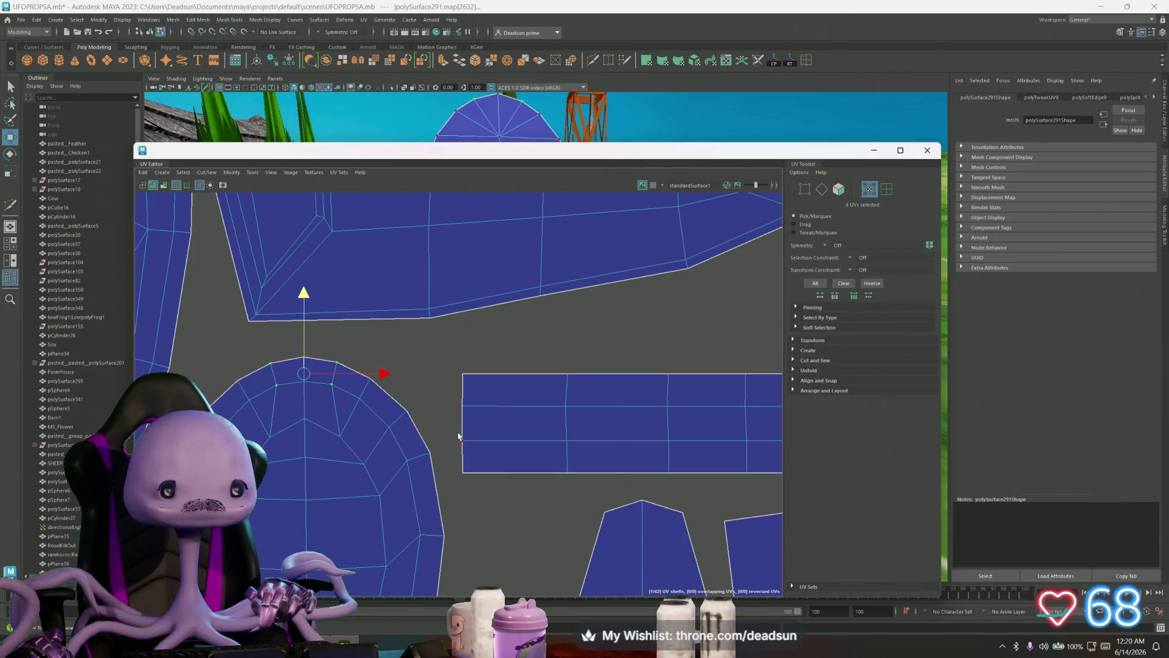
scroll(458, 436, "down", 3)
scroll(639, 535, "up", 5)
scroll(600, 478, "down", 5)
scroll(518, 393, "down", 1)
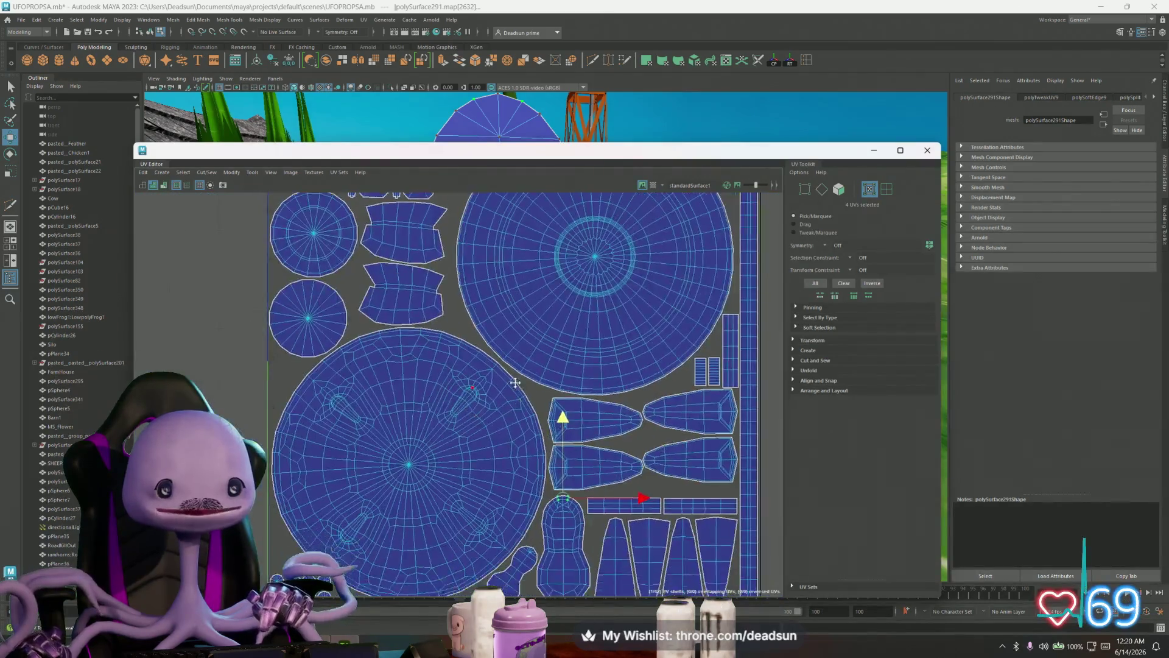
scroll(478, 472, "up", 3)
scroll(458, 439, "up", 3)
scroll(442, 395, "up", 2)
scroll(429, 387, "up", 2)
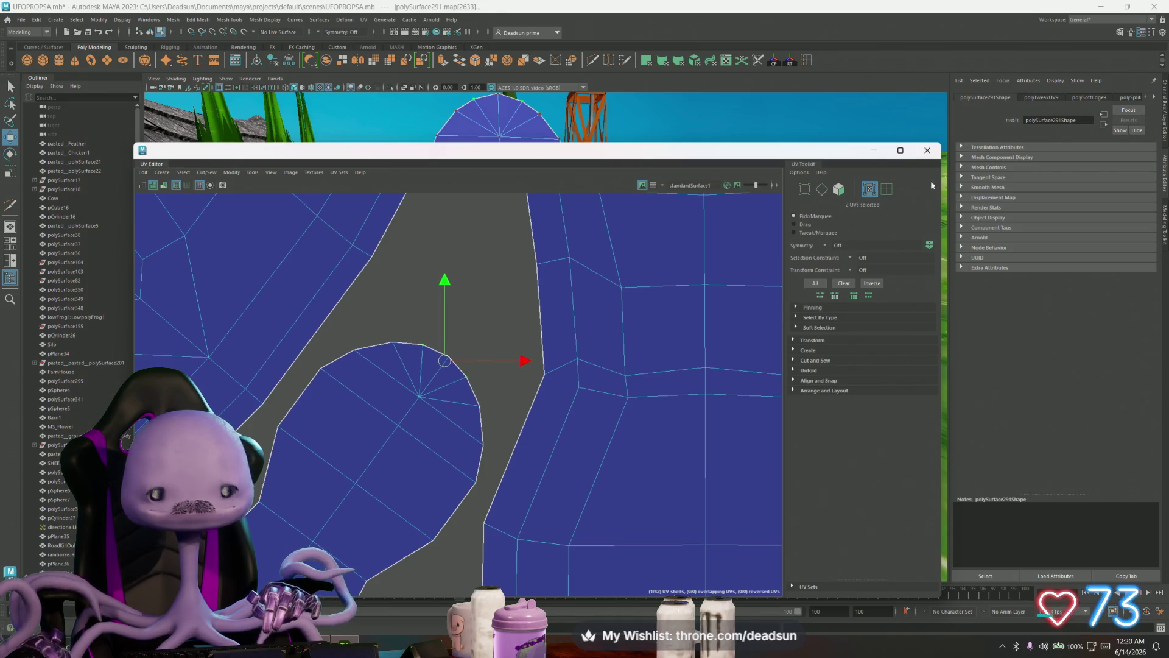
left_click(927, 150)
- Export the selection over ufo walker for texture.fbx again and switch to Substance 3D Painter
left_click(20, 19)
left_click(36, 139)
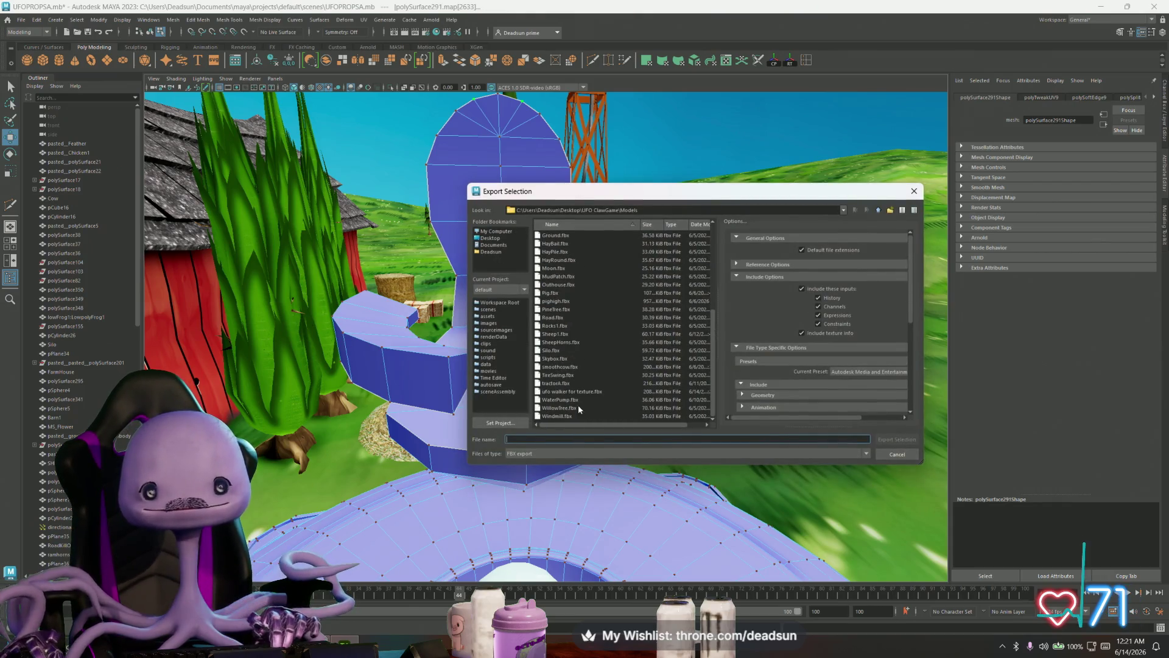
left_click(587, 390)
left_click(896, 438)
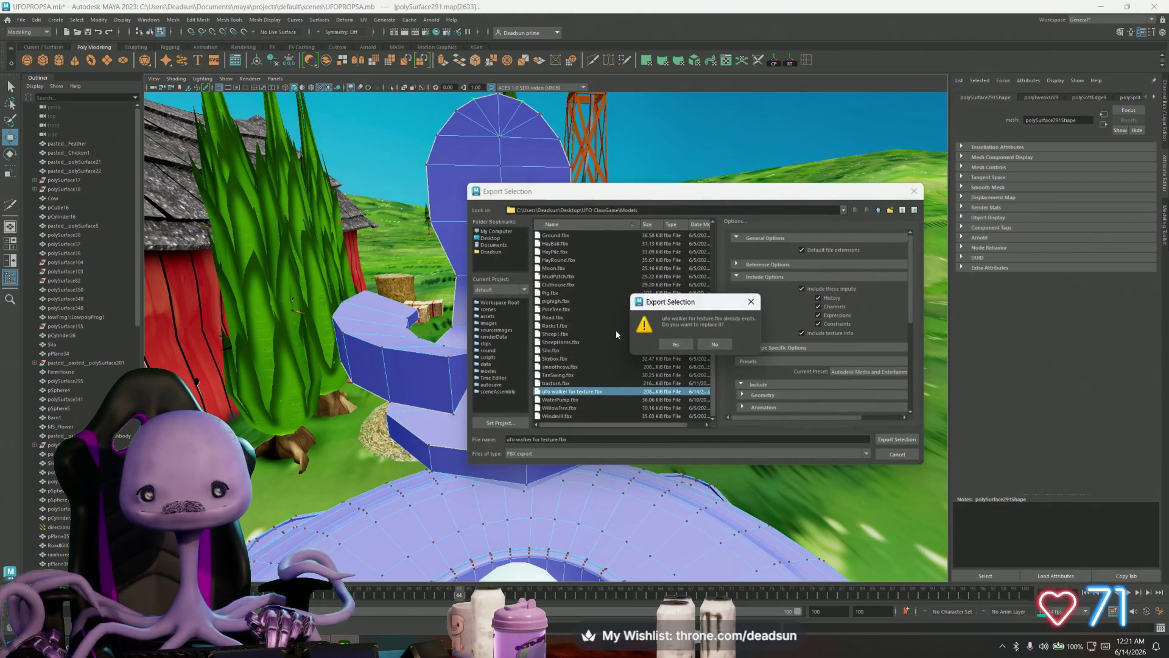
left_click(670, 344)
key("alt+Tab")
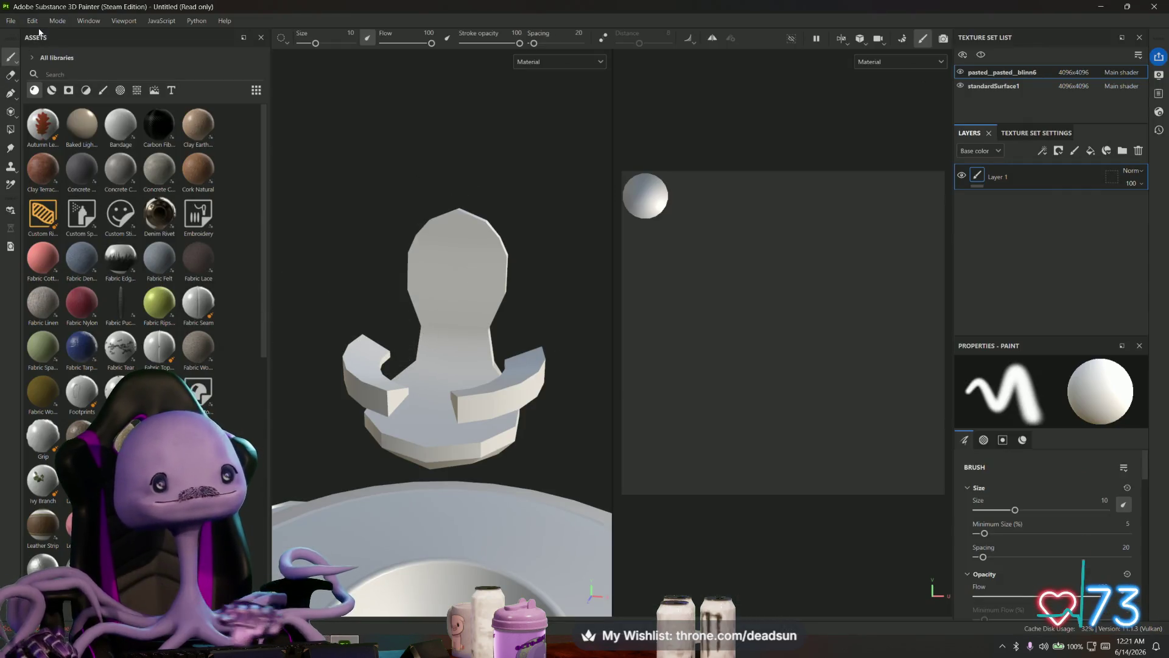
- Reimport the updated mesh, orbit to check the seat and disc, then switch back to Maya
left_click(12, 20)
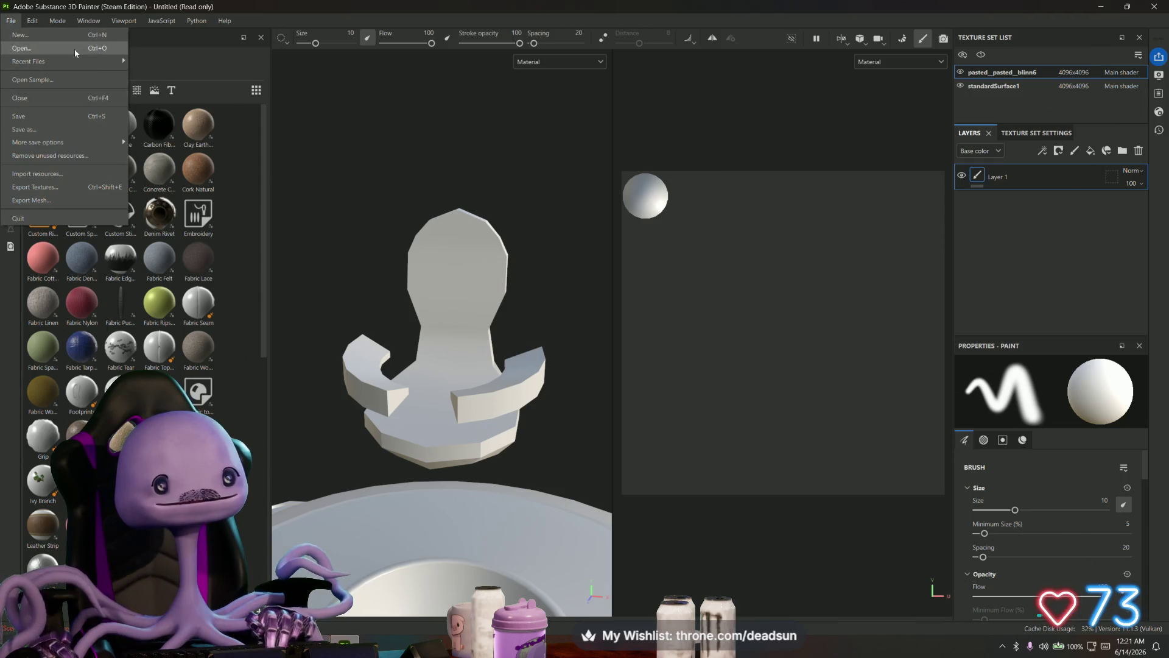
left_click(59, 75)
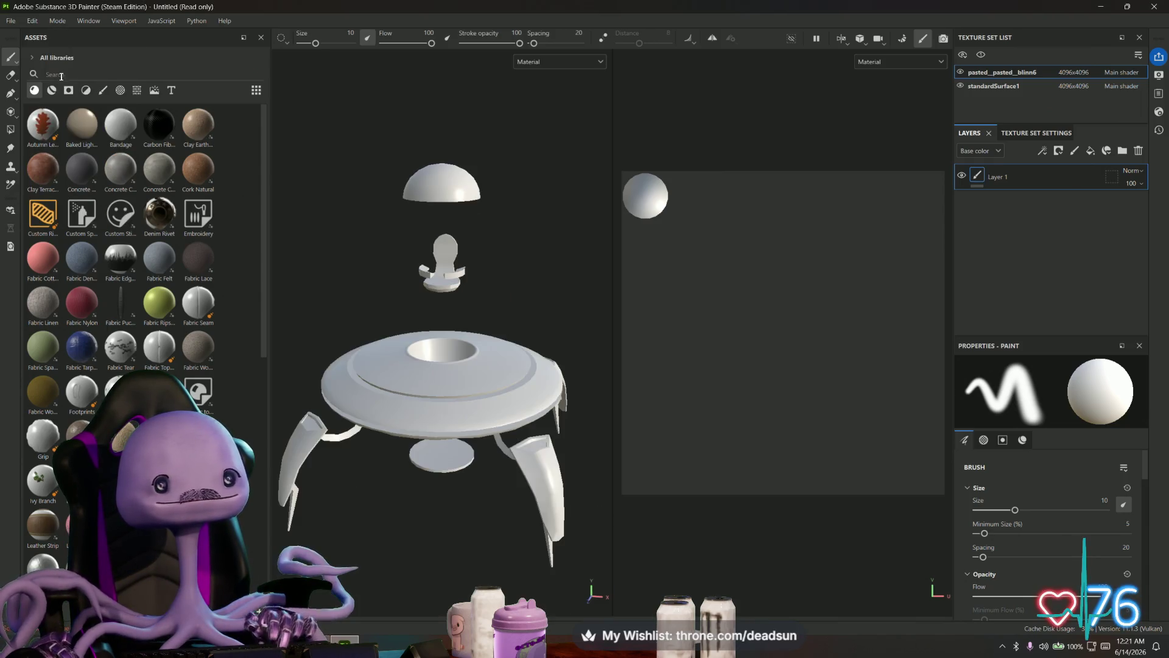
scroll(344, 258, "up", 5)
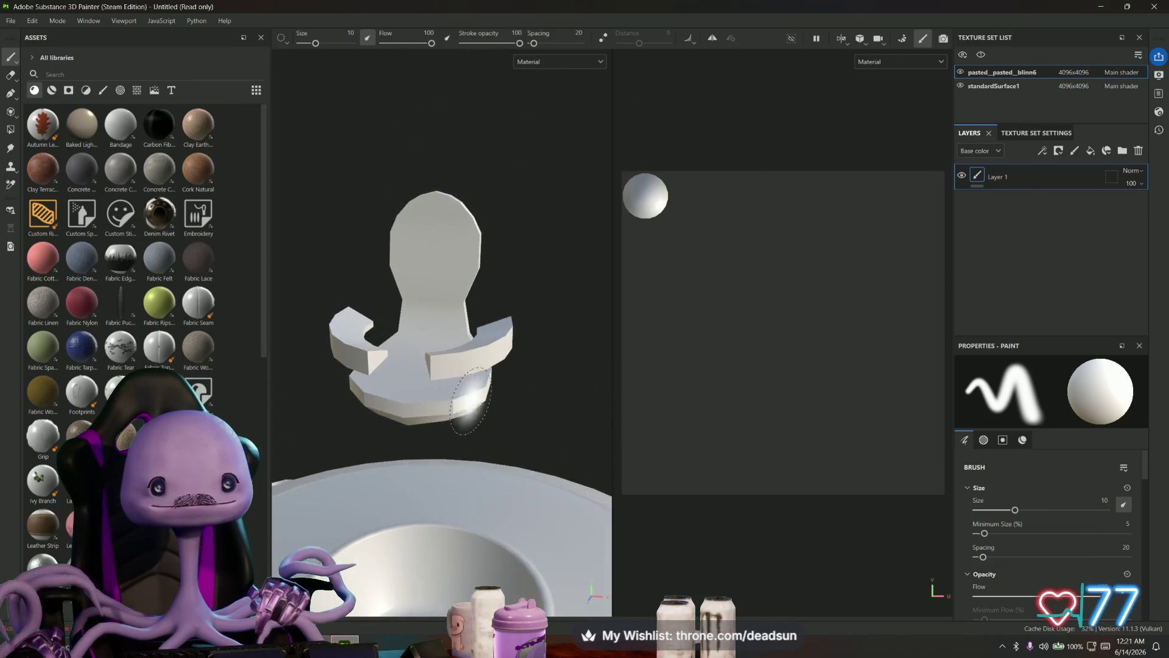
mouse_move(346, 422)
left_mouse_down("alt")
mouse_move(439, 487)
mouse_move(430, 402)
left_mouse_up("alt")
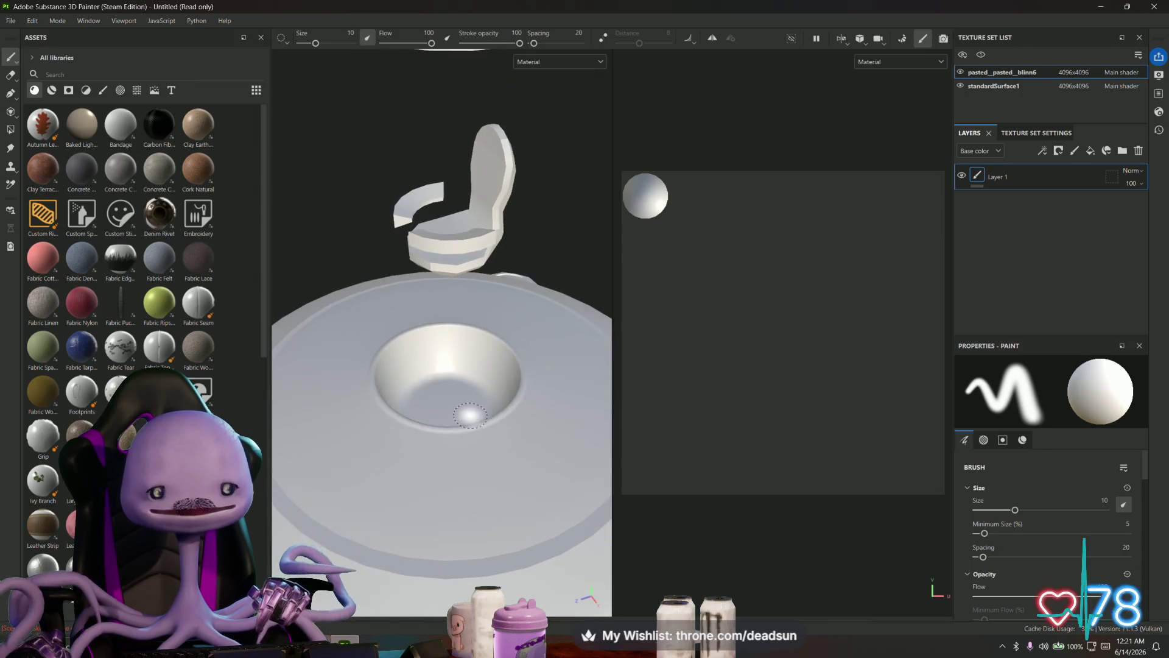
scroll(472, 413, "up", 4)
scroll(457, 418, "down", 2)
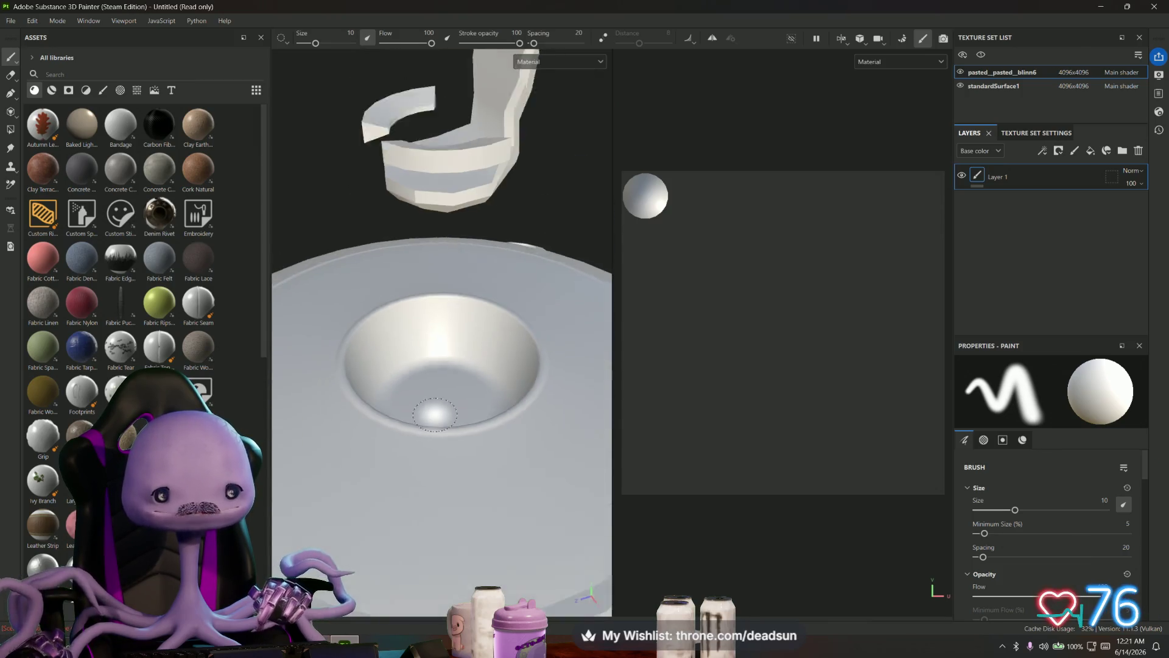
scroll(435, 415, "down", 3)
left_click_drag(430, 469, 522, 423, "alt")
key("alt+Tab")
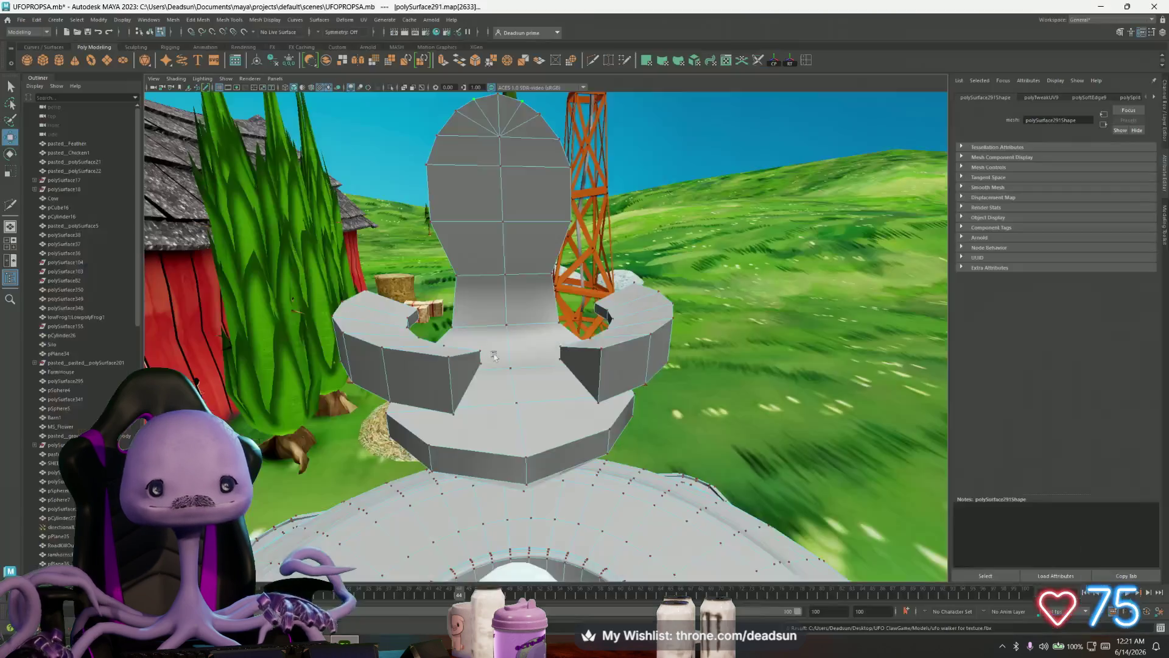
scroll(496, 357, "up", 5)
- Leave vertex selection and return to whole-object mode on the UFO
mouse_move(485, 412)
left_mouse_down("alt")
mouse_move(568, 139)
mouse_move(516, 324)
mouse_move(520, 377)
mouse_move(559, 408)
left_mouse_up("alt")
scroll(508, 331, "up", 2)
scroll(520, 378, "down", 5)
scroll(560, 408, "up", 4)
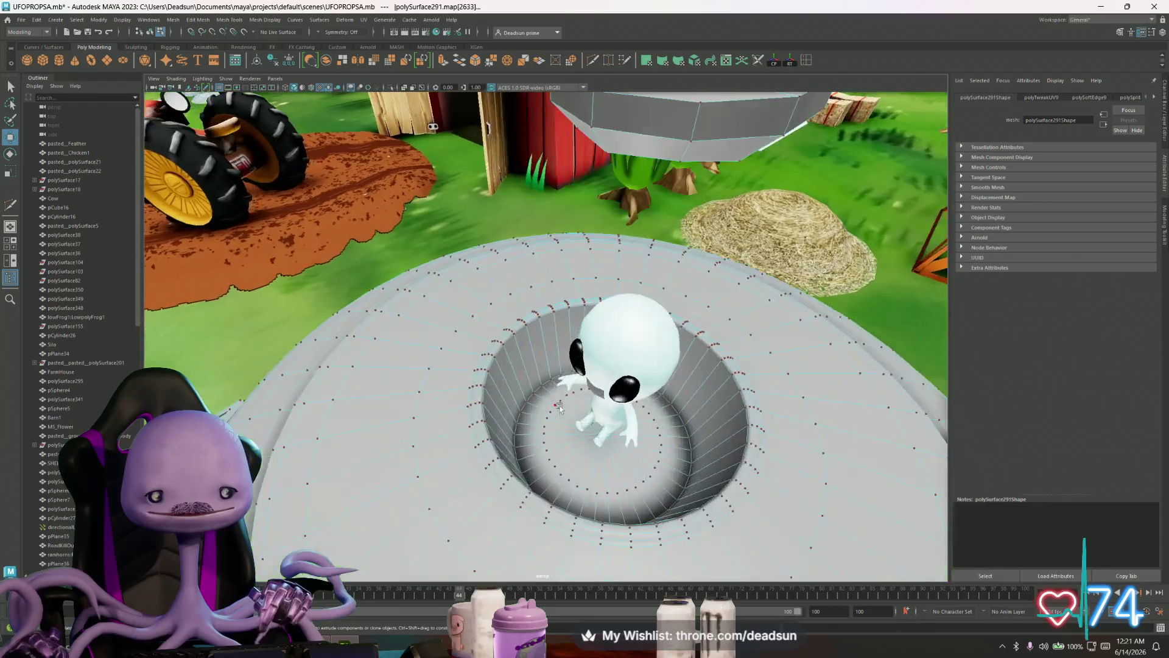
scroll(559, 406, "up", 2)
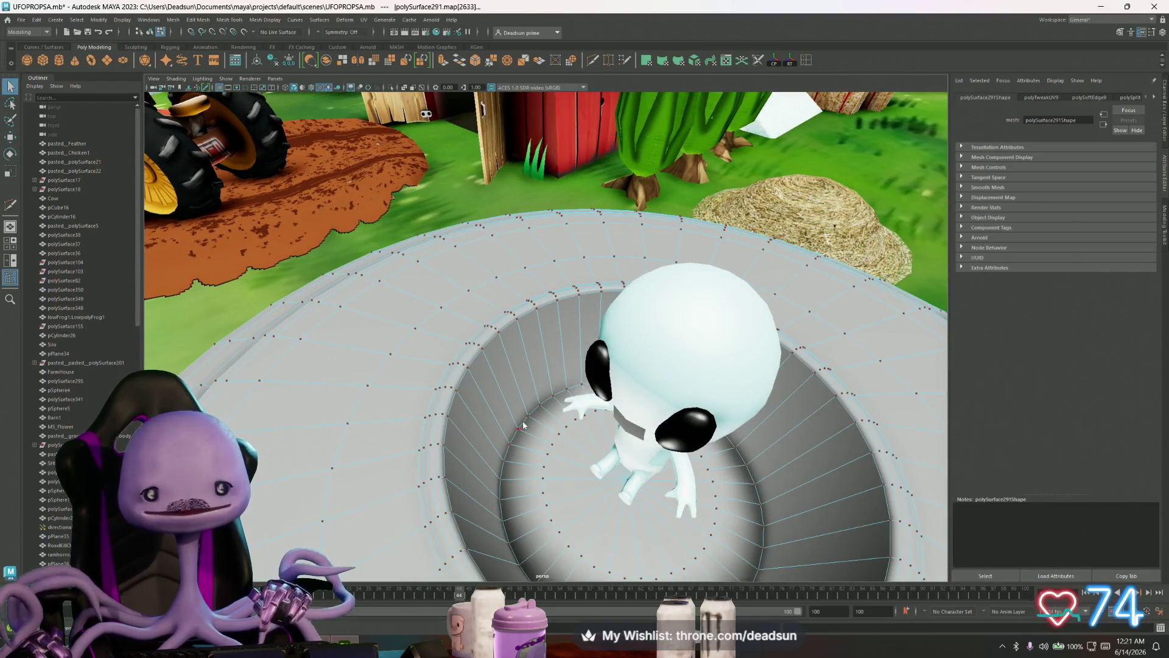
right_click_drag(523, 425, 551, 444)
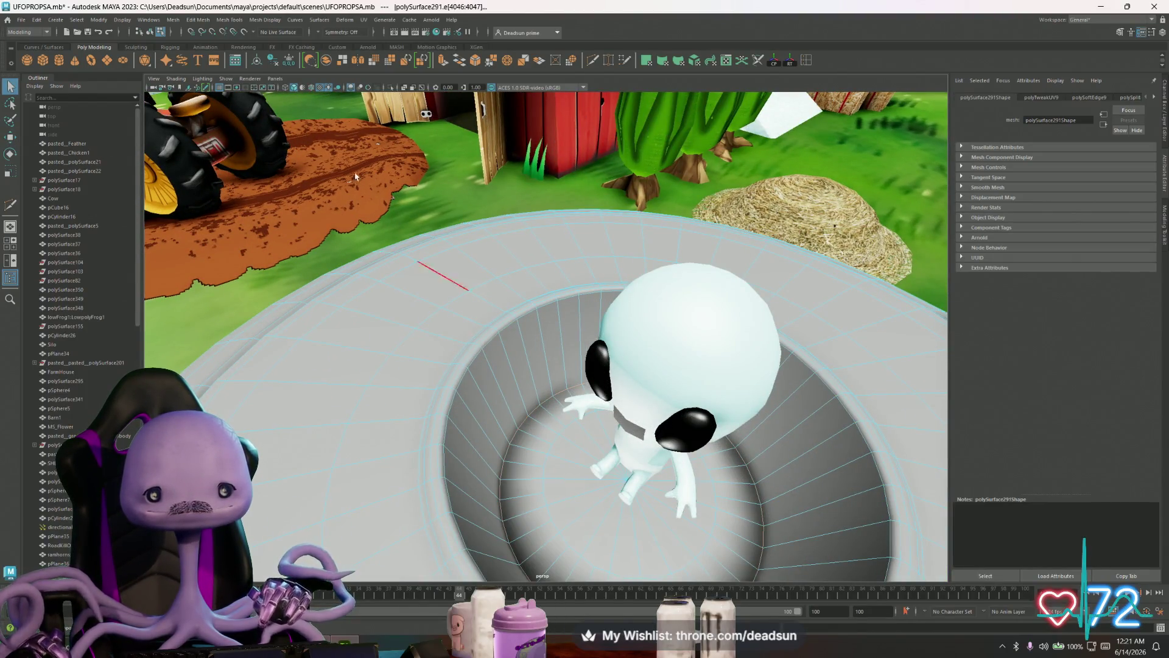
left_click(230, 19)
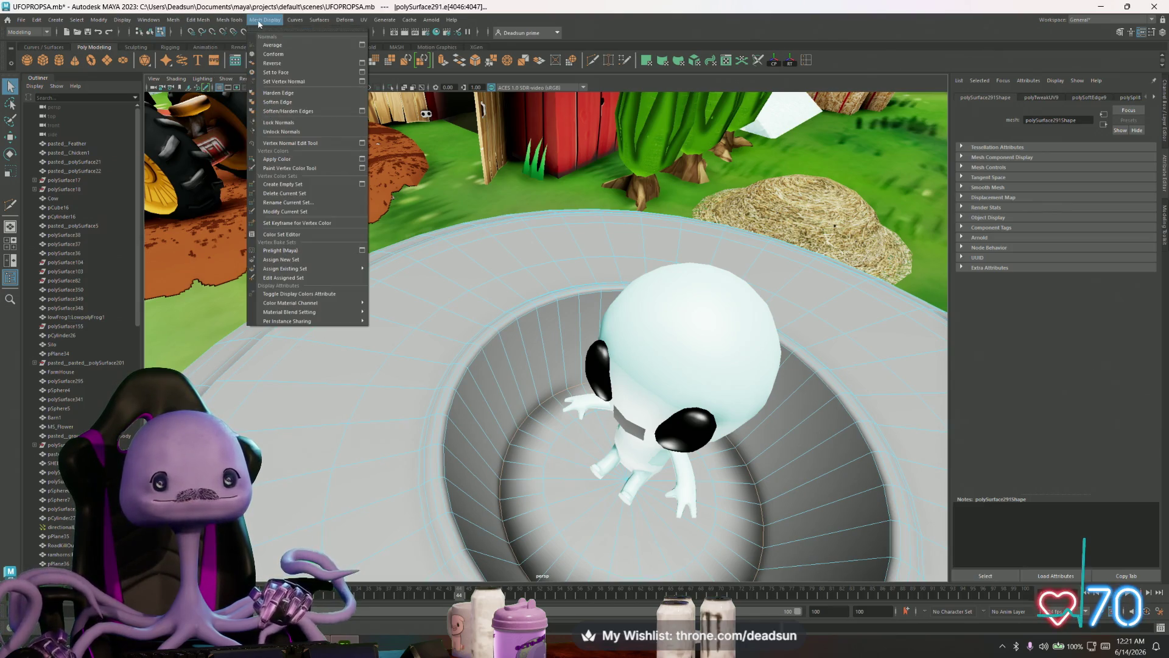
scroll(441, 262, "down", 2)
scroll(441, 262, "down", 3)
left_click_drag(442, 263, 442, 183, "alt")
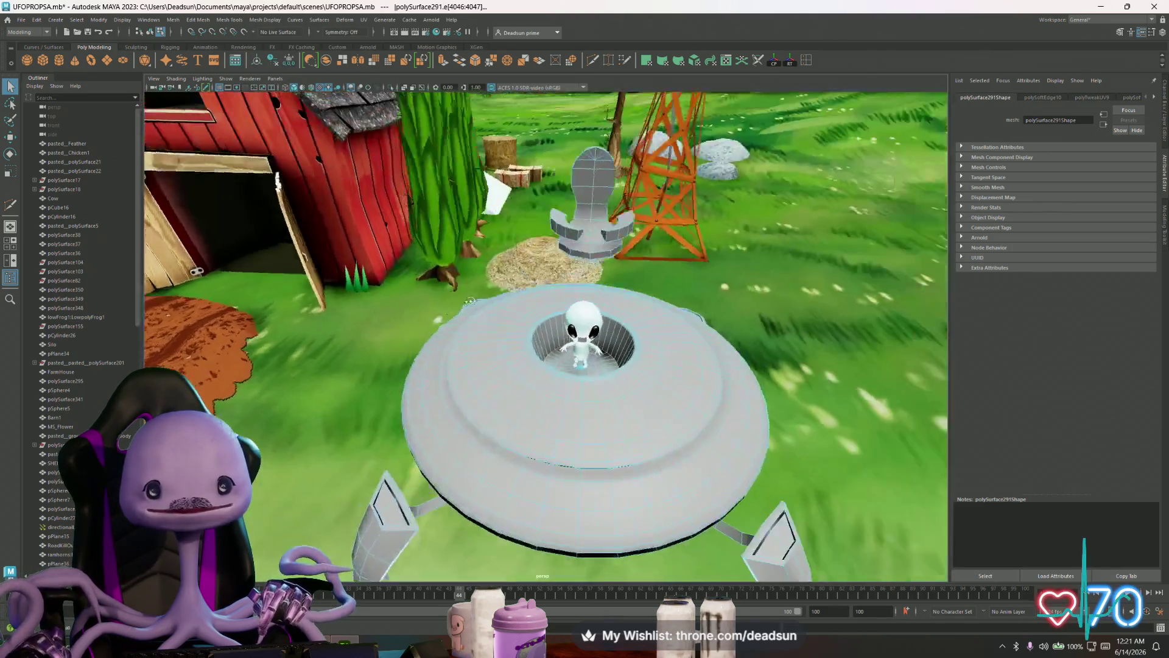
key("F8")
- Export the UFO over ufo walker for texture.fbx, confirm the replace and switch to Substance 3D Painter
left_click(21, 19)
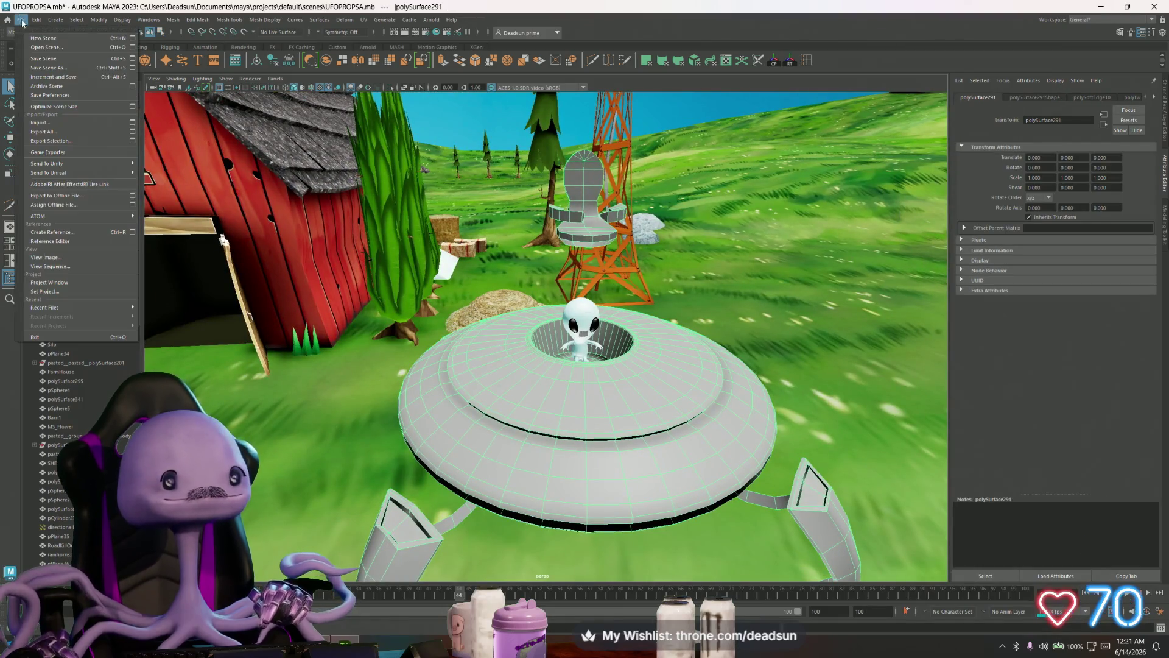
left_click(73, 141)
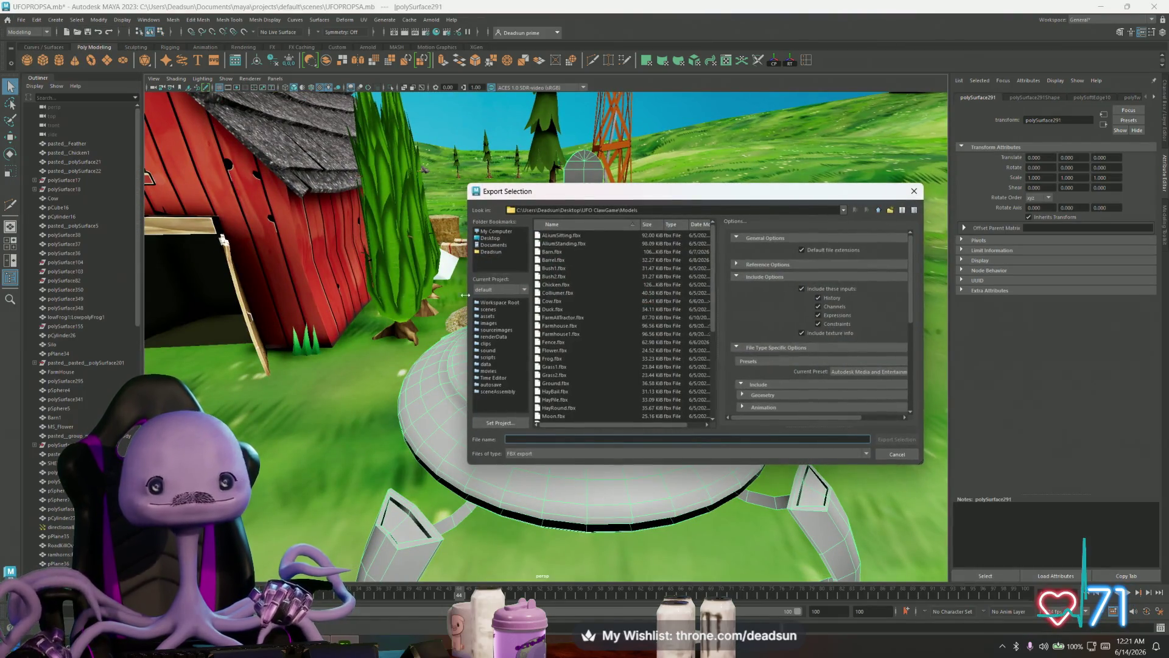
left_click(571, 391)
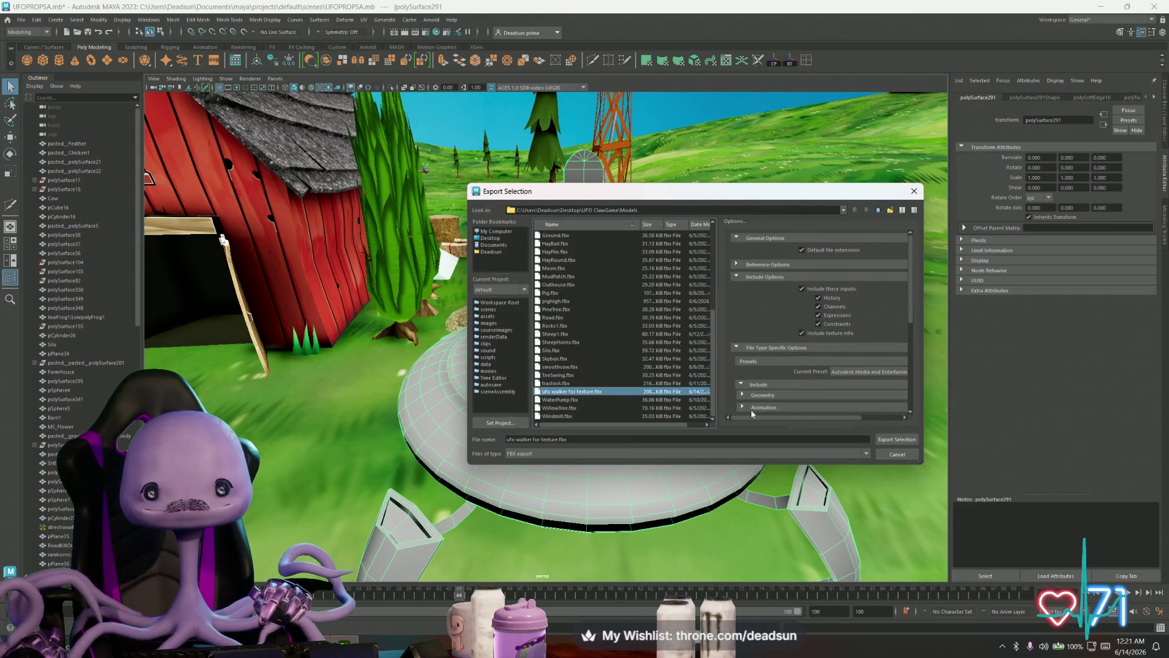
left_click(888, 437)
left_click(676, 344)
key("alt+Tab")
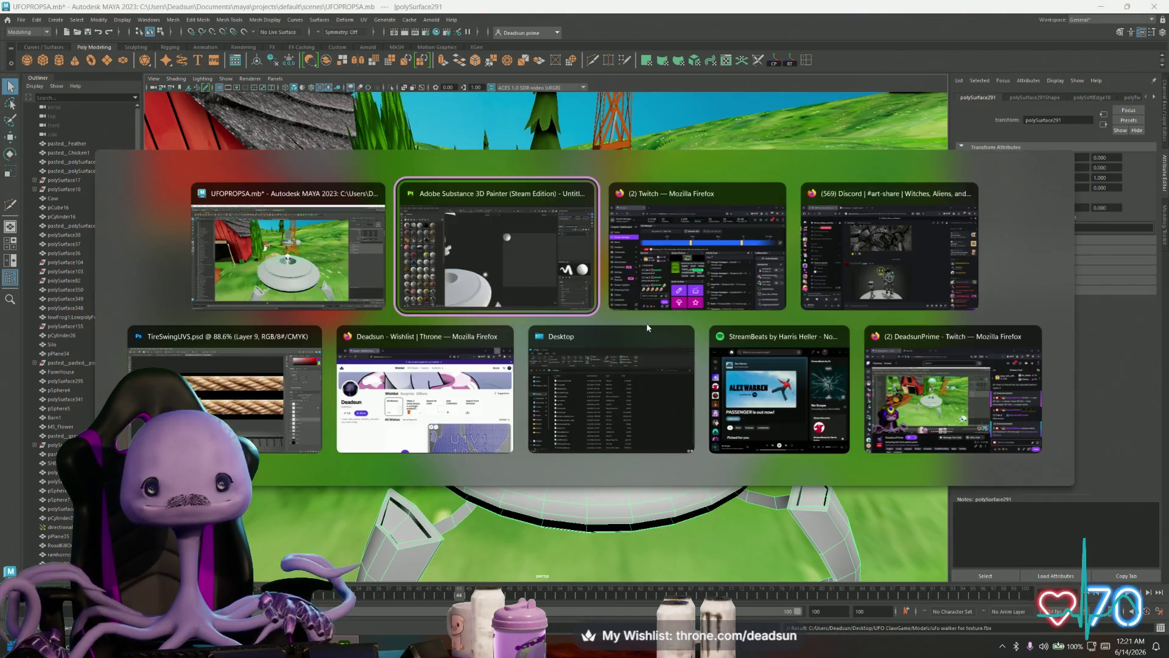
- Reimport the updated mesh and inspect the model from below and above
left_click(12, 18)
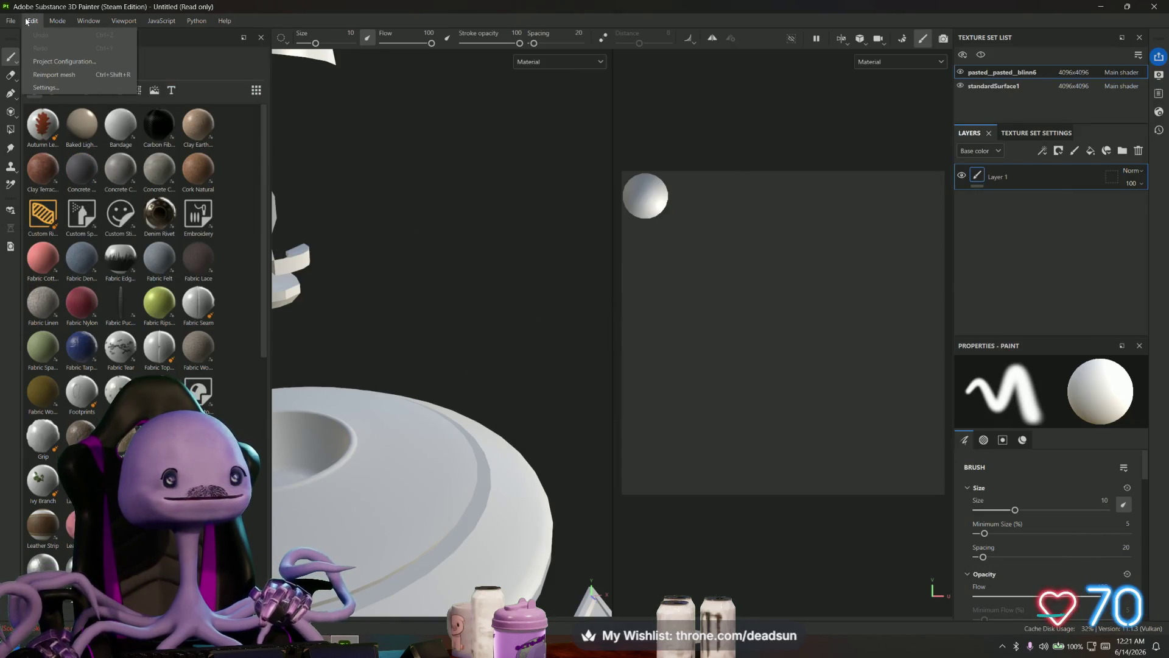
left_click(50, 77)
mouse_move(439, 183)
left_mouse_down("alt")
mouse_move(468, 150)
mouse_move(477, 335)
left_mouse_up("alt")
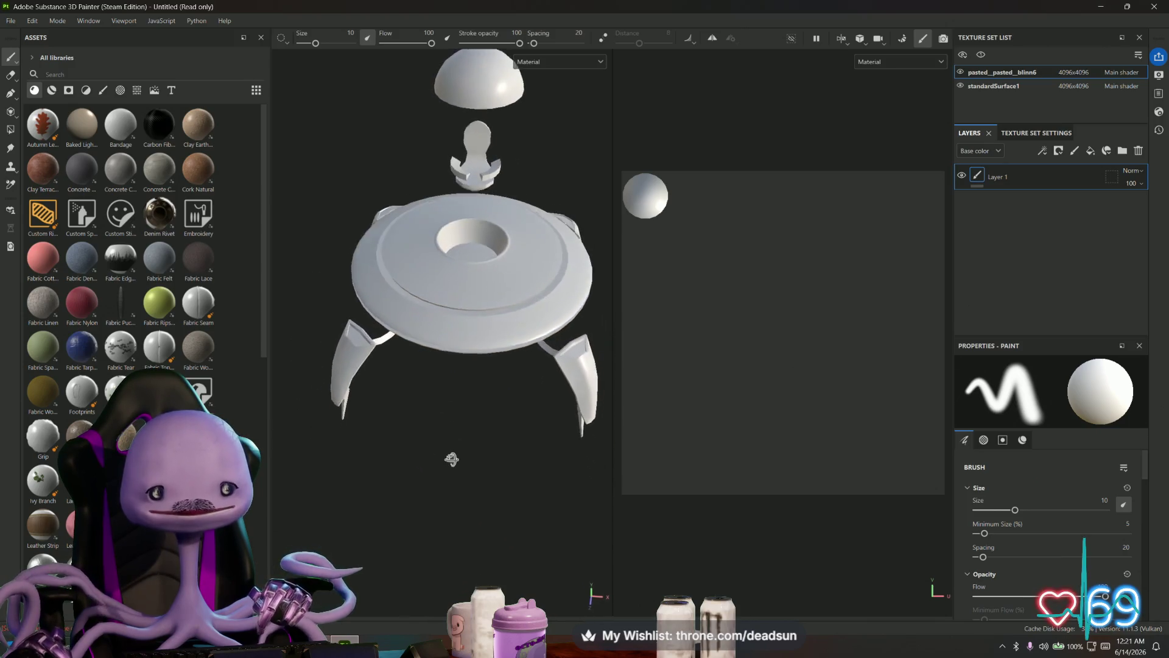
mouse_move(478, 334)
right_mouse_down("alt")
mouse_move(469, 357)
mouse_move(493, 338)
right_mouse_up("alt")
mouse_move(494, 338)
left_mouse_down("alt")
mouse_move(526, 311)
mouse_move(411, 364)
mouse_move(403, 338)
left_mouse_up("alt")
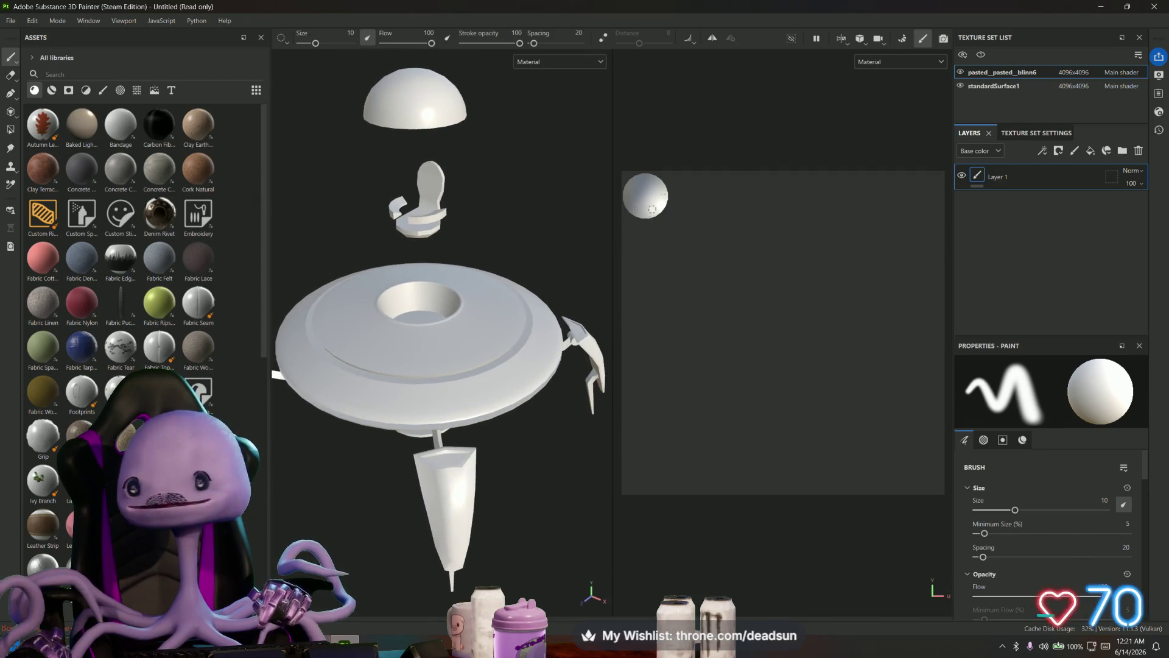
- Apply Metal Brushed from the library as a fill layer on the dome, then switch back to Maya
left_click(93, 72)
type("m")
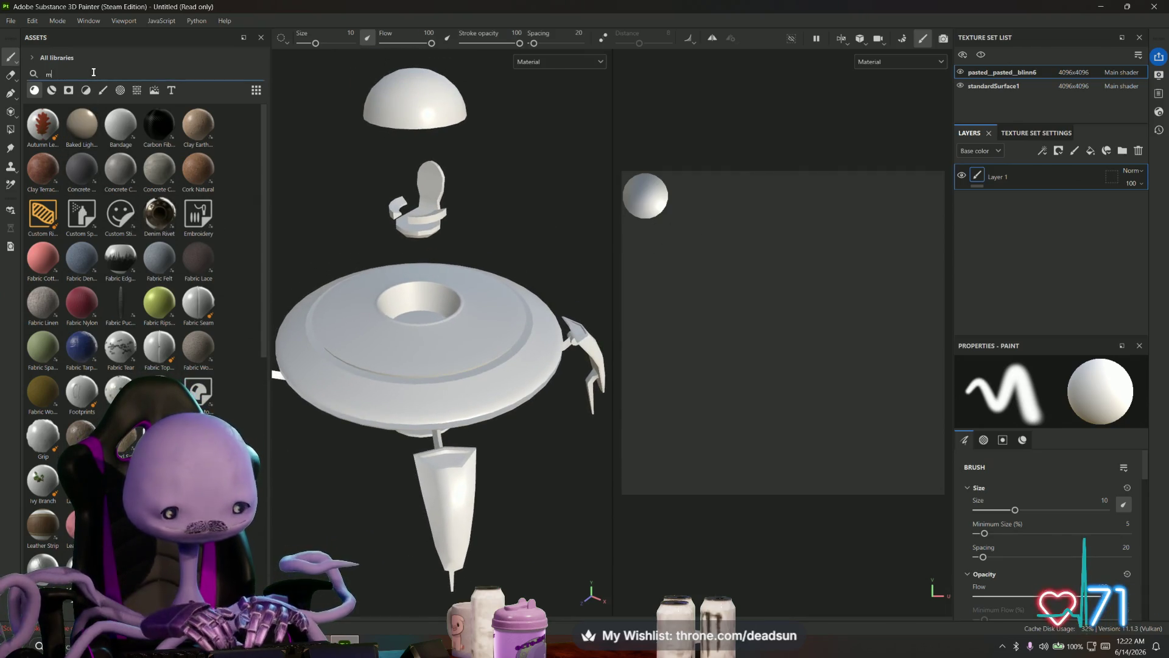
type("etal")
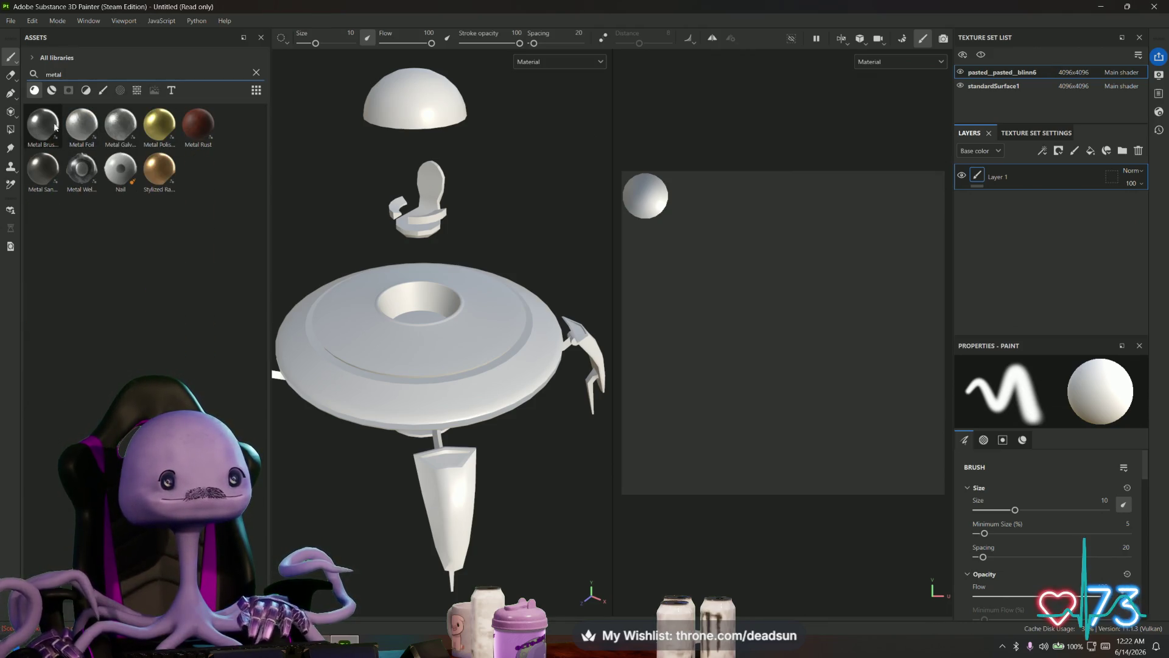
left_click_drag(42, 124, 990, 204)
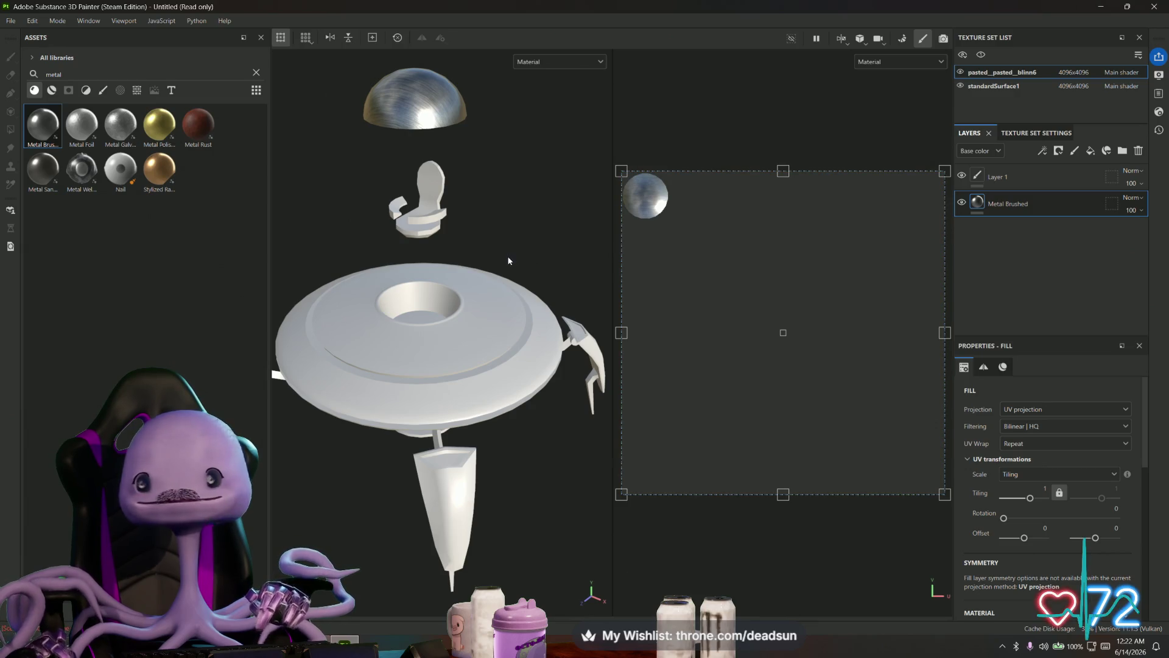
key("alt+Tab")
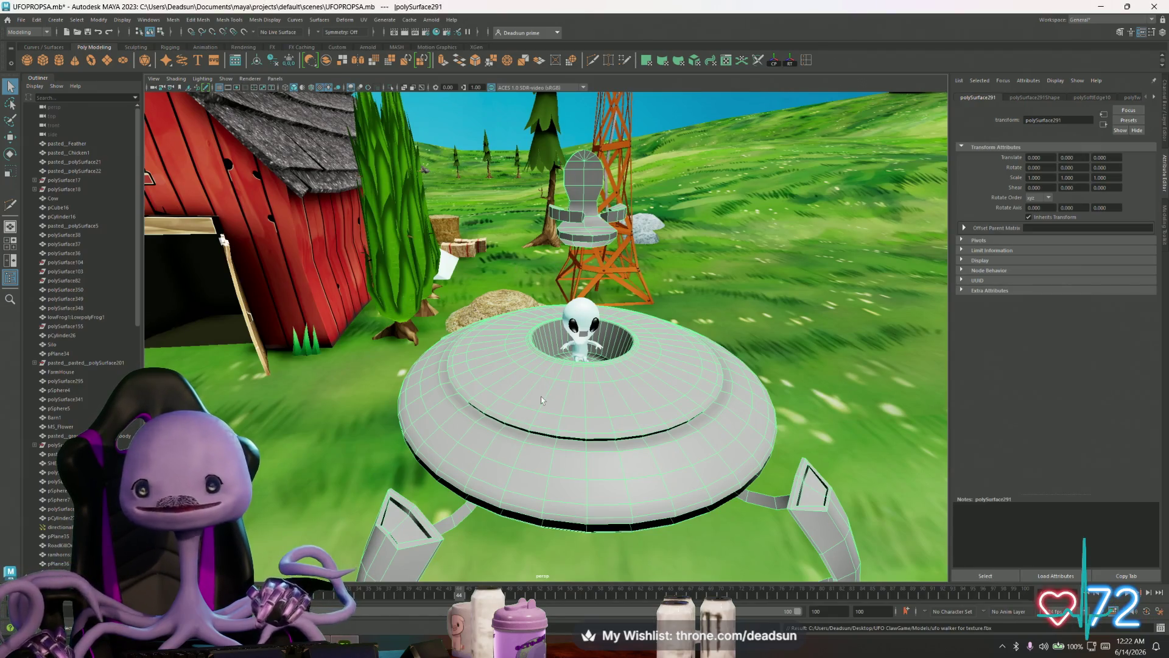
right_click_drag(541, 374, 571, 616)
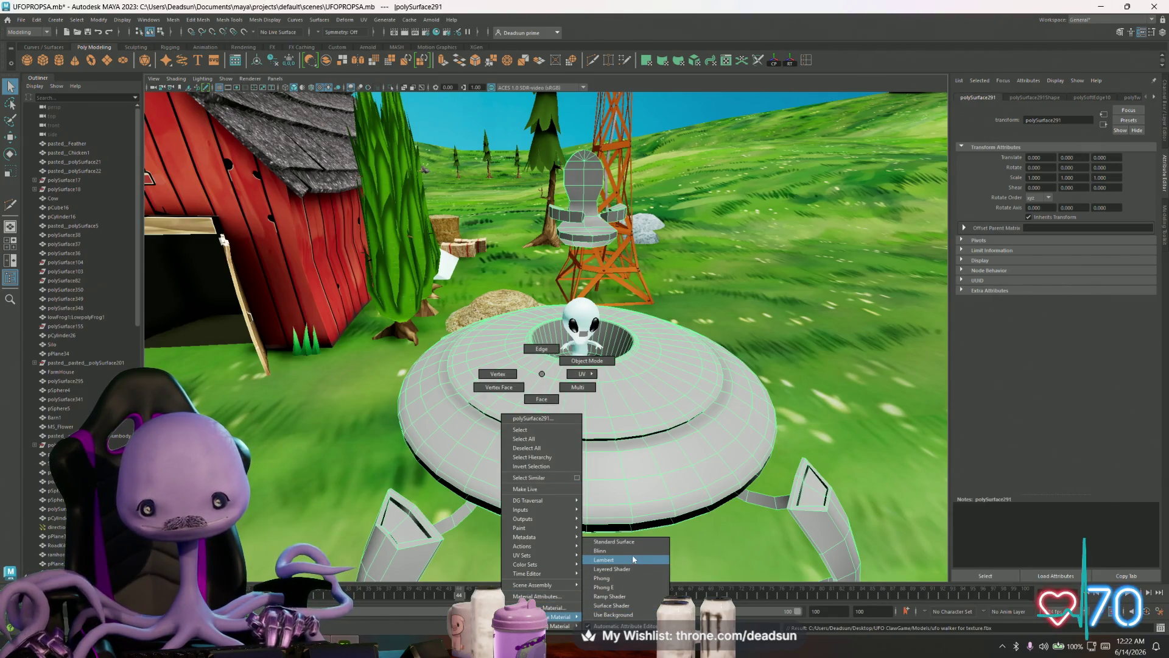
- Assign a new Lambert material to the UFO and rename it M_UFO_001
left_click(631, 561)
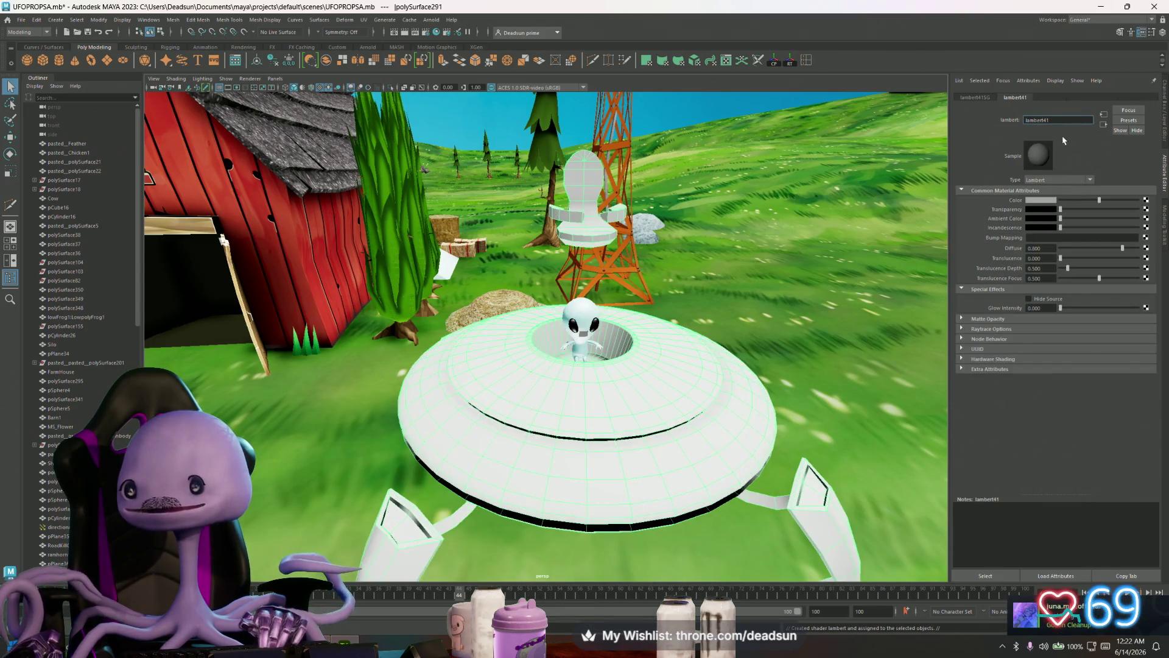
type("UFO_00")
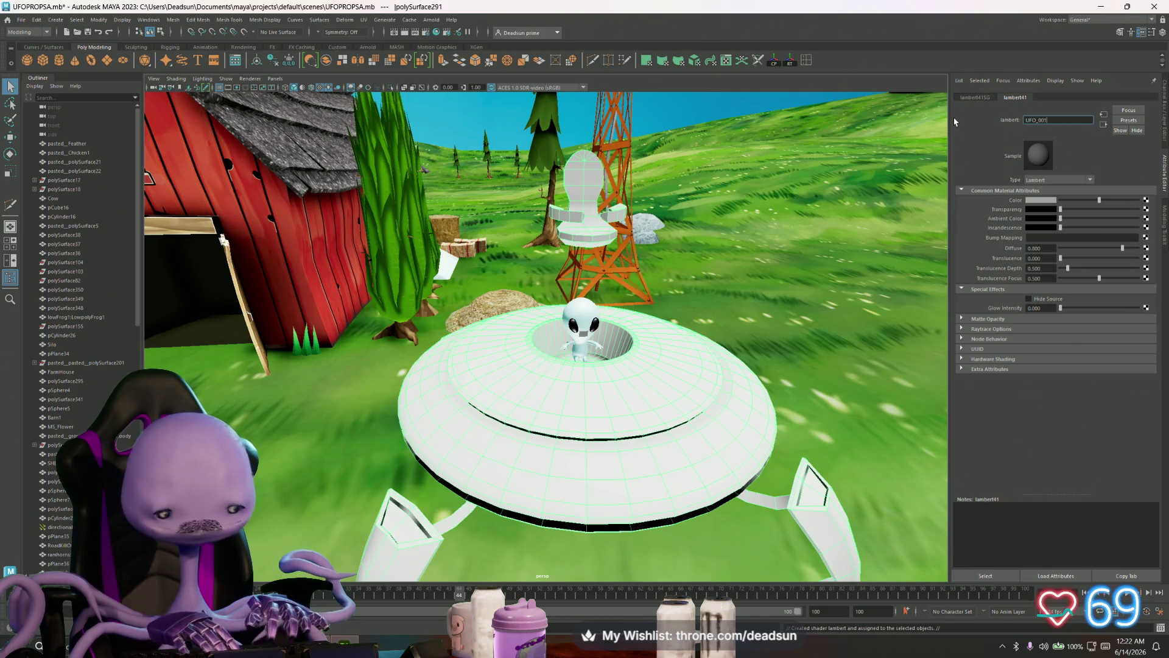
type("1")
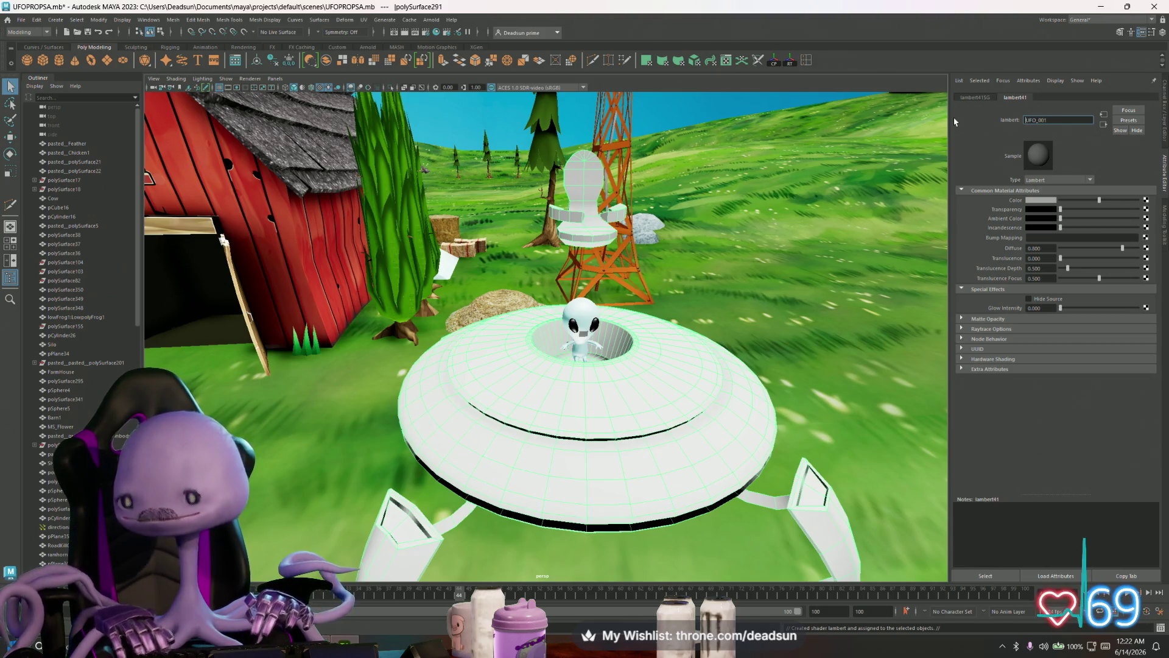
key("Home")
type("M_")
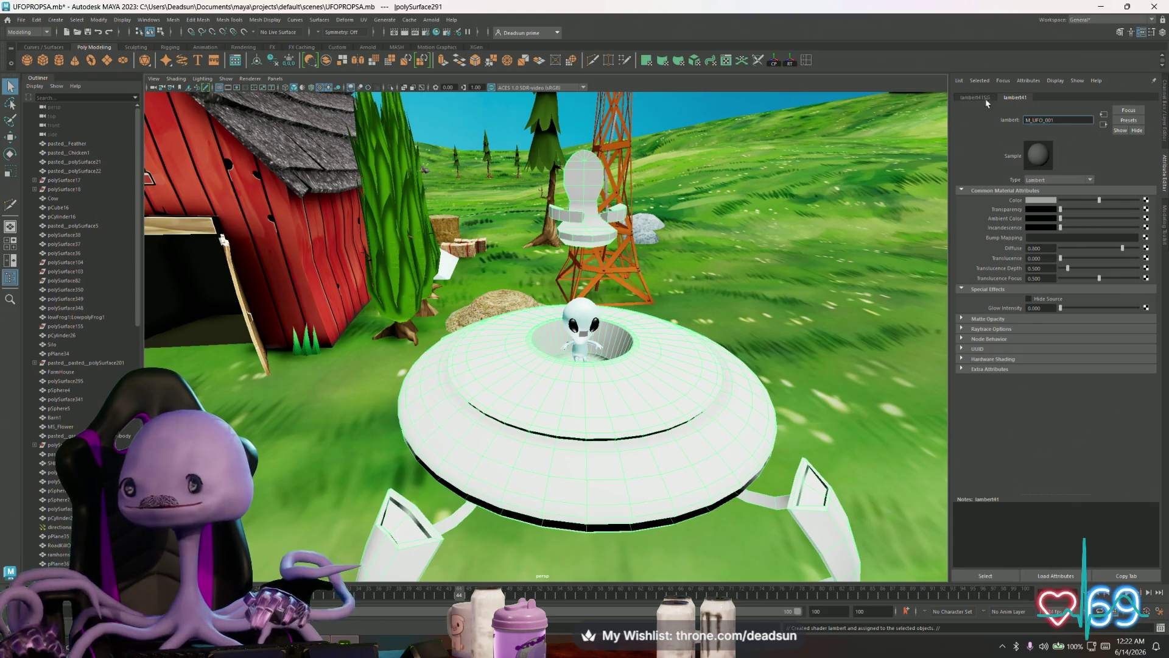
left_click(657, 382)
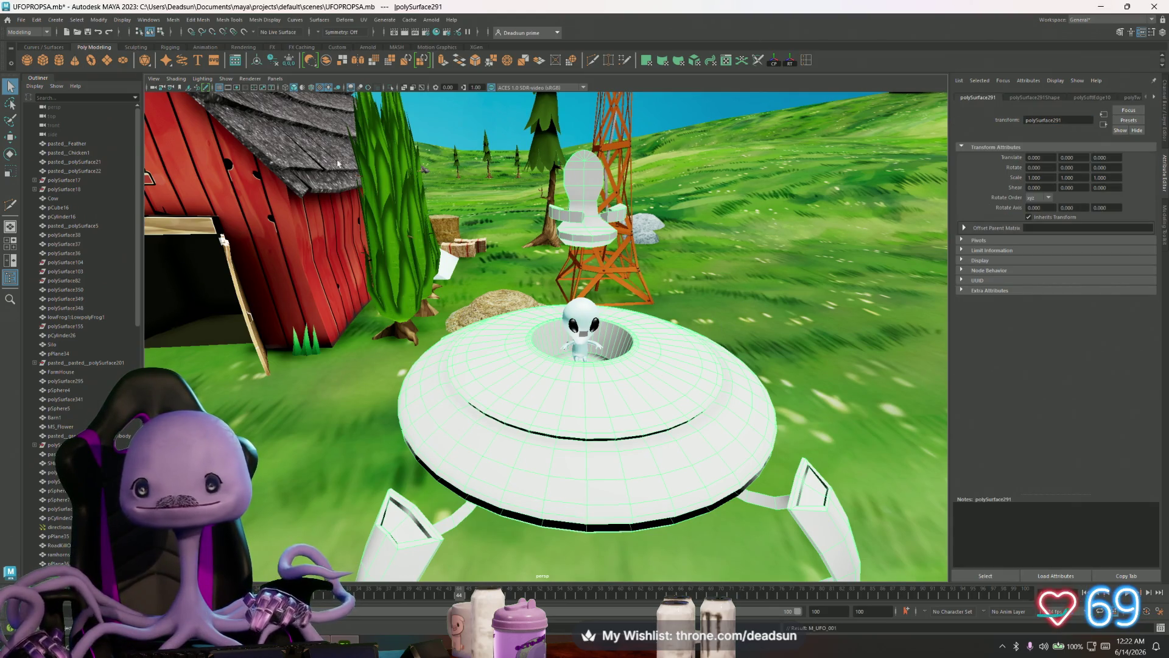
- Begin File > Export Selection for the selected UFO, showing its export settings
left_click(20, 19)
left_click(74, 152)
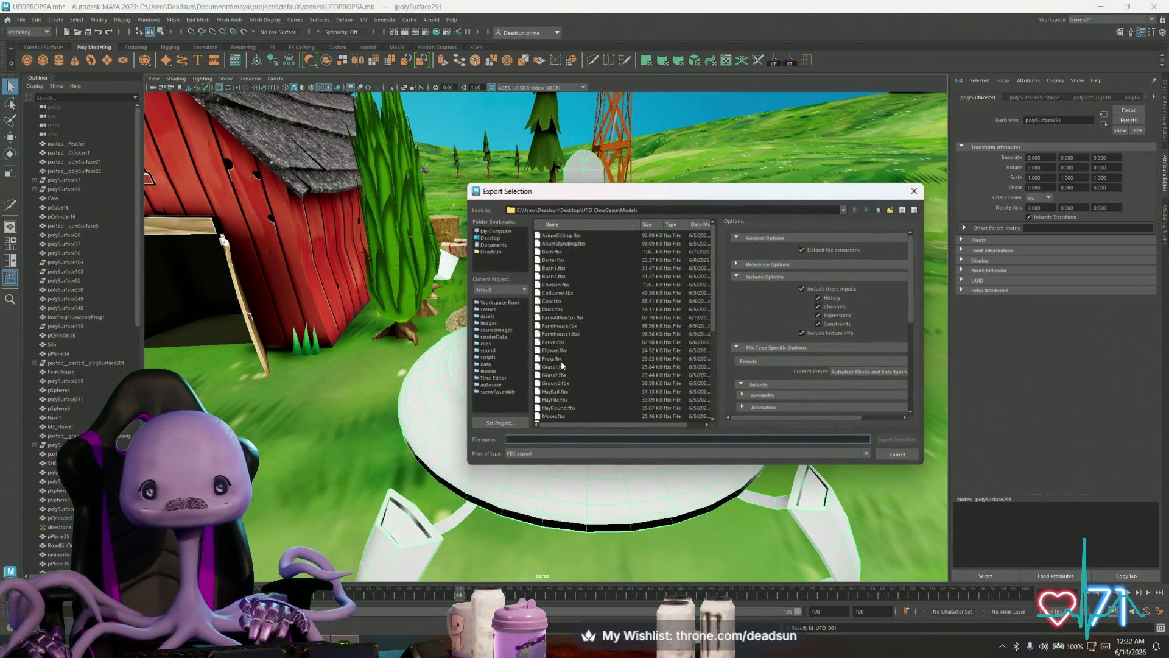
- Cancel the export, soften the UFO's edges with Mesh Display > Soften Edge, and reselect the whole object
left_click(914, 191)
key("f")
key("alt+space")
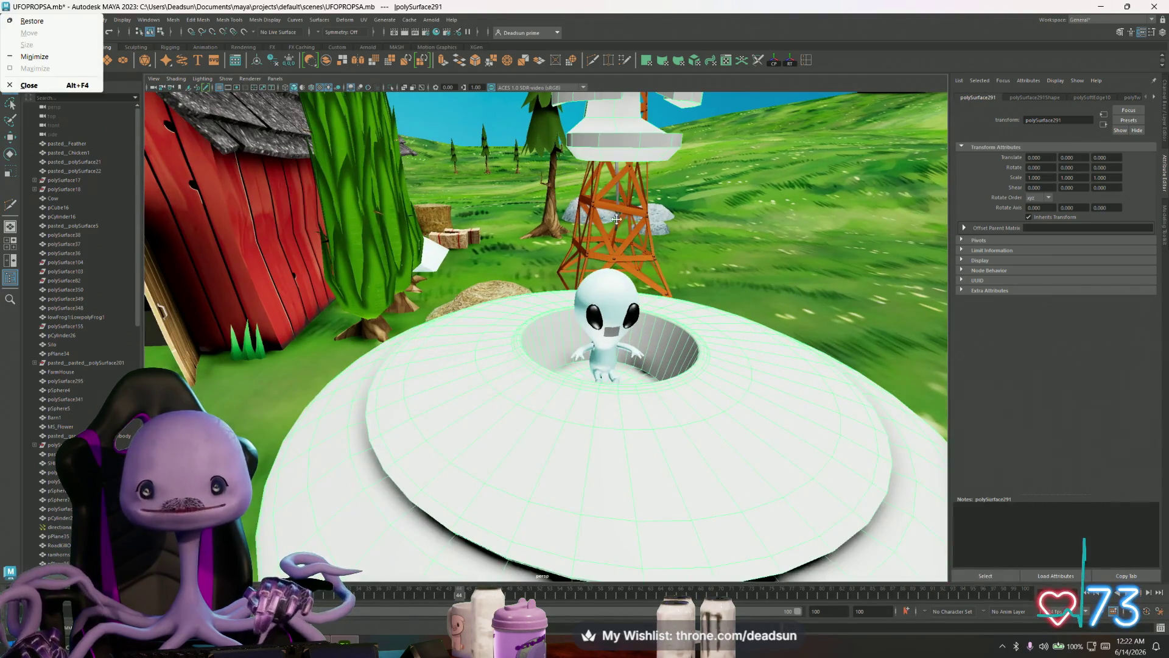
left_click_drag(619, 210, 585, 272, "alt")
right_click(585, 271)
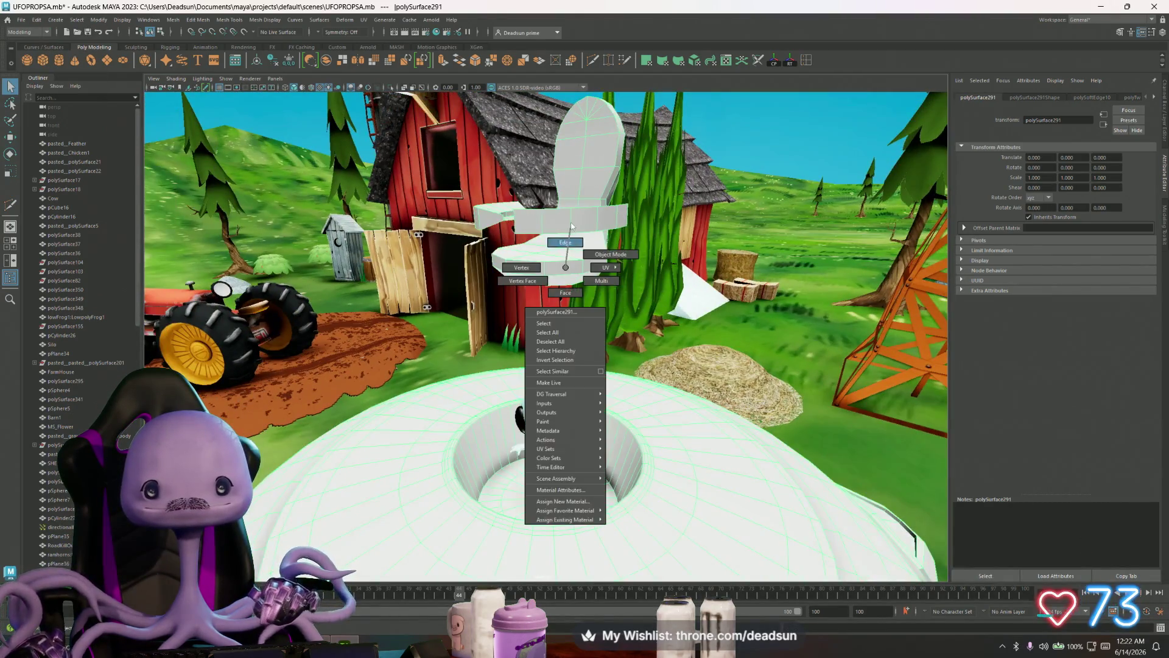
left_click(586, 271)
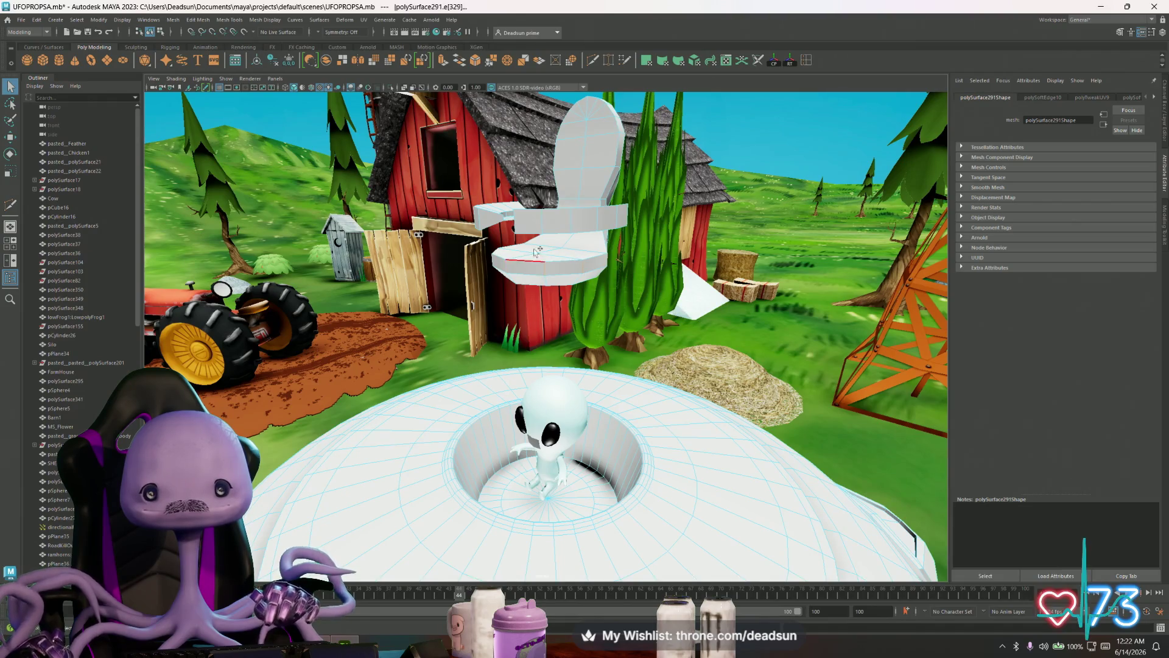
left_click(317, 22)
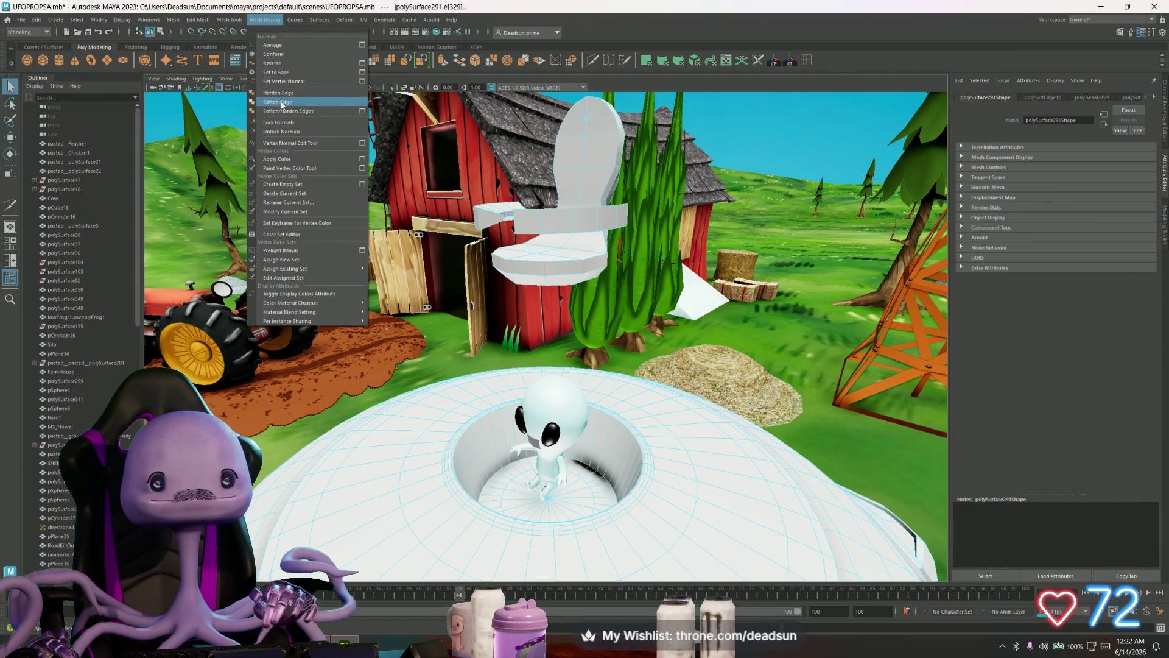
left_click(293, 104)
right_click_drag(348, 534, 372, 462)
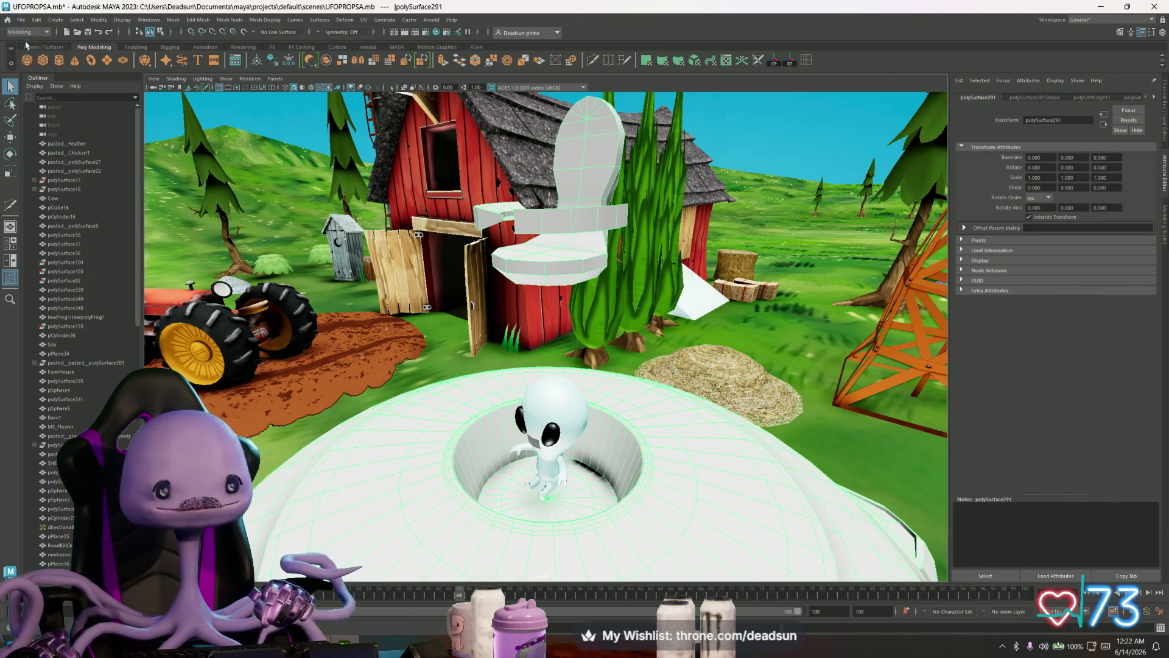
- Export the UFO over the existing ufo walker for texture.fbx and switch back to Substance Painter
left_click(20, 19)
left_click(55, 172)
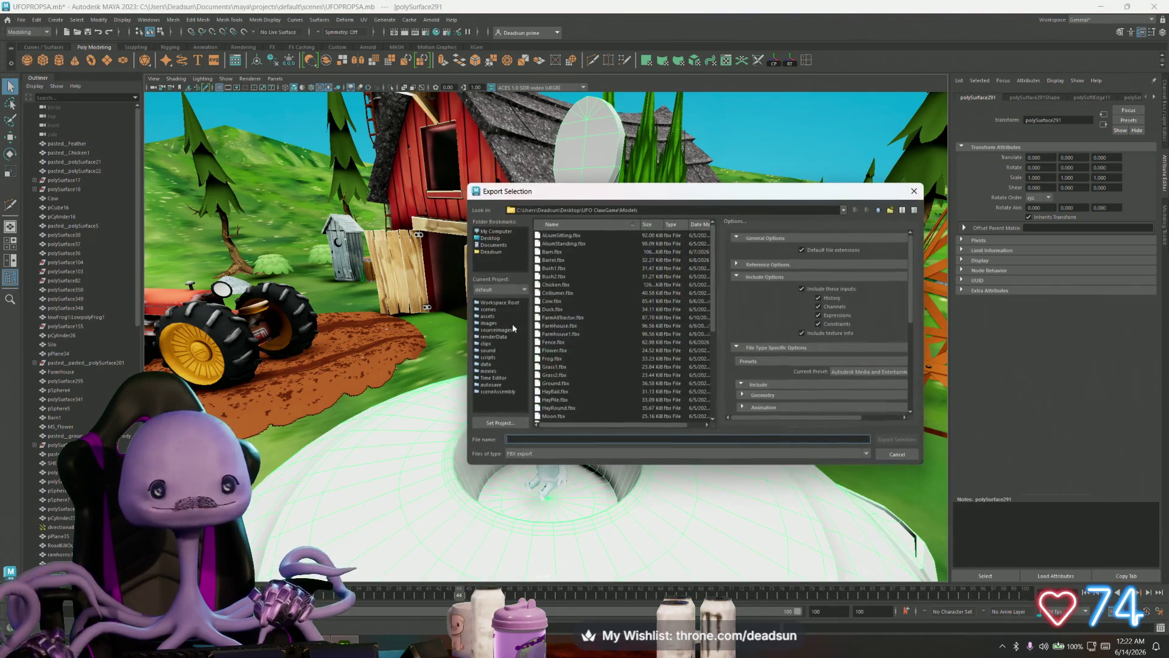
left_click(554, 308)
scroll(586, 374, "down", 6)
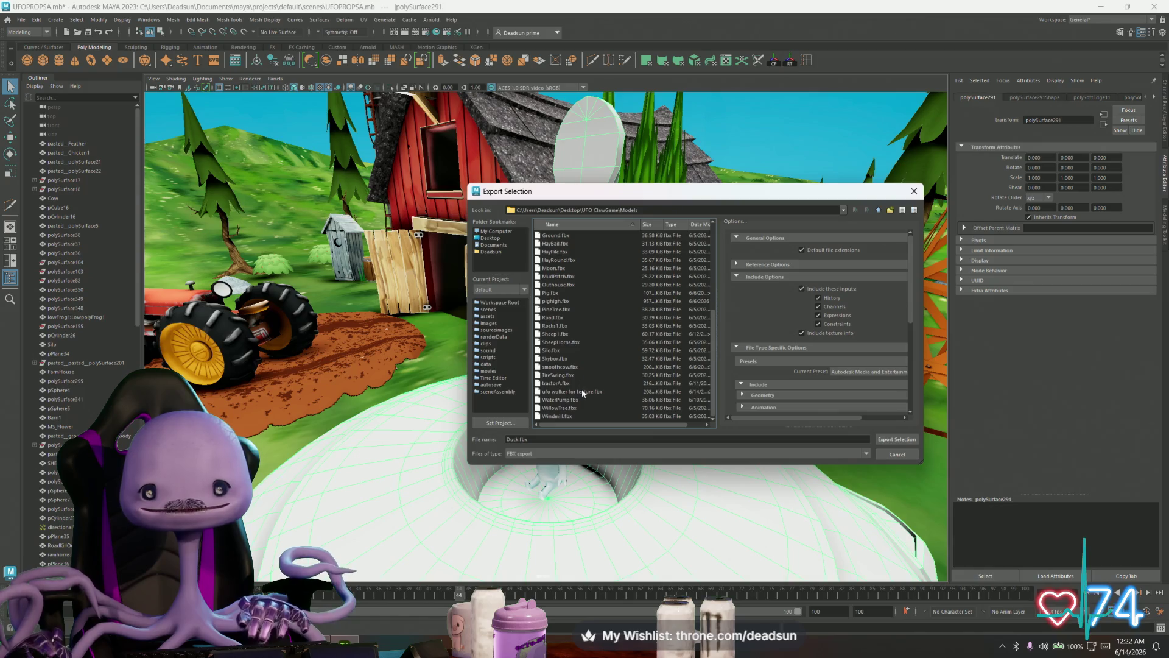
left_click(581, 390)
left_click(894, 439)
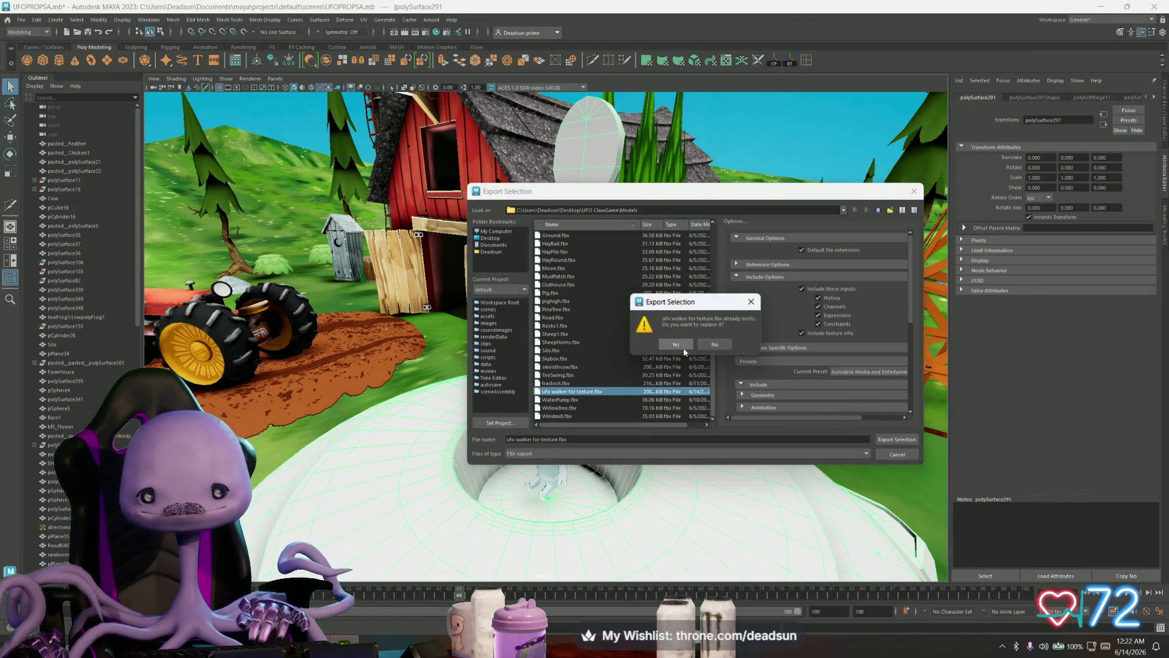
left_click(678, 344)
key("alt+Tab")
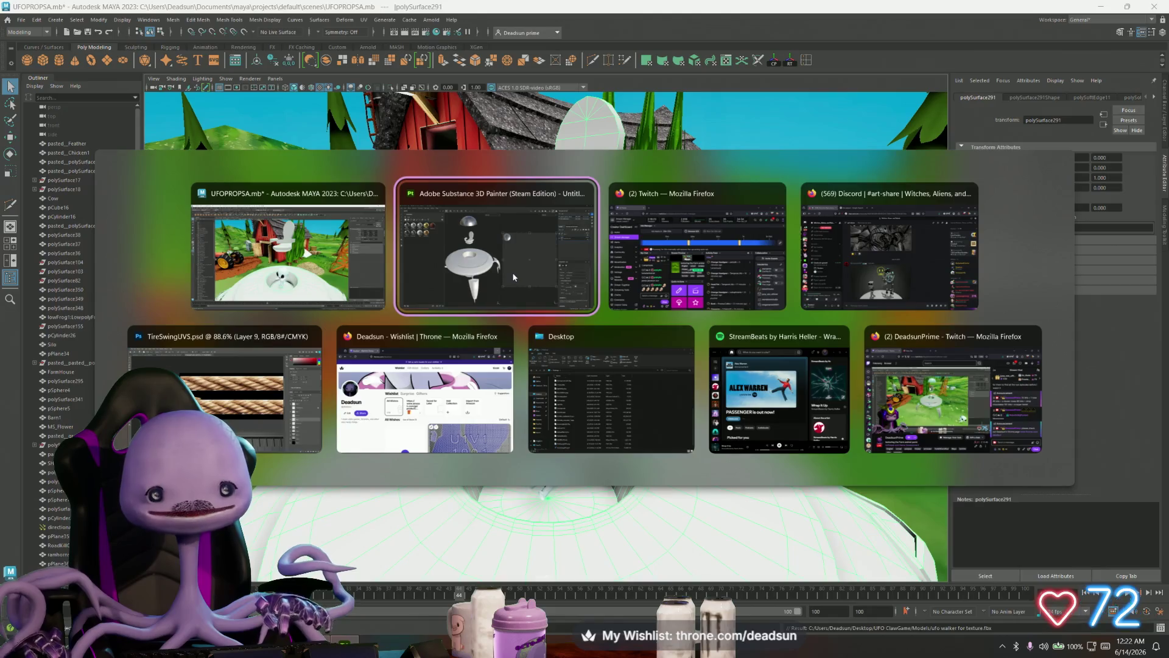
left_click(513, 277)
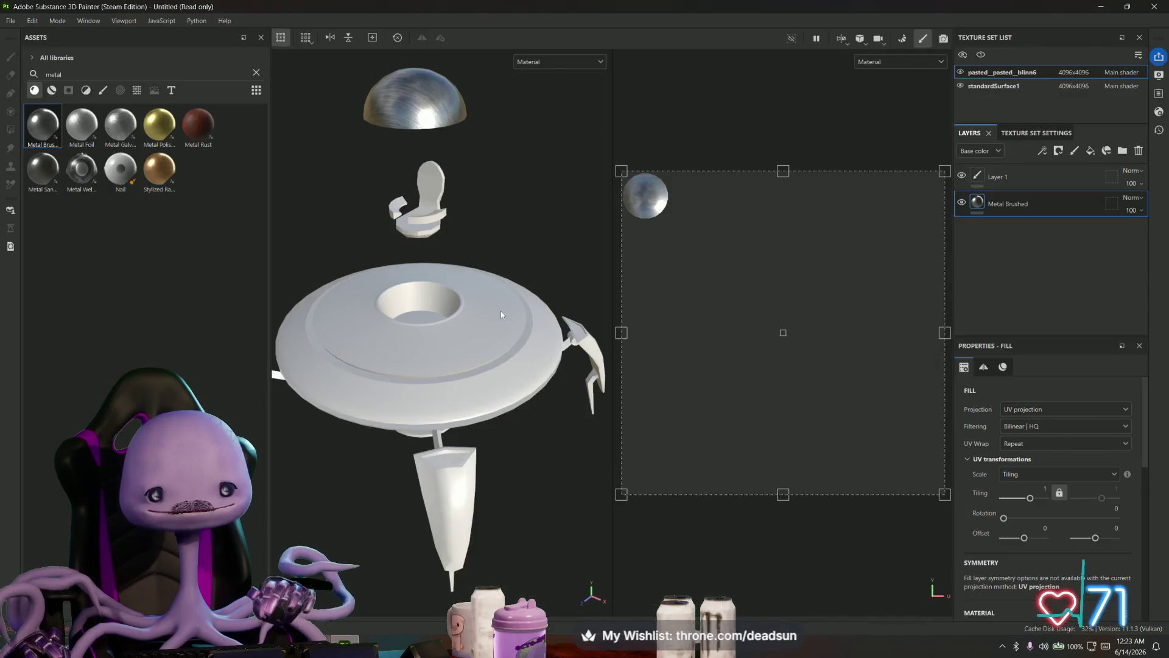
- Reload the updated UFO mesh via Project configuration and fill it with Metal Brushed
left_click(34, 21)
left_click(65, 70)
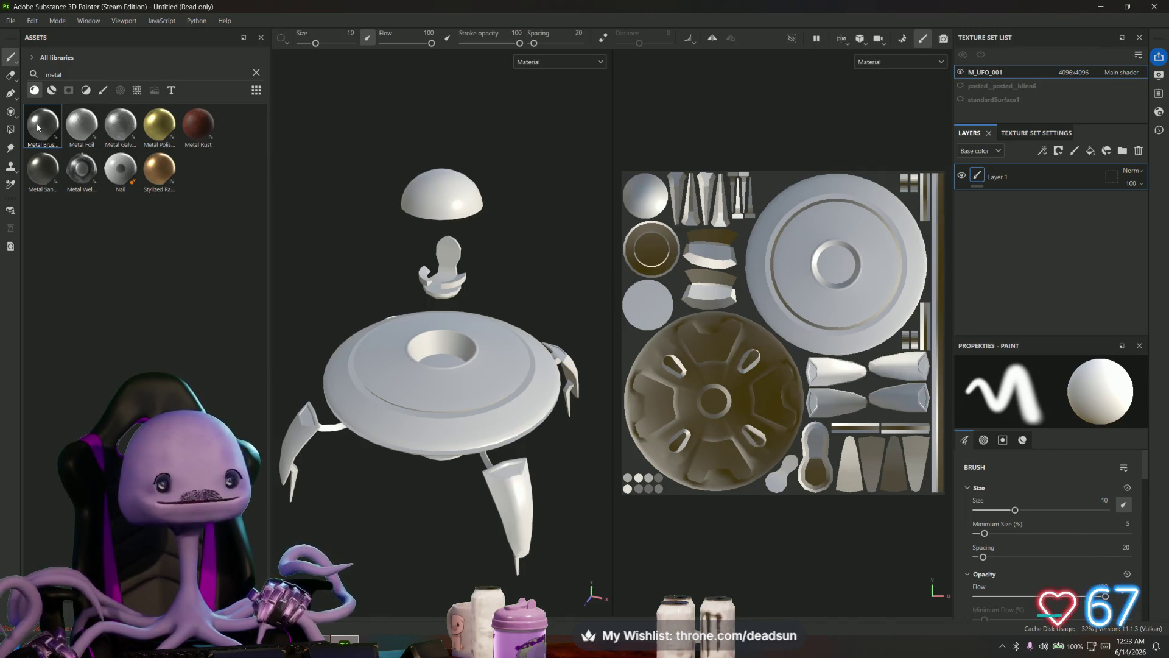
left_click_drag(38, 127, 984, 220)
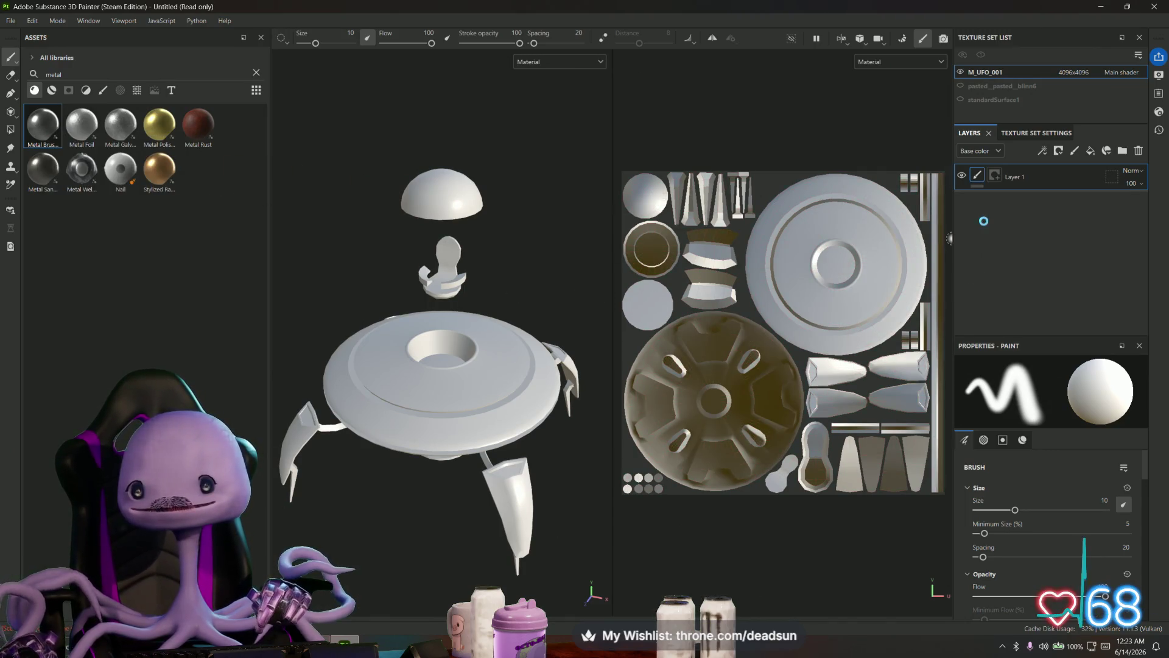
mouse_move(517, 274)
left_mouse_down("alt")
mouse_move(514, 210)
mouse_move(508, 296)
left_mouse_up("alt")
- Bake the mesh maps for the M_UFO_001 texture set, then return to painting mode
left_click(903, 40)
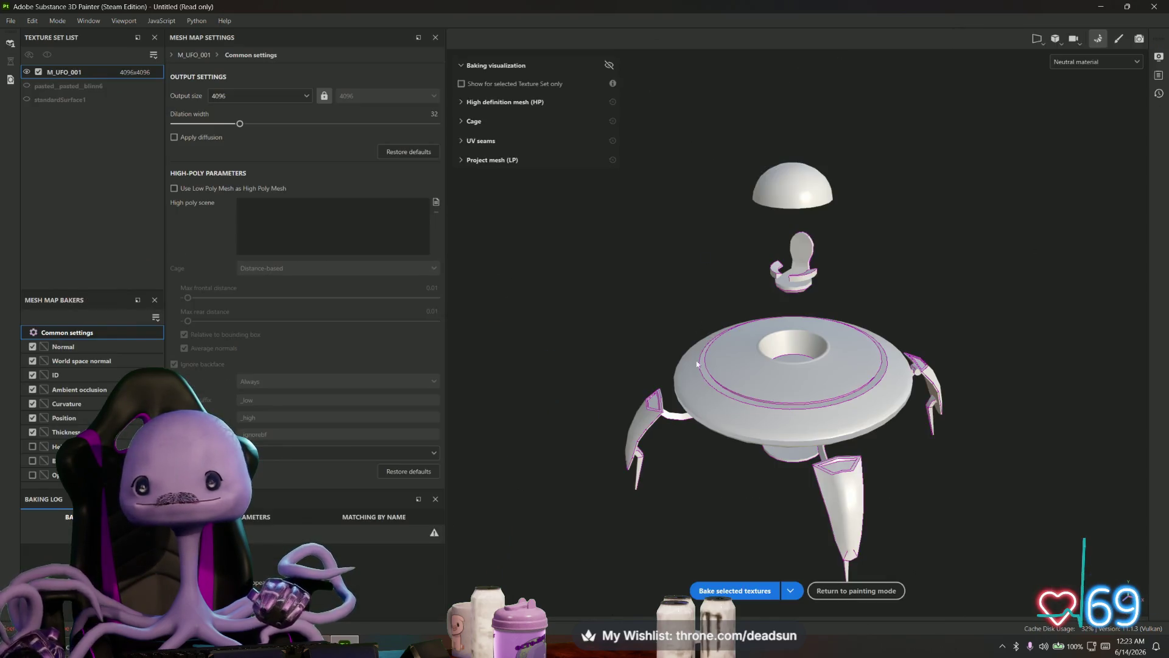
left_click(754, 592)
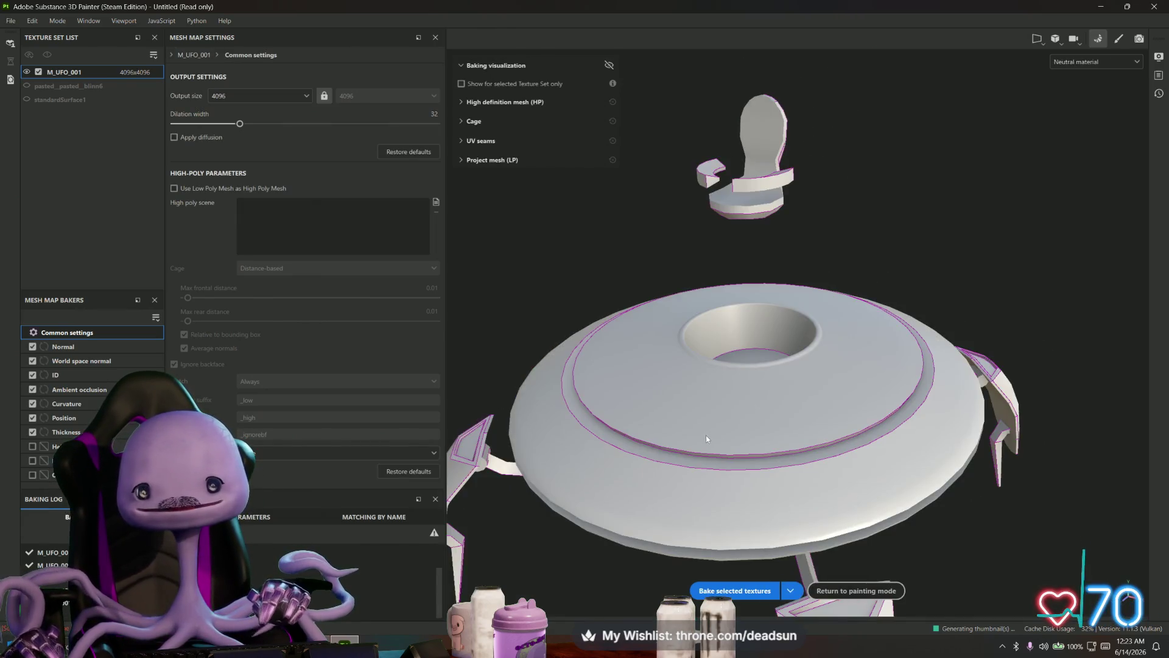
left_click_drag(696, 445, 681, 492, "alt")
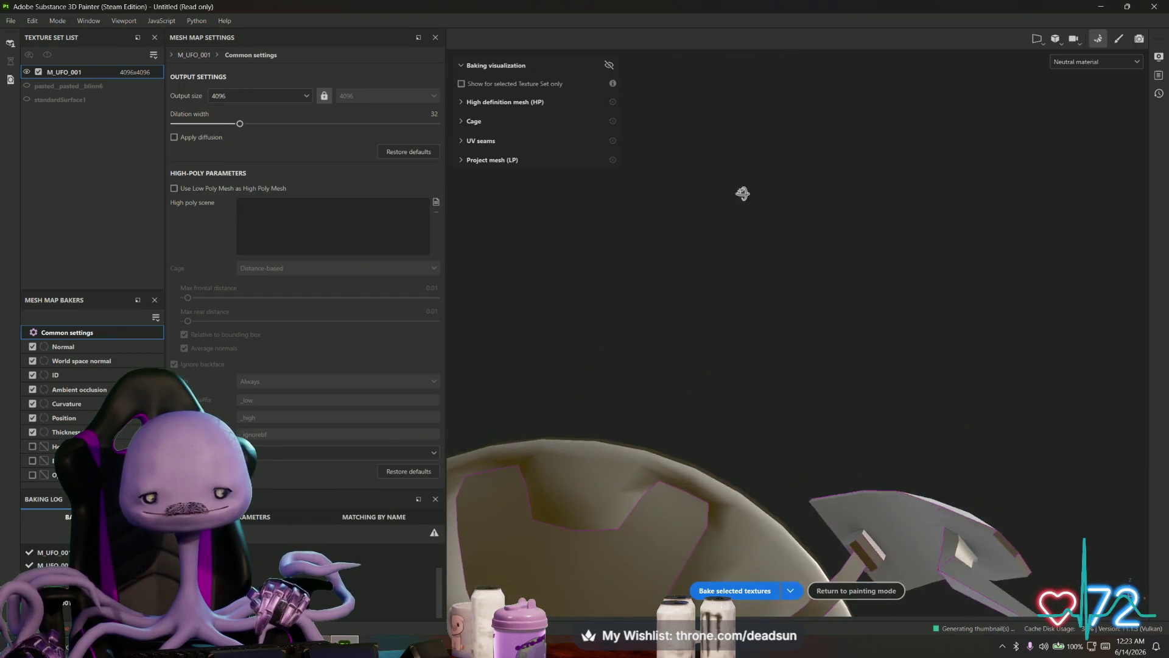
scroll(681, 492, "down", 5)
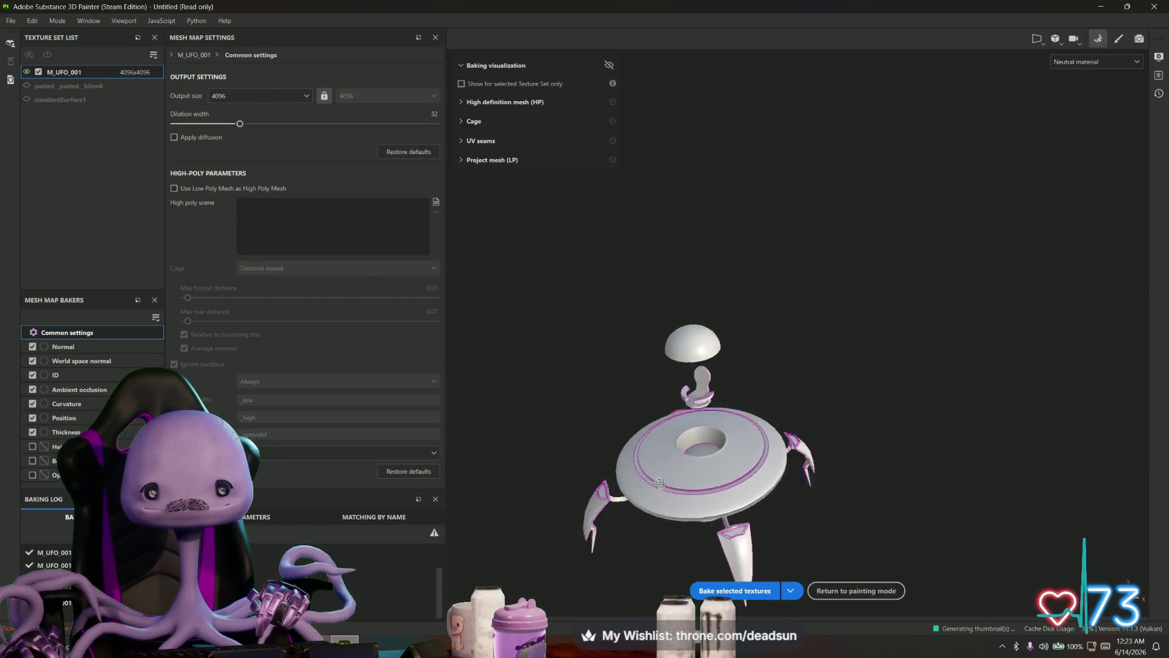
left_click_drag(697, 401, 681, 421, "alt")
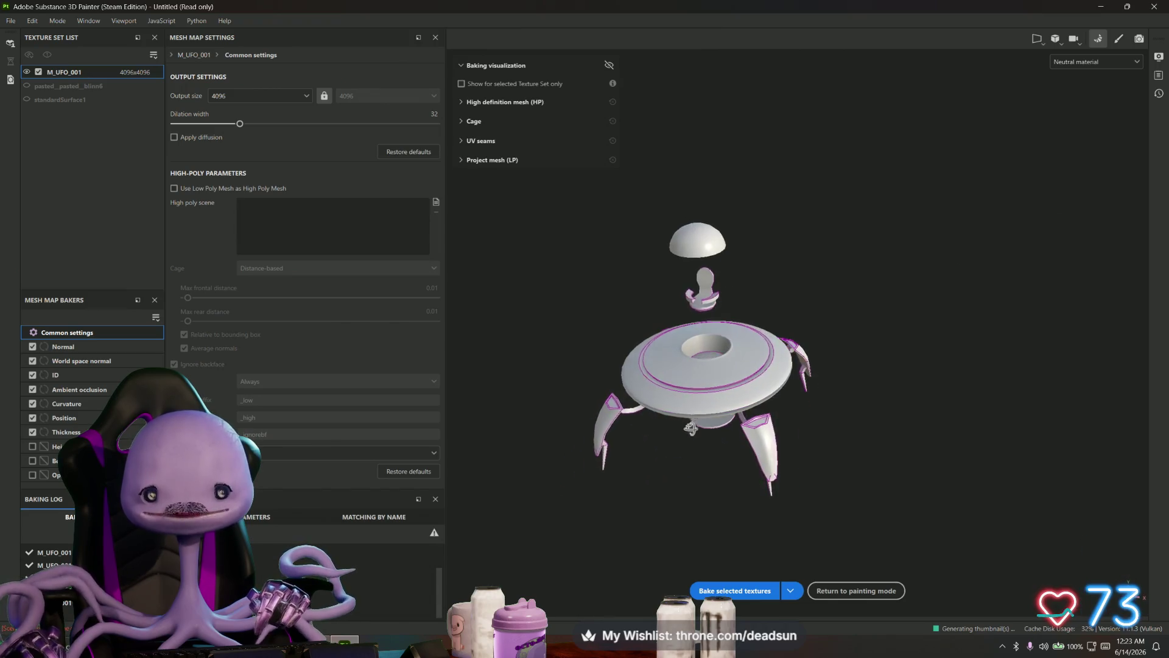
left_click(1117, 40)
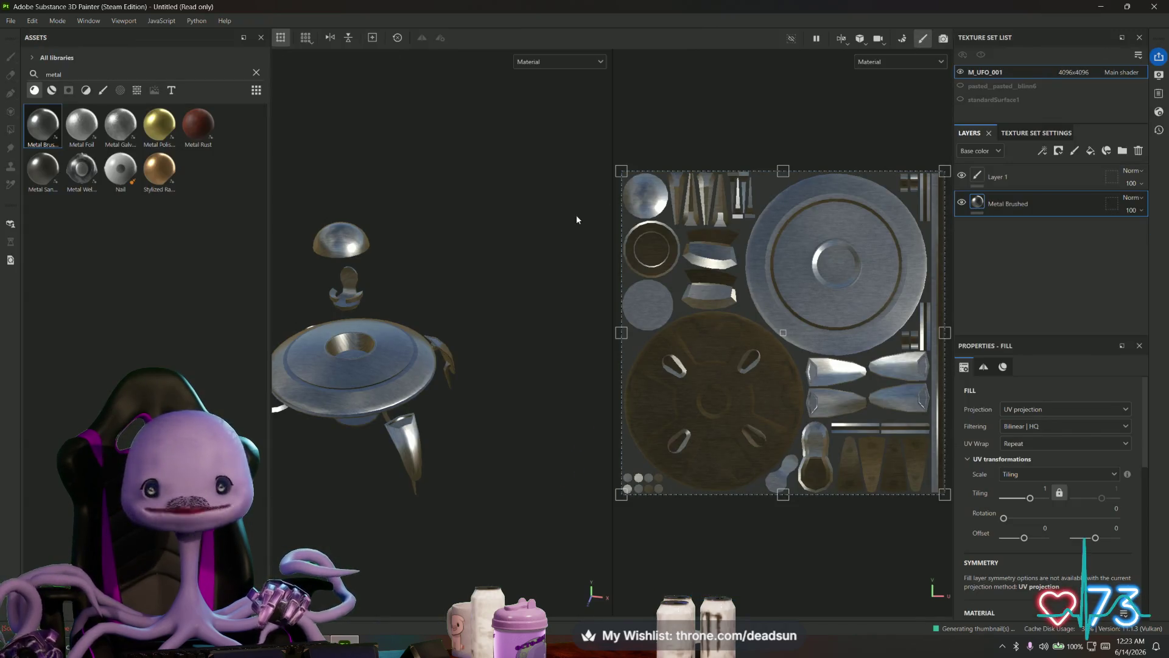
- Widen the Assets panel and clear its 'metal' search so all assets show again
key("f")
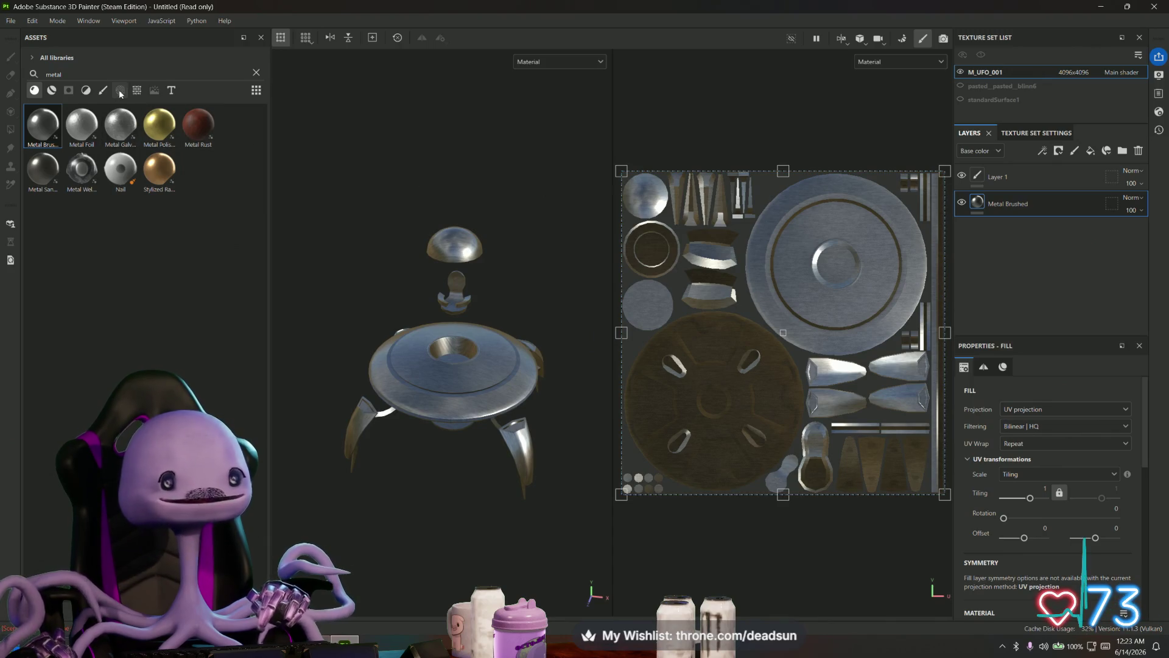
left_click(120, 90)
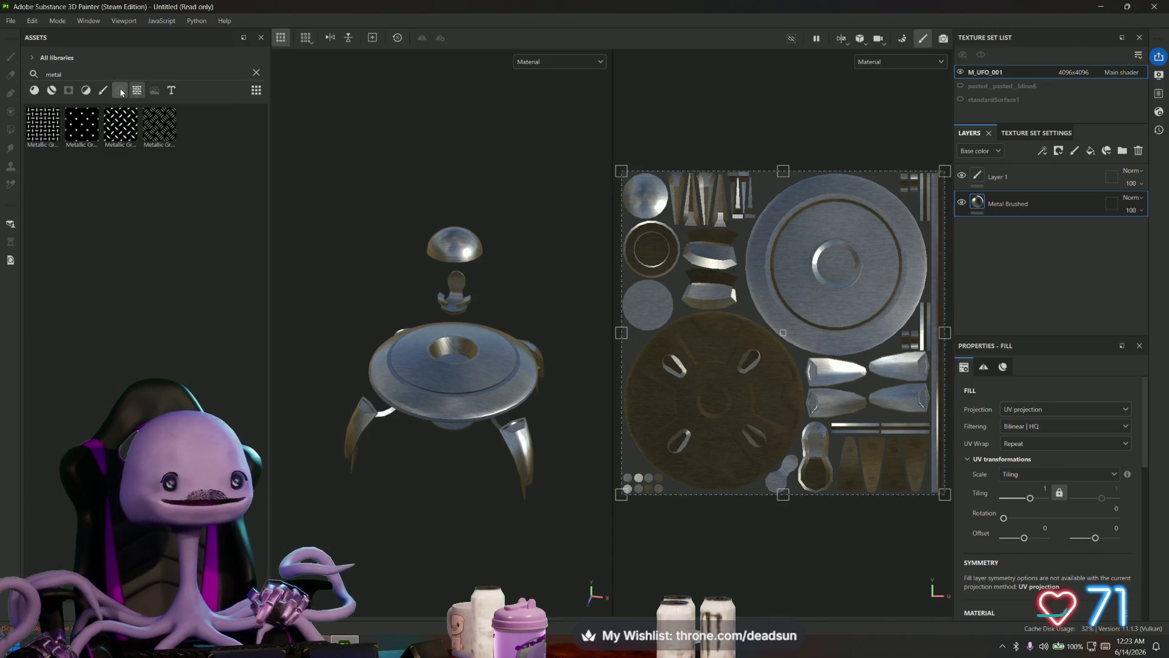
left_click(119, 91)
left_click_drag(270, 115, 320, 115)
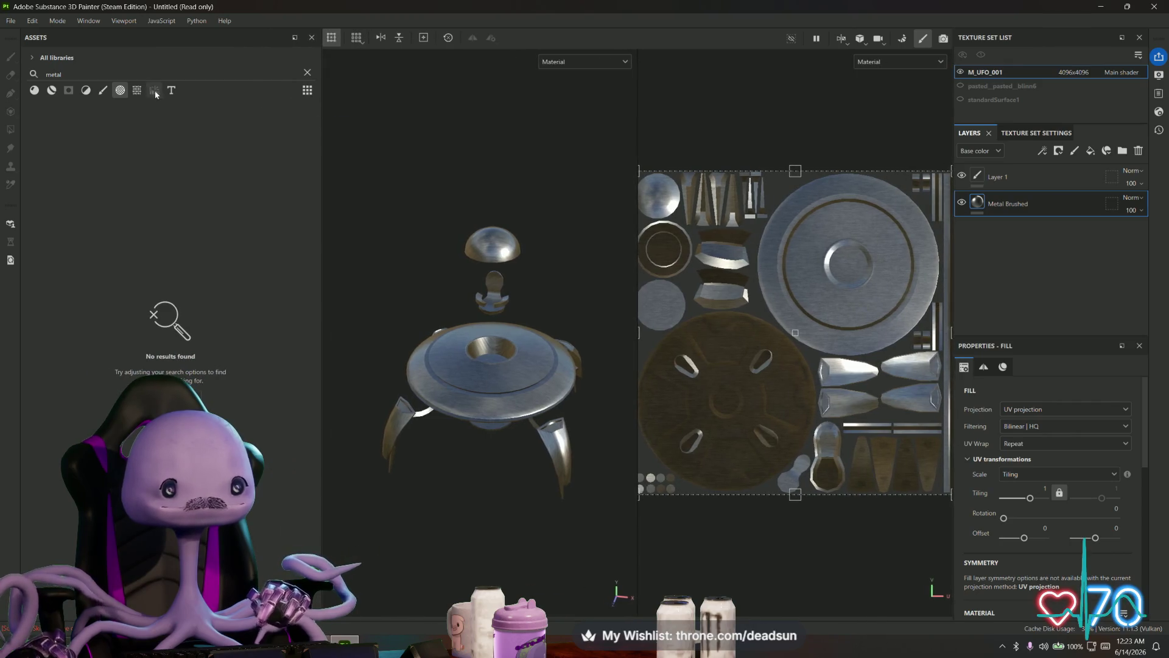
left_click(136, 91)
left_click_drag(64, 73, 3, 73)
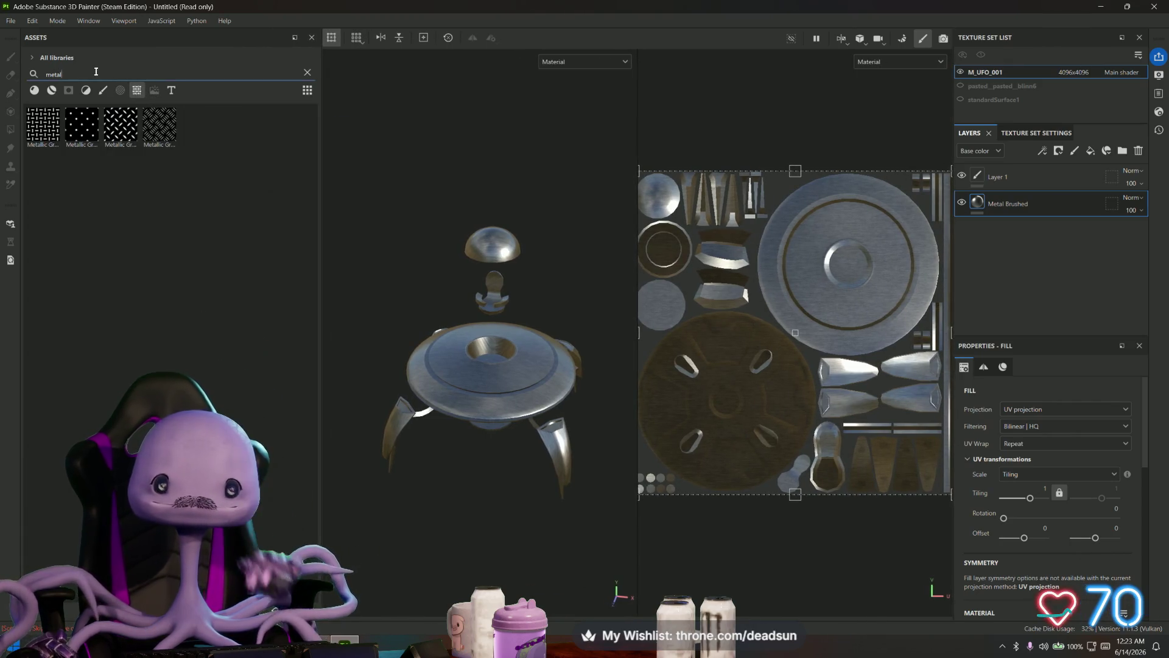
key("BackSpace")
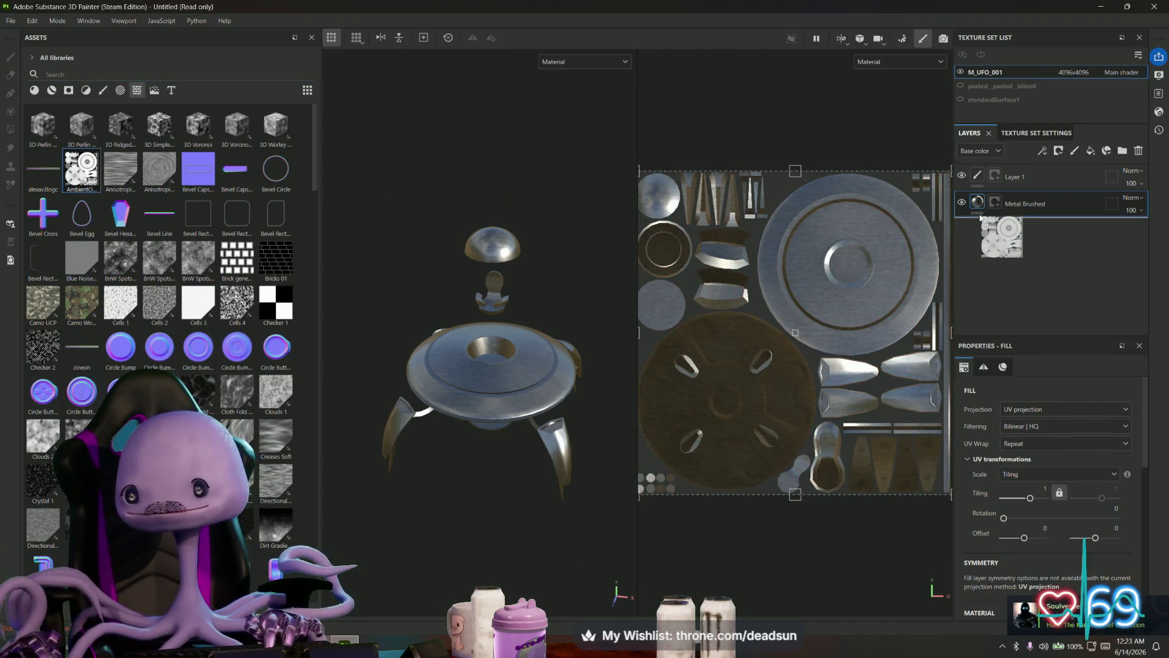
- Add the AmbientOcclusion M_UFO_001 map as a new layer above Metal Brushed
right_click(989, 187)
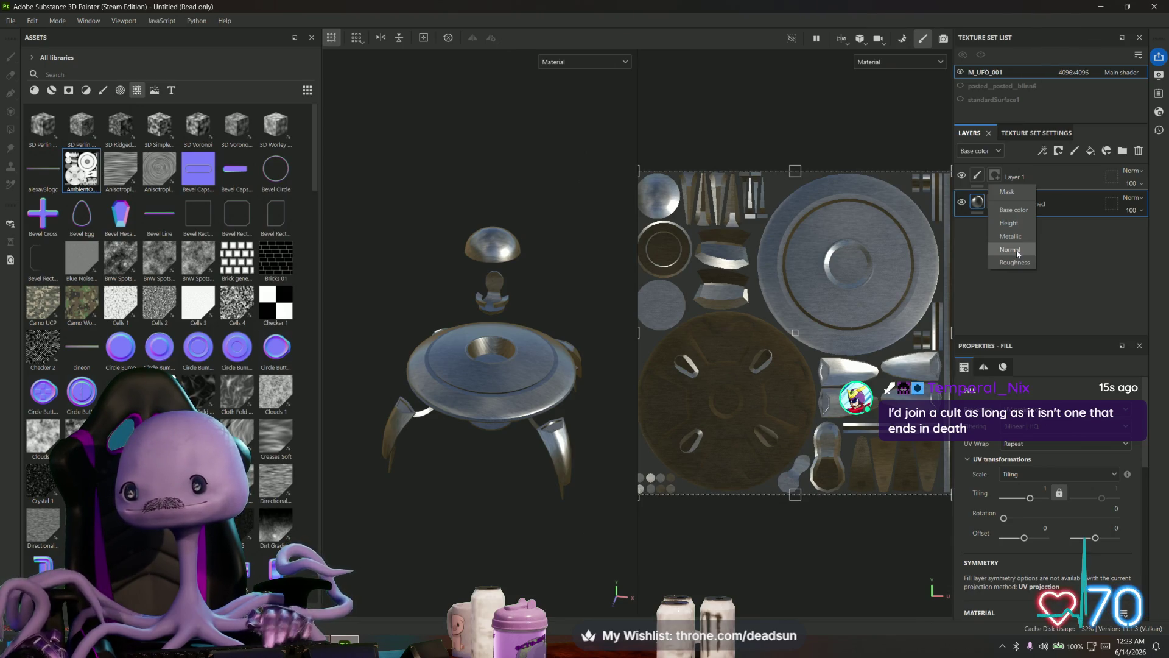
left_click(1012, 210)
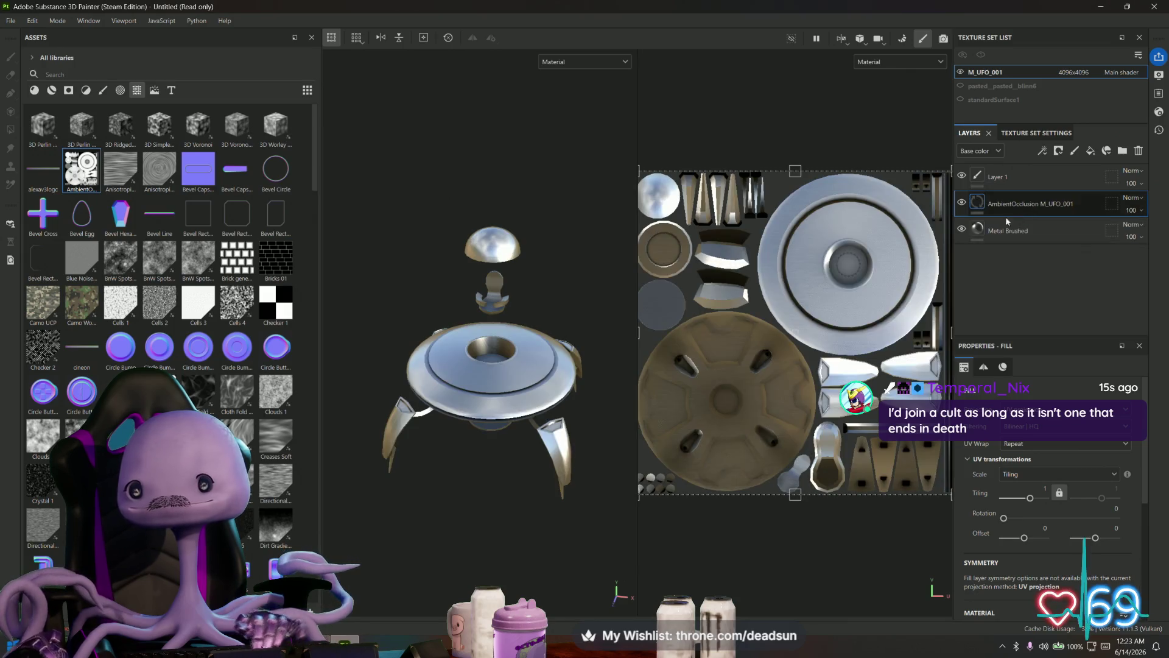
scroll(584, 329, "up", 3)
scroll(579, 333, "up", 3)
mouse_move(578, 334)
left_mouse_down("alt")
mouse_move(578, 151)
mouse_move(549, 225)
mouse_move(550, 180)
left_mouse_up("alt")
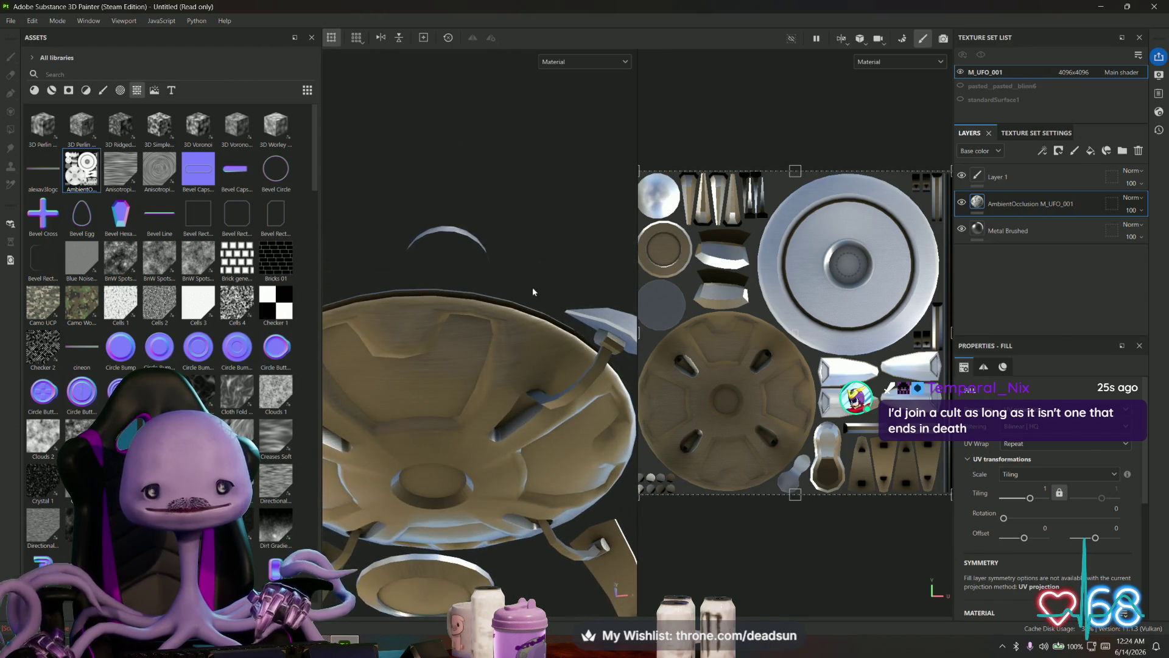
scroll(813, 292, "up", 5)
mouse_move(499, 338)
left_mouse_down("alt")
mouse_move(477, 442)
mouse_move(474, 412)
left_mouse_up("alt")
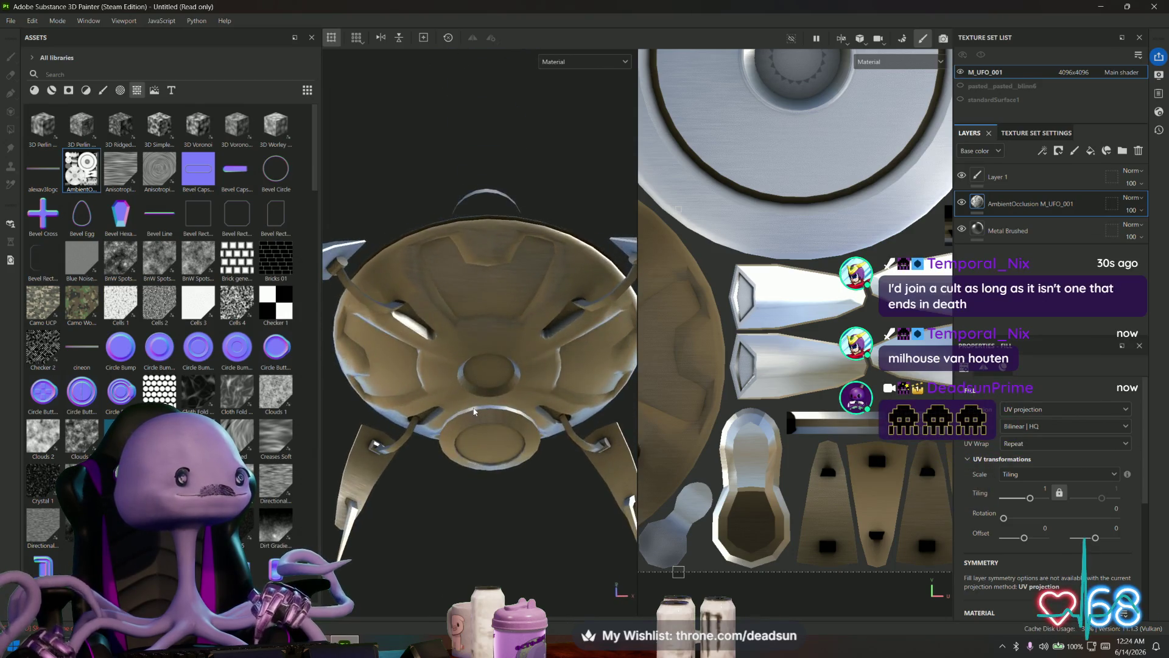
right_click_drag(473, 412, 509, 430, "alt")
mouse_move(508, 430)
left_mouse_down("alt")
mouse_move(456, 498)
mouse_move(538, 535)
mouse_move(481, 450)
mouse_move(487, 495)
mouse_move(496, 478)
mouse_move(446, 344)
left_mouse_up("alt")
scroll(527, 265, "up", 3)
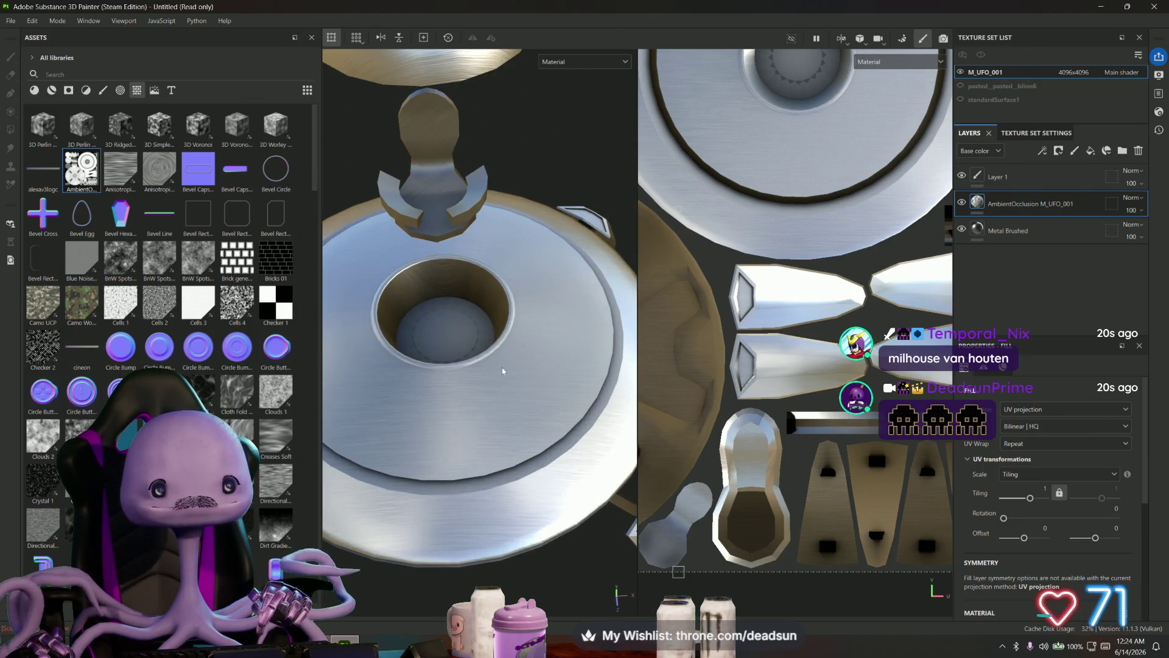
mouse_move(528, 266)
left_mouse_down("alt")
mouse_move(465, 391)
mouse_move(448, 375)
mouse_move(448, 391)
mouse_move(484, 365)
mouse_move(489, 374)
left_mouse_up("alt")
scroll(449, 391, "up", 3)
scroll(479, 363, "up", 3)
scroll(480, 362, "up", 2)
left_click(1005, 234)
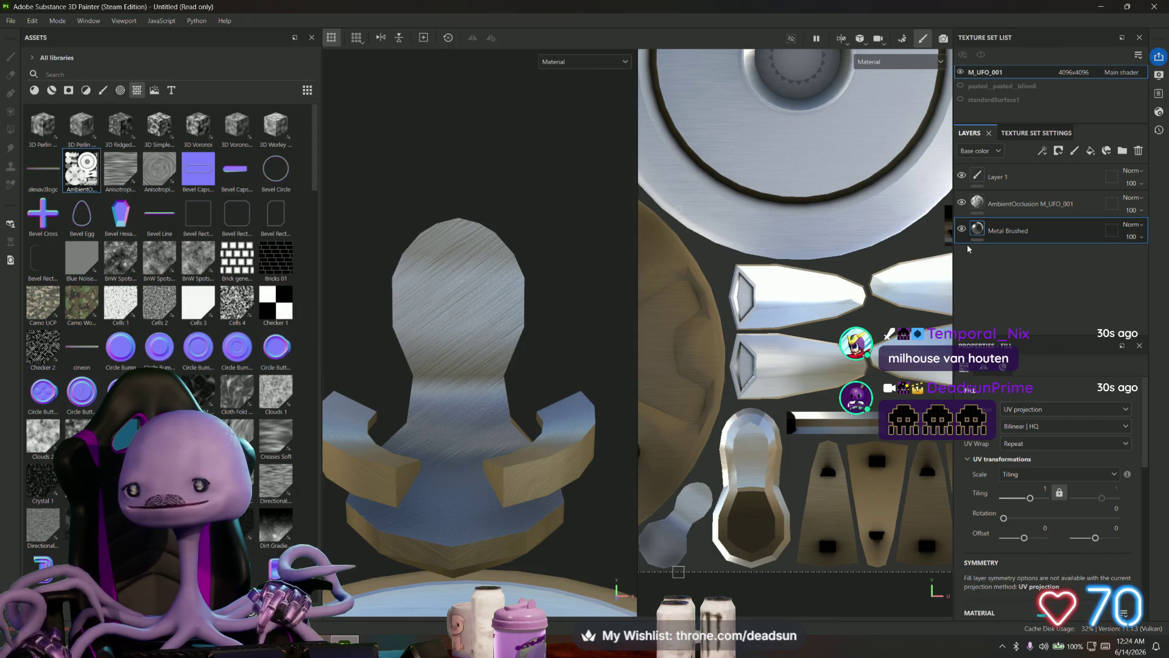
scroll(807, 334, "down", 3)
scroll(806, 333, "down", 2)
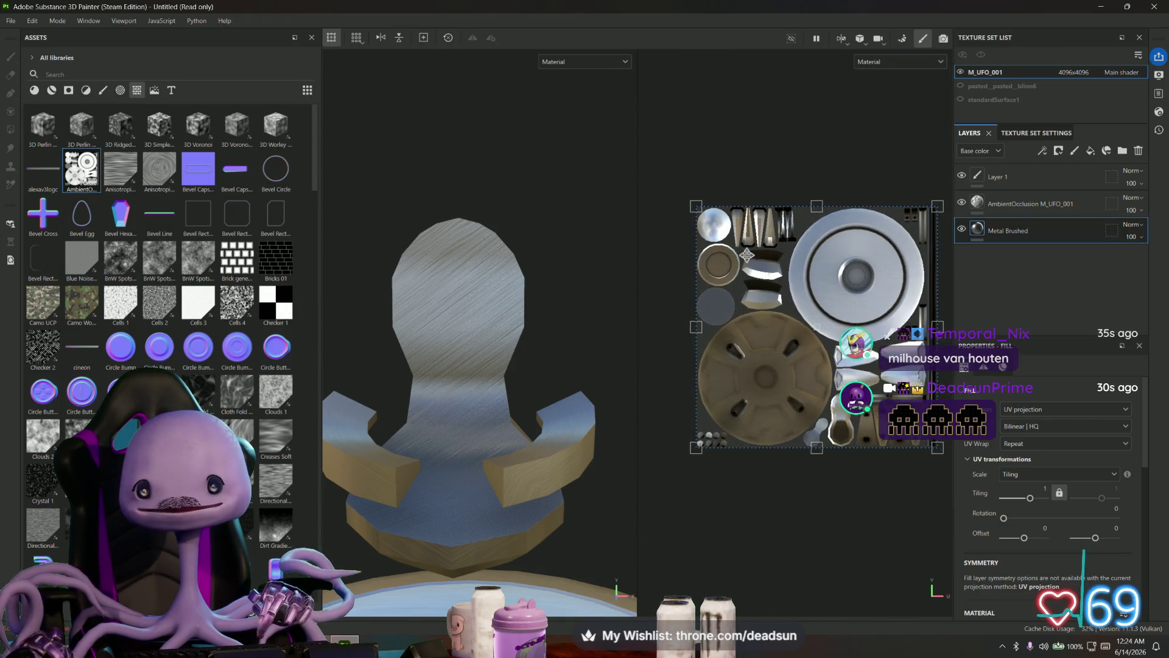
- Raise the brushed metal tiling, add a new paint layer above Layer 1 and switch to Paint Along Path
left_click_drag(755, 446, 880, 447)
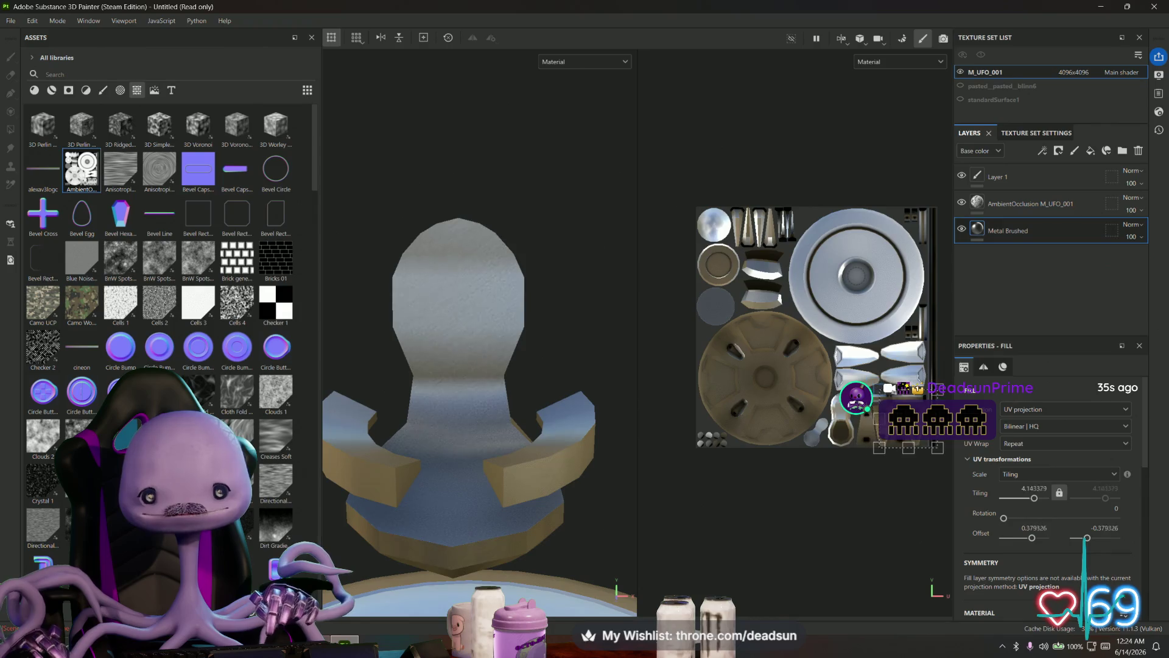
left_click_drag(891, 395, 916, 419)
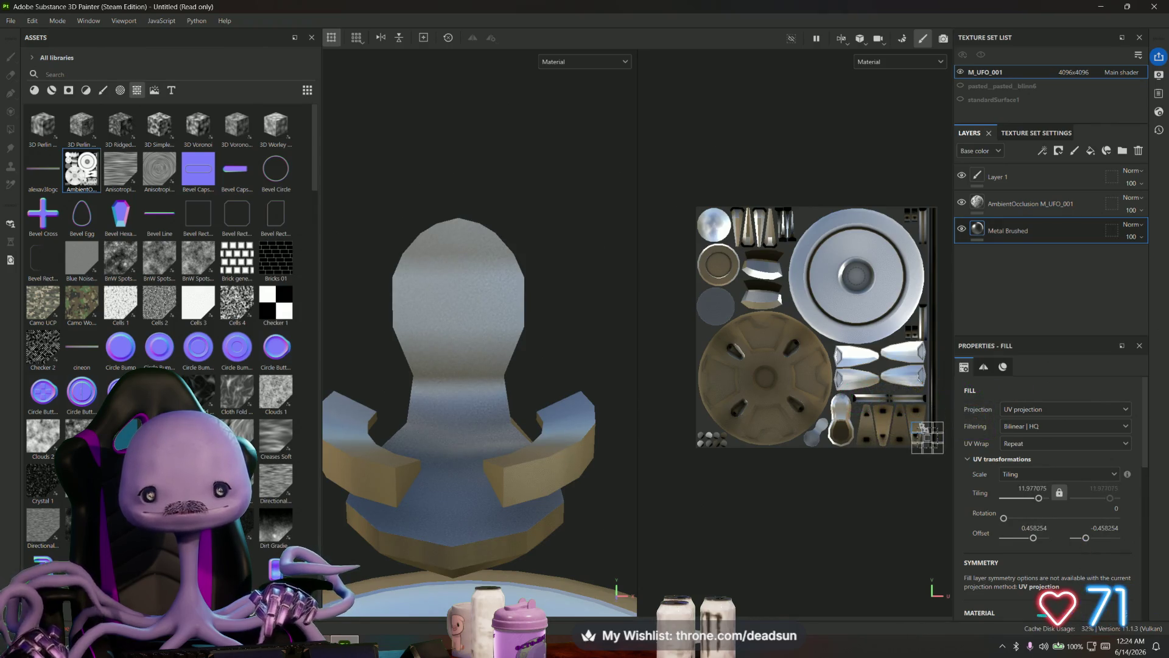
scroll(478, 291, "up", 3)
mouse_move(480, 308)
left_mouse_down("alt")
mouse_move(555, 345)
mouse_move(465, 302)
mouse_move(428, 319)
mouse_move(451, 314)
left_mouse_up("alt")
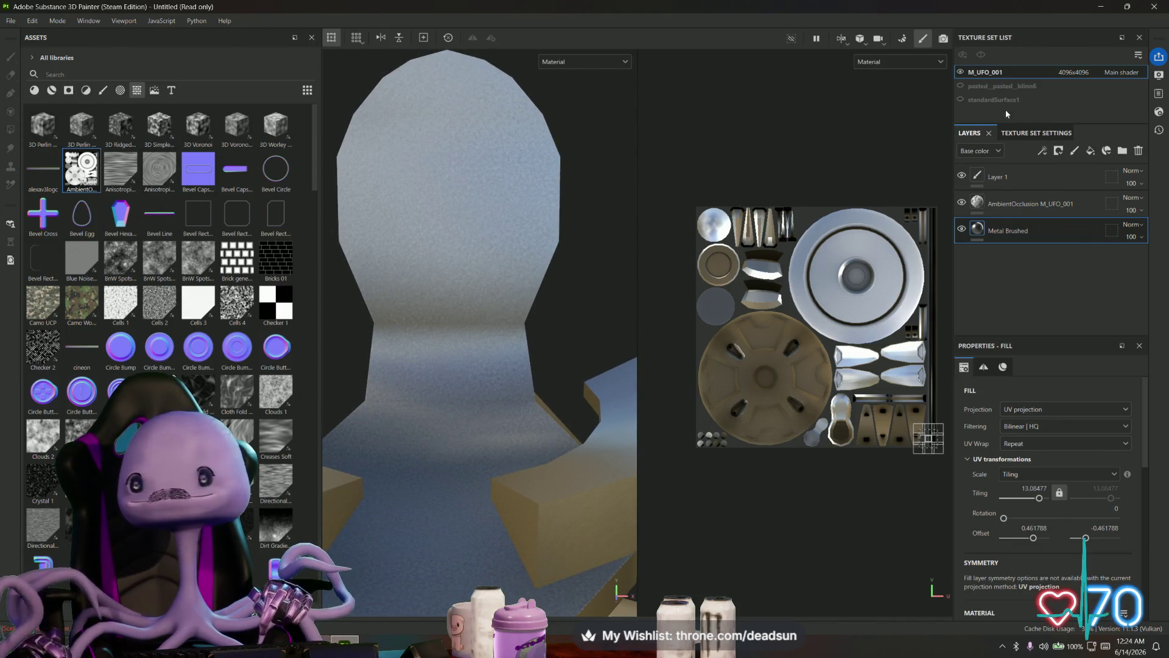
left_click(1060, 176)
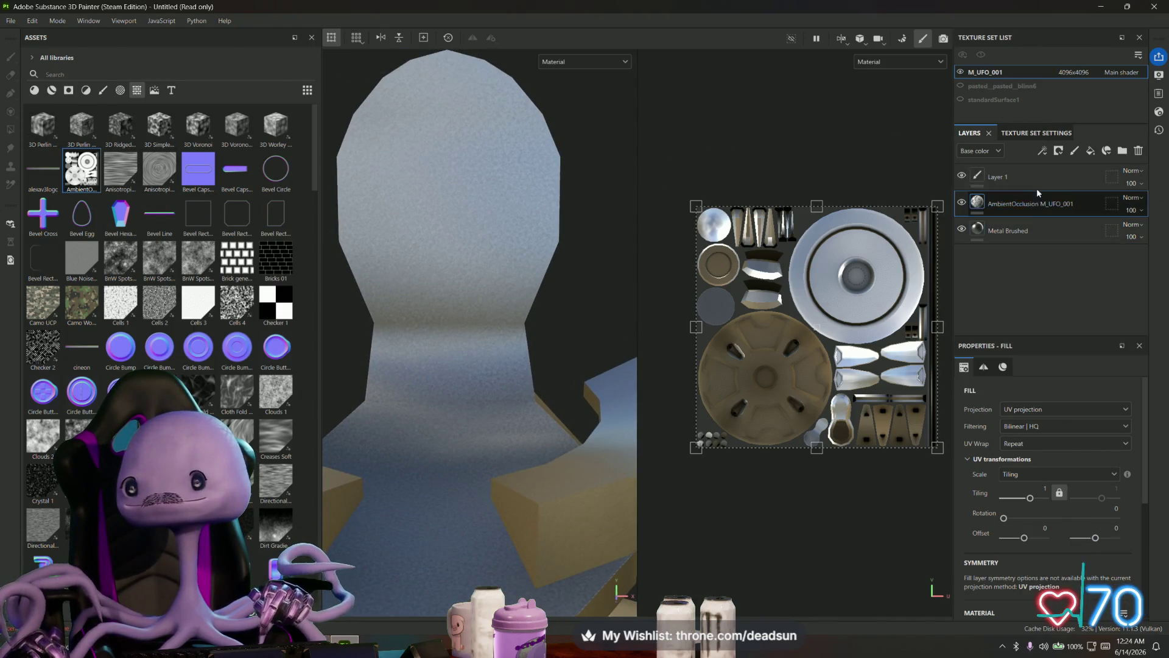
left_click(1074, 153)
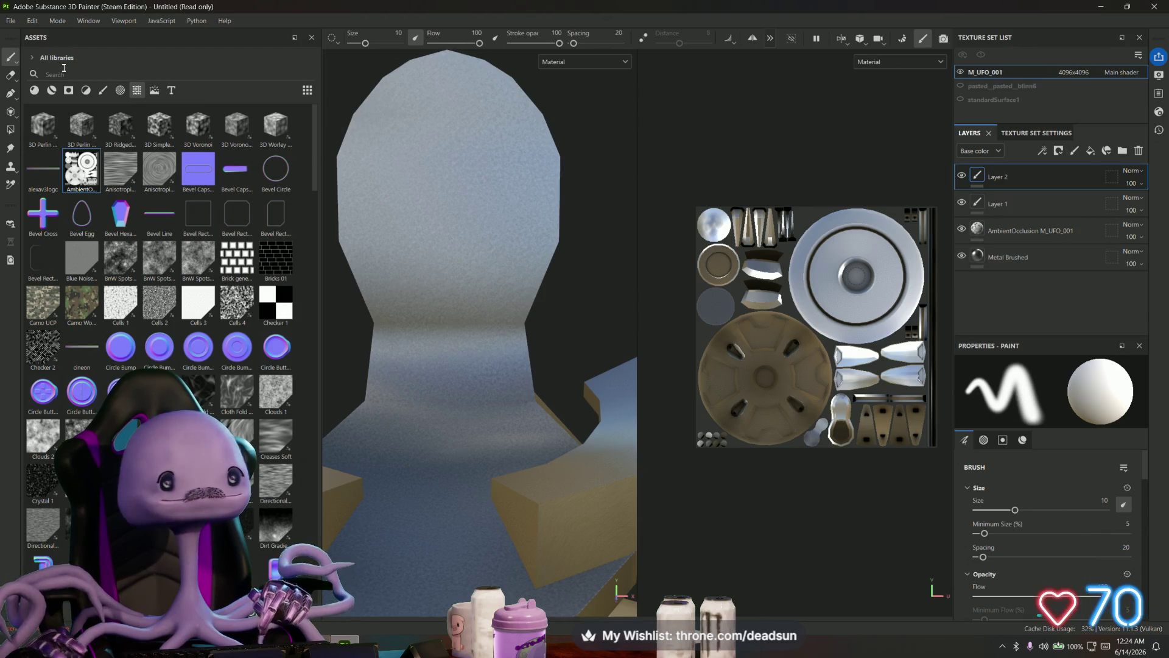
left_click(11, 94)
mouse_move(485, 110)
left_mouse_down("alt")
mouse_move(530, 177)
mouse_move(505, 164)
left_mouse_up("alt")
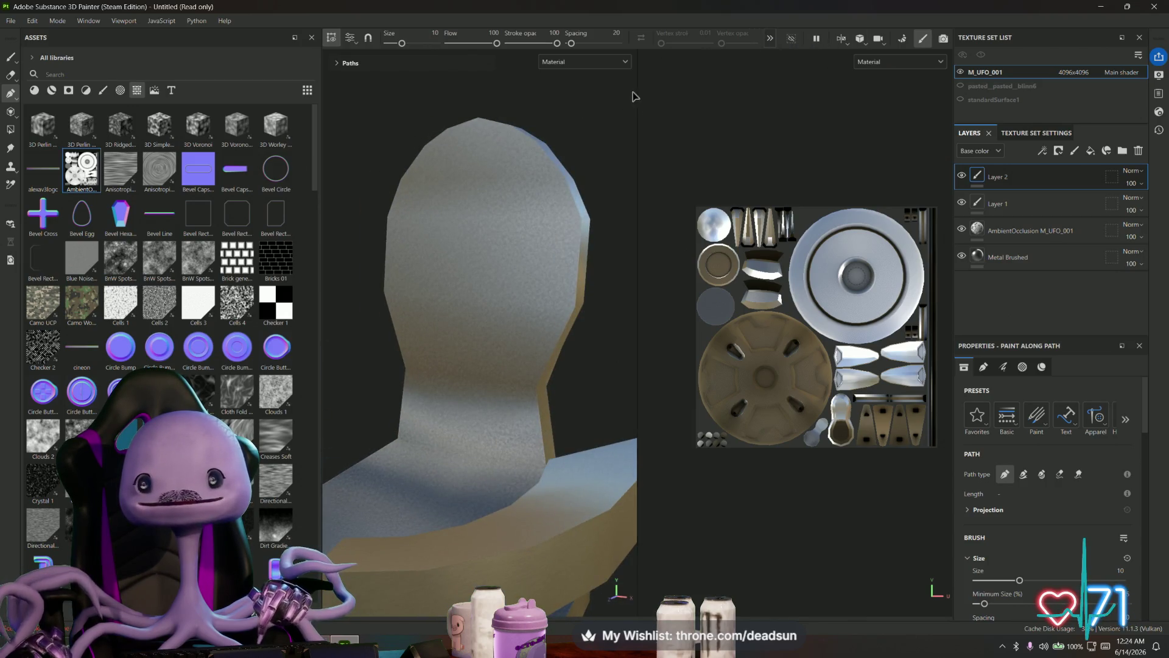
left_click_drag(636, 89, 640, 45)
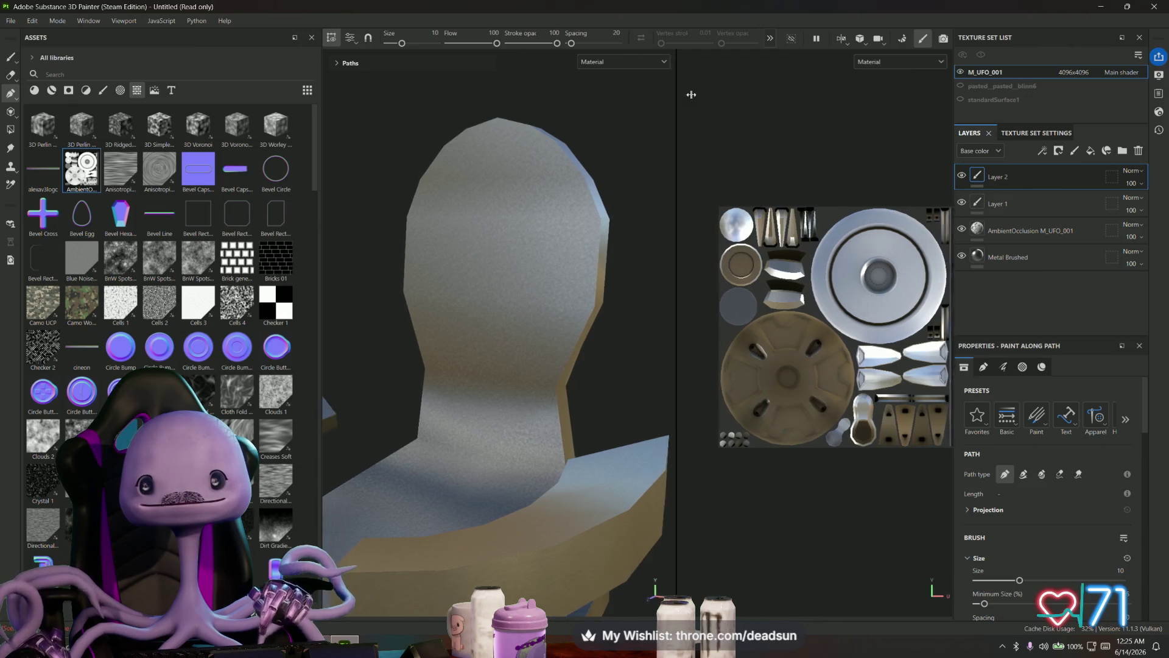
left_click_drag(444, 175, 447, 187, "alt")
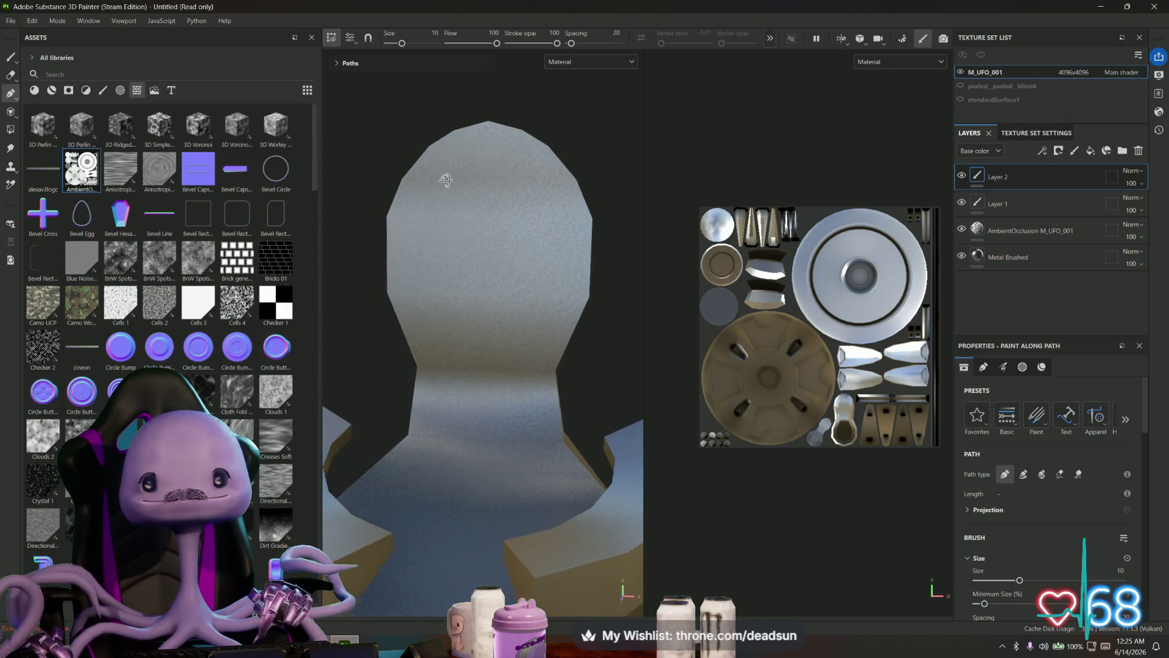
- Place path points from the backrest top around its rim and down the left edge to the neck
left_click(485, 134)
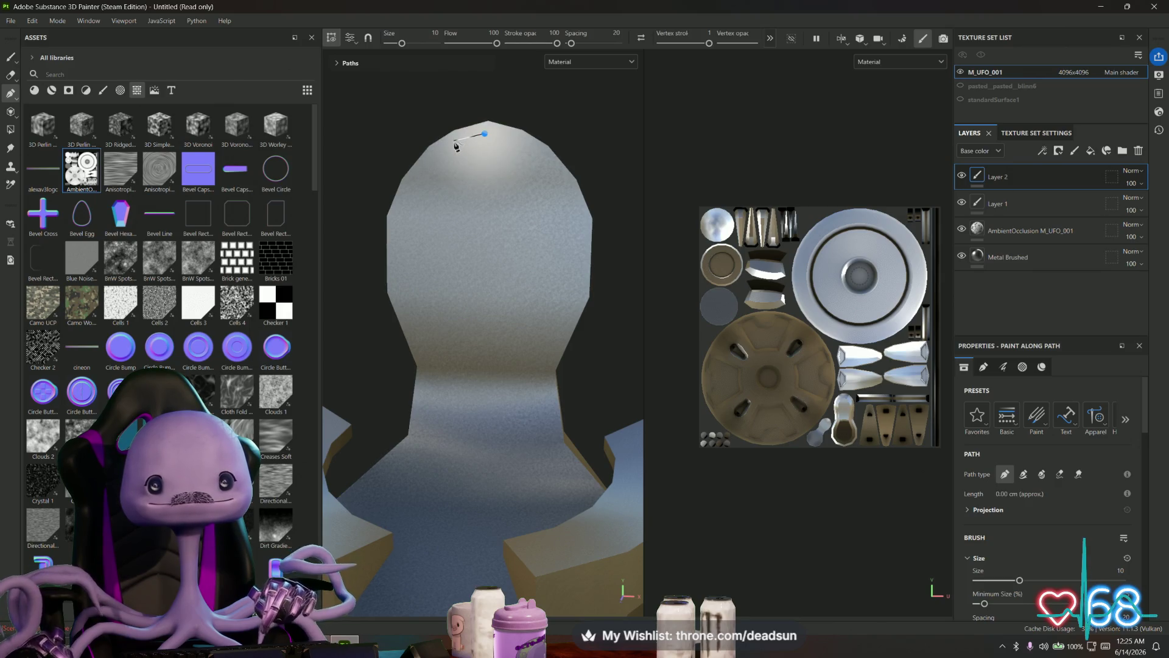
left_click(455, 144)
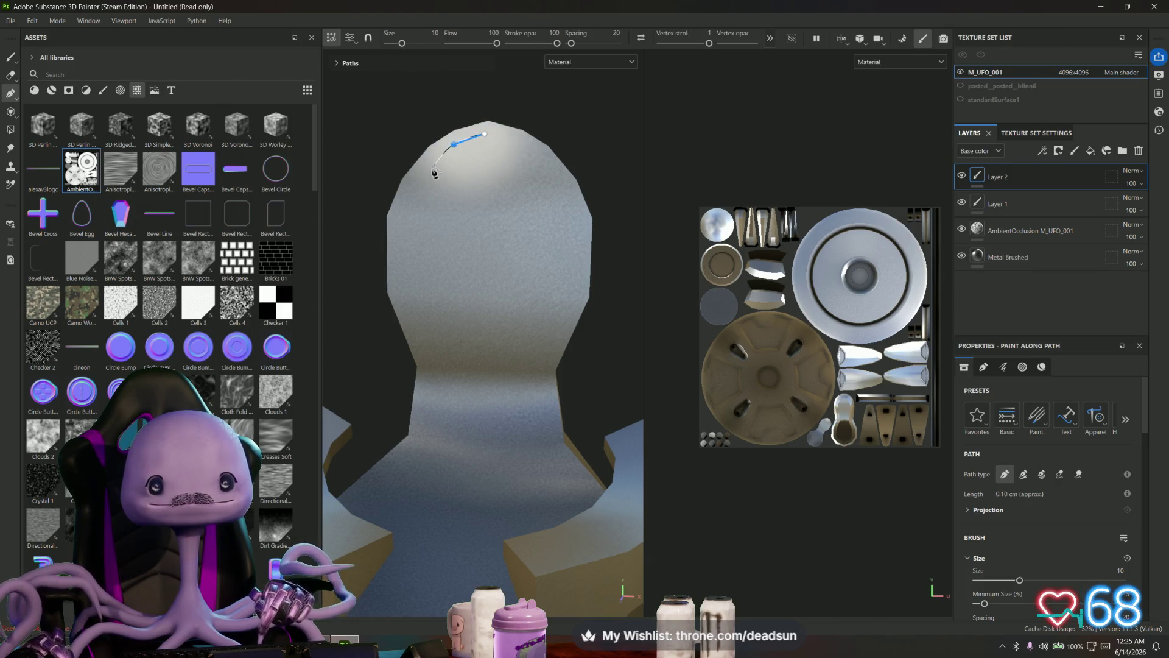
left_click(419, 175)
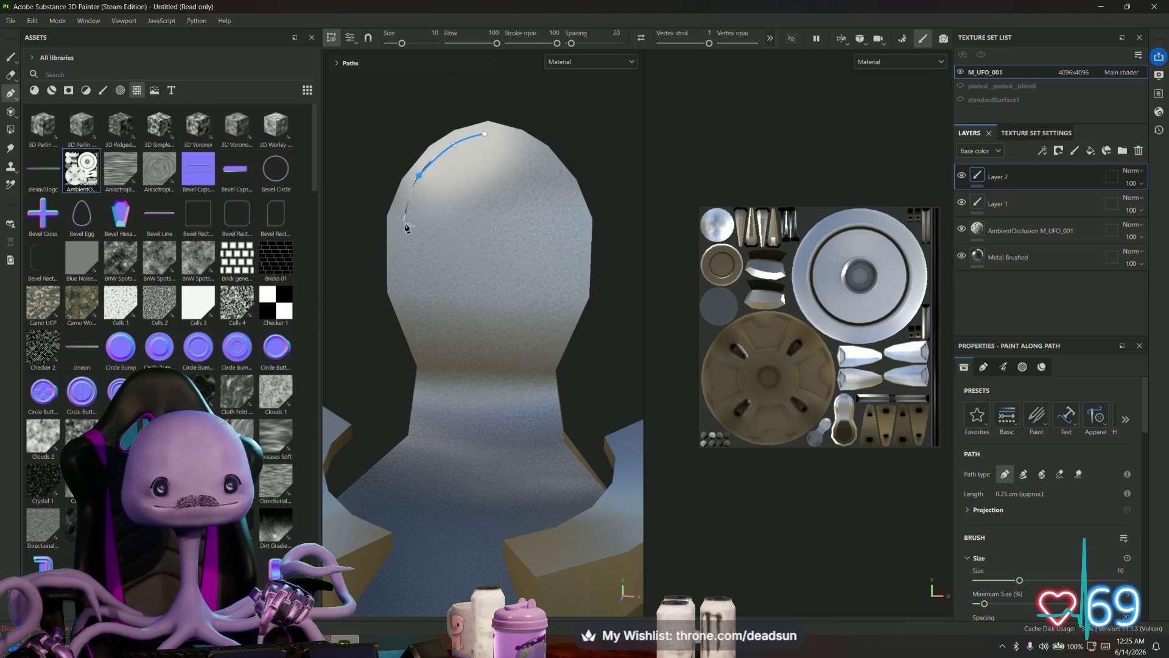
left_click(400, 225)
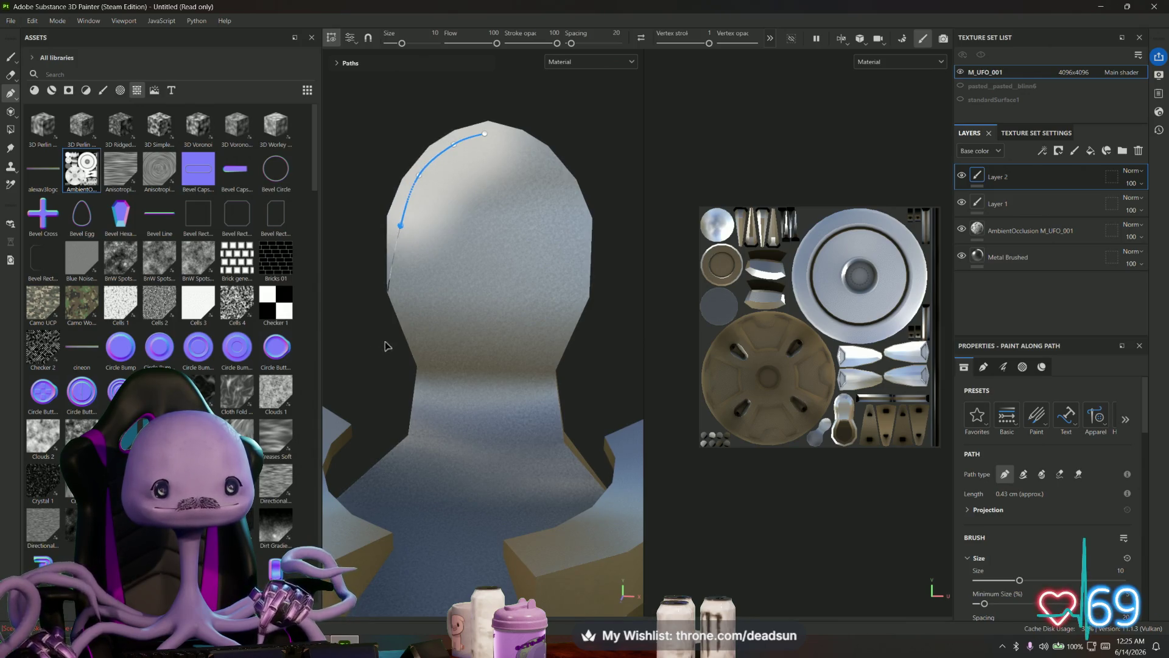
left_click(403, 294)
left_click(422, 349)
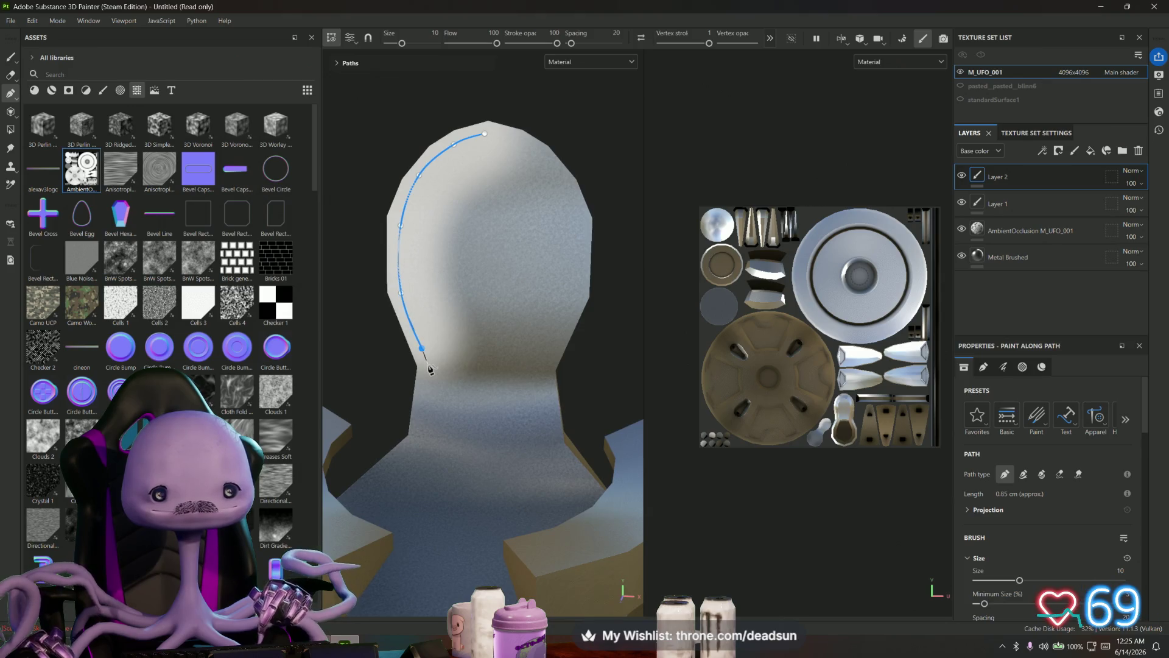
left_click_drag(428, 366, 548, 229, "alt")
scroll(548, 229, "up", 2)
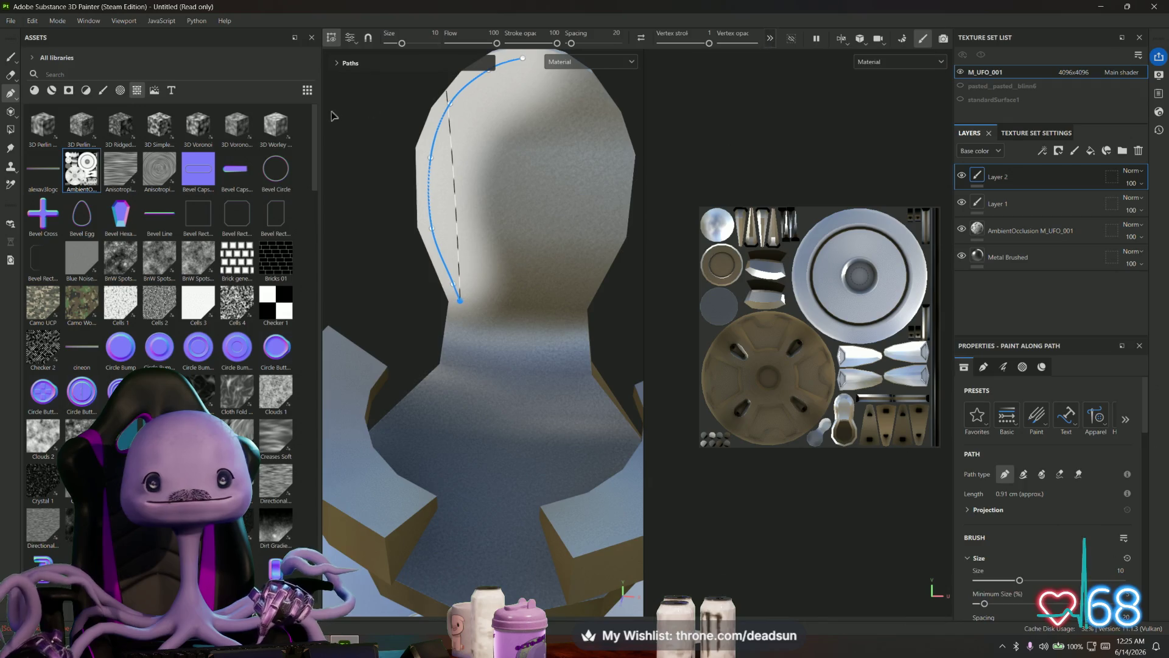
left_click_drag(321, 72, 170, 86)
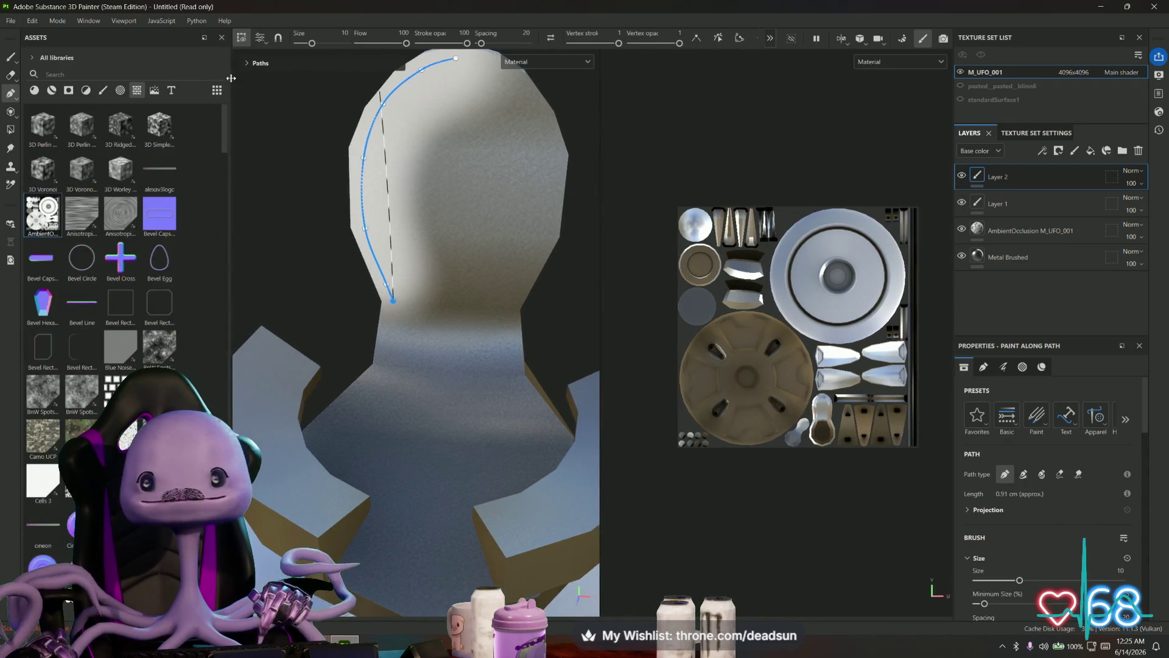
left_click_drag(170, 85, 180, 85)
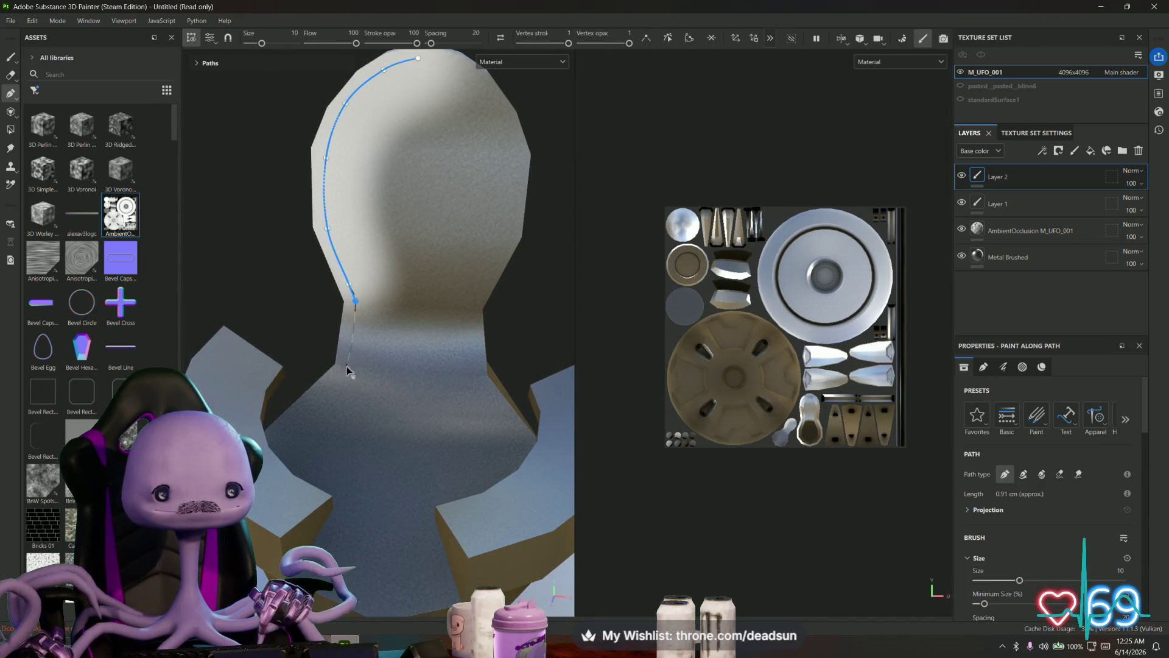
- Extend the path past the neck and along the seat edge, then make the stroke very thin
left_click_drag(349, 369, 356, 372, "alt")
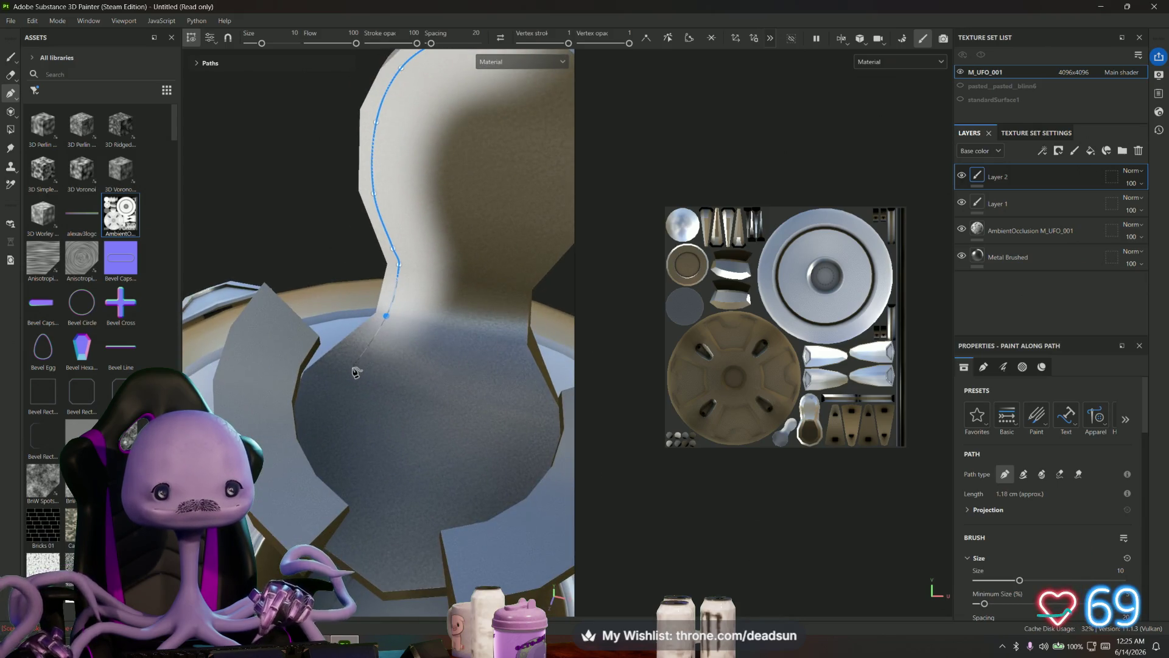
left_click(334, 371)
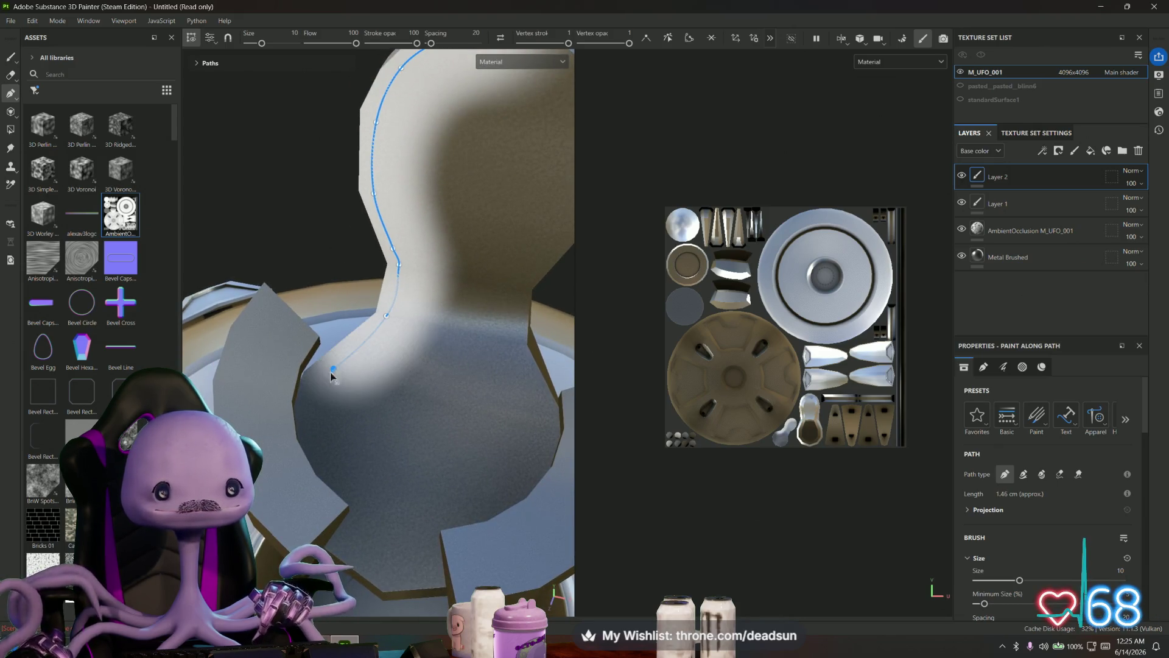
left_click(308, 409)
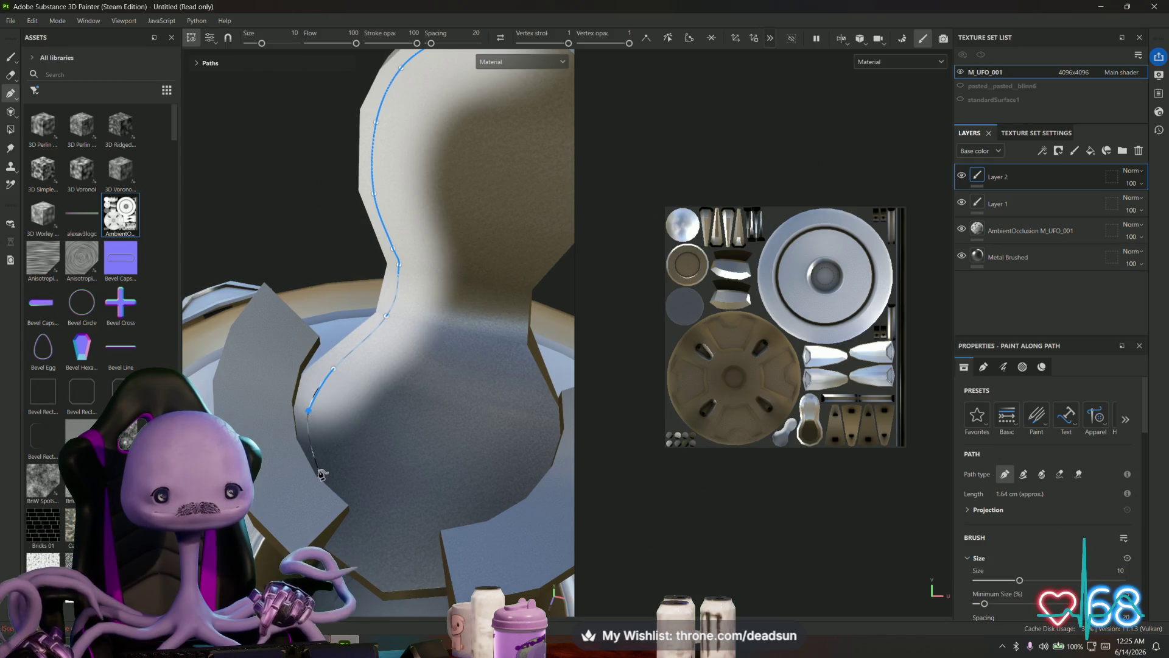
left_click_drag(320, 473, 336, 437, "alt")
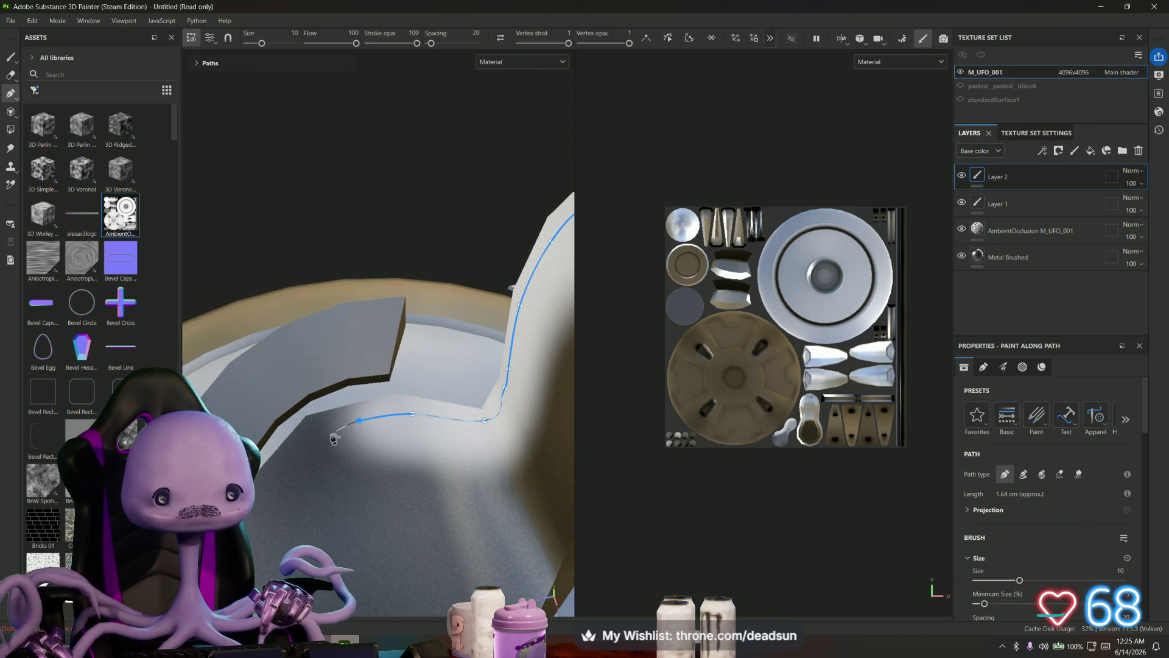
left_click(314, 439)
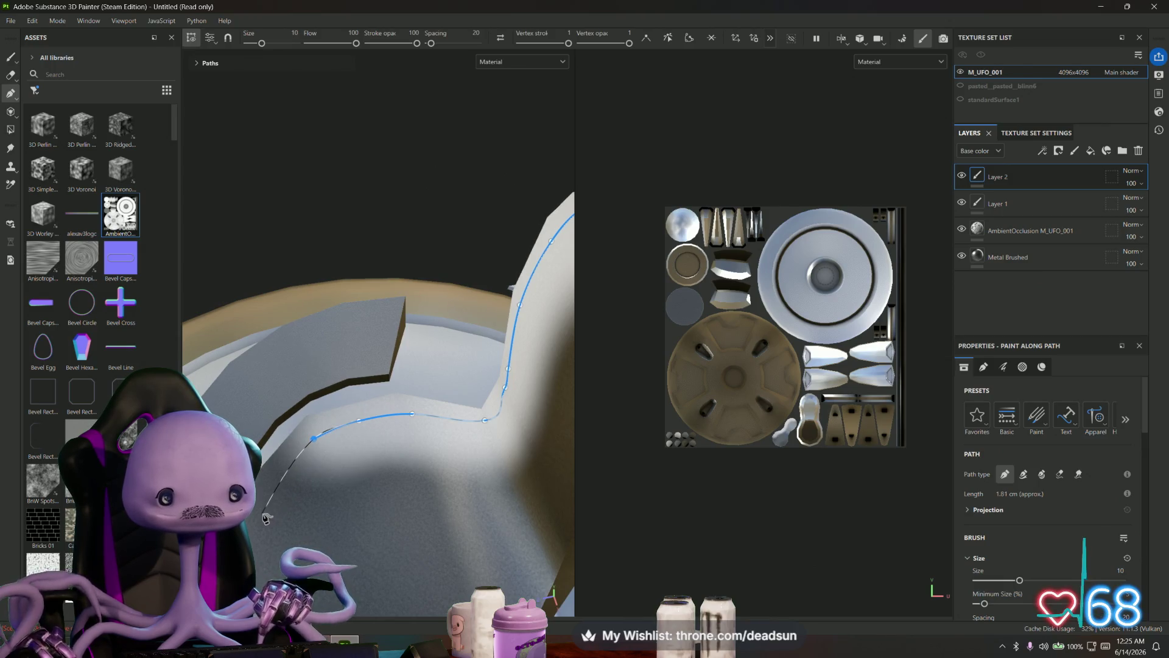
left_click(266, 500)
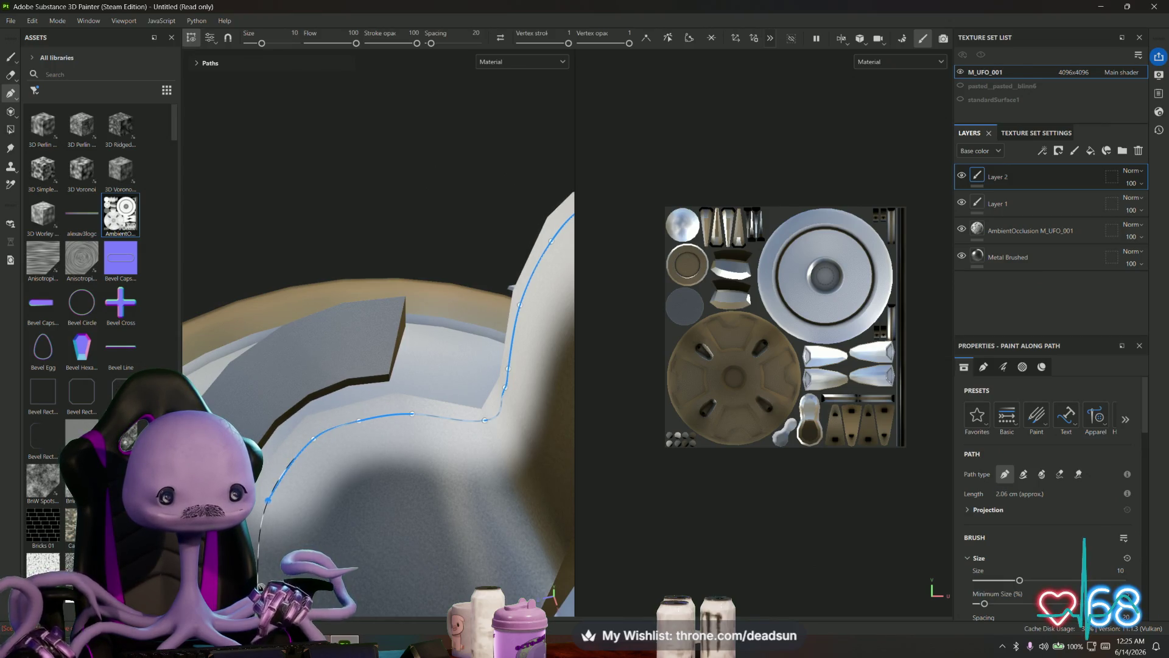
left_click(261, 546)
mouse_move(260, 546)
left_mouse_down("alt")
mouse_move(418, 444)
mouse_move(387, 464)
left_mouse_up("alt")
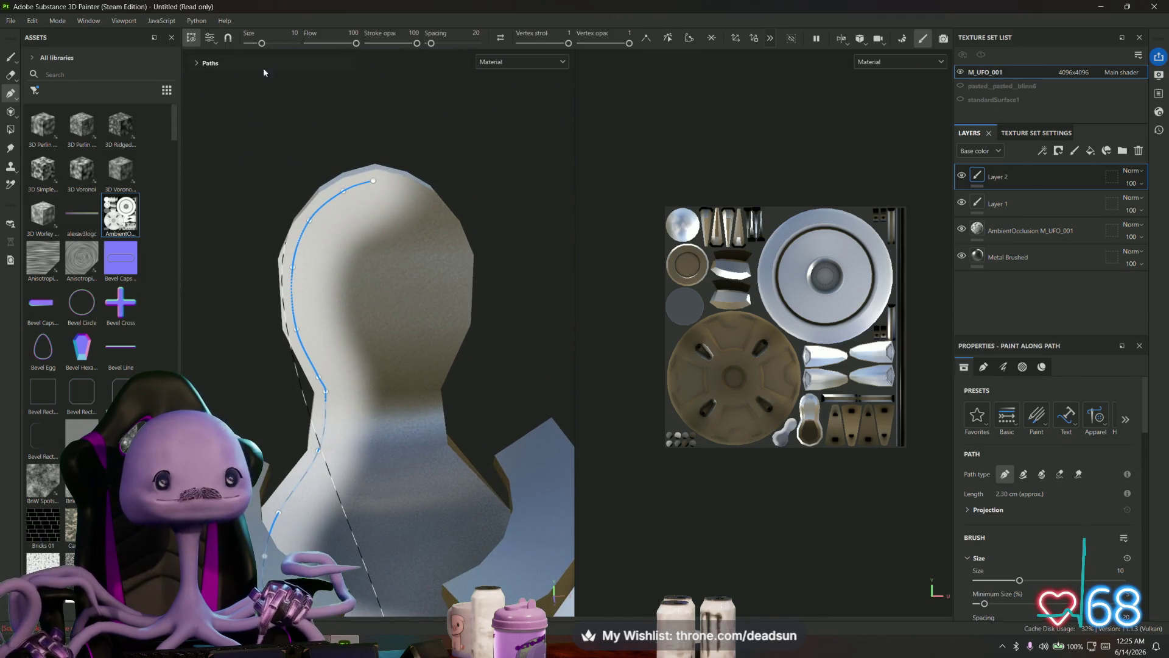
left_click_drag(263, 44, 251, 44)
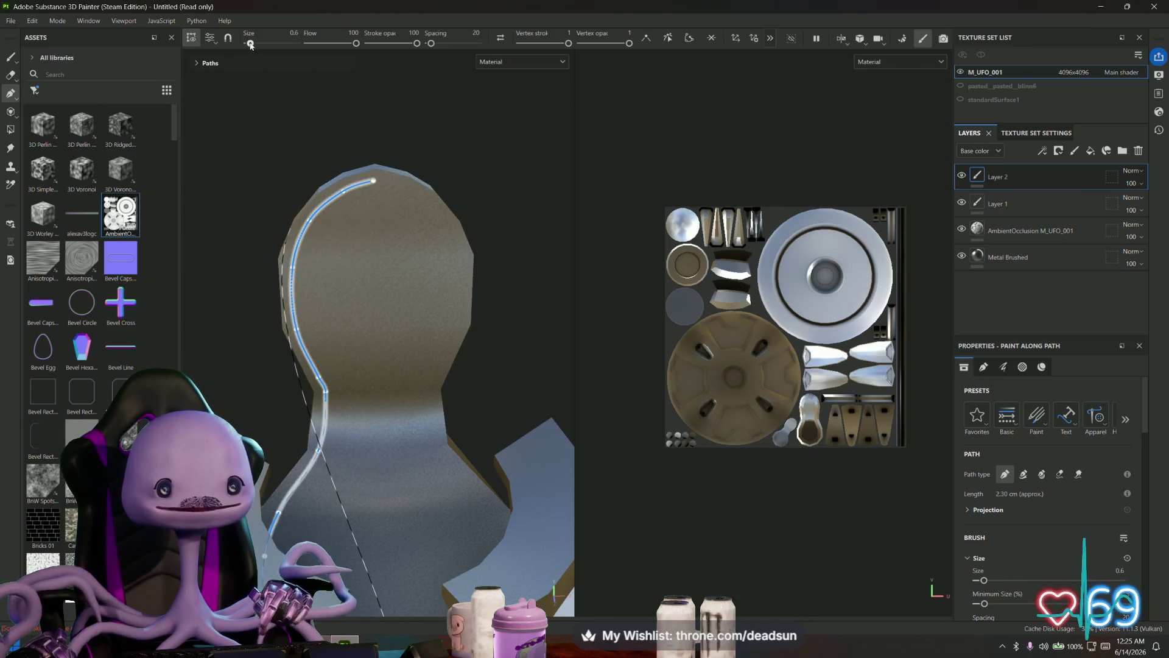
scroll(1050, 511, "down", 5)
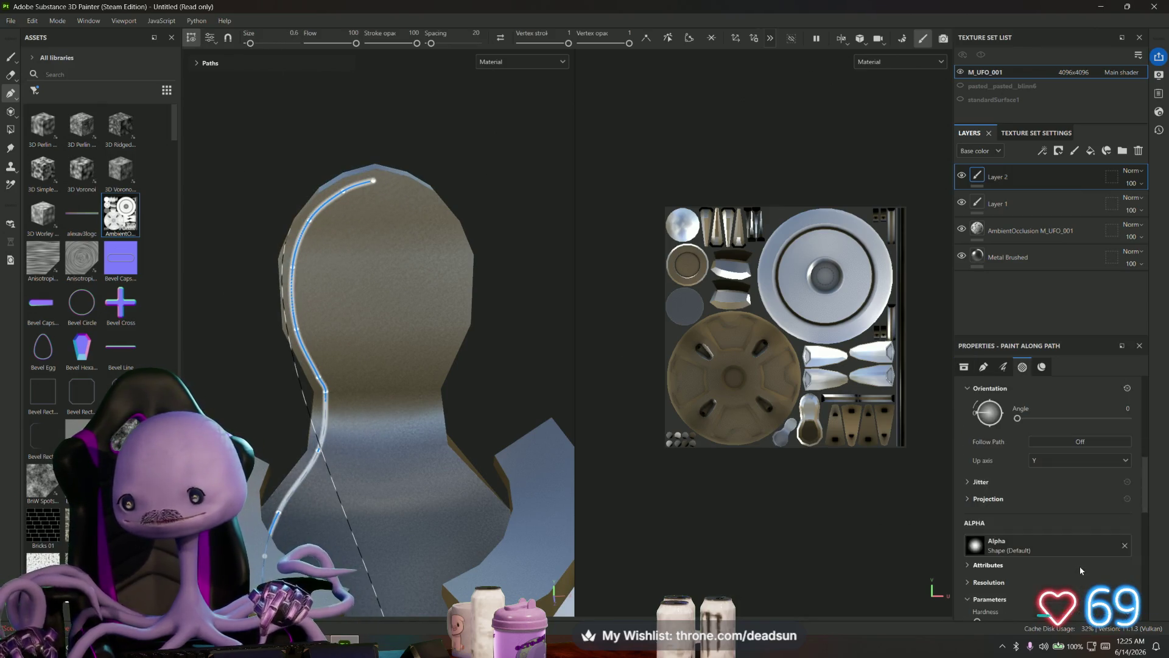
scroll(1076, 568, "down", 3)
- Set the stroke's base colour to near black, lower its height, and commit the path stroke
left_click(1082, 554)
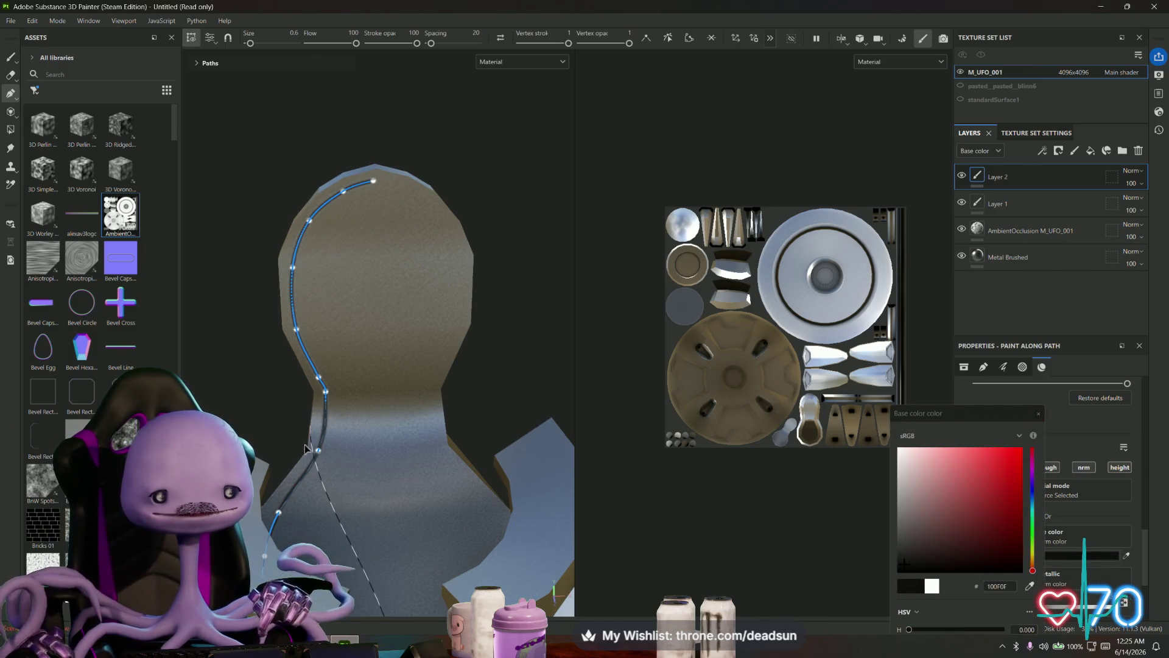
scroll(295, 491, "up", 5)
left_click_drag(294, 491, 301, 498, "alt")
left_click(1050, 416)
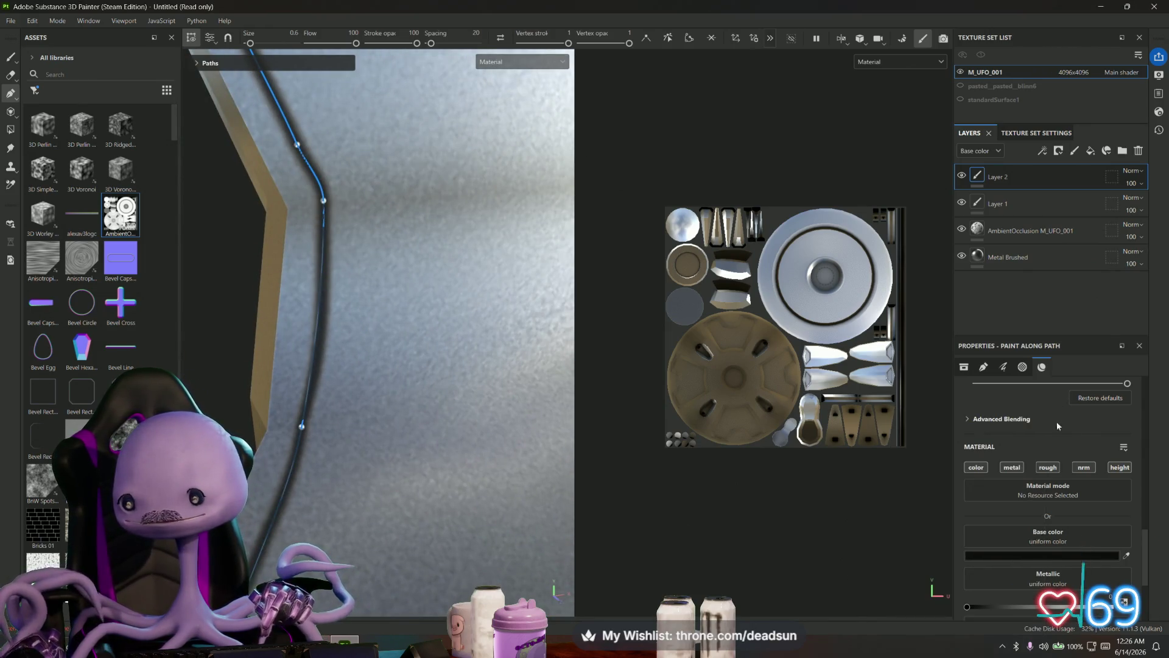
scroll(1096, 499, "down", 3)
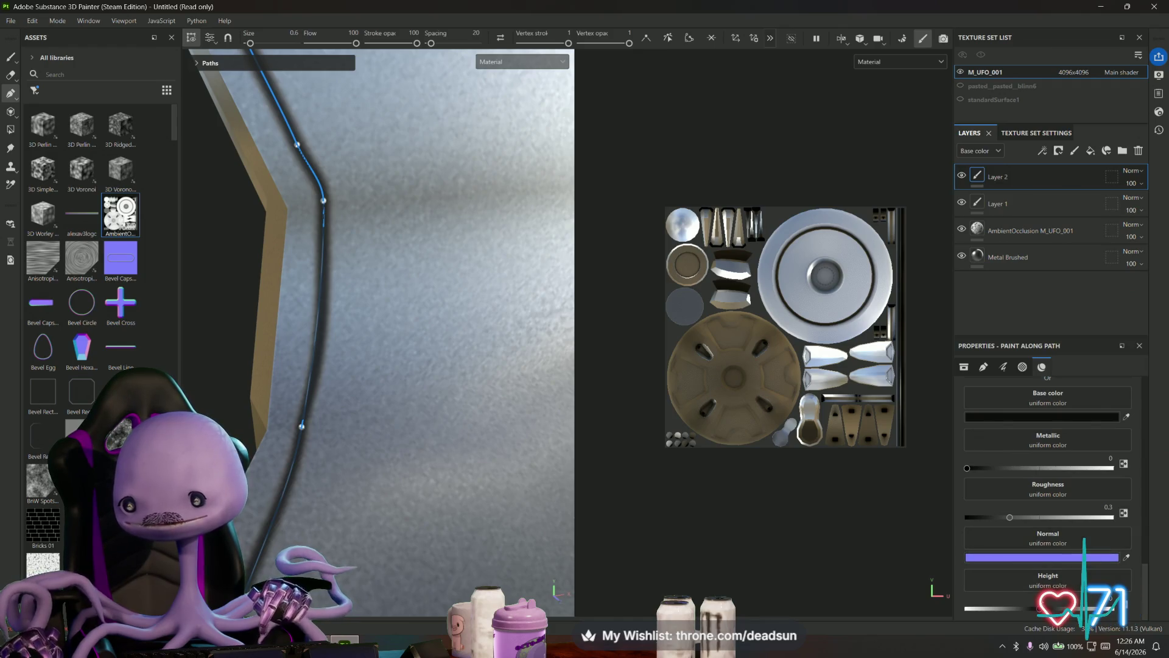
left_click_drag(1041, 609, 1015, 609)
mouse_move(548, 512)
left_mouse_down("alt")
mouse_move(471, 469)
mouse_move(321, 349)
left_mouse_up("alt")
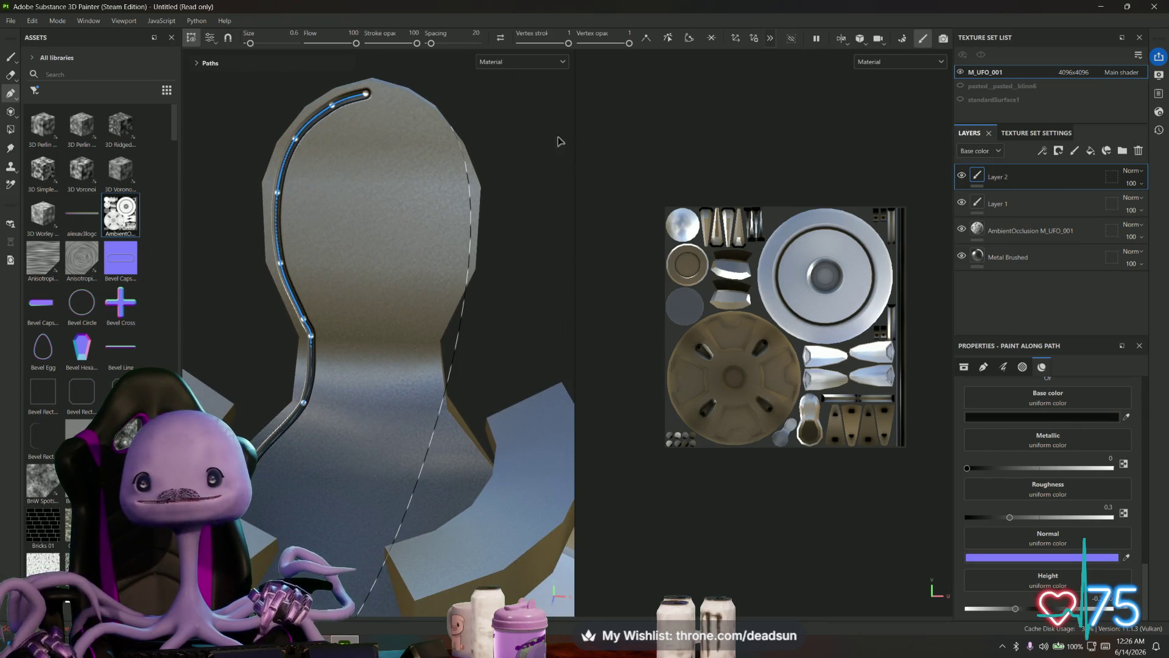
key("Return")
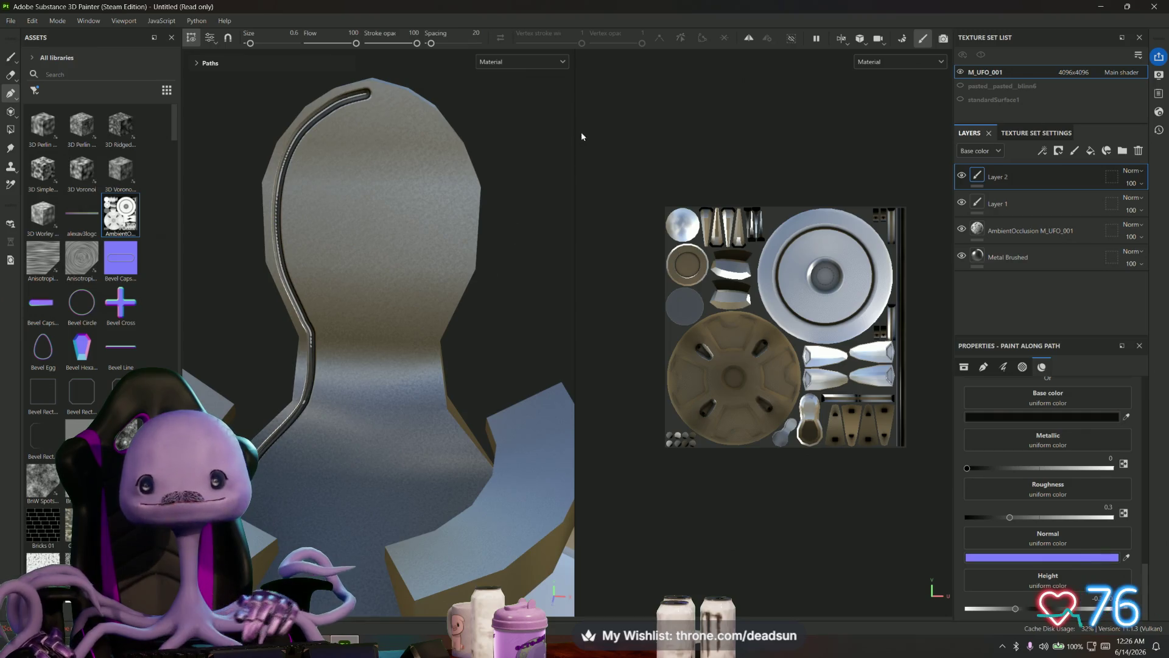
- Enable symmetry painting and toggle it while checking its settings over the whole seat
left_click(750, 40)
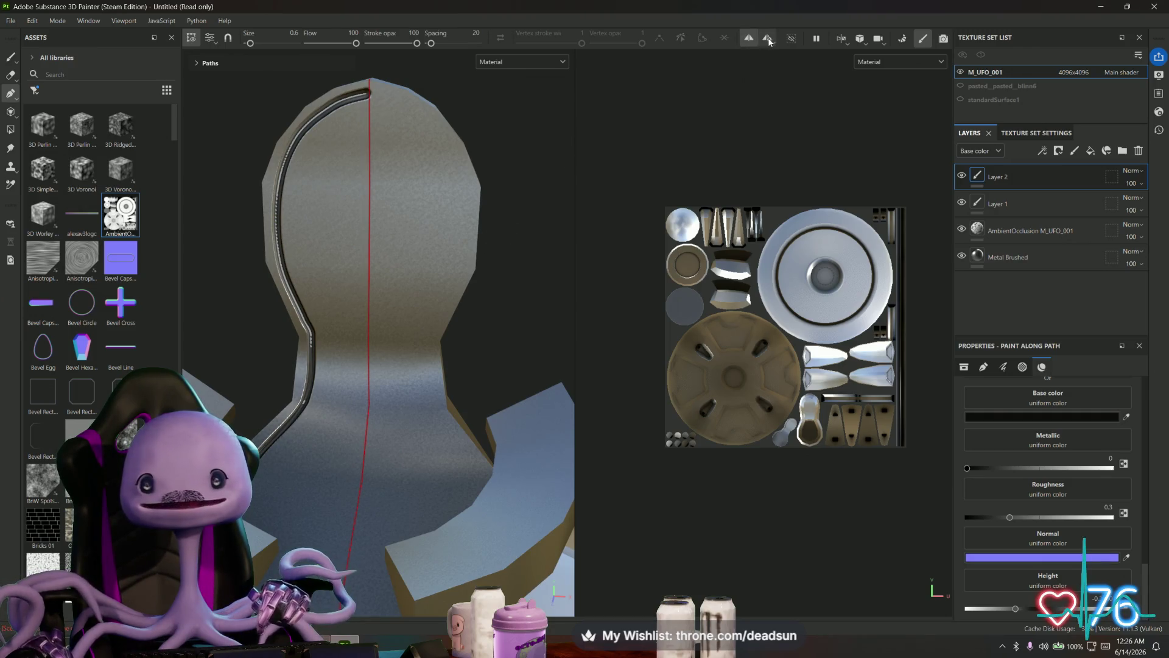
left_click(769, 40)
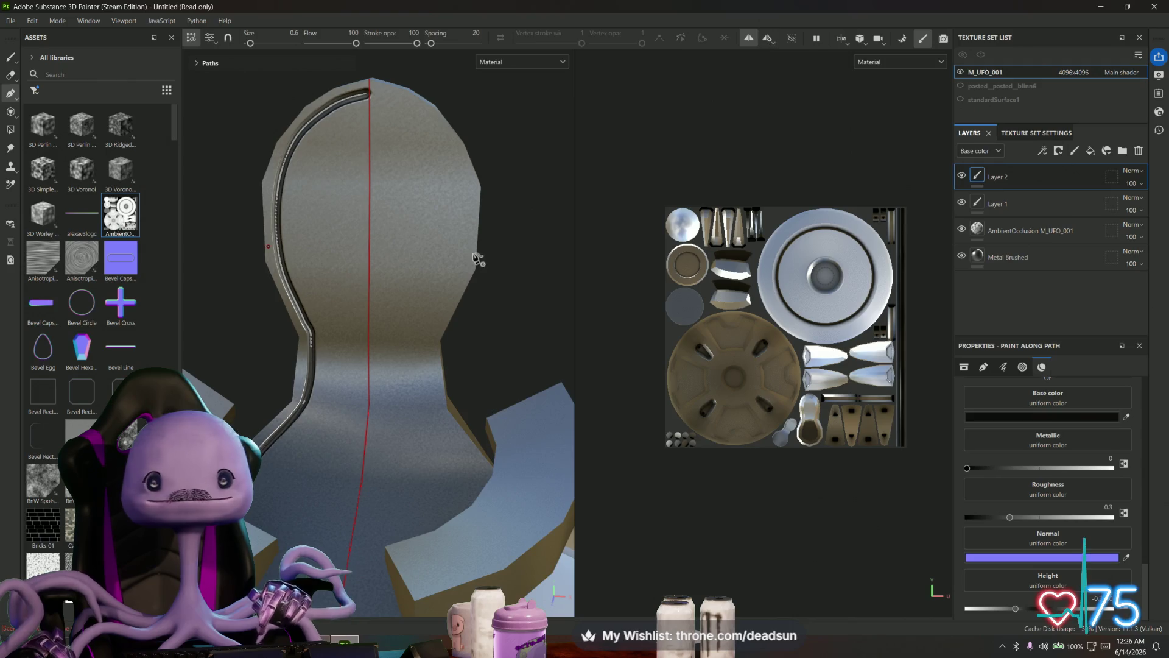
scroll(475, 274, "down", 3)
mouse_move(472, 292)
left_mouse_down("alt")
mouse_move(477, 333)
mouse_move(401, 302)
left_mouse_up("alt")
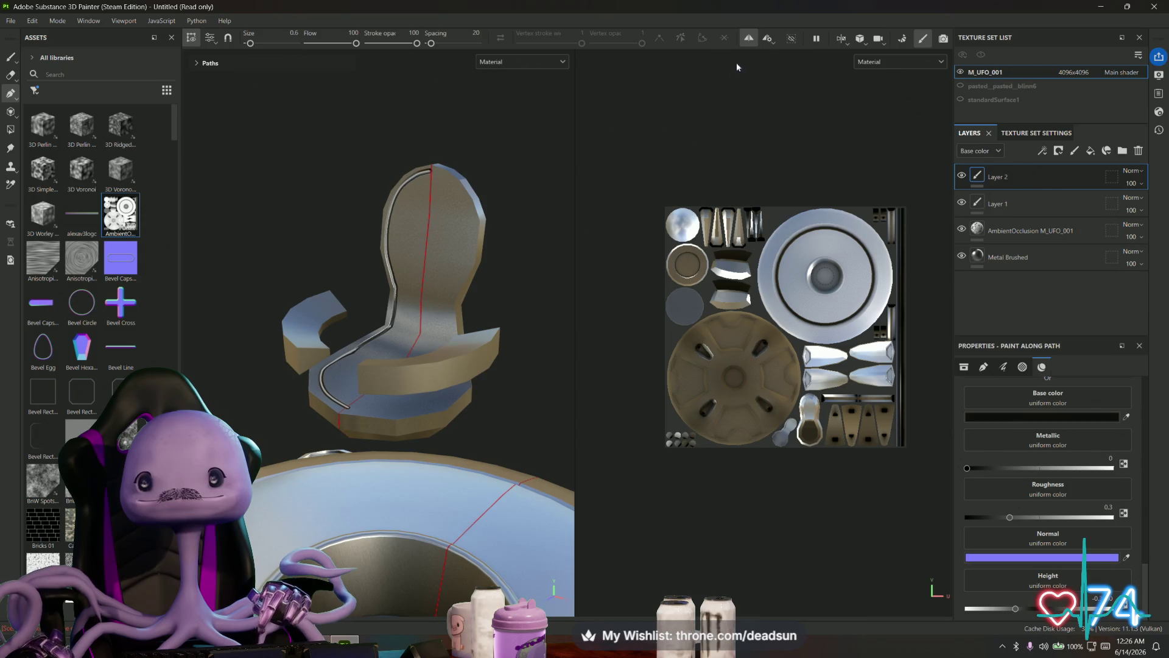
left_click(768, 42)
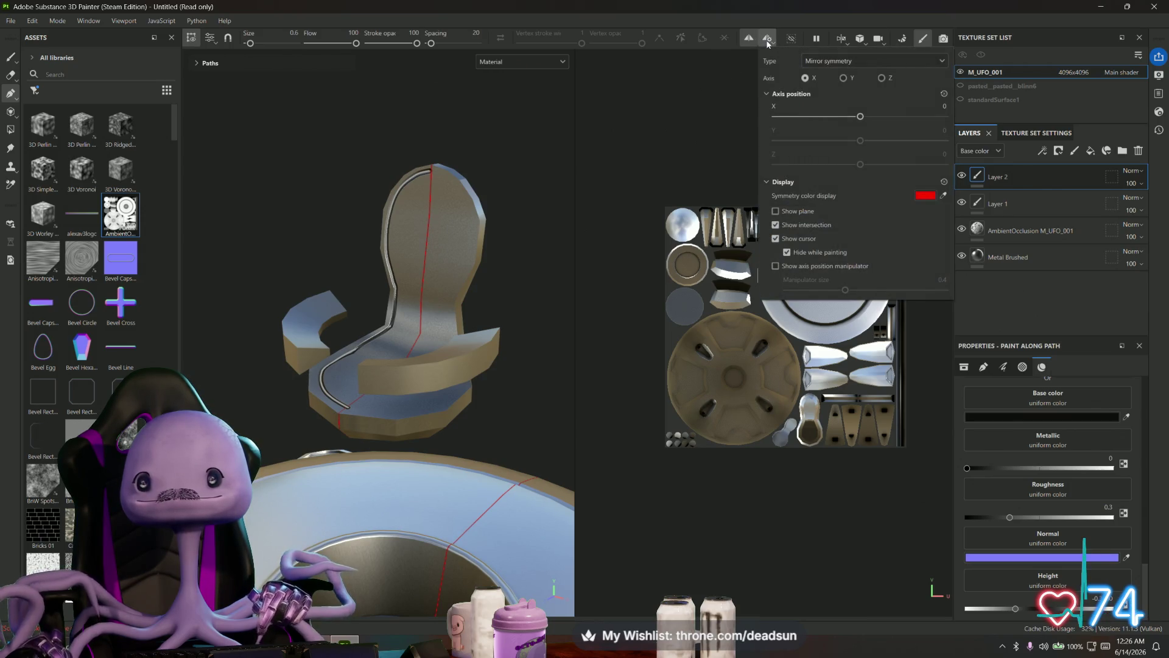
left_click(751, 41)
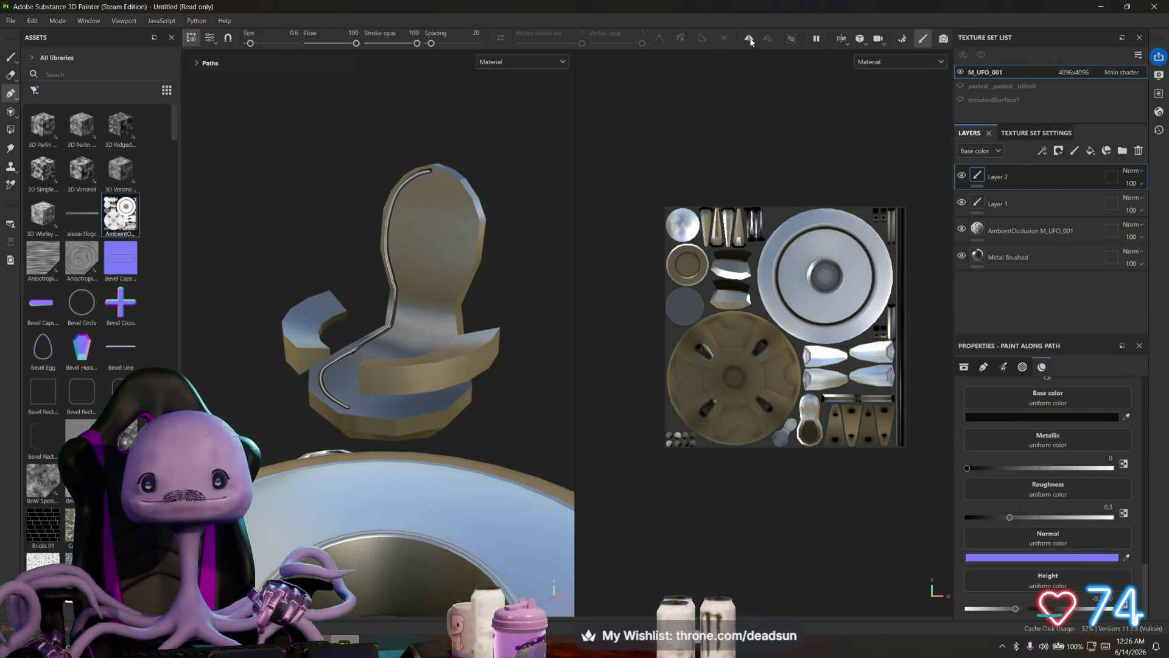
left_click(751, 41)
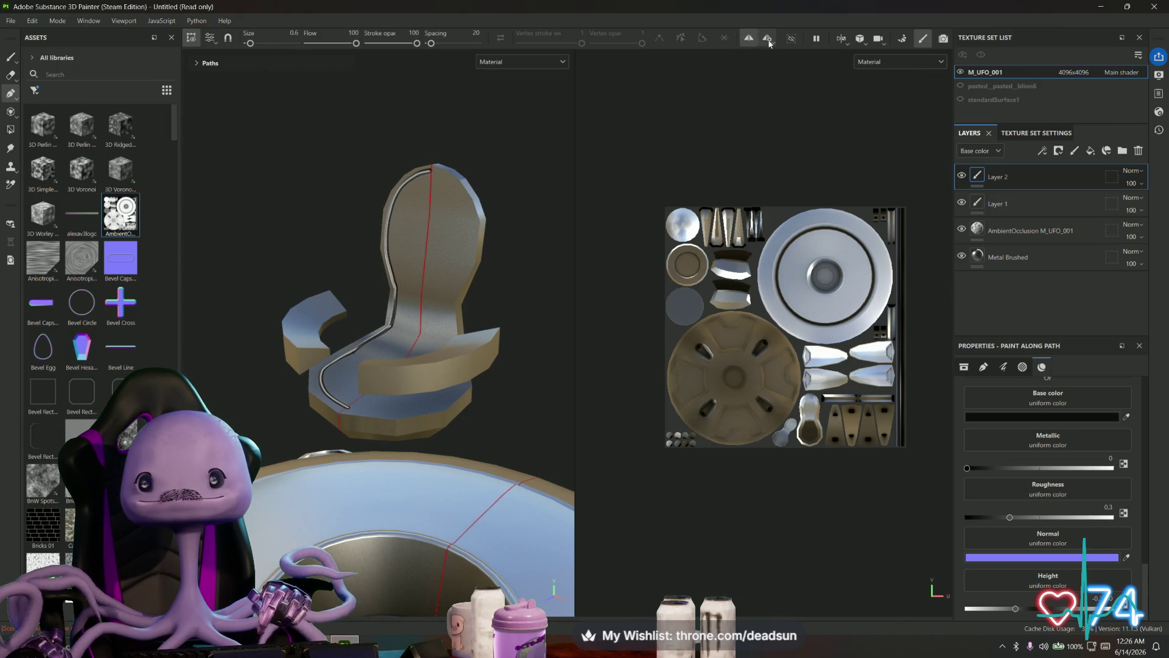
left_click(769, 42)
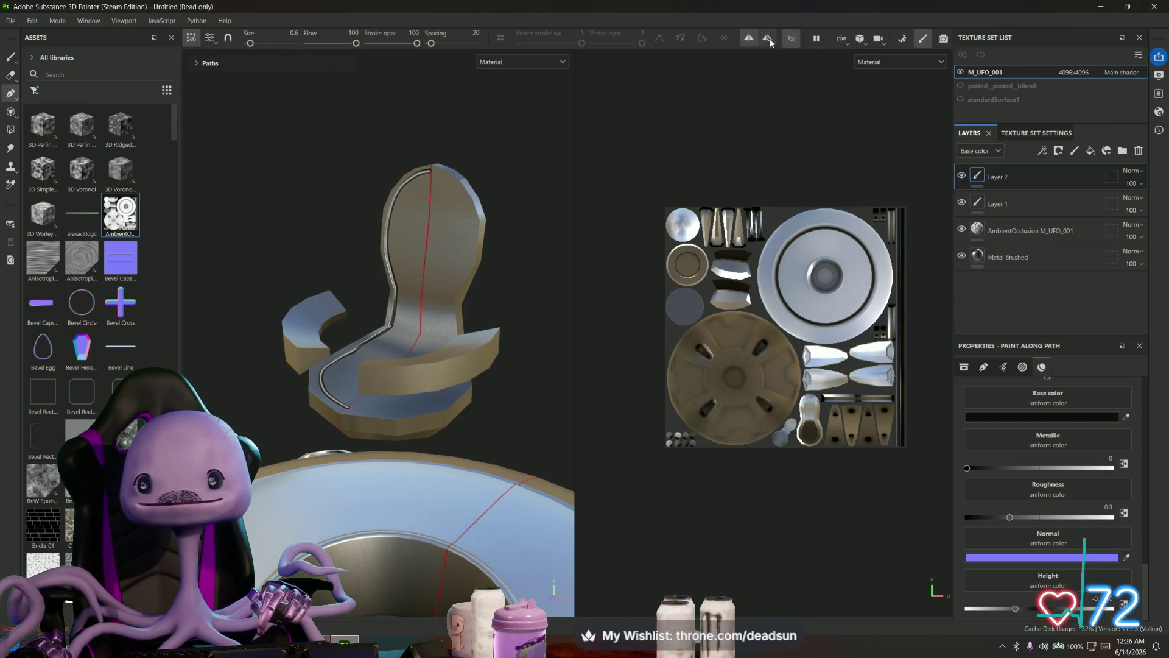
- Set the mirror axis to X with the symmetry plane shown, viewing the backrest from the front
left_click(770, 41)
left_click(881, 78)
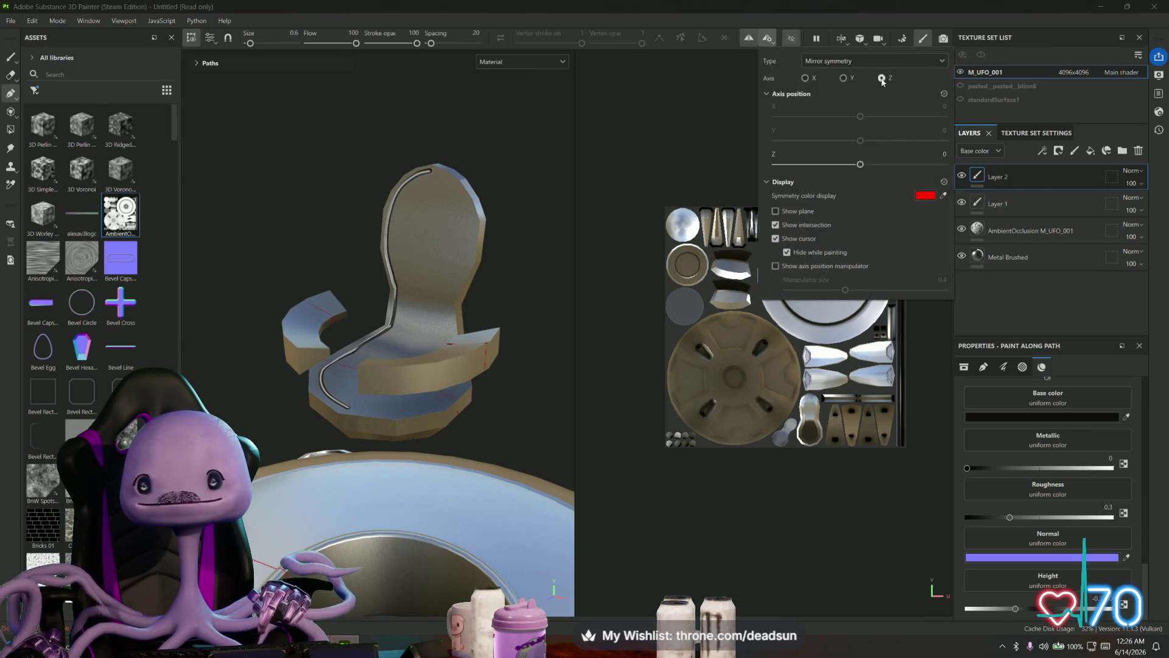
left_click(845, 79)
left_click(806, 77)
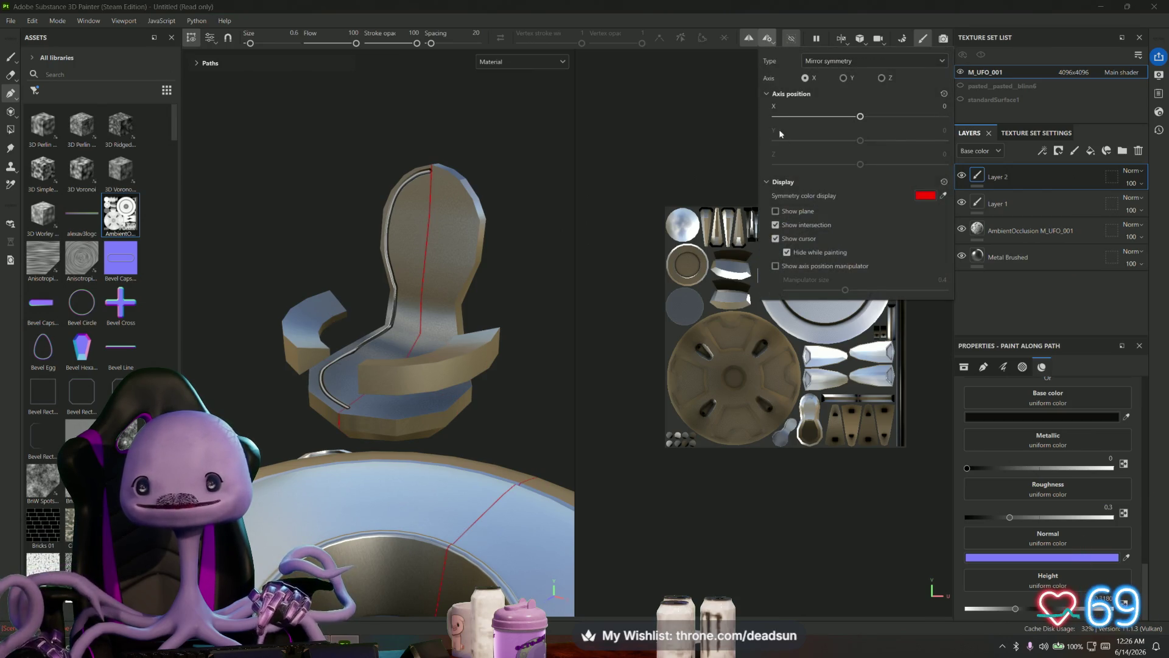
left_click(775, 211)
mouse_move(366, 255)
left_mouse_down("alt")
mouse_move(444, 252)
mouse_move(436, 297)
mouse_move(444, 229)
mouse_move(464, 265)
mouse_move(407, 183)
mouse_move(457, 162)
mouse_move(429, 202)
mouse_move(459, 230)
mouse_move(452, 302)
mouse_move(440, 225)
mouse_move(417, 209)
mouse_move(449, 189)
mouse_move(397, 146)
left_mouse_up("alt")
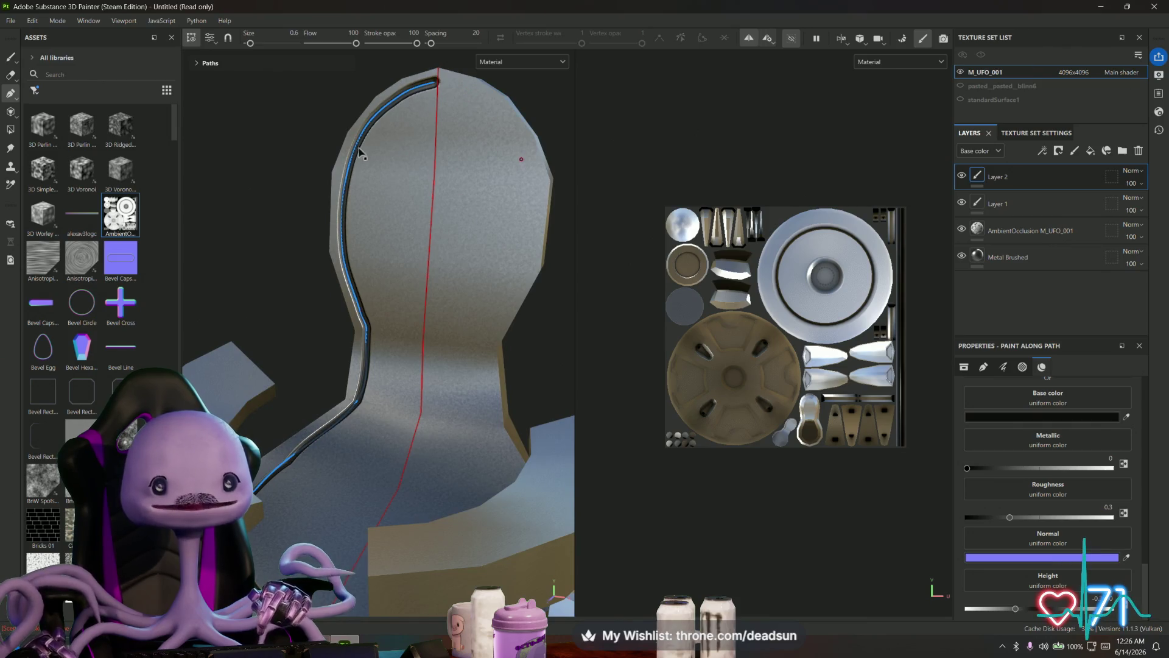
- Select the painted trim path for editing and orbit the seat to inspect its mirrored copy
left_click(749, 39)
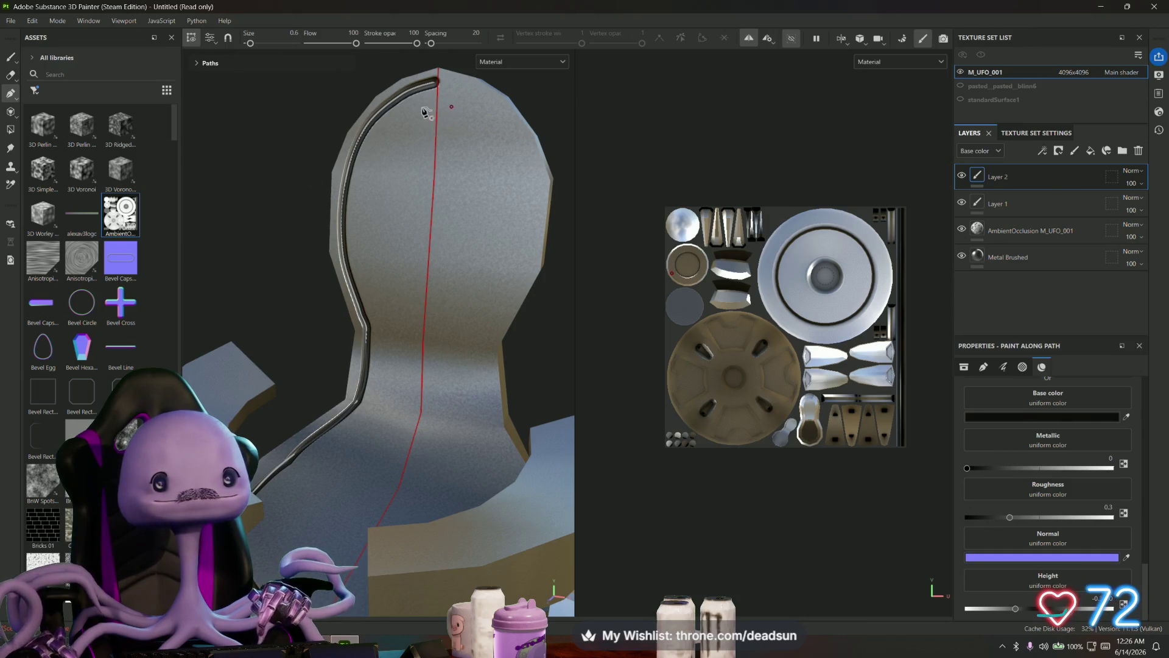
left_click(402, 97)
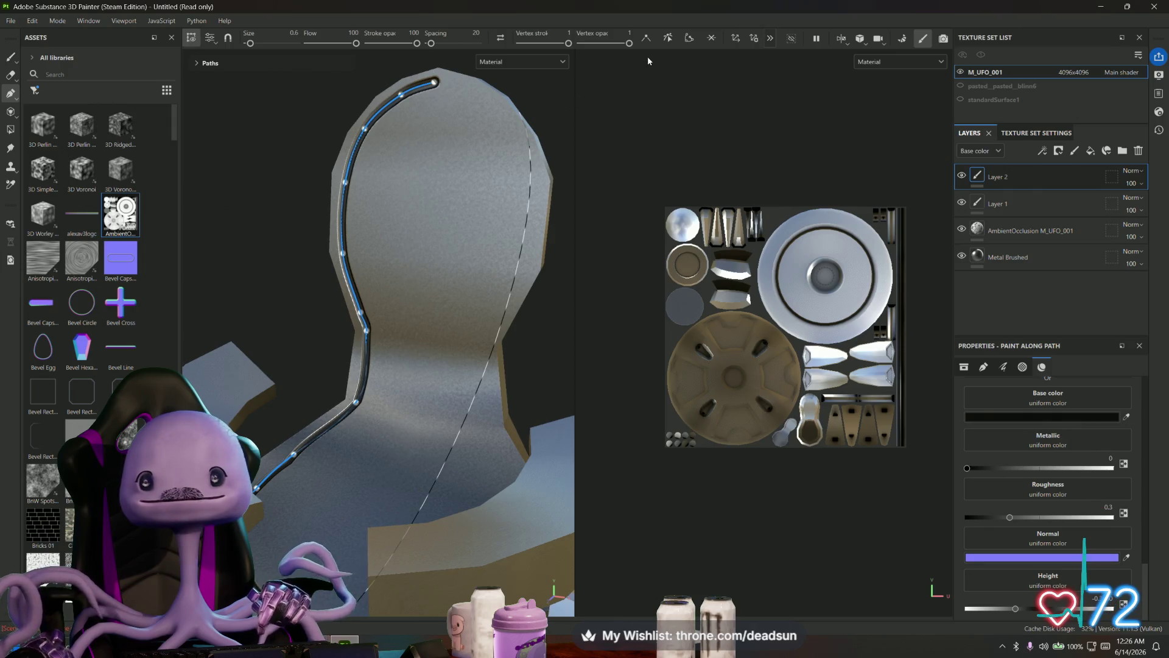
mouse_move(348, 393)
left_mouse_down("alt")
mouse_move(368, 422)
mouse_move(374, 407)
left_mouse_up("alt")
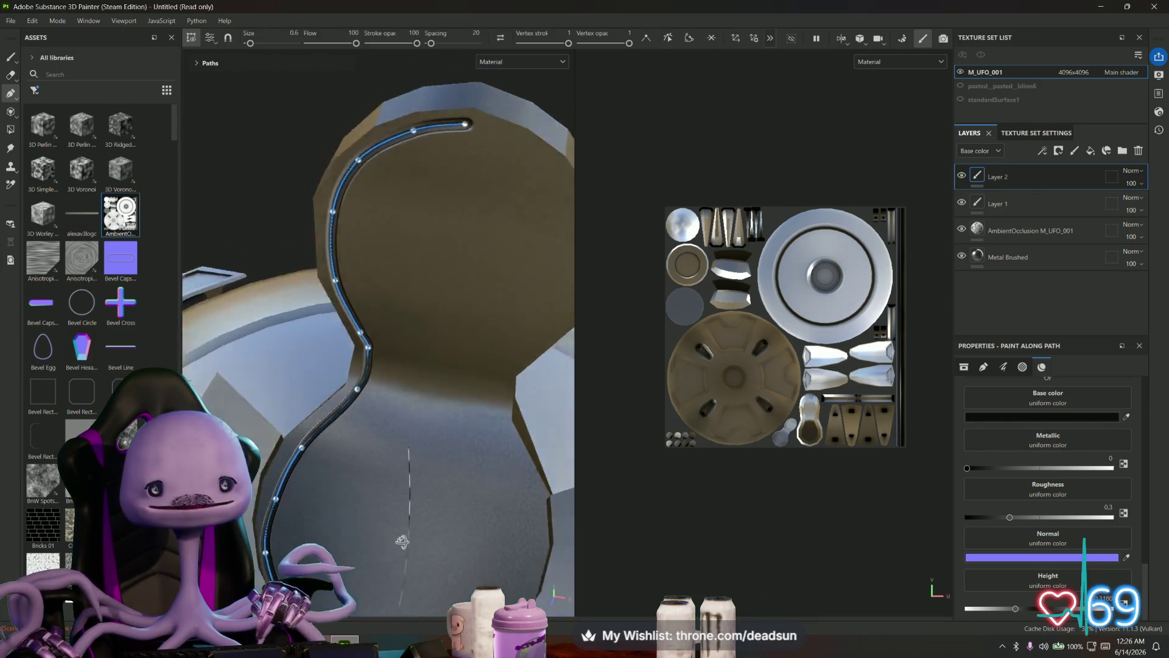
left_click_drag(420, 402, 415, 414, "alt")
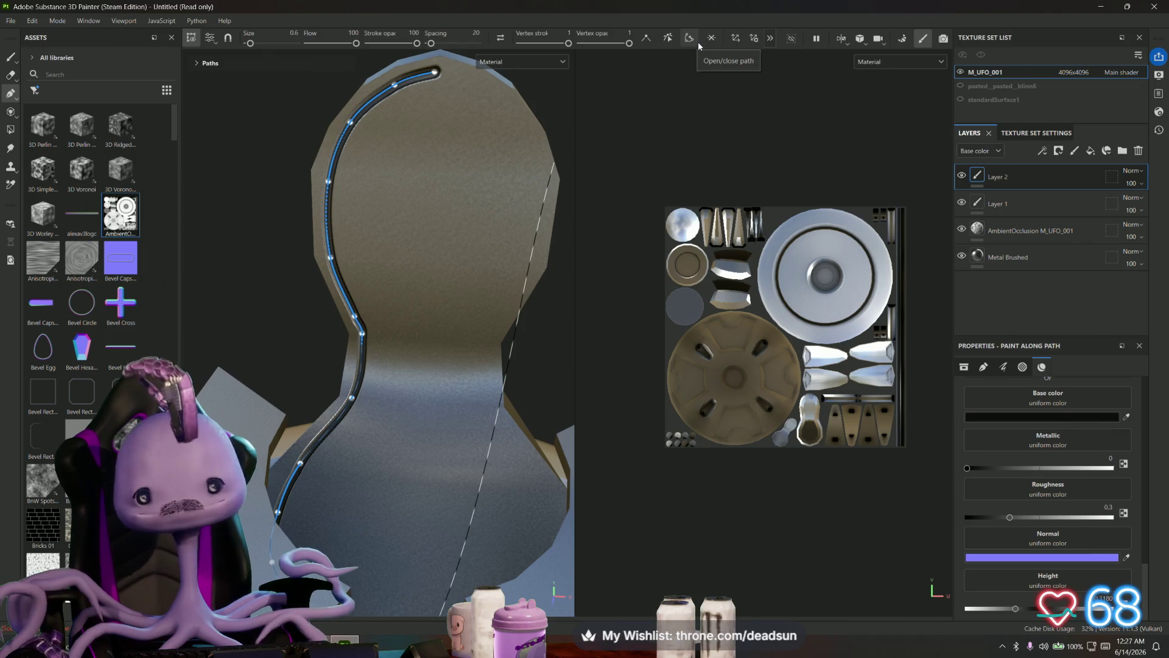
scroll(470, 418, "down", 3)
mouse_move(467, 402)
left_mouse_down("alt")
mouse_move(449, 386)
mouse_move(437, 473)
left_mouse_up("alt")
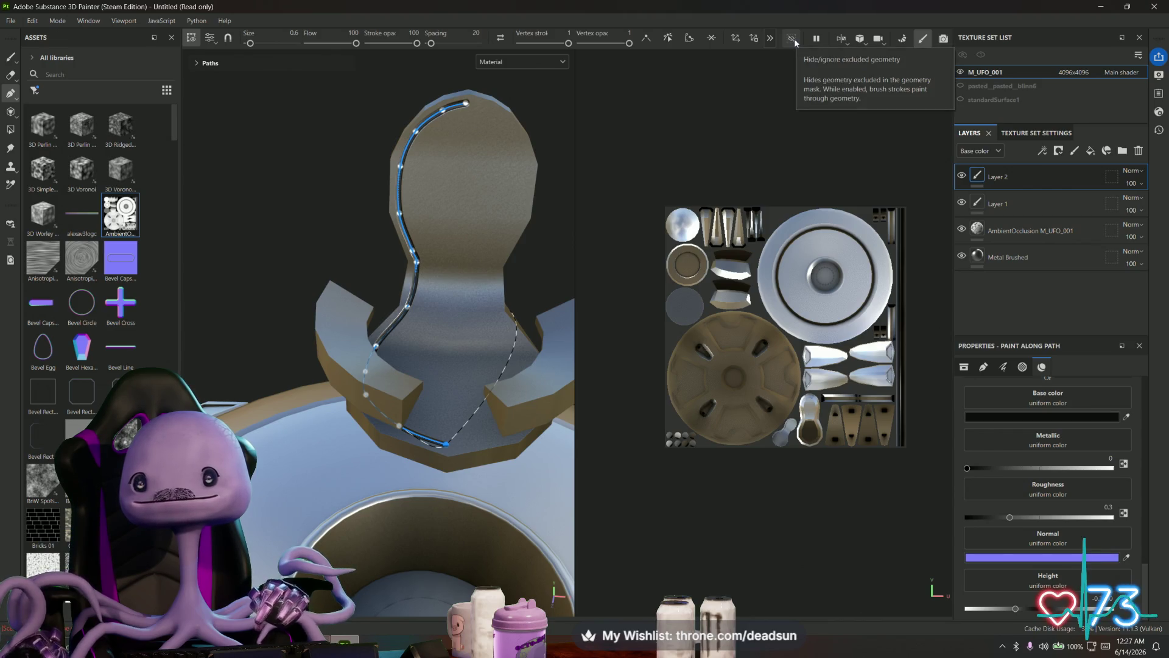
scroll(688, 58, "up", 2)
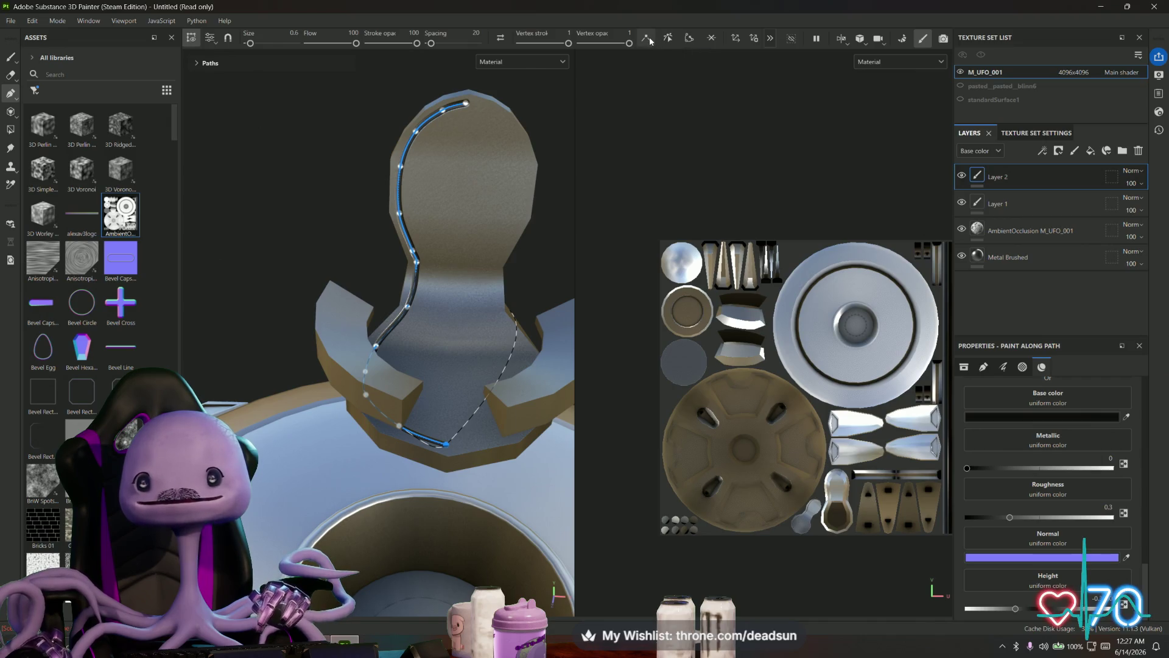
- Turn symmetry back on from the hidden tool options and face the seat from the front
left_click_drag(535, 196, 509, 183, "alt")
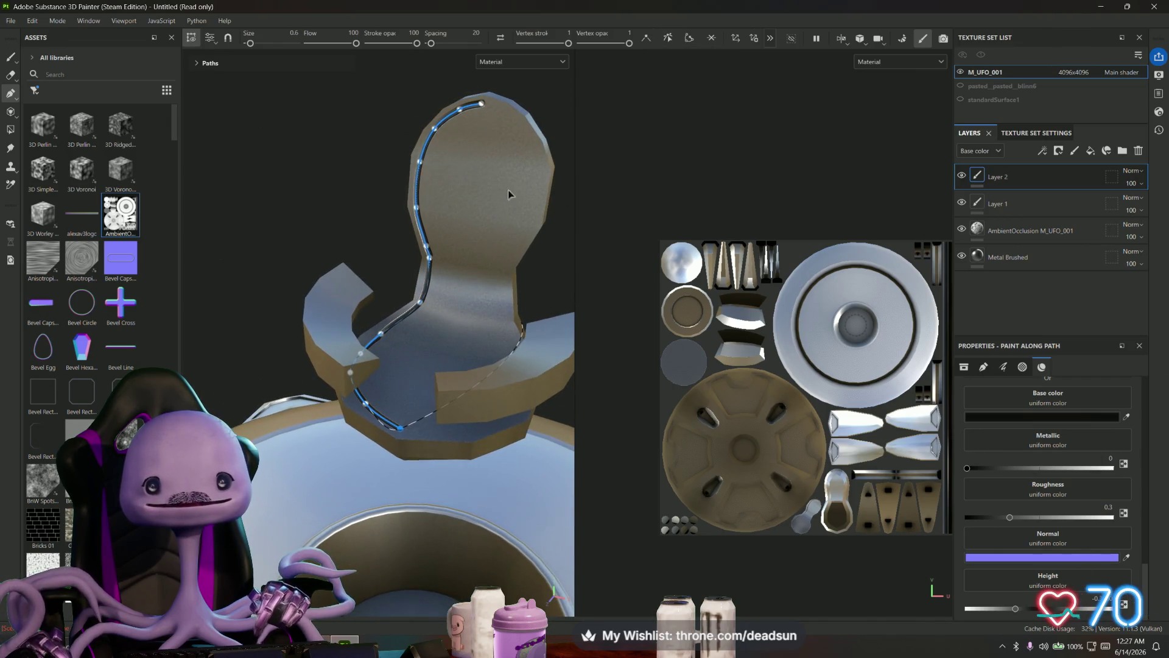
left_click(773, 38)
left_click(748, 40)
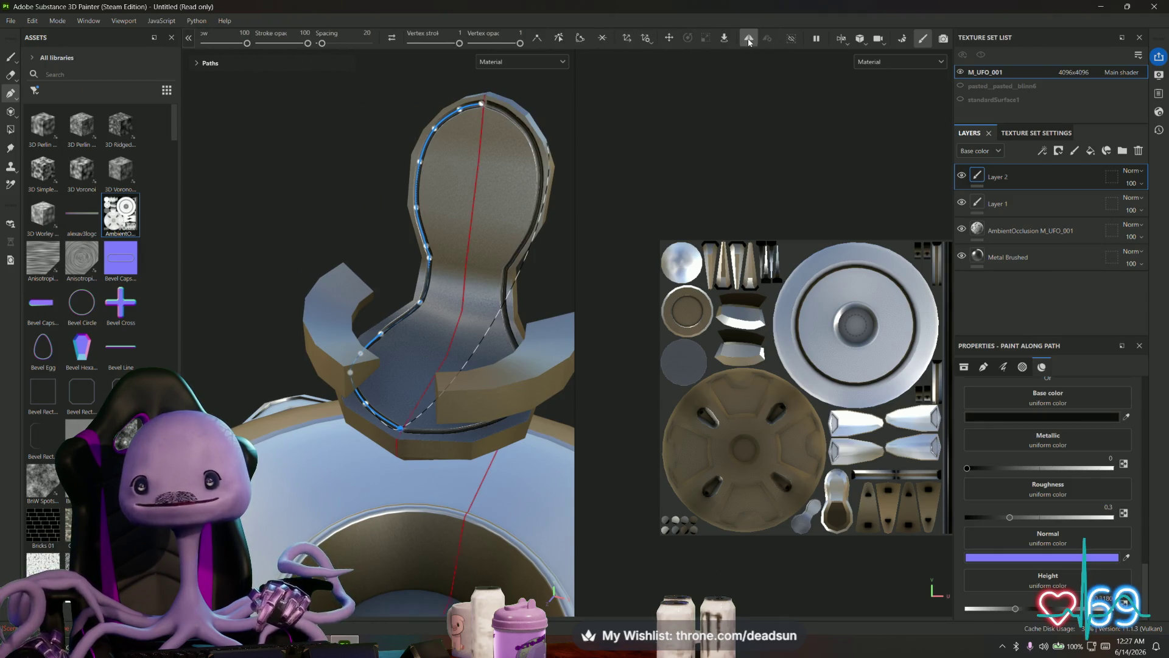
mouse_move(429, 247)
left_mouse_down("alt")
mouse_move(474, 222)
mouse_move(441, 142)
mouse_move(452, 303)
left_mouse_up("alt")
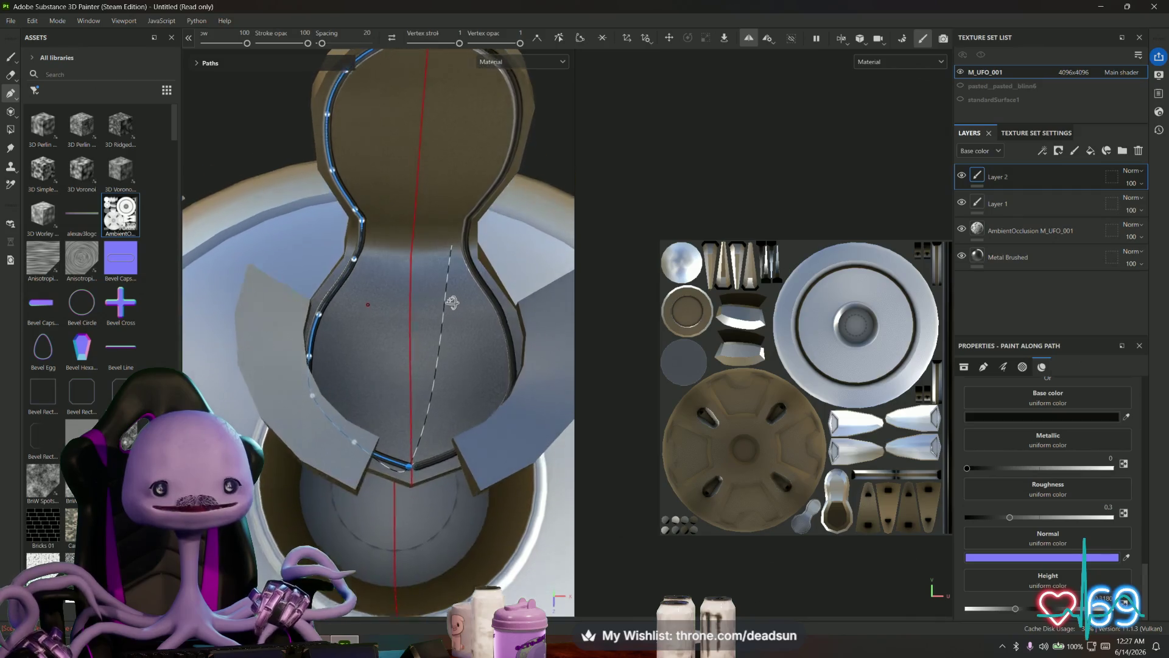
scroll(452, 303, "up", 2)
scroll(430, 365, "up", 3)
scroll(408, 443, "up", 3)
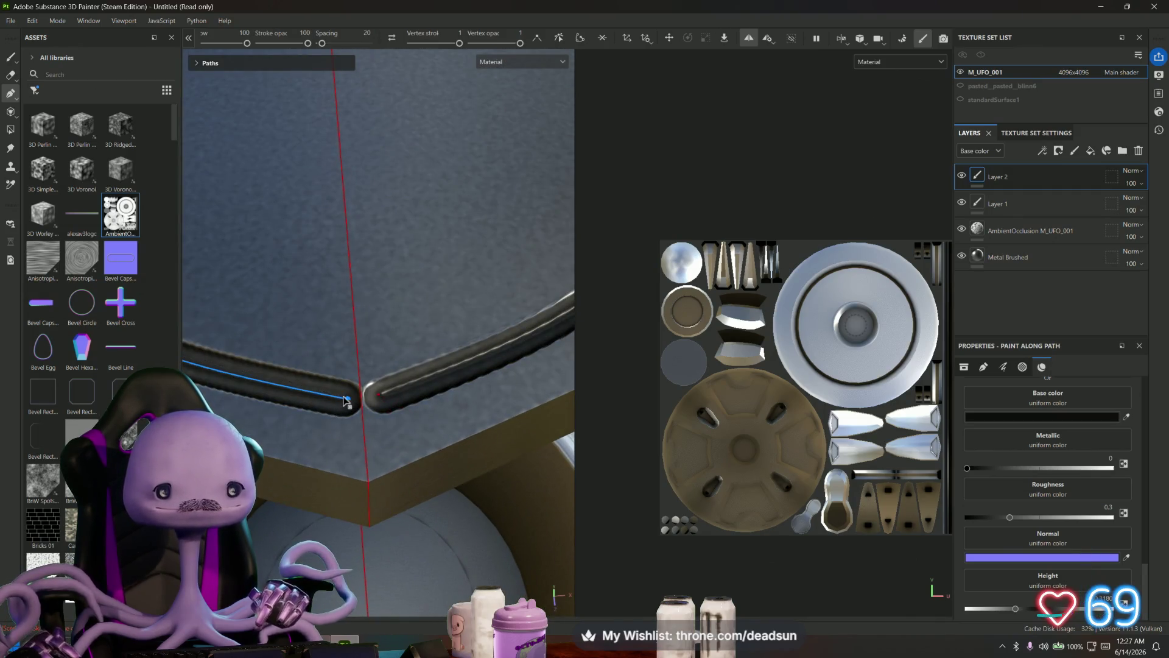
- Drag the trim path's end onto the red symmetry seam so it meets the mirrored stroke
mouse_move(350, 405)
left_mouse_down()
mouse_move(363, 400)
mouse_move(370, 349)
left_mouse_up()
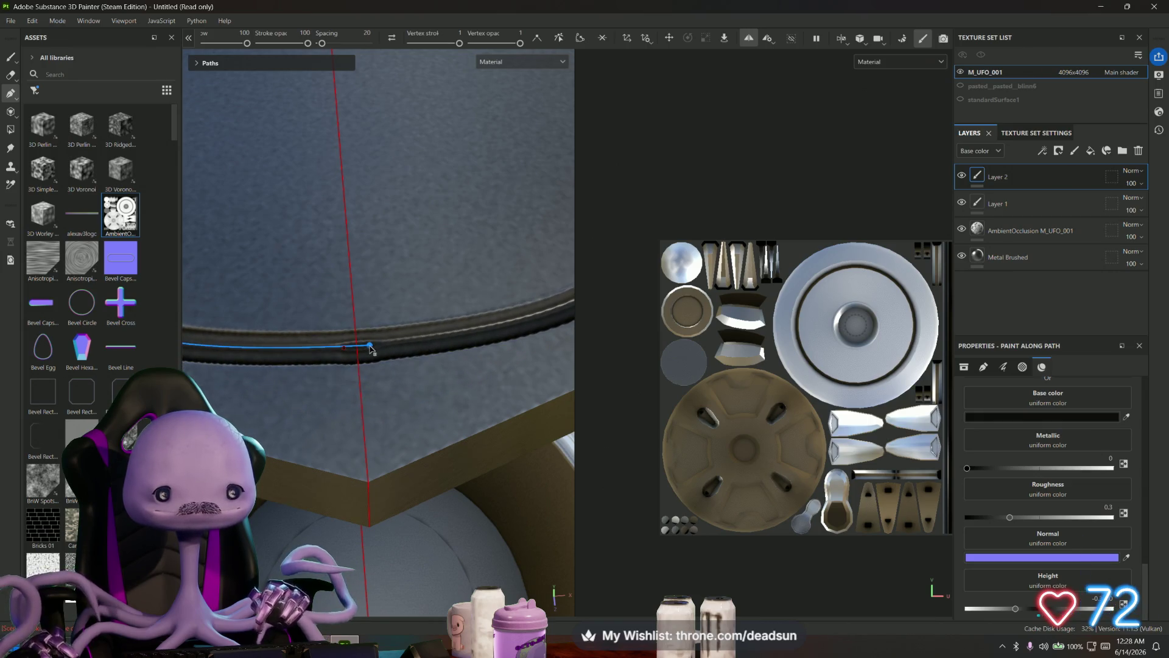
scroll(370, 349, "down", 3)
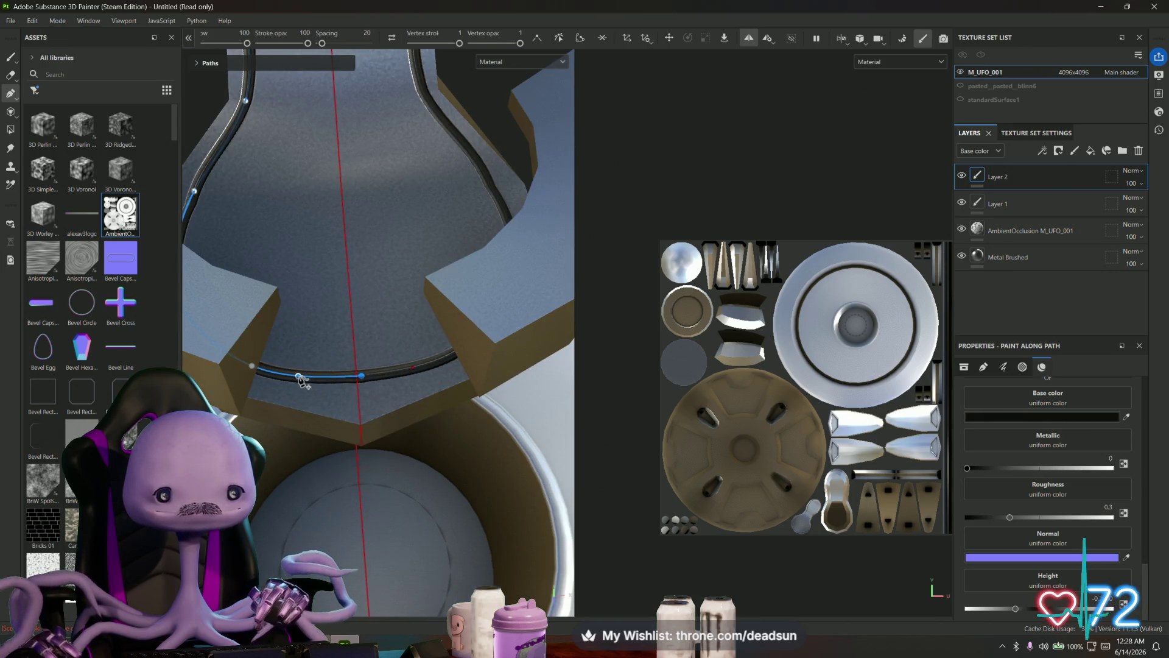
scroll(351, 259, "down", 1)
scroll(384, 548, "down", 1)
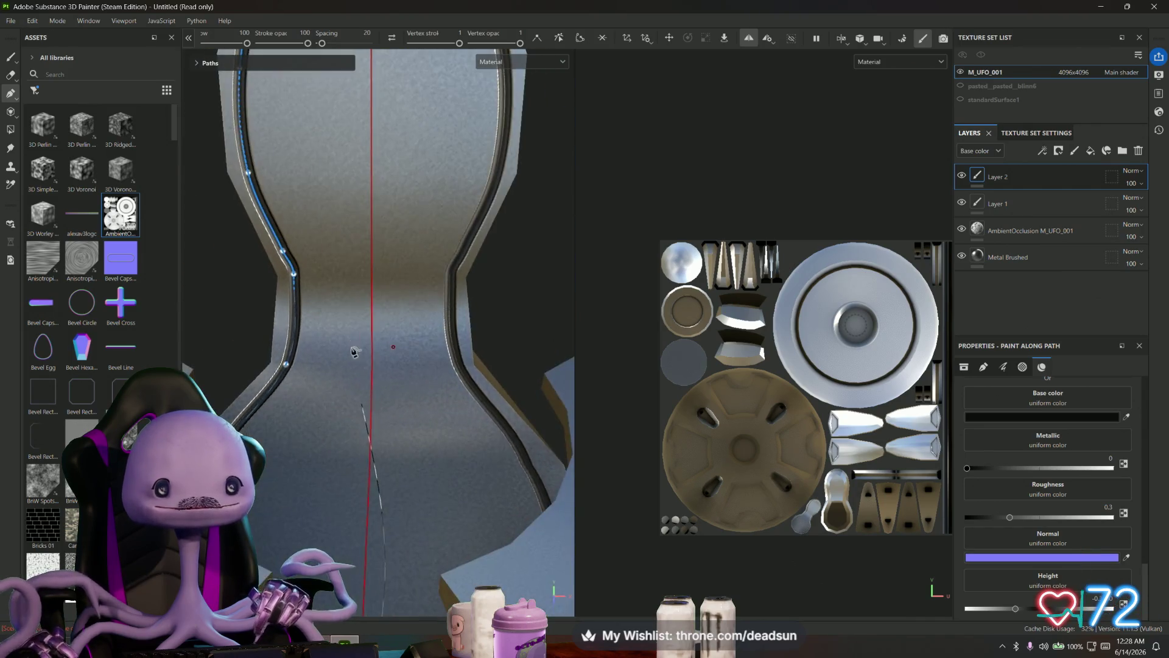
scroll(357, 379, "down", 1)
scroll(385, 349, "up", 1)
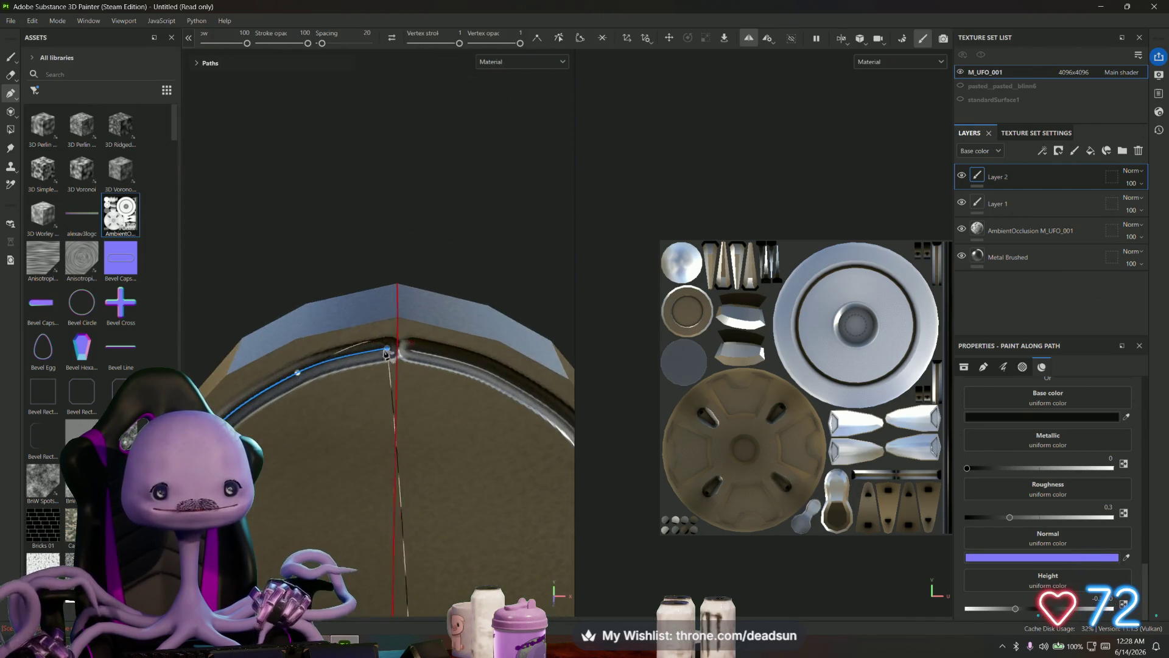
scroll(391, 352, "up", 1)
left_click_drag(392, 345, 403, 354)
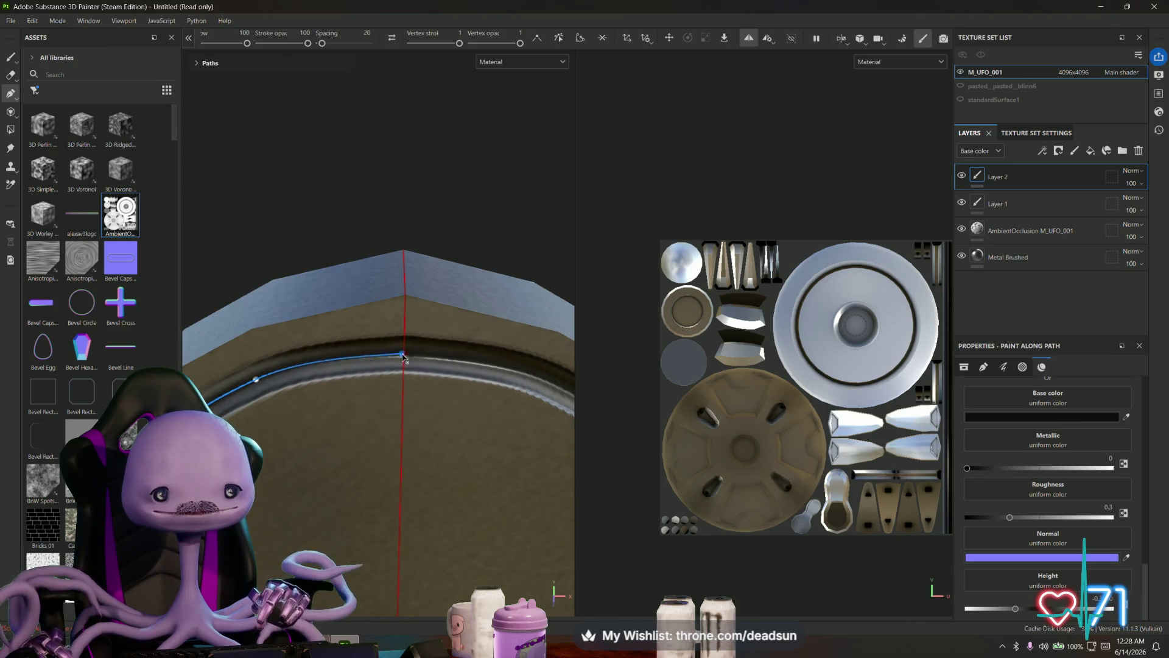
scroll(400, 365, "down", 1)
scroll(403, 365, "down", 2)
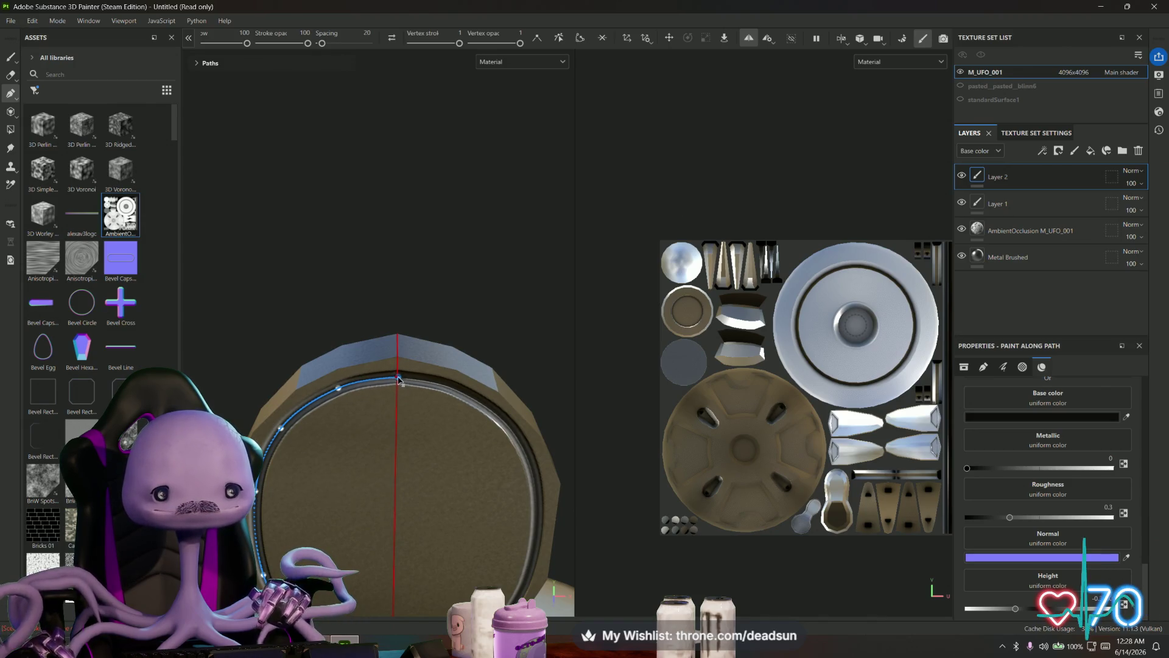
mouse_move(367, 426)
left_mouse_down("alt")
mouse_move(475, 438)
mouse_move(401, 424)
left_mouse_up("alt")
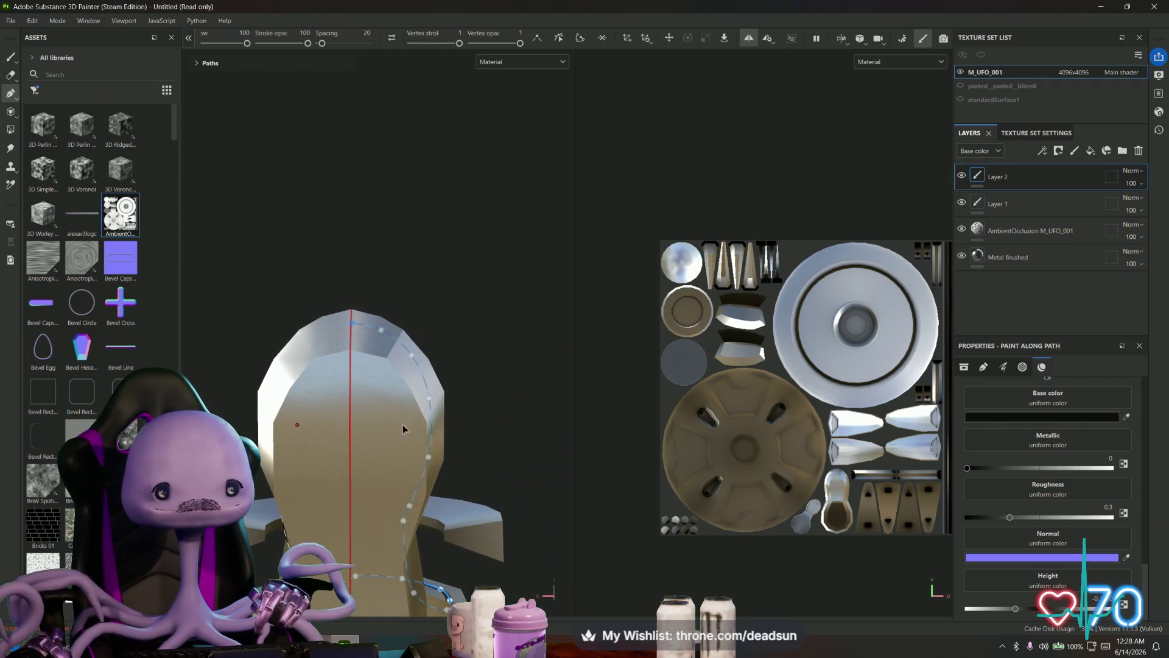
- Finish the current path and place four corner points for a rectangular trim frame on the backrest
key("Escape")
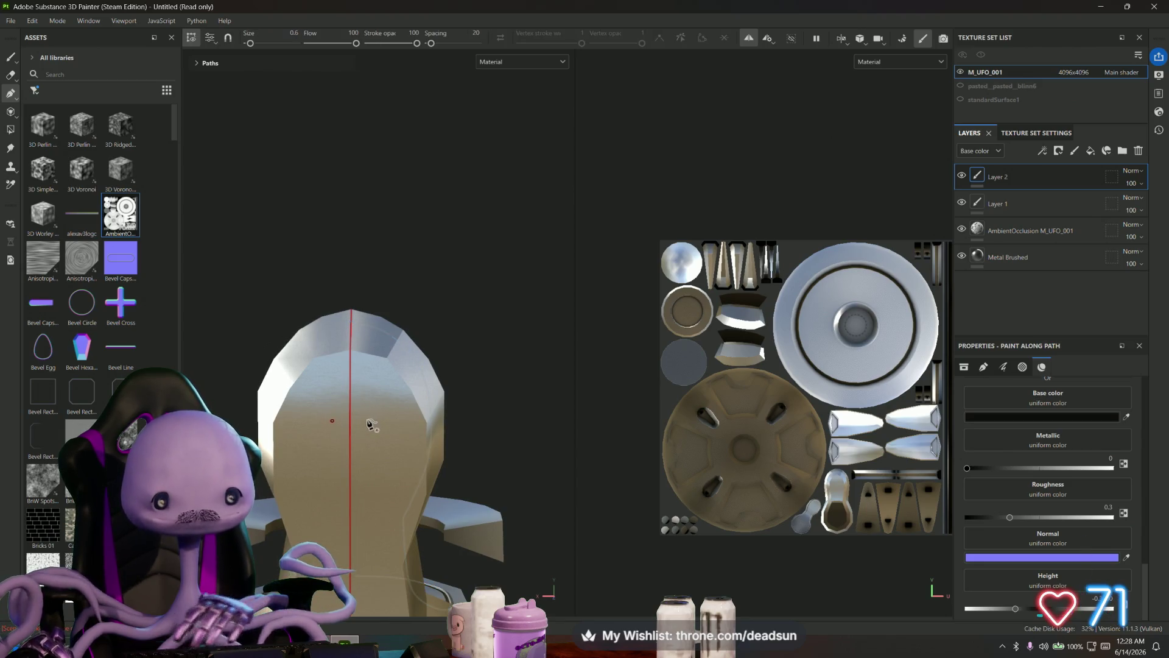
left_click(351, 493)
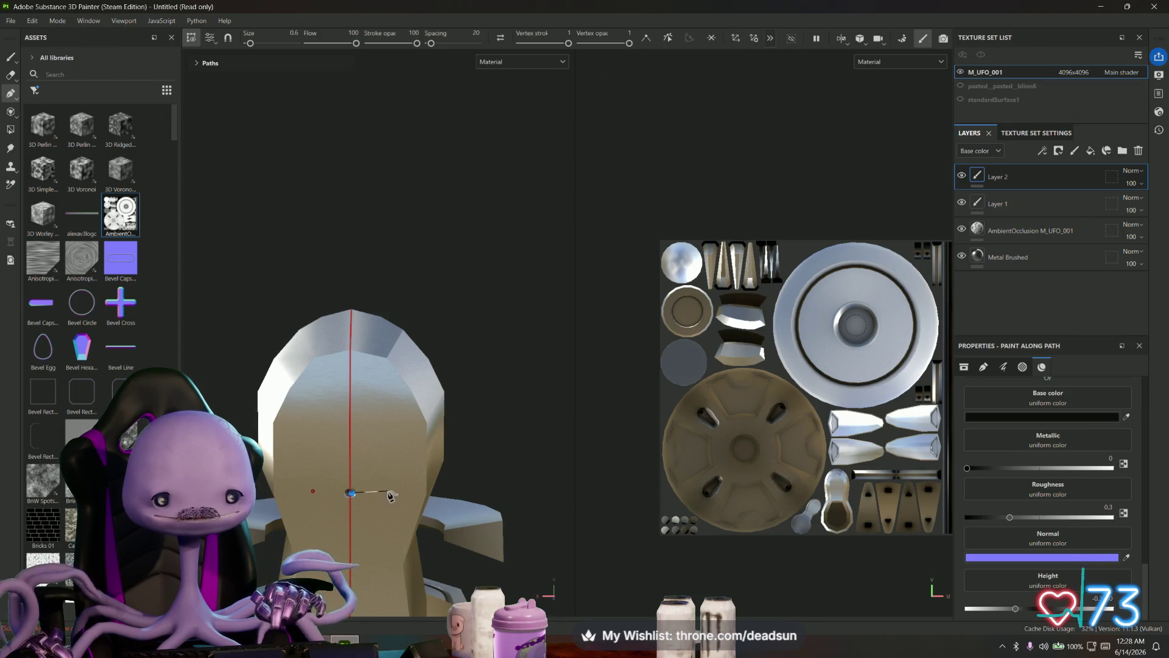
left_click(394, 497)
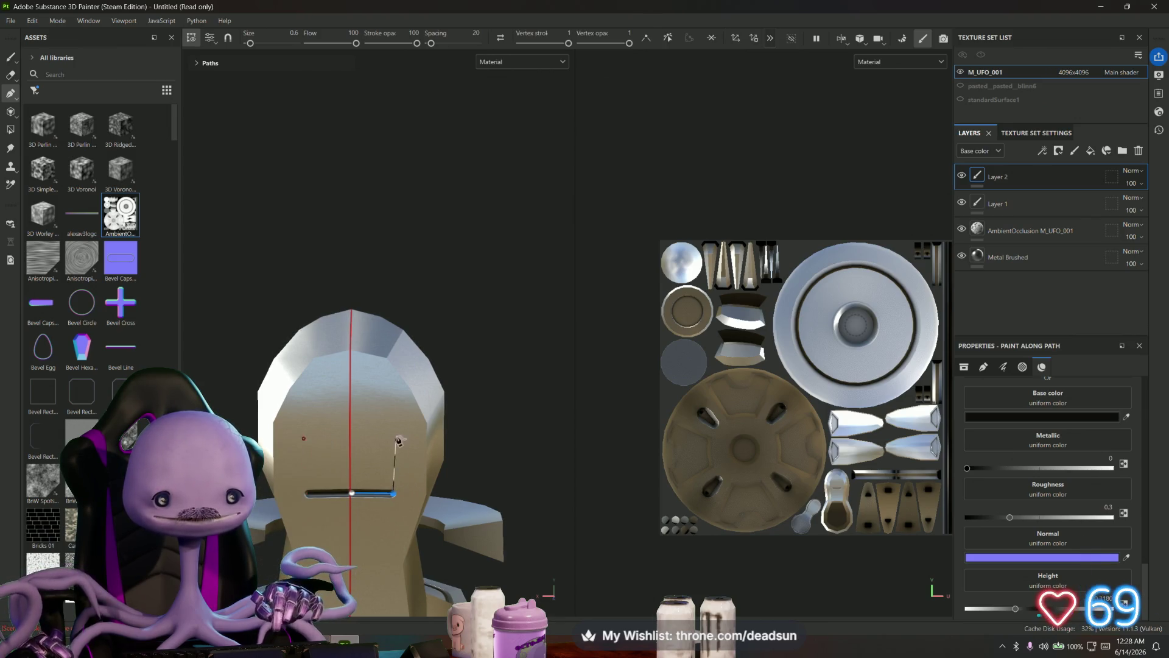
left_click(392, 391)
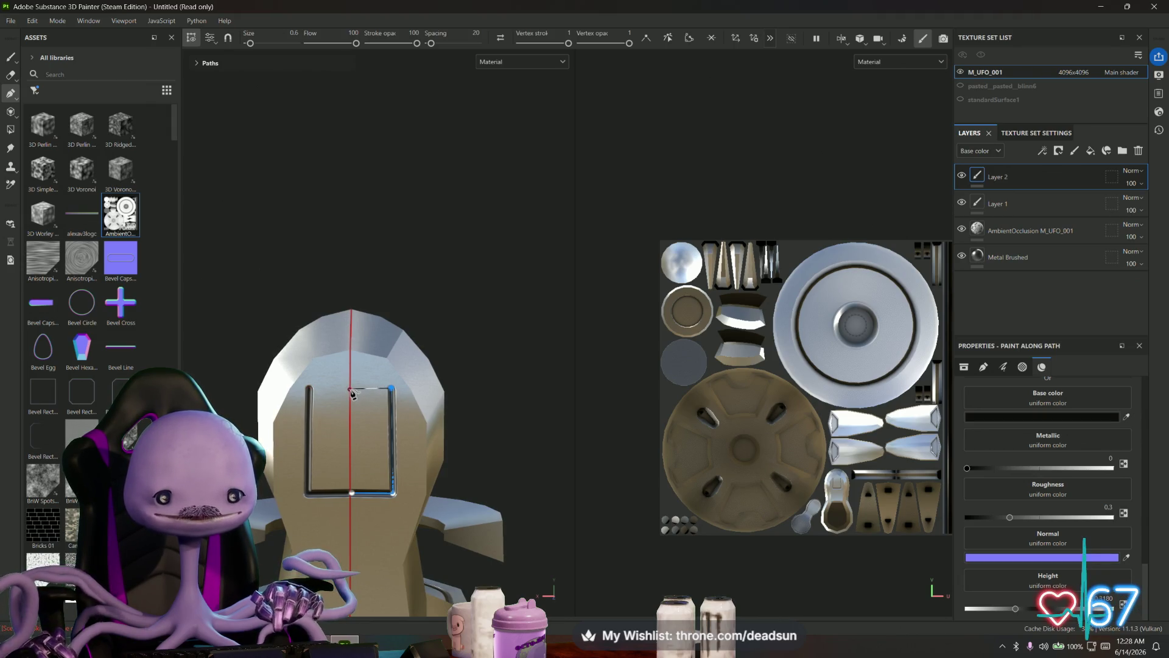
left_click(348, 392)
scroll(353, 410, "up", 2)
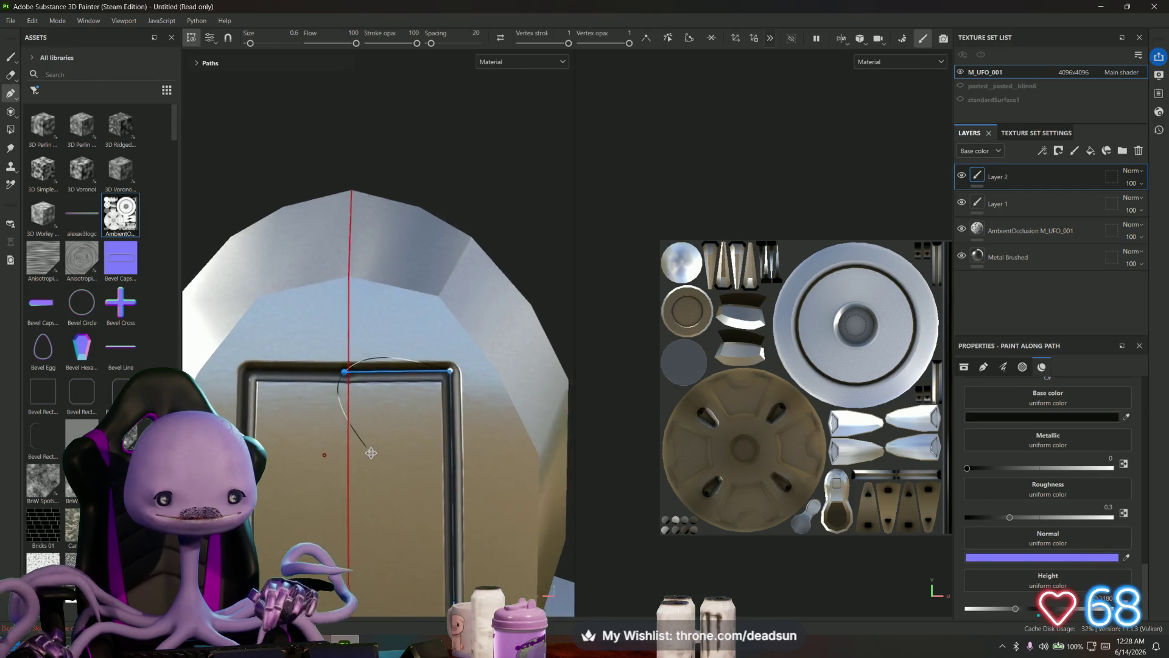
scroll(368, 444, "up", 2)
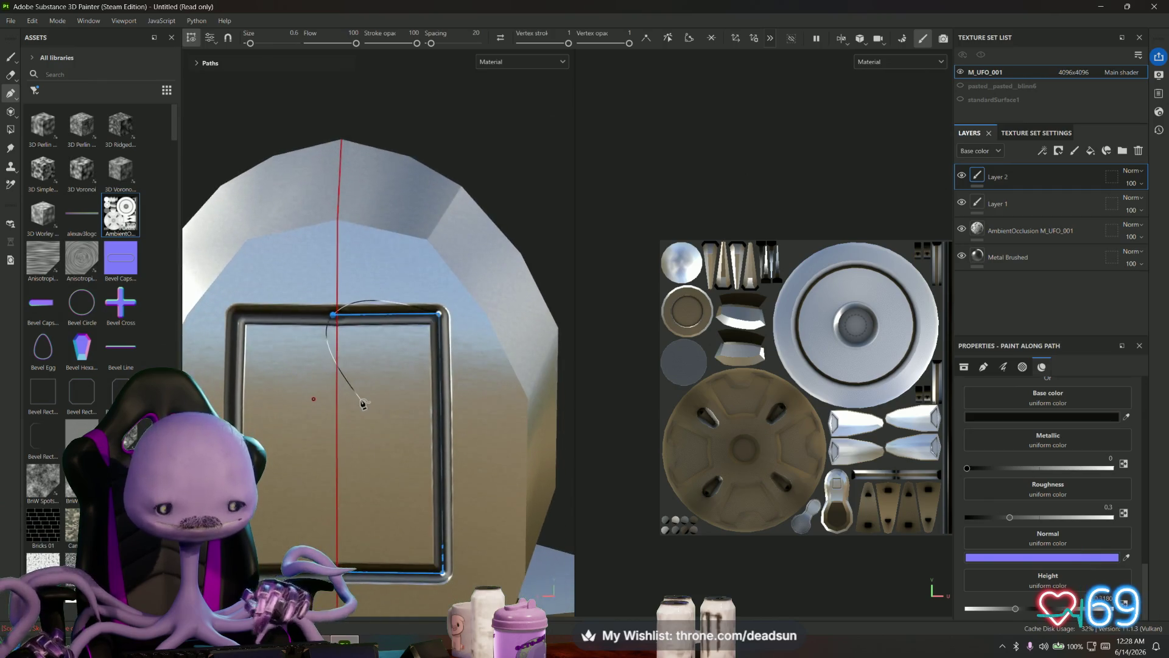
- Commit the frame path as painted trim, then reselect it from a front view
left_click(334, 318)
key("Return")
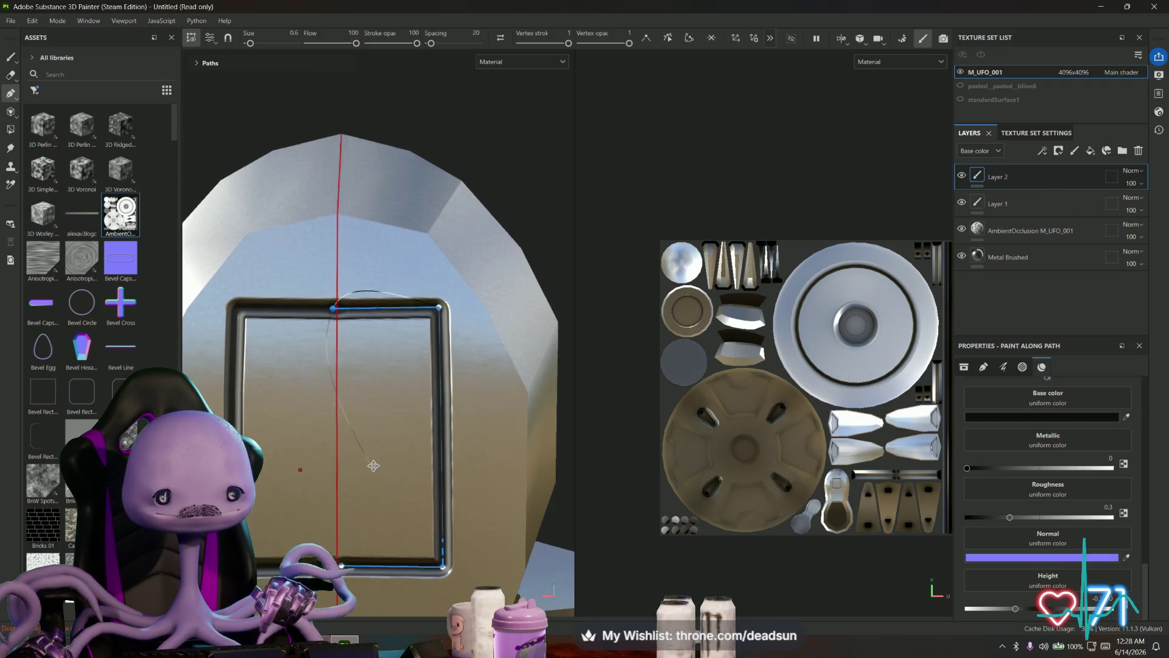
scroll(358, 448, "down", 2)
mouse_move(395, 488)
left_mouse_down("alt")
mouse_move(420, 428)
mouse_move(391, 384)
left_mouse_up("alt")
left_click(351, 153)
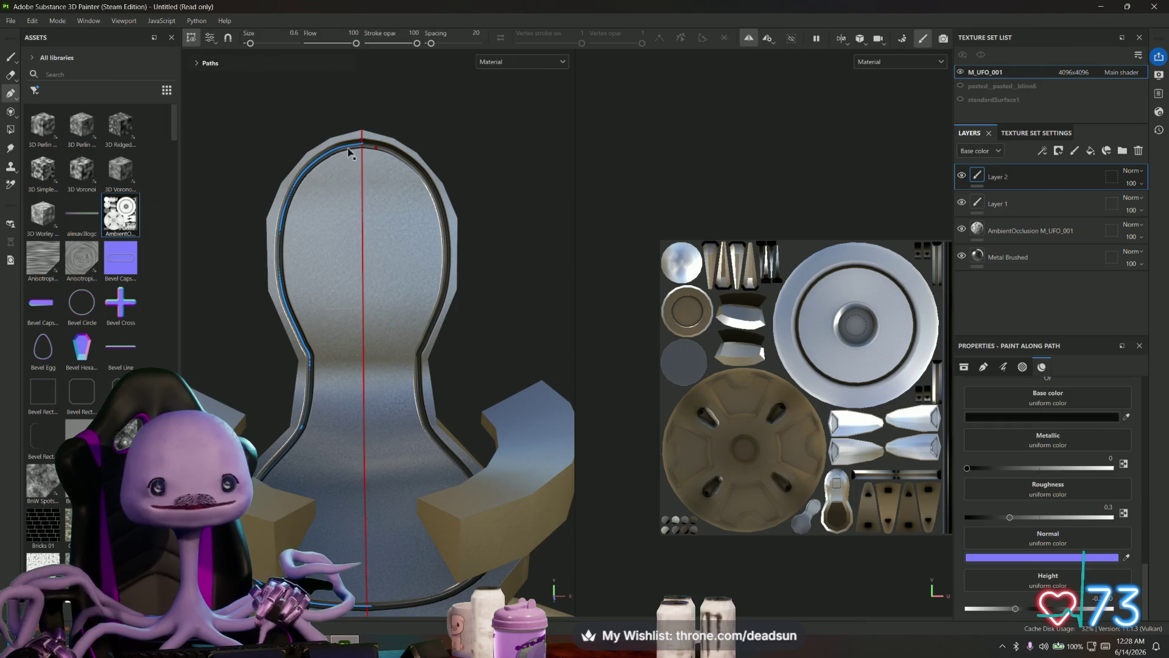
- Add a generator effect to Layer 2 from its layer options
right_click(992, 178)
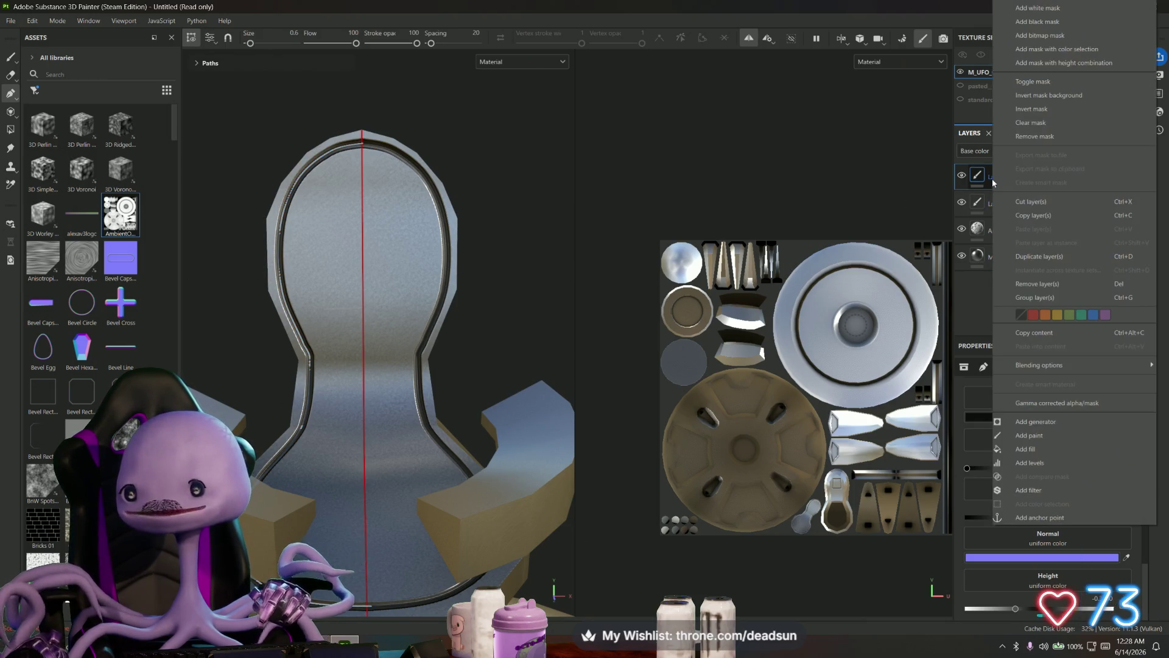
left_click(340, 153)
right_click(345, 147)
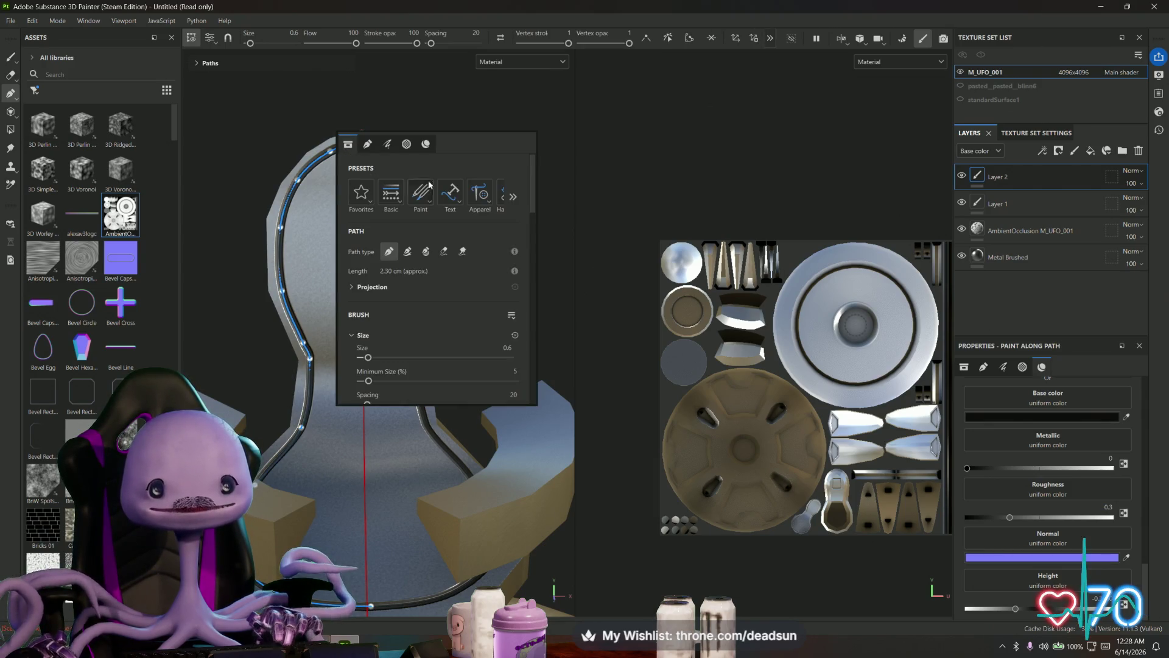
left_click(514, 198)
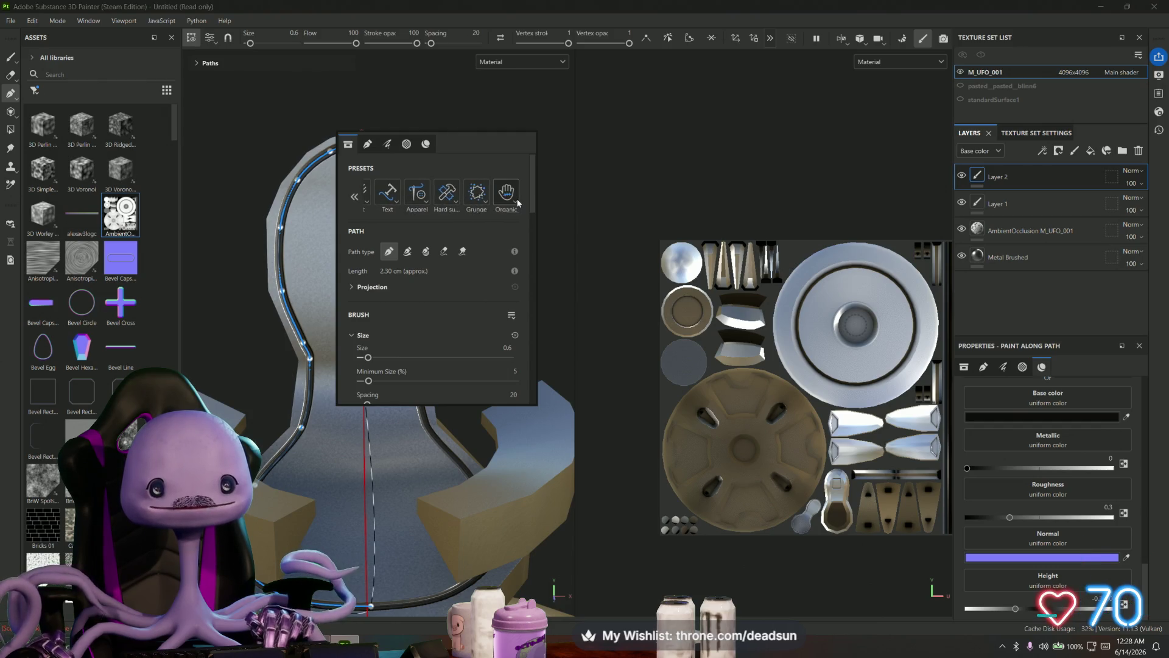
right_click(1031, 177)
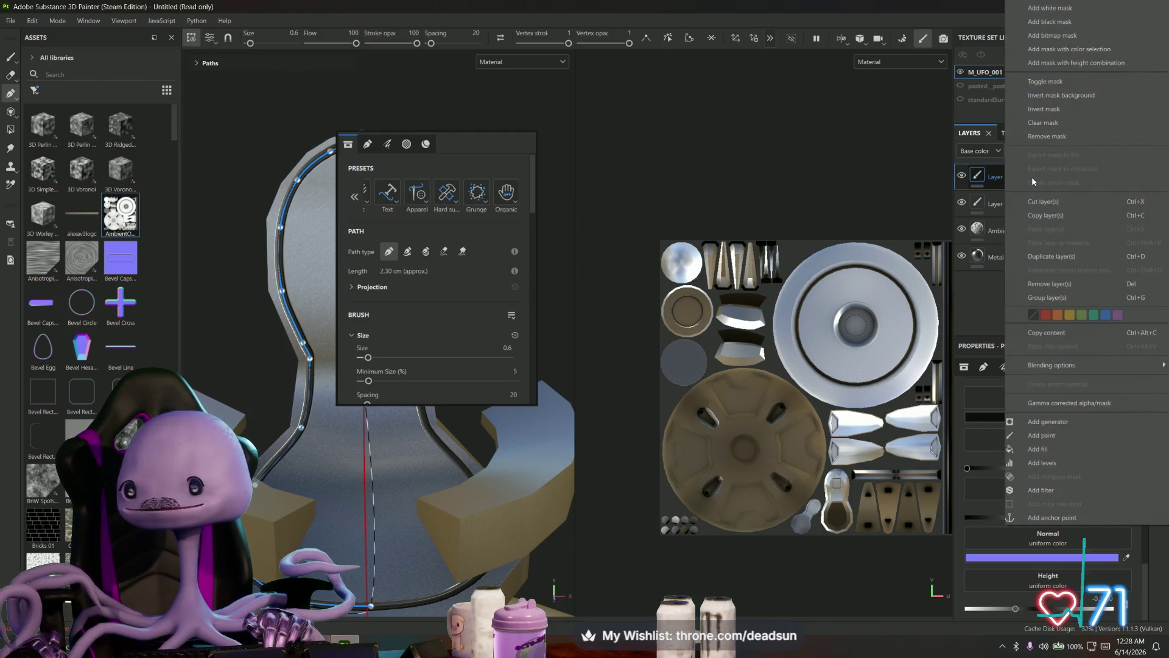
left_click(1058, 423)
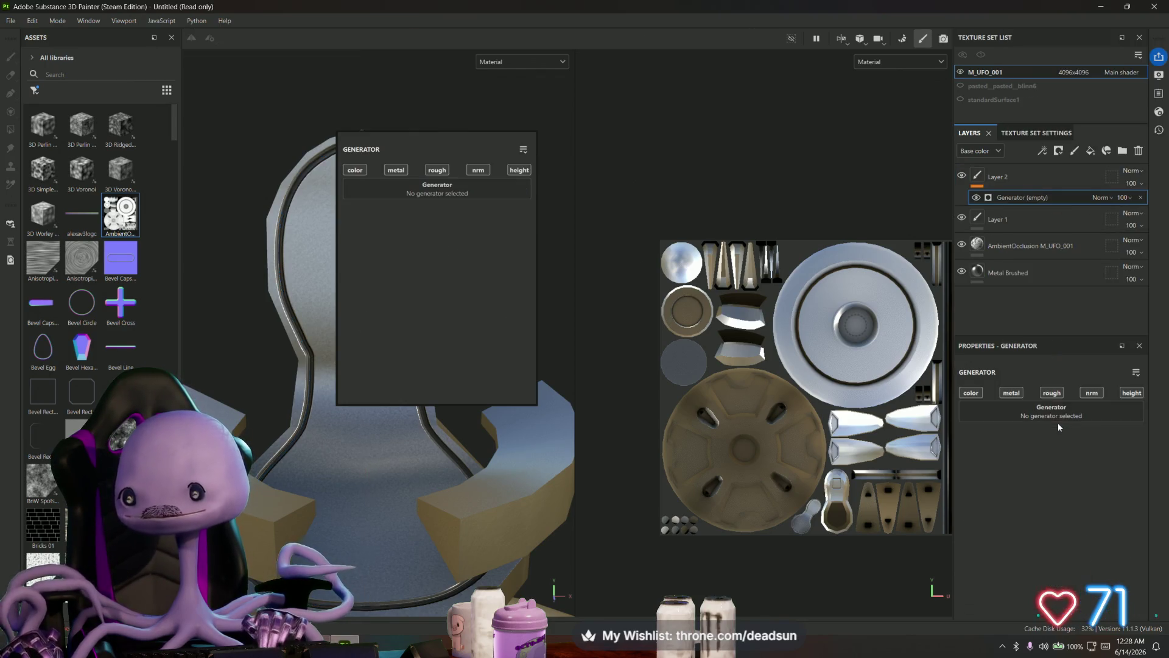
- Search 'fill', try the Fill Area Color generator, then undo it leaving the generator empty
left_click(1011, 411)
type("fill")
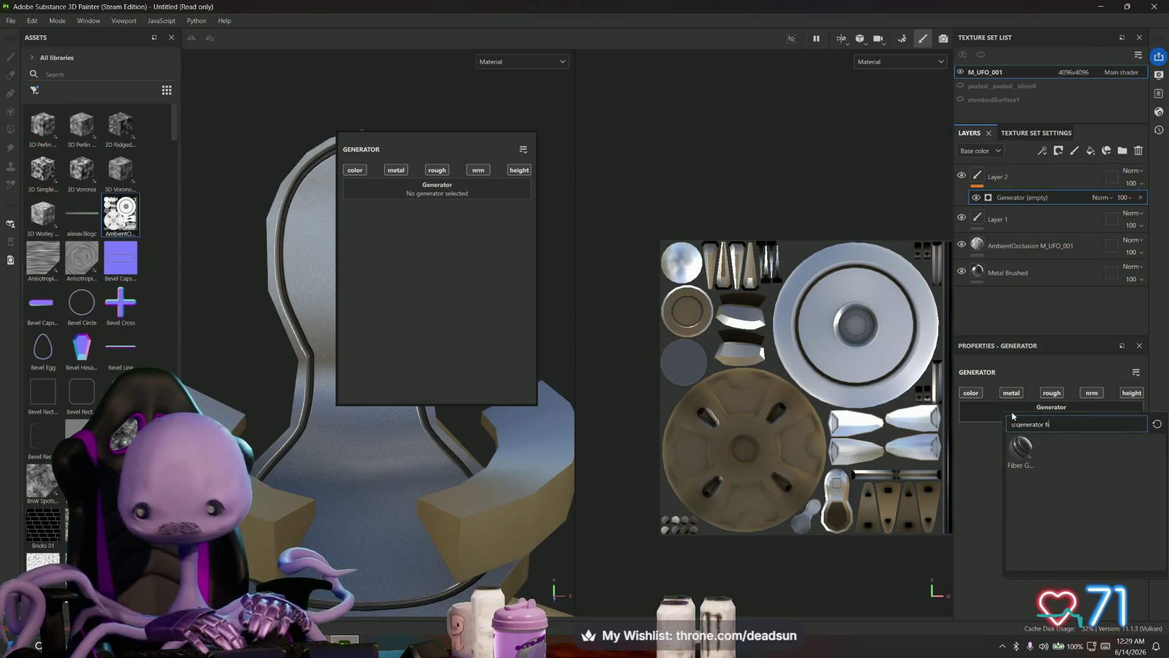
left_click_drag(1053, 424, 905, 427)
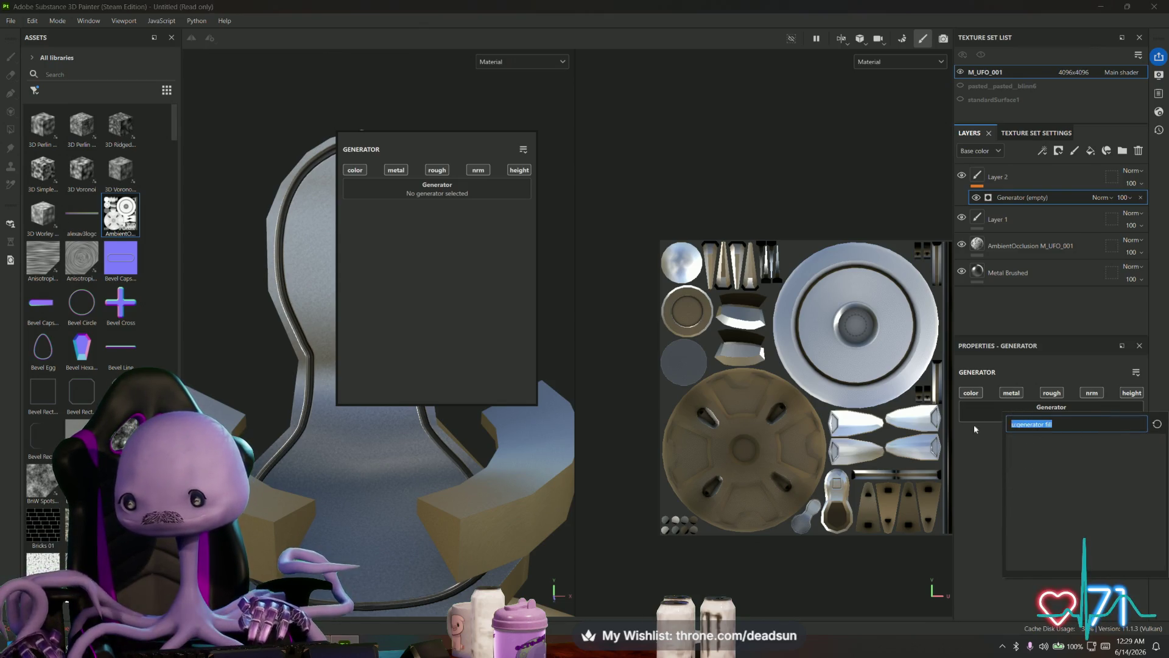
type("fill")
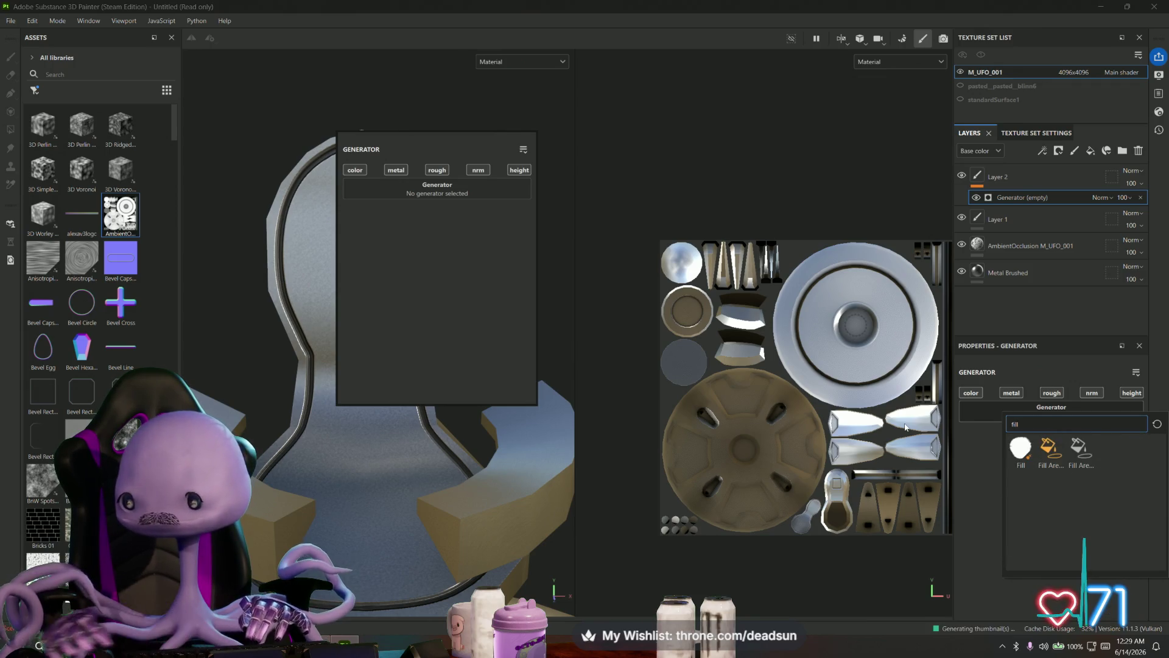
left_click(1023, 448)
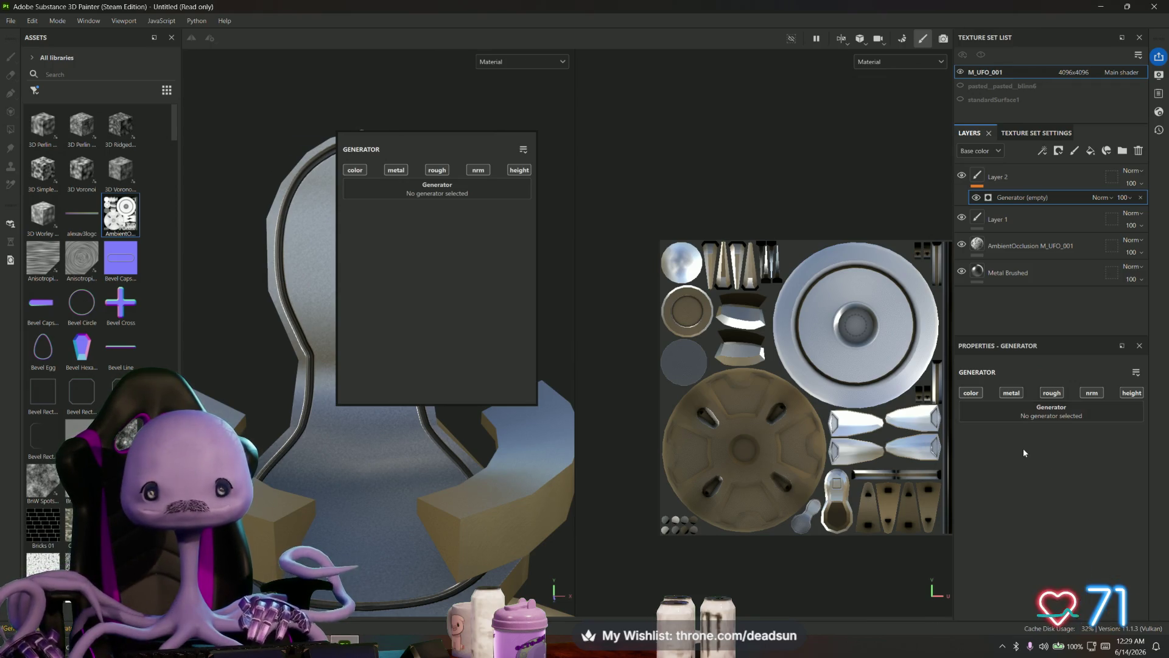
left_click(1055, 412)
type("fill")
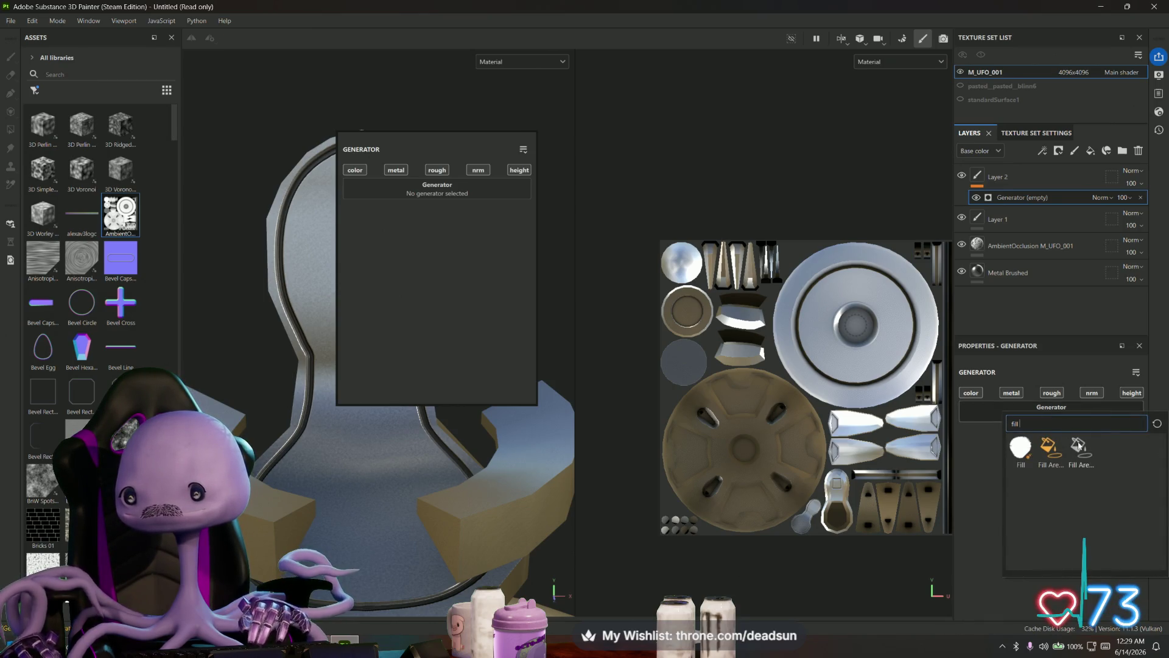
left_click(1061, 447)
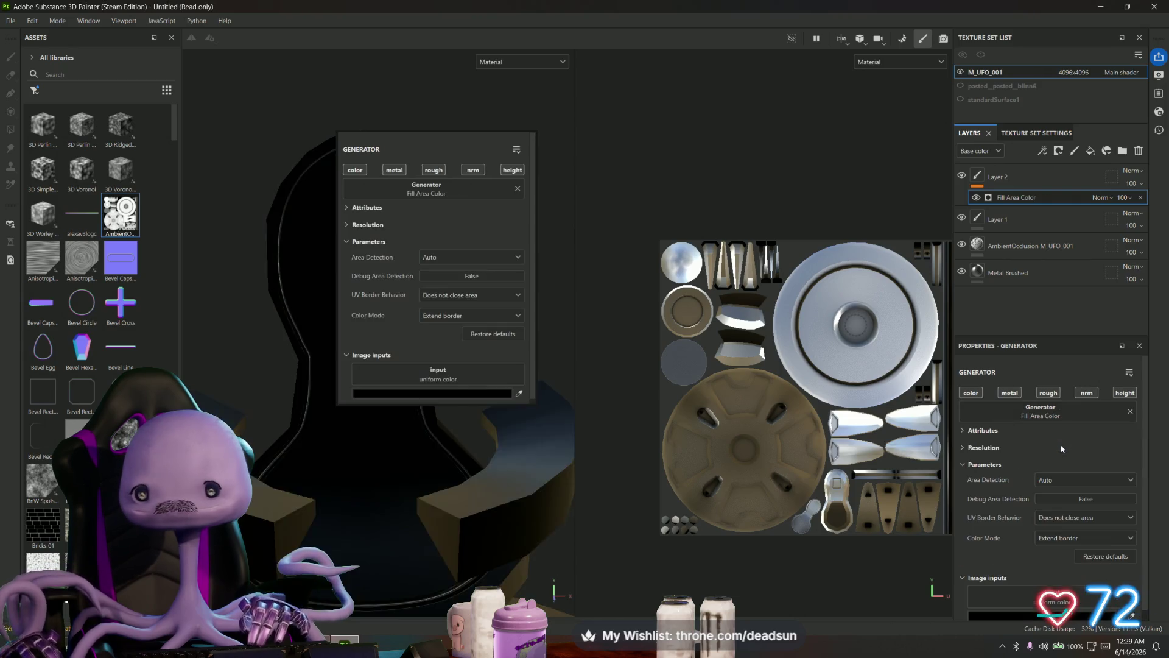
key("ctrl+z")
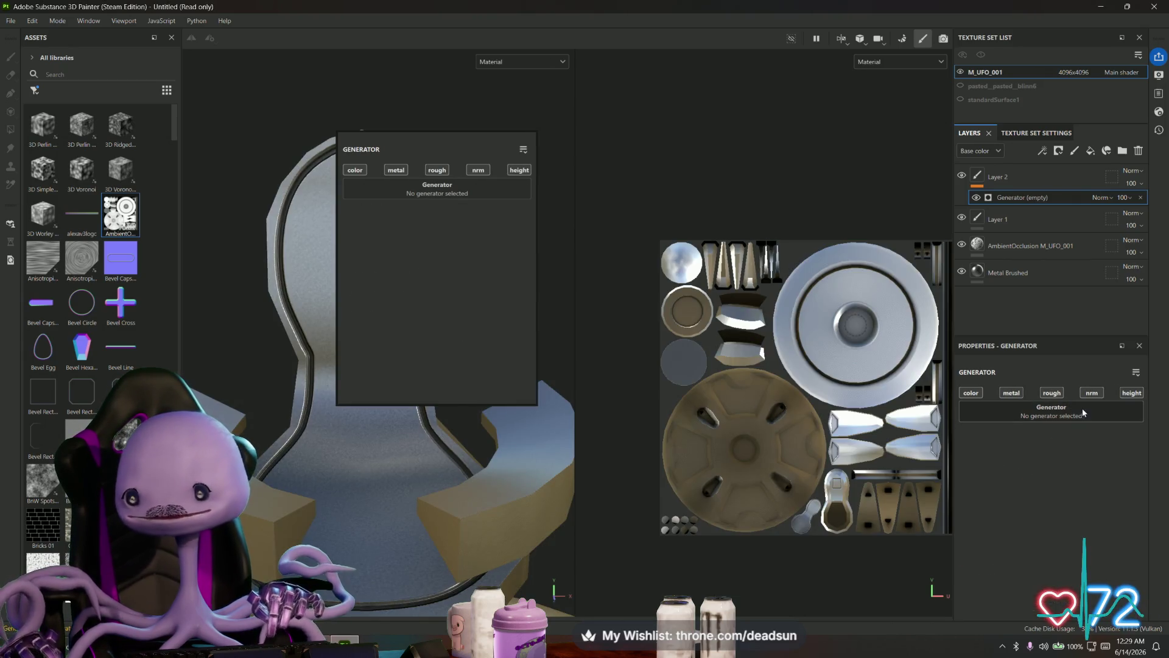
left_click(512, 126)
- Add a new paint layer (Layer 3) above Layer 2
mouse_move(513, 126)
left_mouse_down("alt")
mouse_move(414, 253)
mouse_move(435, 146)
left_mouse_up("alt")
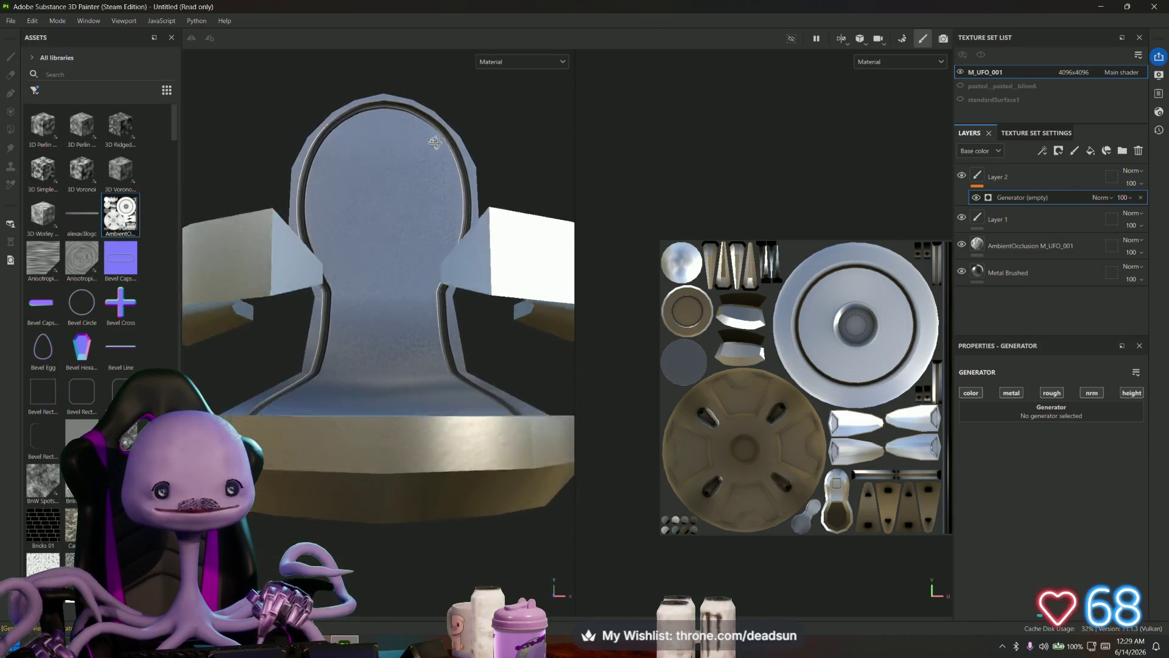
left_click_drag(435, 146, 430, 230, "alt")
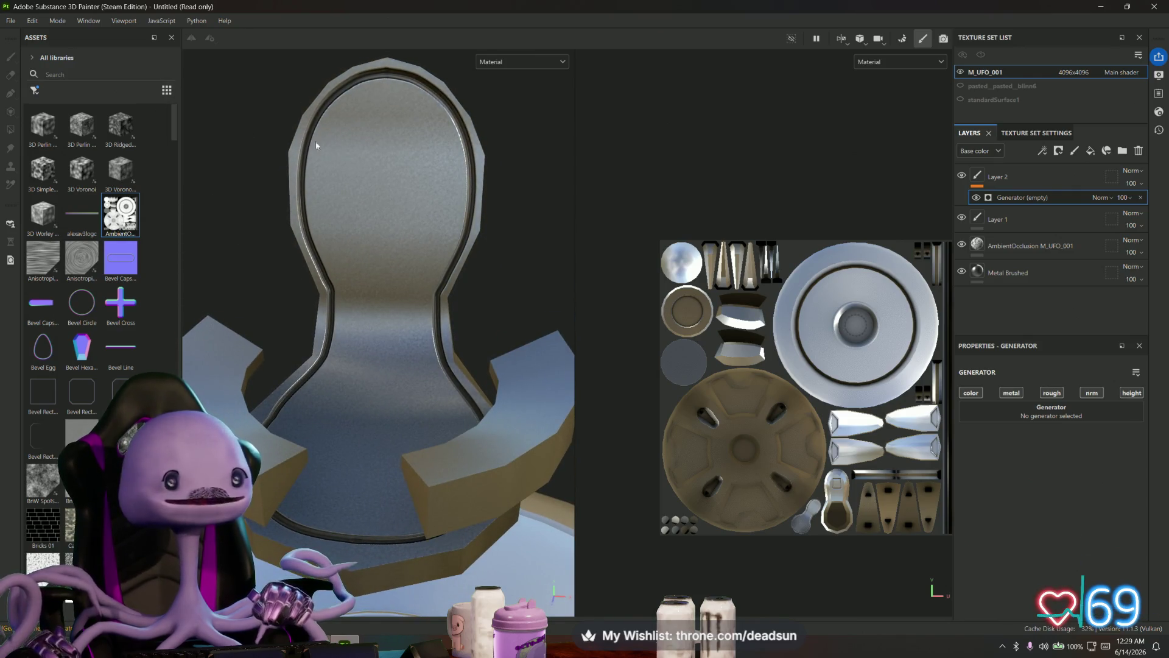
left_click(997, 176)
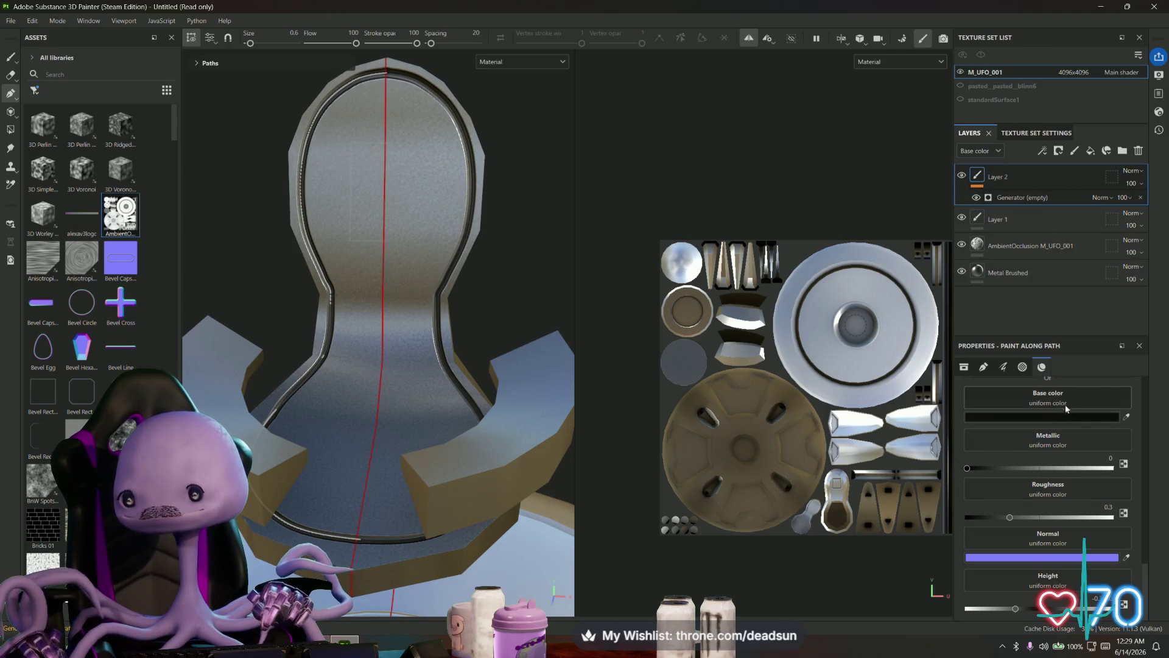
left_click(1074, 151)
- Widen the asset library panel and clear the previous search to look for cloth materials
left_click(54, 73)
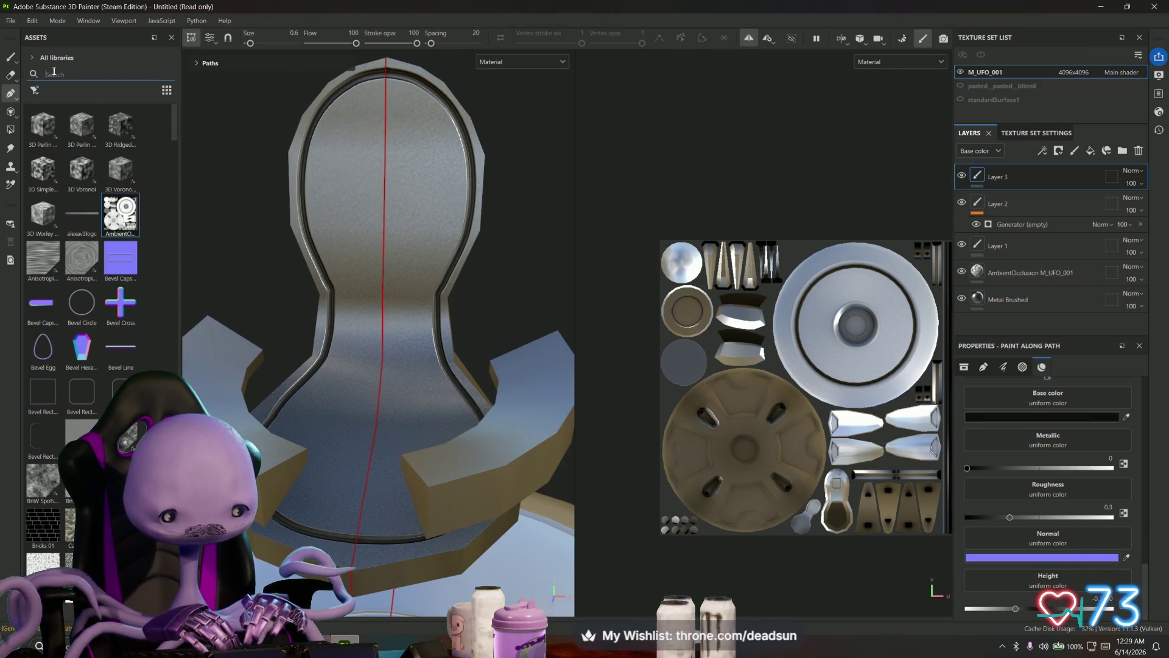
type("cloth")
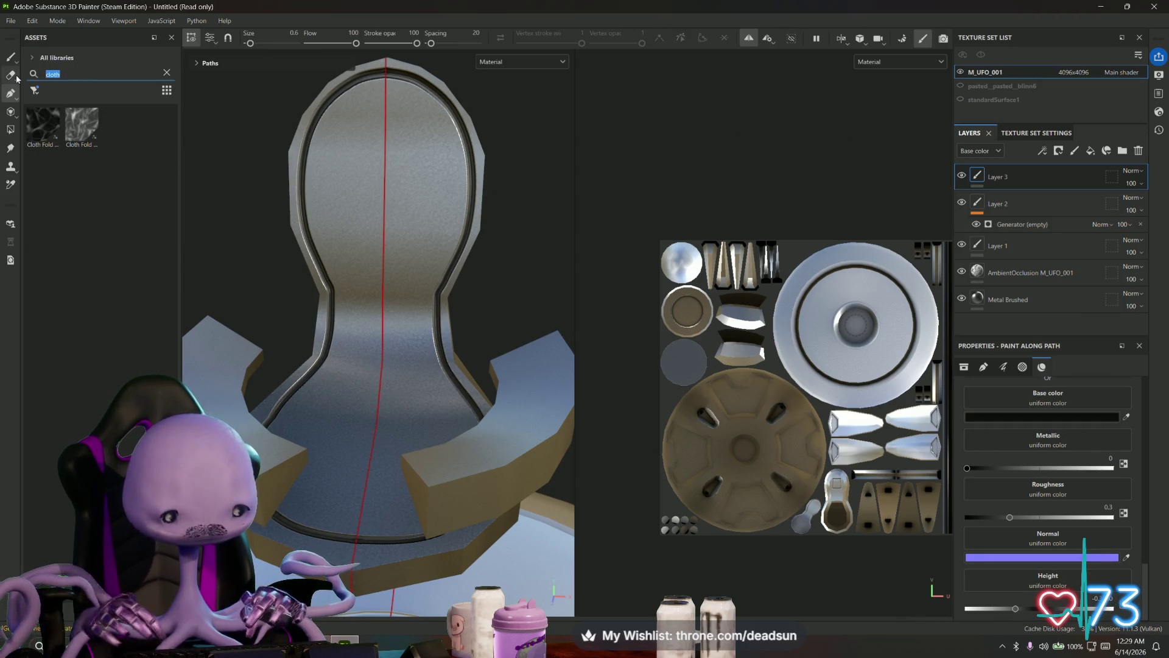
left_click_drag(180, 114, 361, 115)
key("BackSpace")
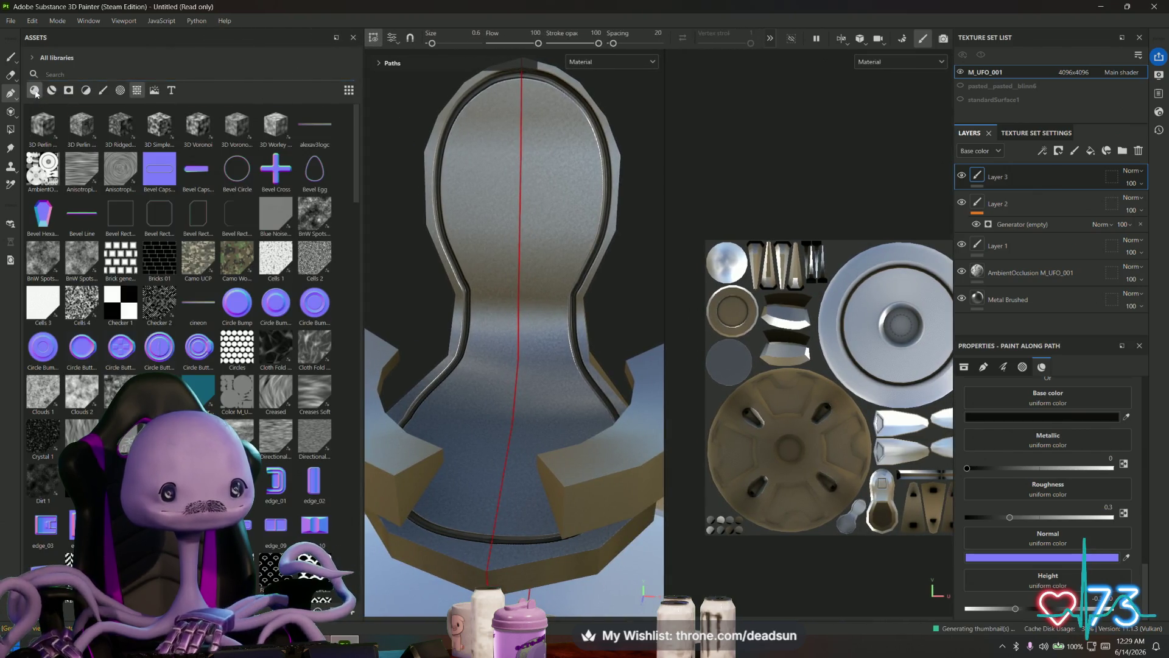
type("cloth")
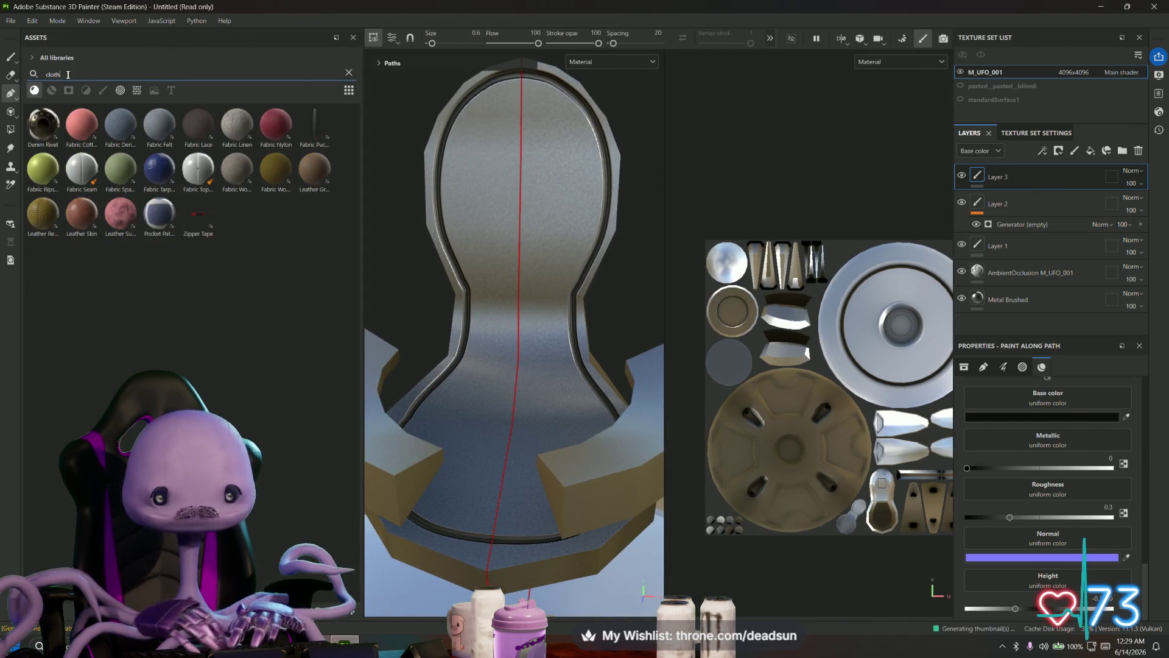
- Fill the whole model with Fabric Nylon, refine its weave tiling, and add a black mask
mouse_move(276, 123)
left_mouse_down()
mouse_move(541, 190)
mouse_move(513, 216)
left_mouse_up()
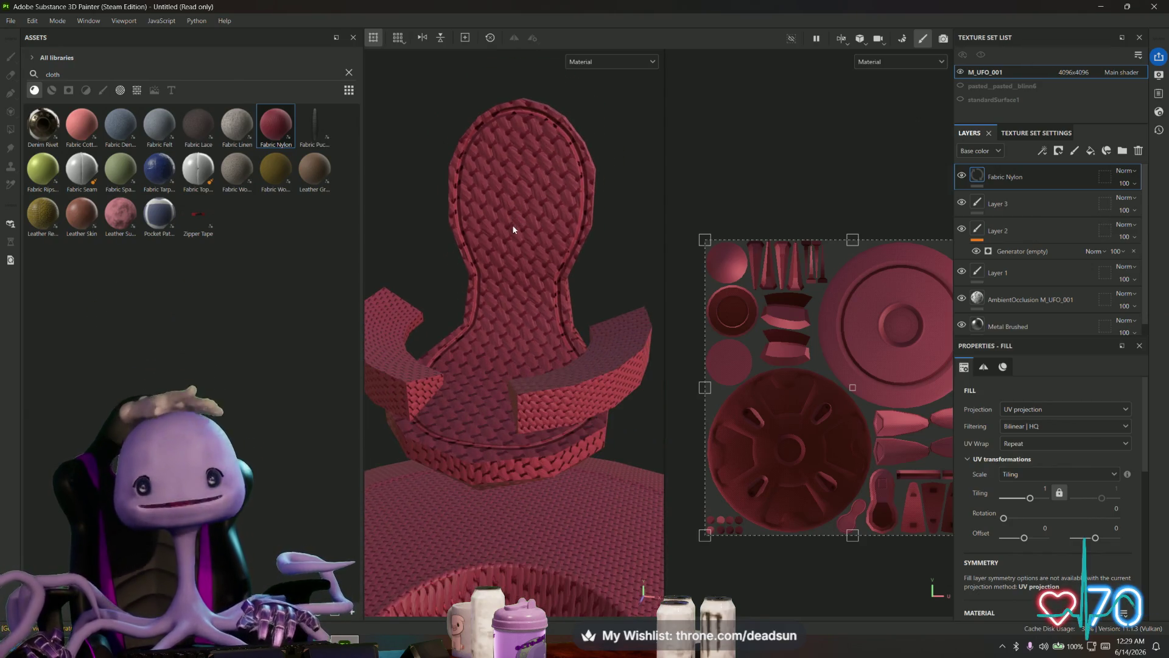
mouse_move(705, 241)
left_mouse_down()
mouse_move(882, 359)
mouse_move(865, 326)
mouse_move(916, 305)
mouse_move(906, 306)
left_mouse_up()
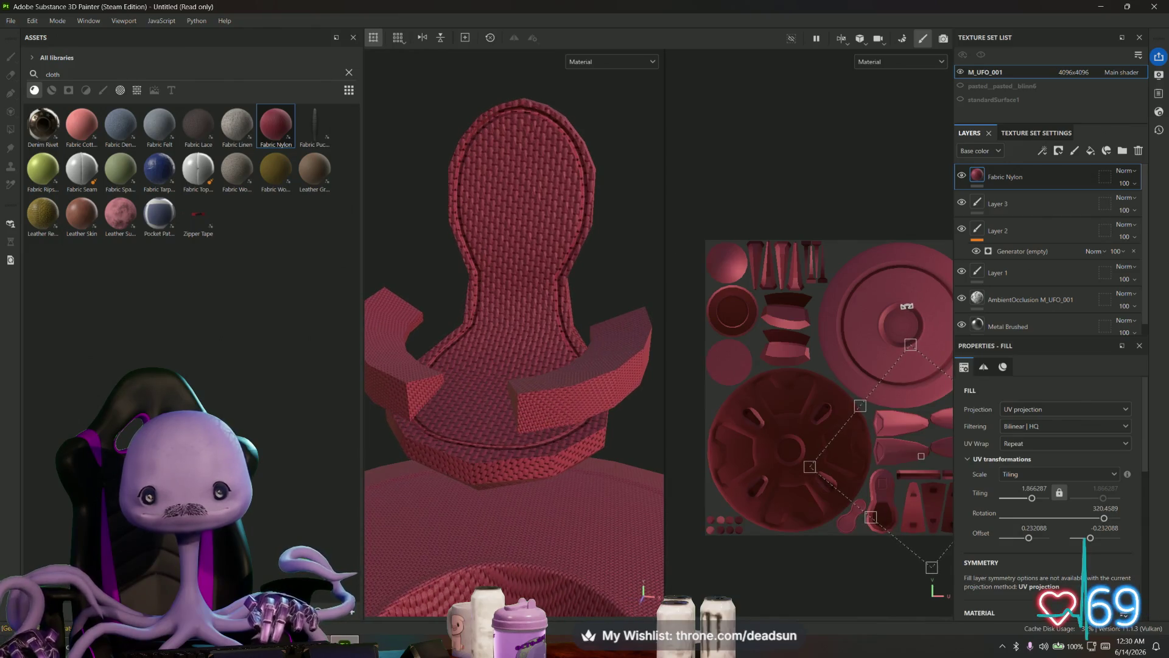
right_click(987, 180)
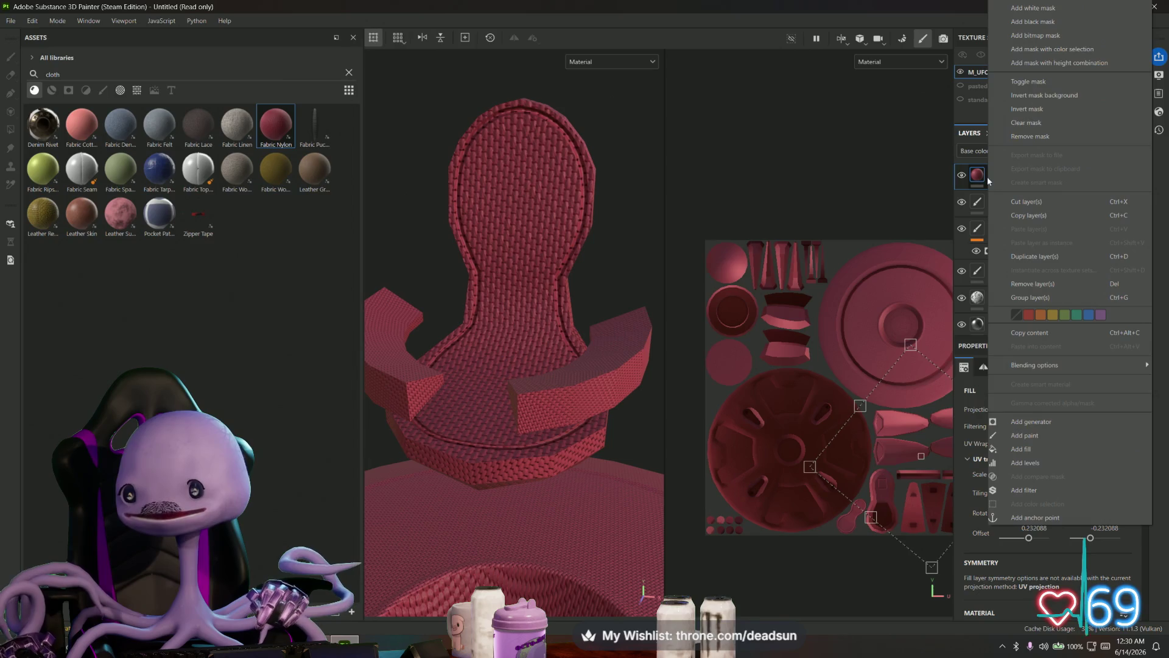
left_click(1063, 22)
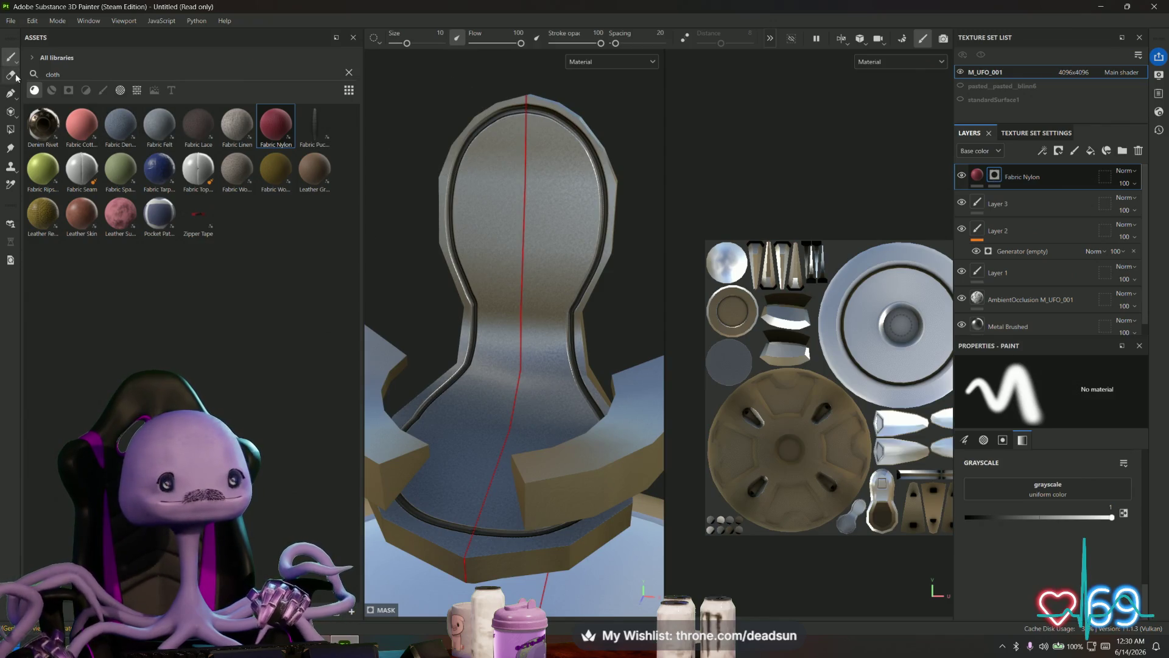
- Lower brush flow and size, then paint the fabric back along the seat rim
mouse_move(520, 44)
left_mouse_down()
mouse_move(501, 45)
mouse_move(559, 44)
left_mouse_up()
left_click_drag(407, 43, 395, 46)
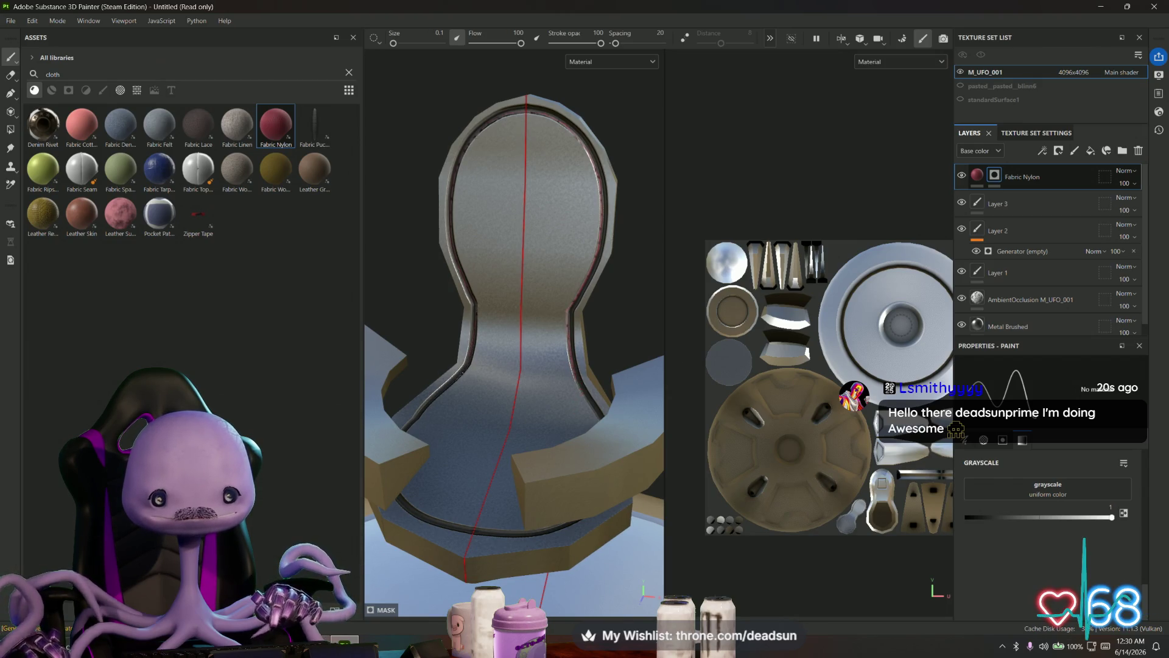
mouse_move(582, 393)
left_mouse_down()
mouse_move(602, 421)
mouse_move(662, 384)
mouse_move(506, 289)
left_mouse_up()
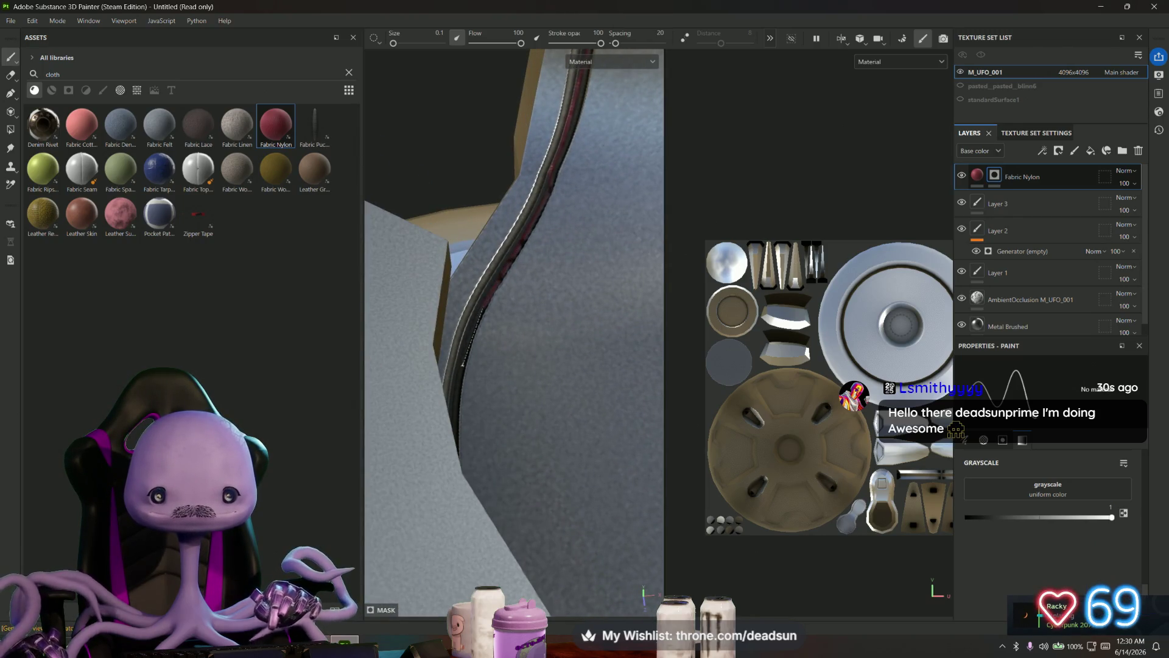
- Orbit closer around the rounded seat edge and bring up the fabric mask options
mouse_move(457, 408)
left_mouse_down("alt")
mouse_move(540, 325)
mouse_move(536, 358)
left_mouse_up("alt")
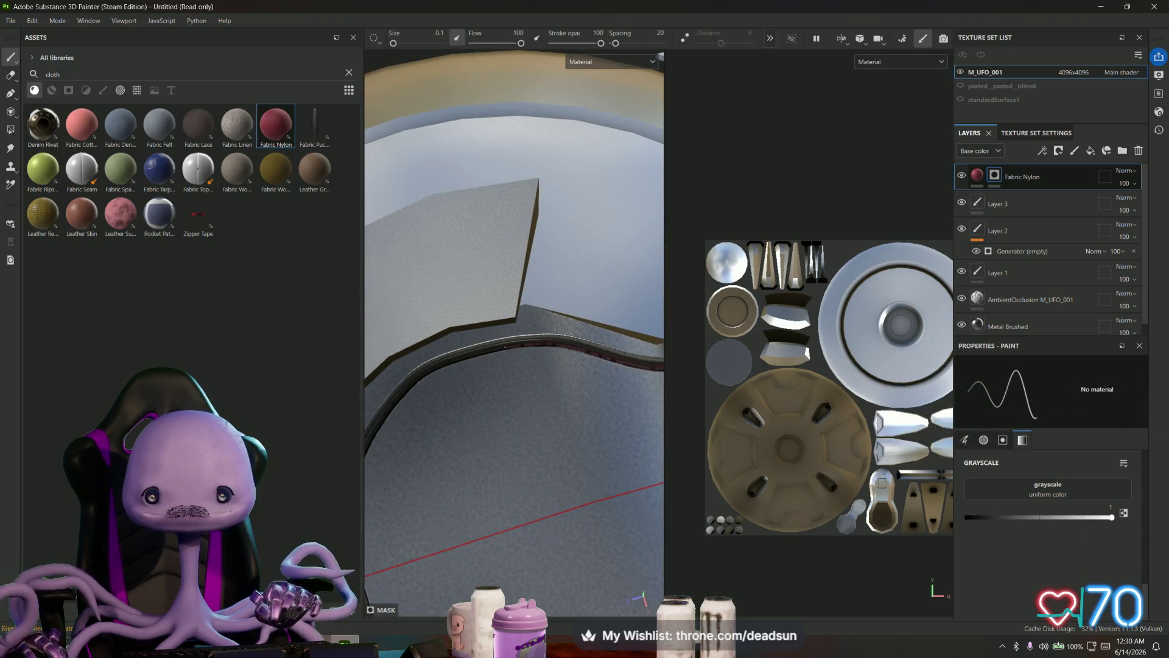
scroll(914, 436, "up", 3)
scroll(914, 436, "up", 3)
scroll(915, 436, "up", 3)
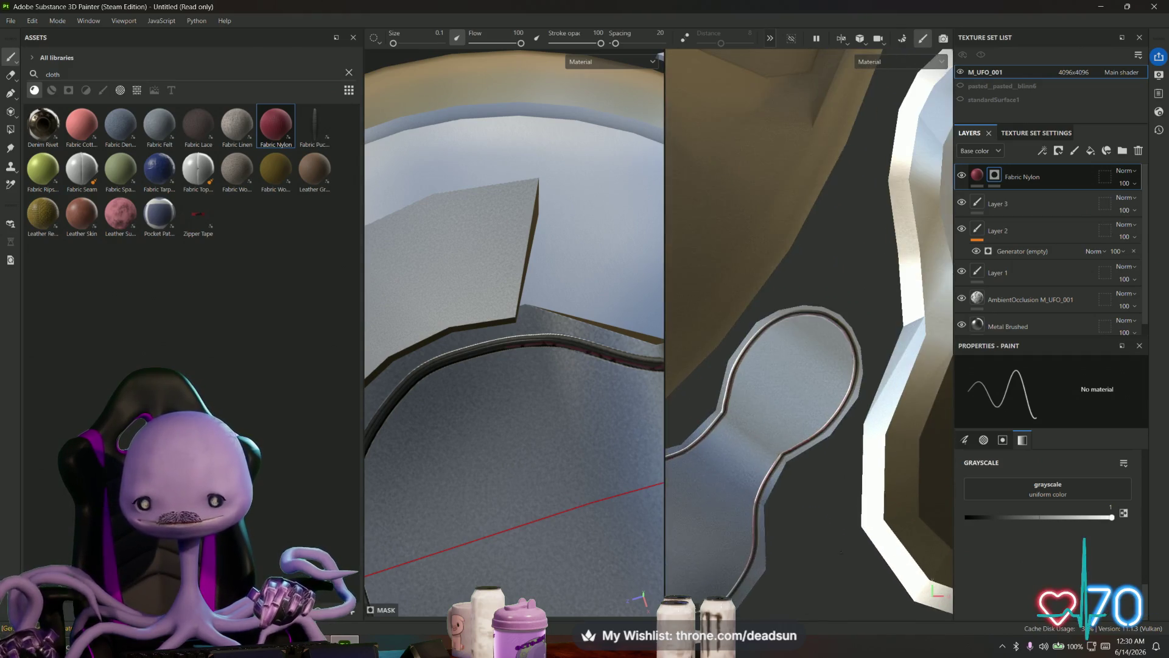
scroll(914, 436, "up", 2)
scroll(915, 436, "up", 2)
scroll(796, 410, "up", 2)
scroll(795, 410, "up", 2)
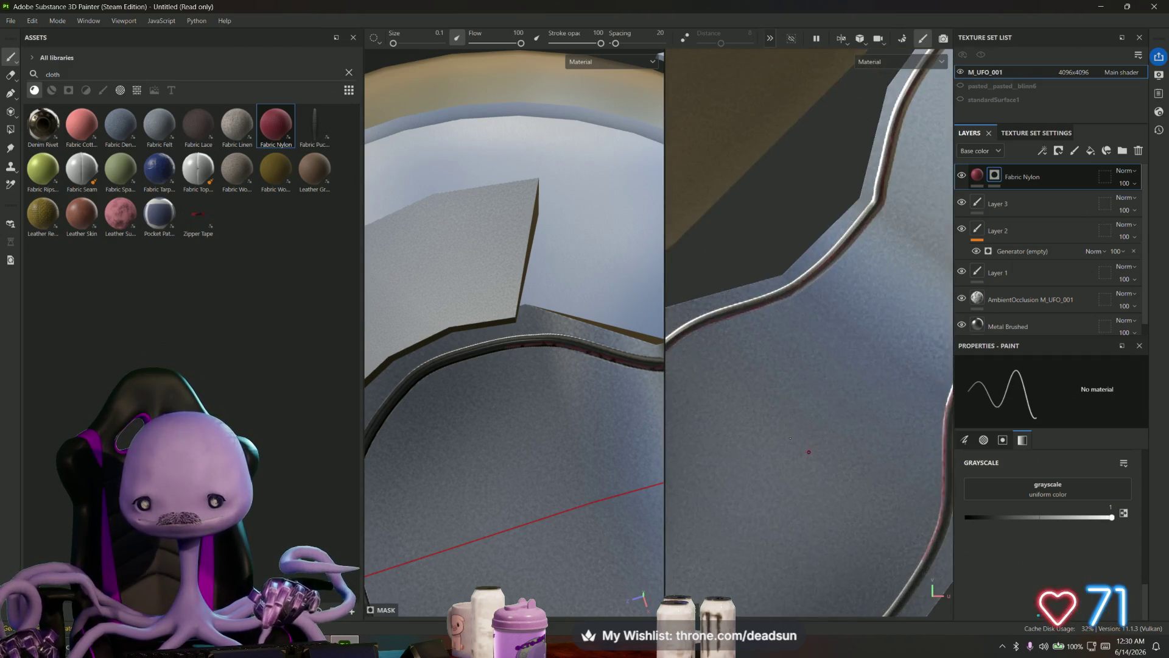
scroll(923, 412, "up", 2)
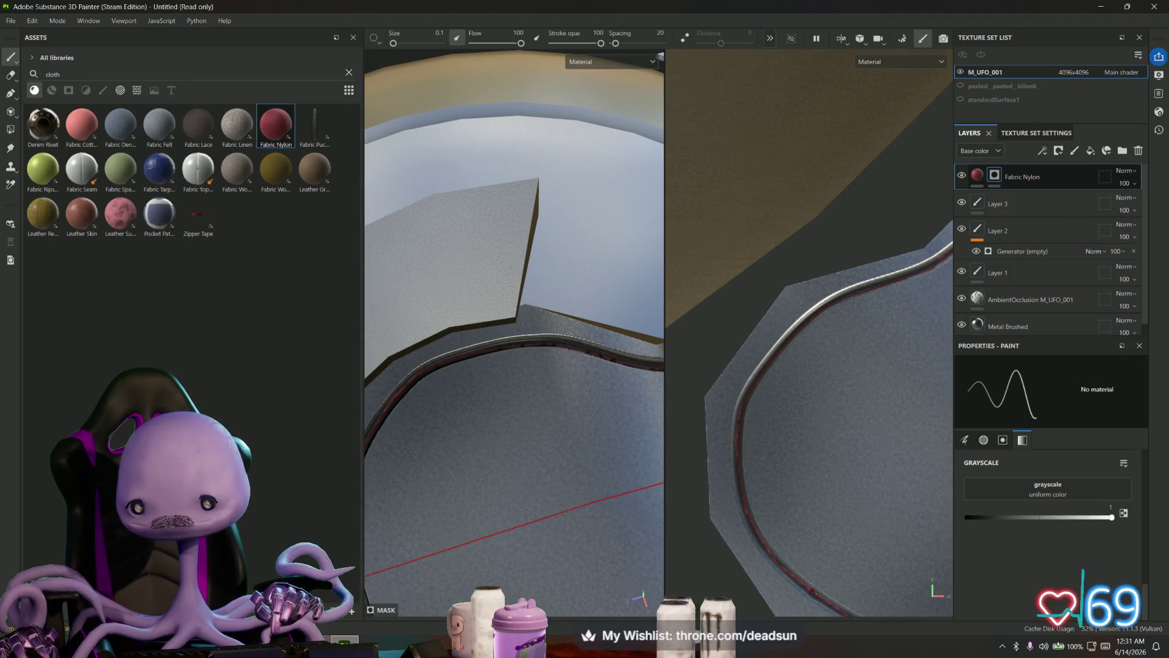
left_click_drag(808, 366, 739, 517, "alt")
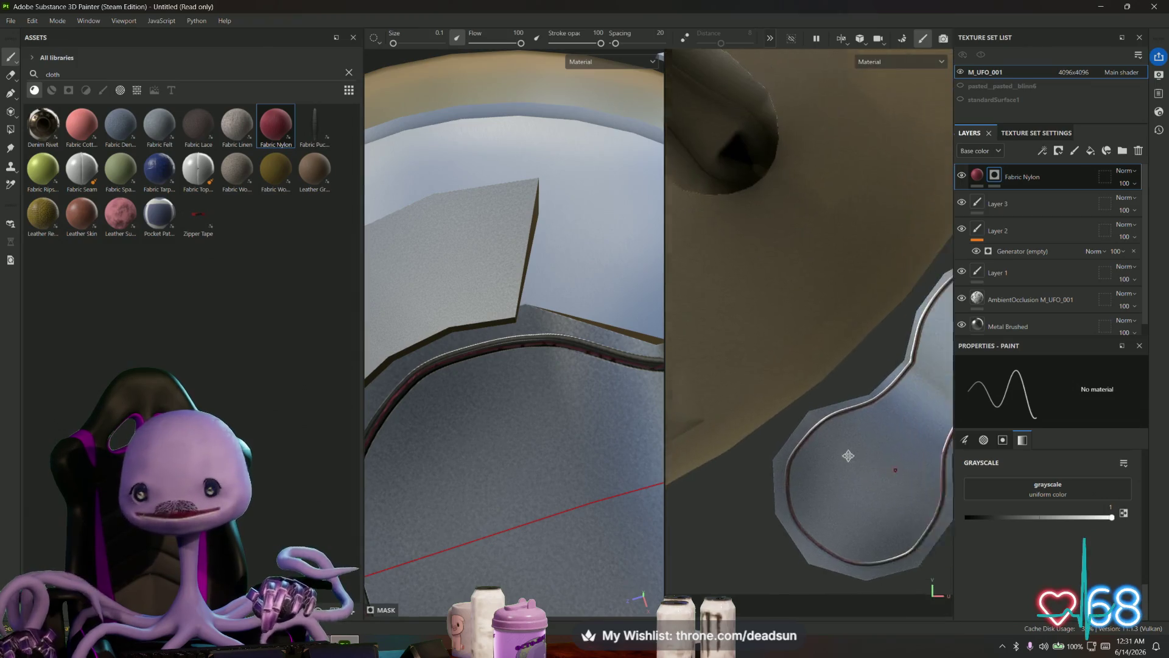
scroll(594, 503, "up", 5)
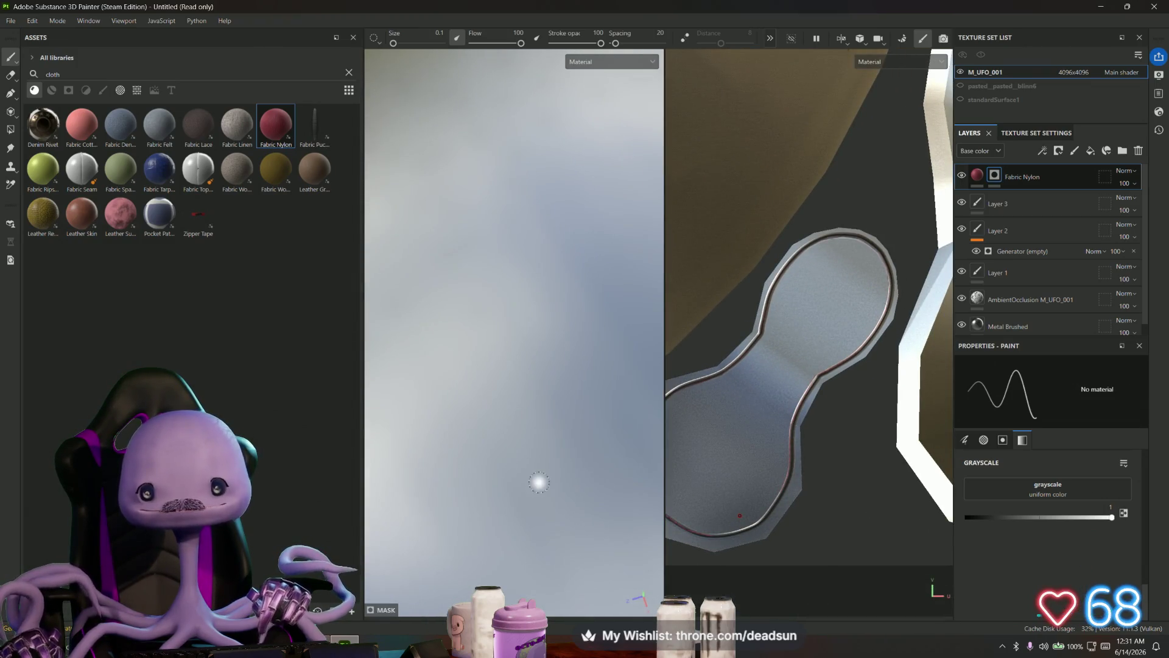
scroll(532, 515, "down", 5)
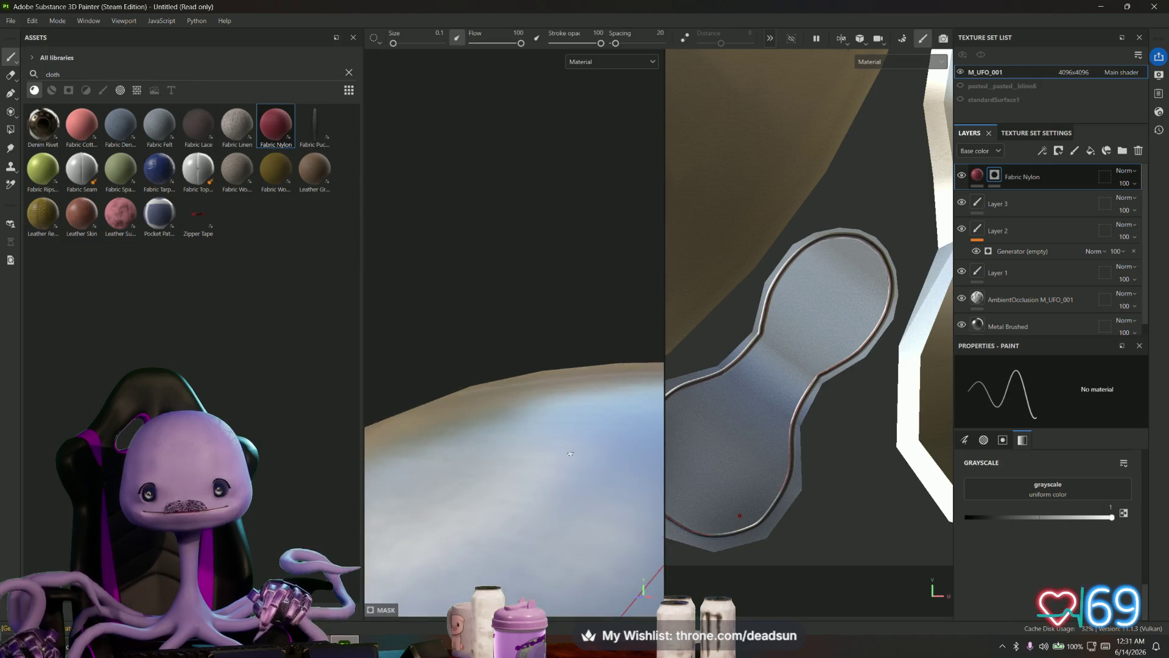
left_click_drag(565, 467, 502, 375, "alt")
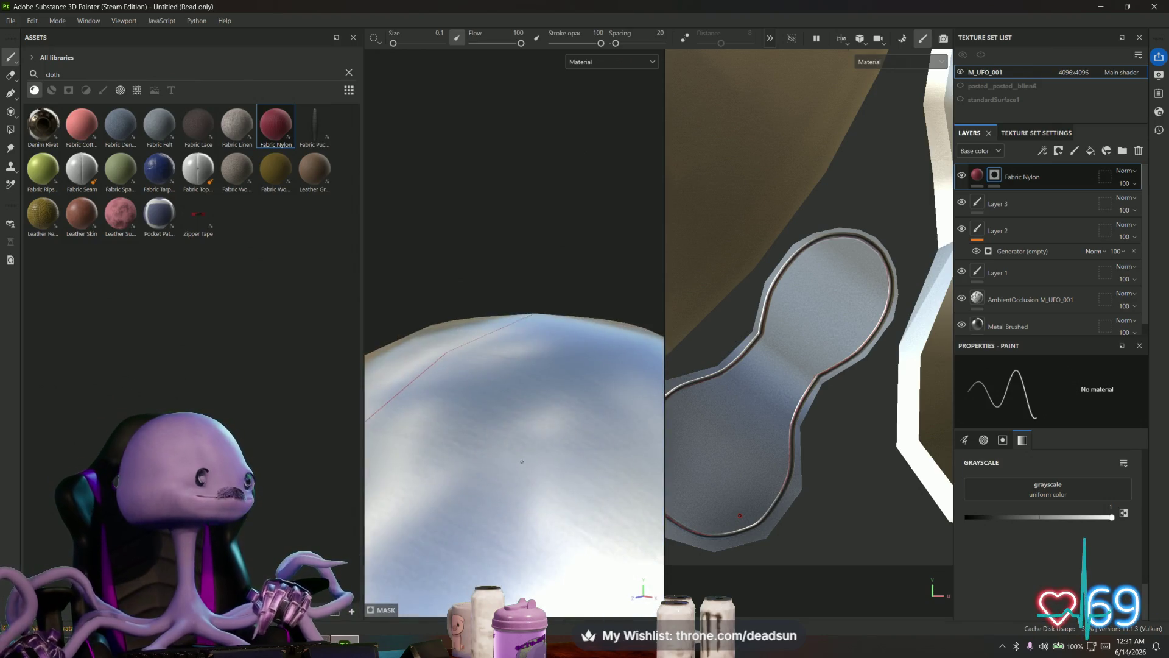
mouse_move(503, 376)
left_mouse_down("alt")
mouse_move(506, 514)
mouse_move(506, 336)
left_mouse_up("alt")
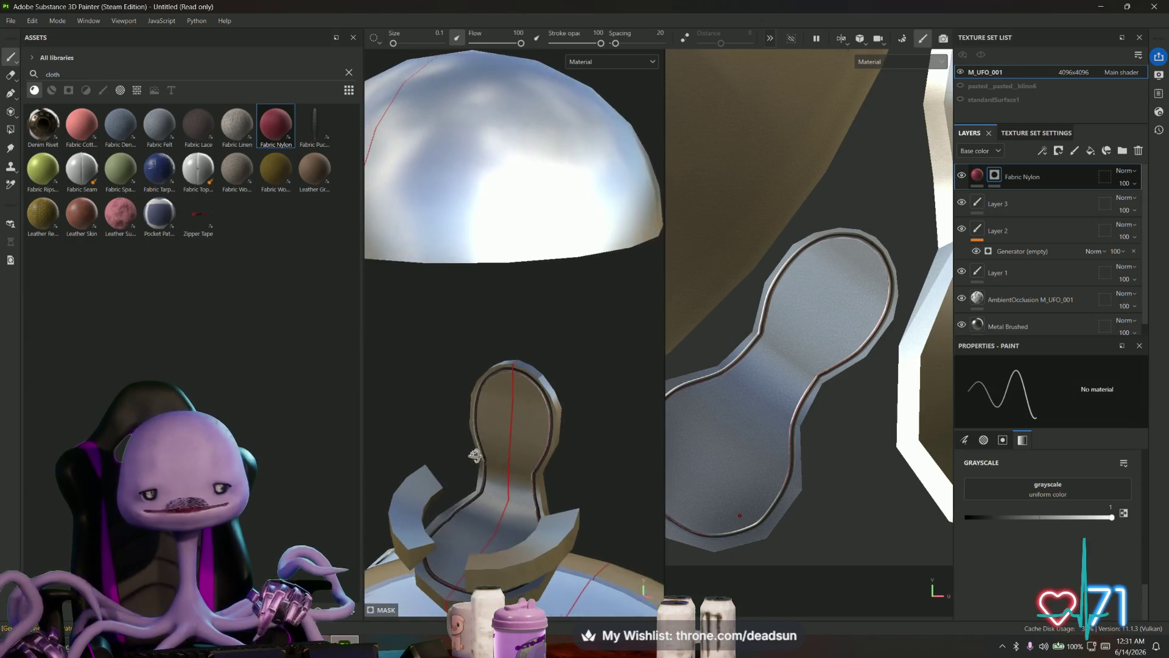
right_click_drag(507, 336, 499, 410, "alt")
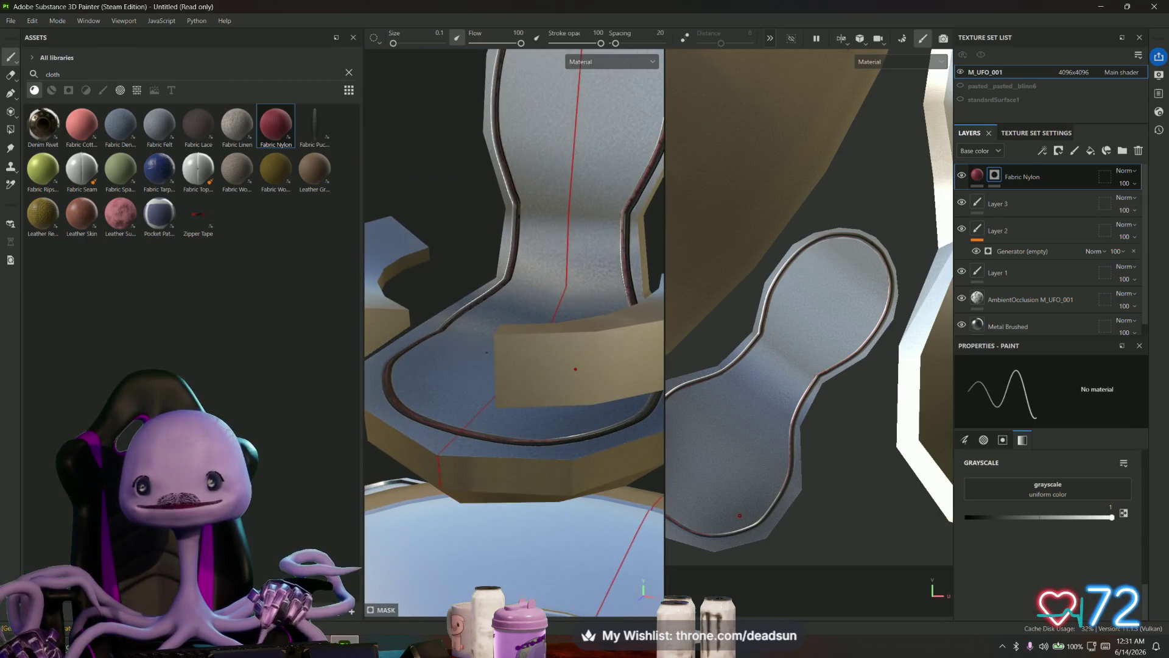
left_click_drag(500, 410, 504, 402, "alt")
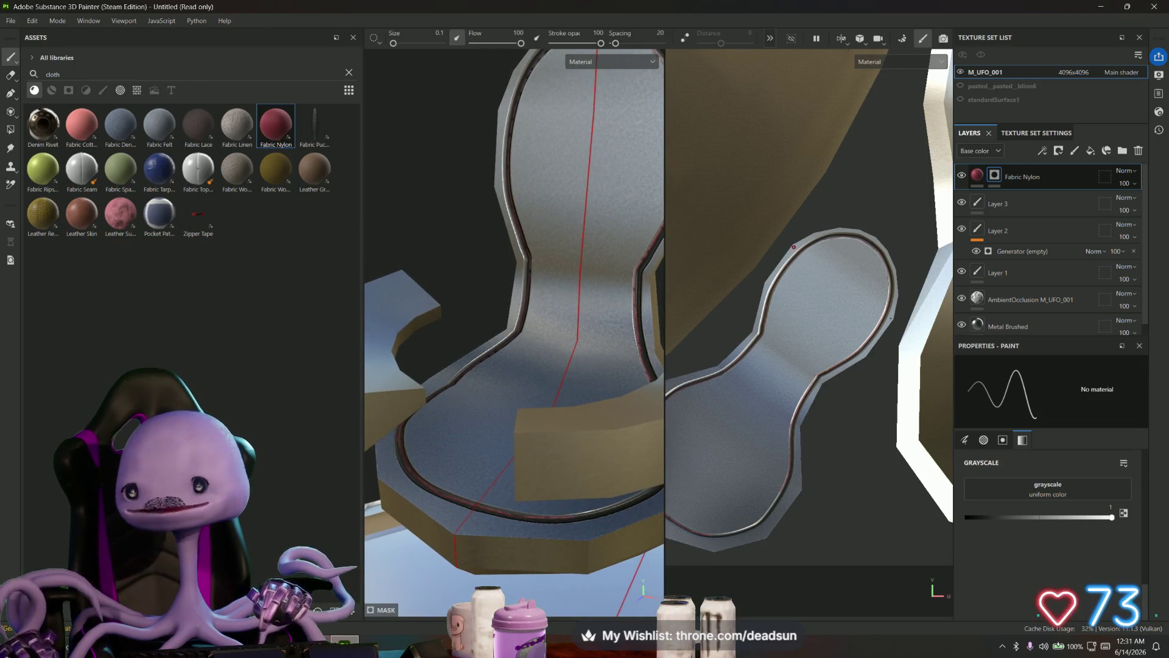
right_click(996, 178)
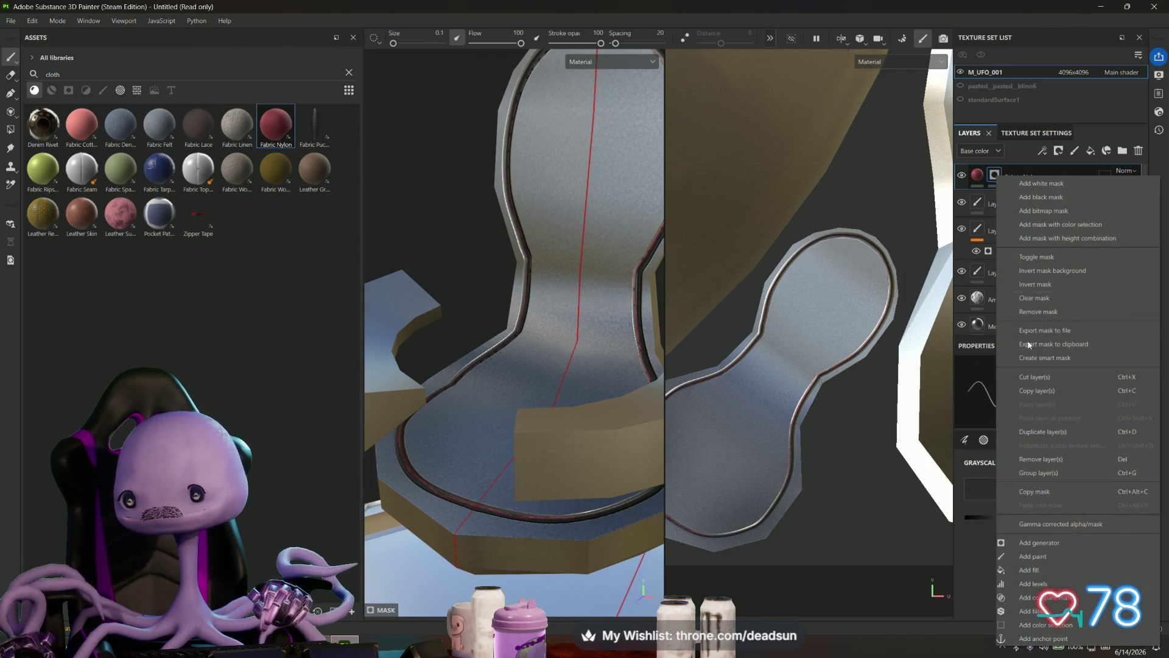
left_click(1029, 569)
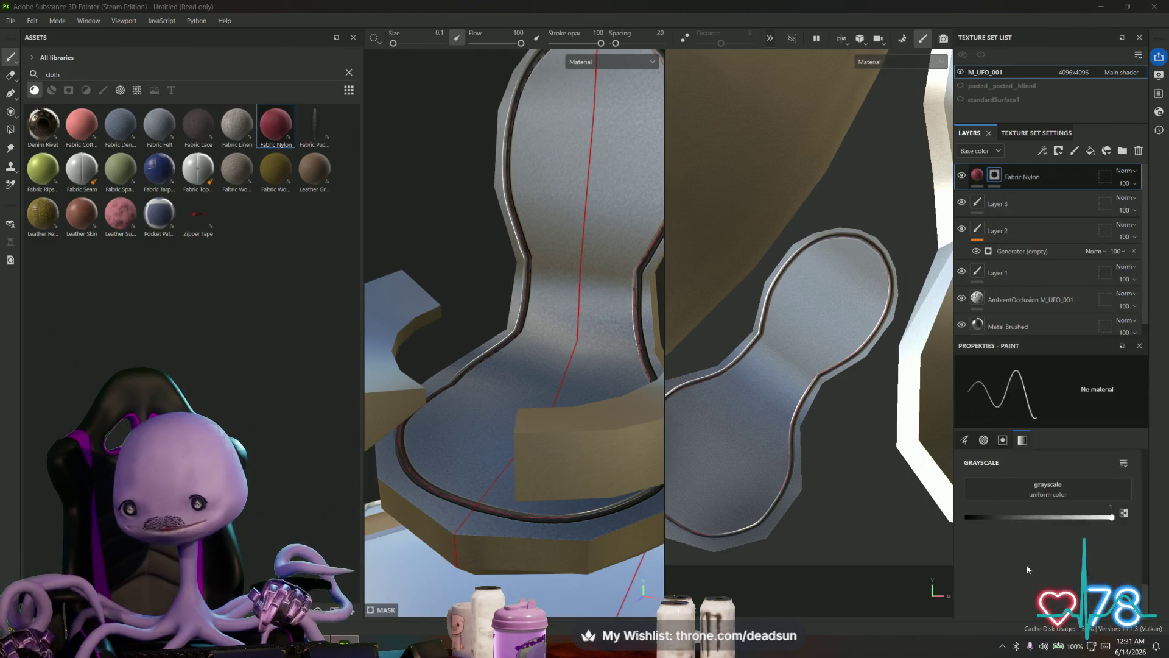
mouse_move(613, 396)
left_mouse_down("alt")
mouse_move(629, 438)
mouse_move(542, 420)
left_mouse_up("alt")
scroll(533, 444, "up", 3)
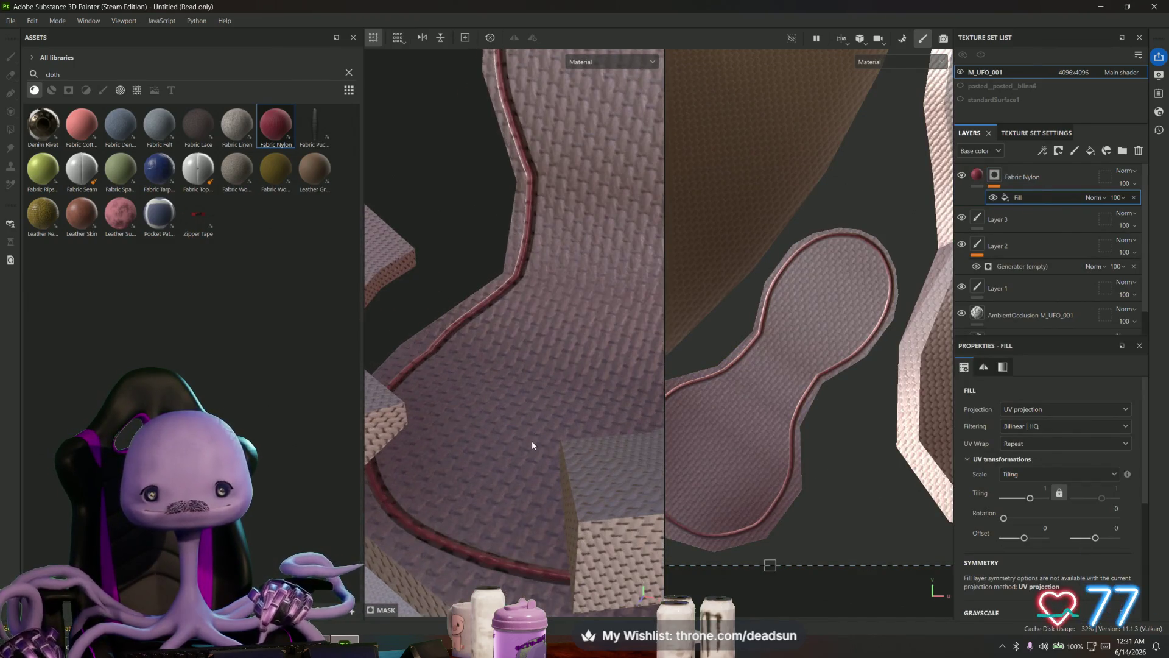
left_click_drag(504, 476, 516, 512, "alt")
key("Delete")
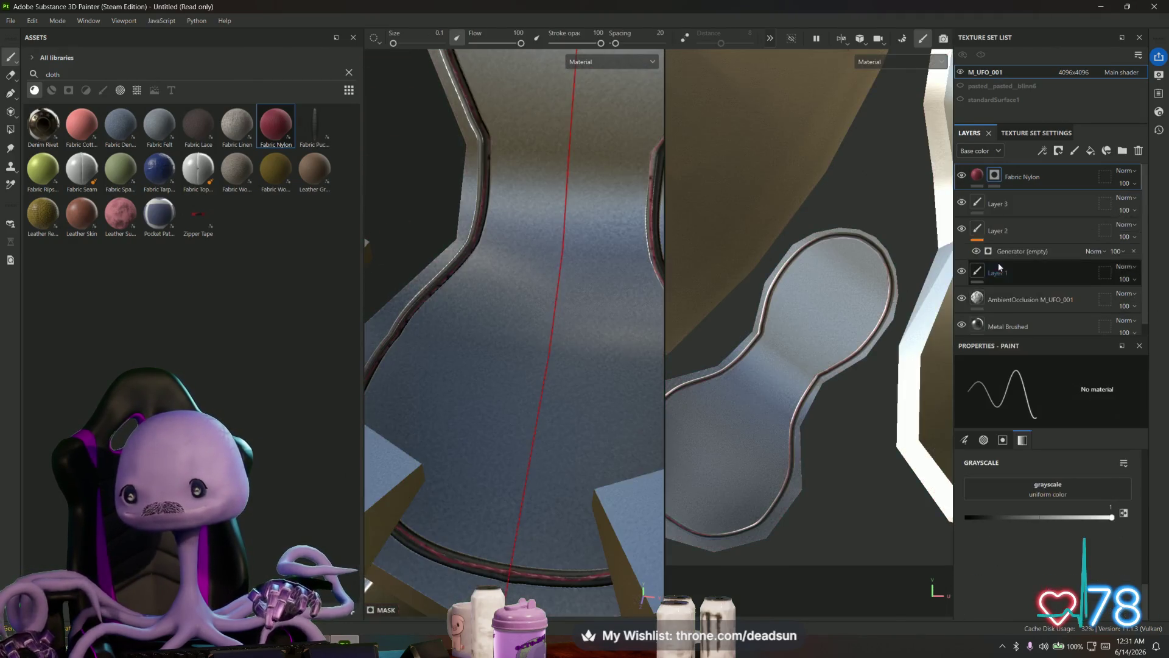
right_click(997, 175)
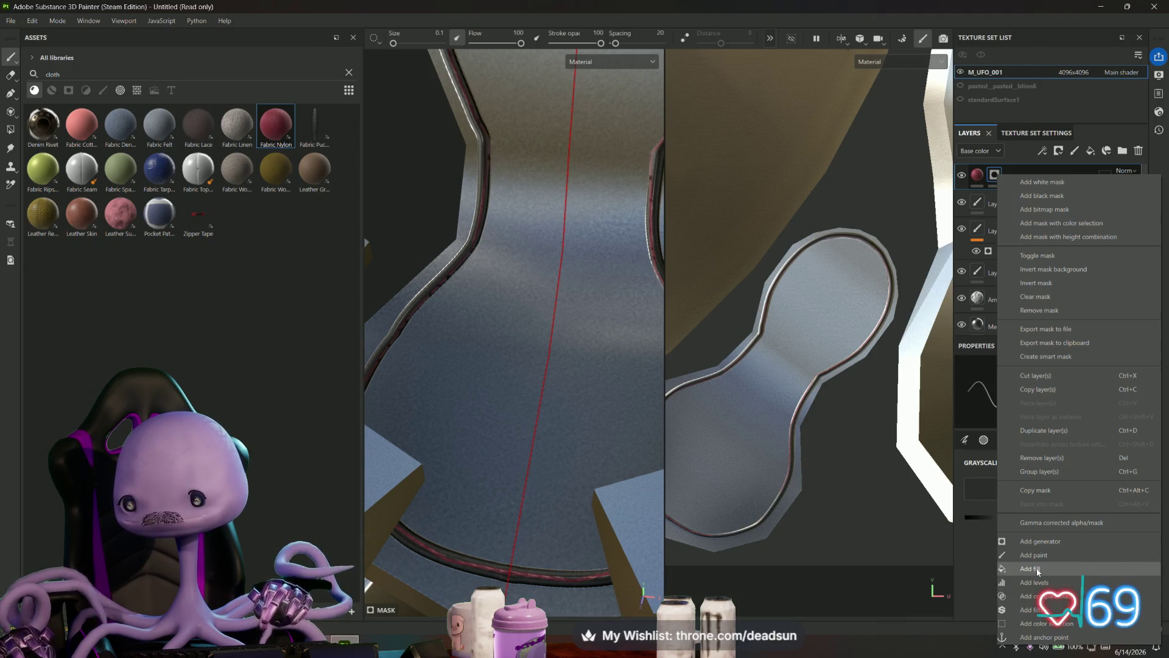
left_click(452, 333)
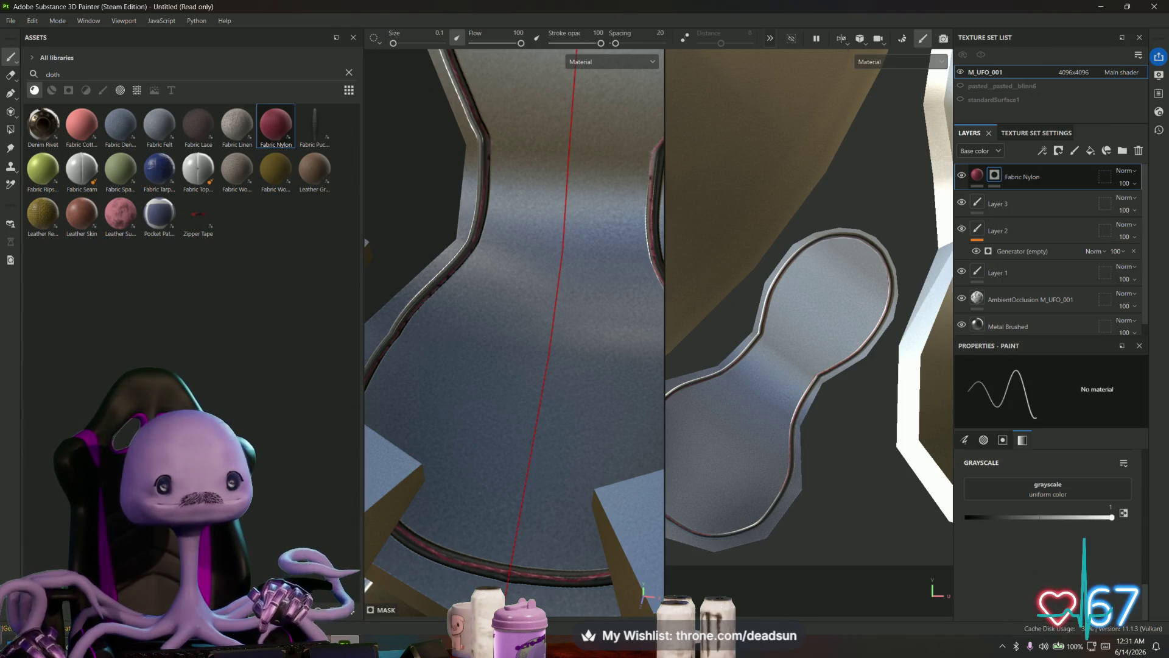
left_click_drag(451, 337, 475, 316, "alt")
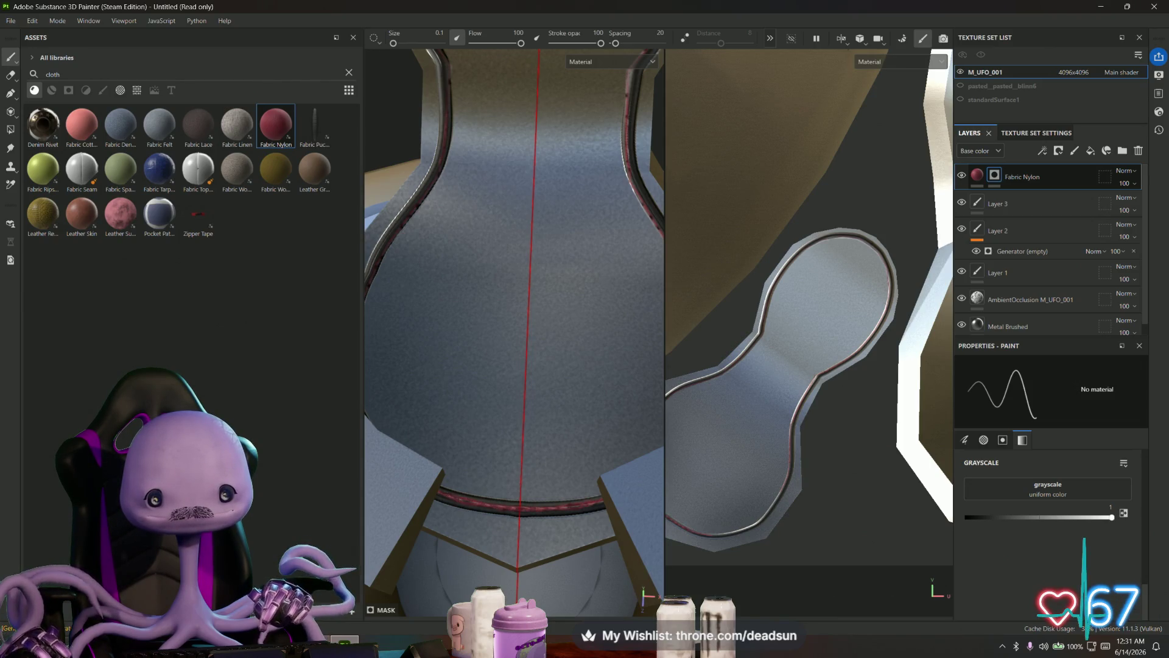
left_click_drag(516, 348, 521, 402, "alt")
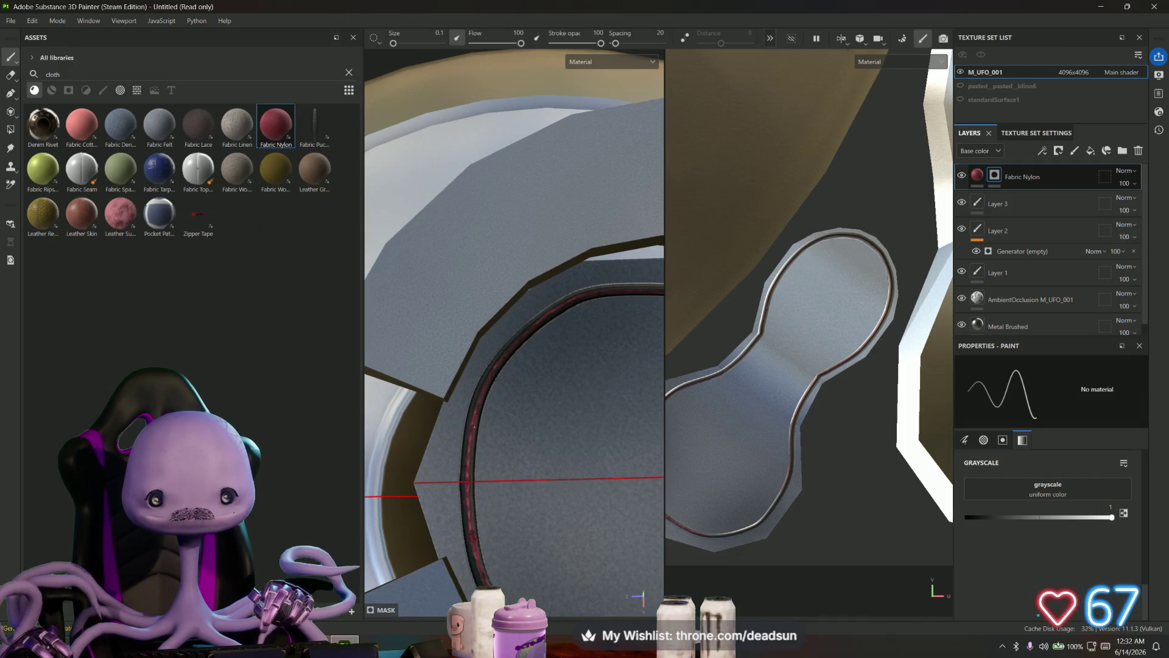
scroll(791, 403, "up", 2)
scroll(790, 402, "up", 2)
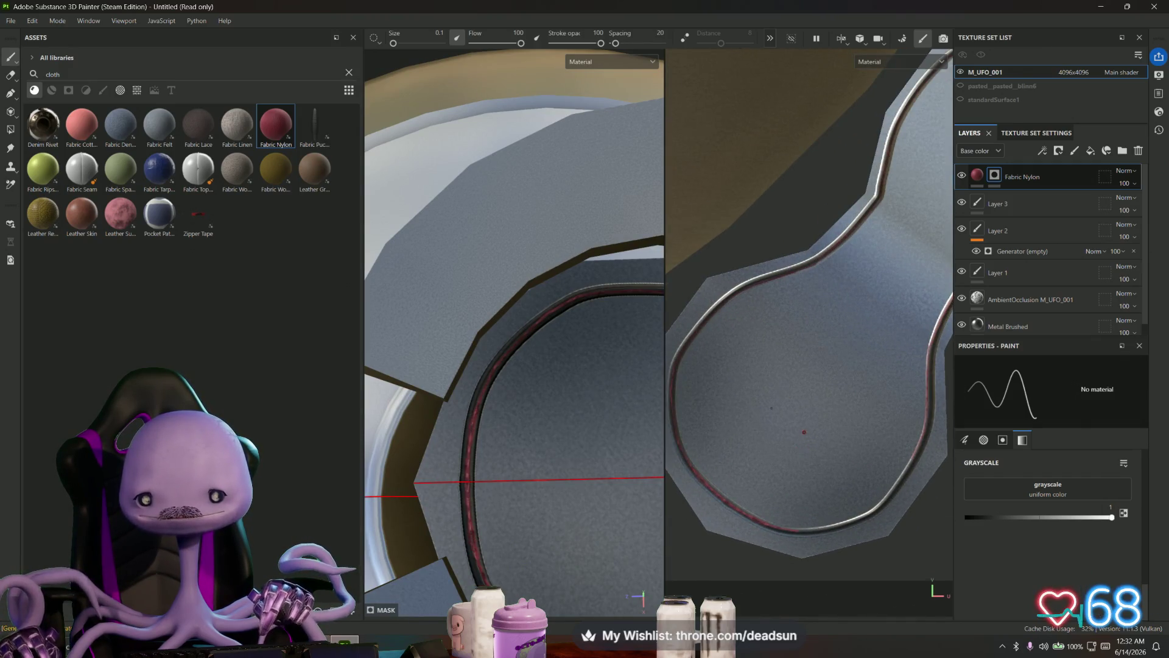
middle_click_drag(791, 403, 846, 360)
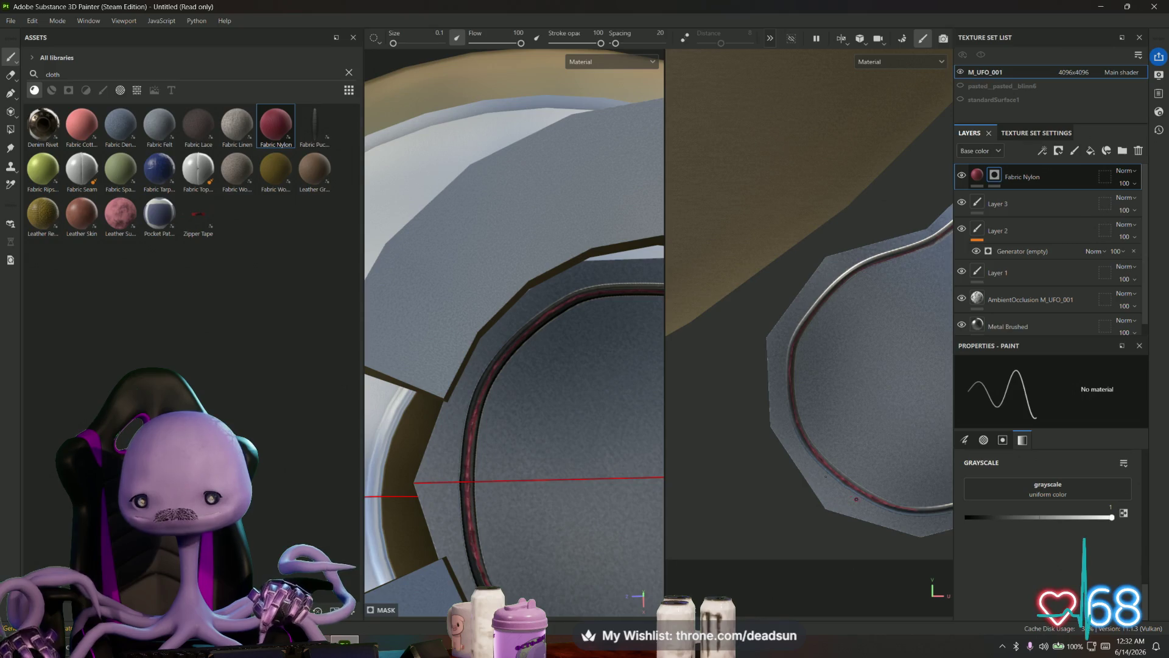
scroll(899, 530, "up", 1)
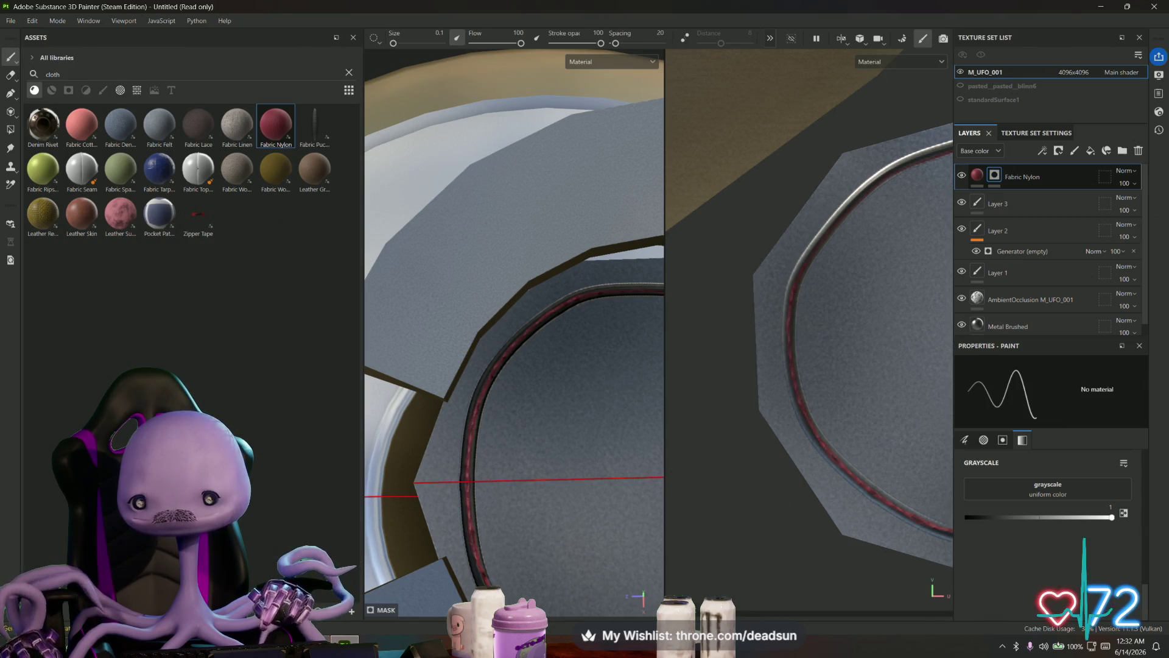
scroll(722, 378, "up", 1)
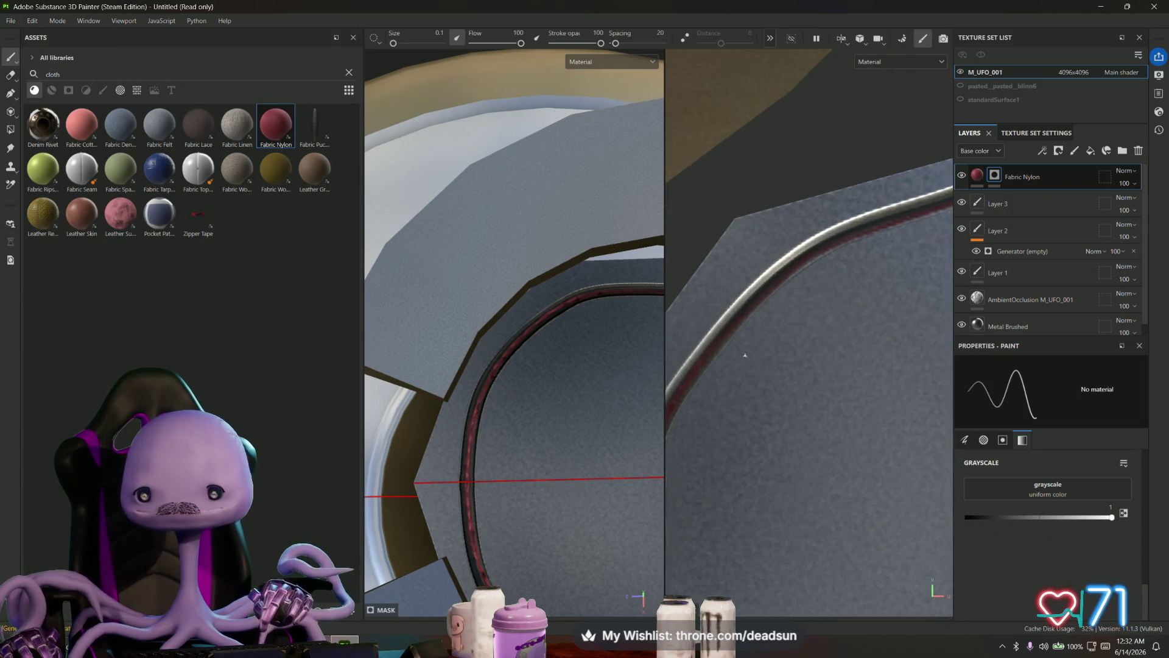
scroll(783, 424, "up", 2)
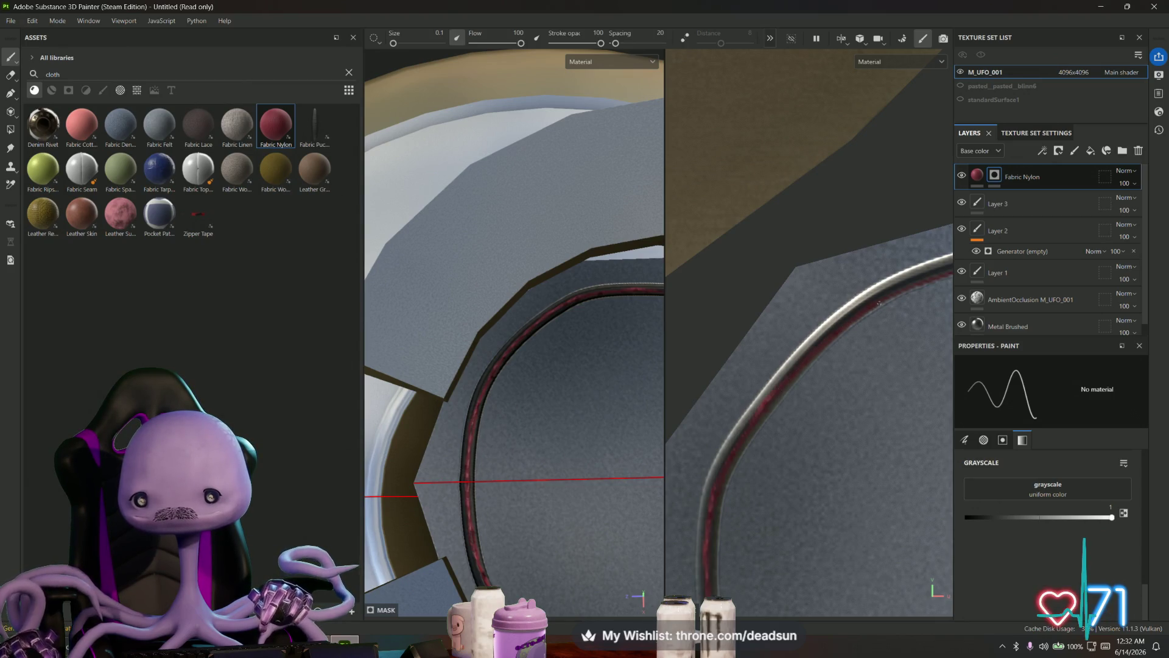
left_click_drag(908, 289, 712, 408, "alt")
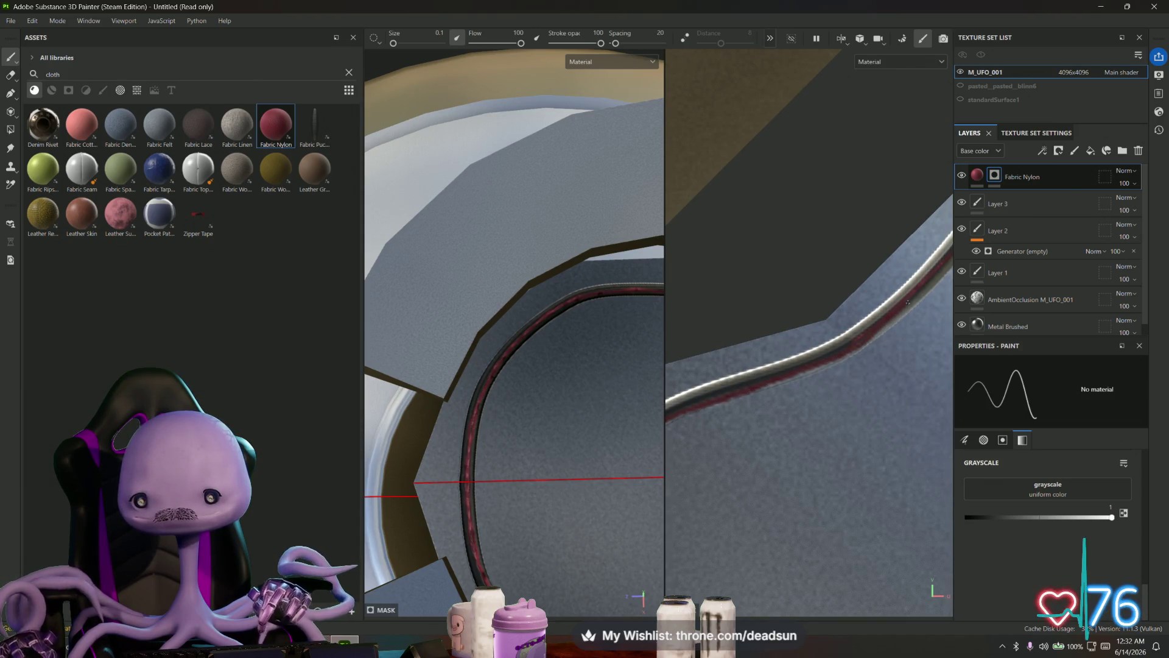
left_click_drag(928, 282, 747, 464, "alt")
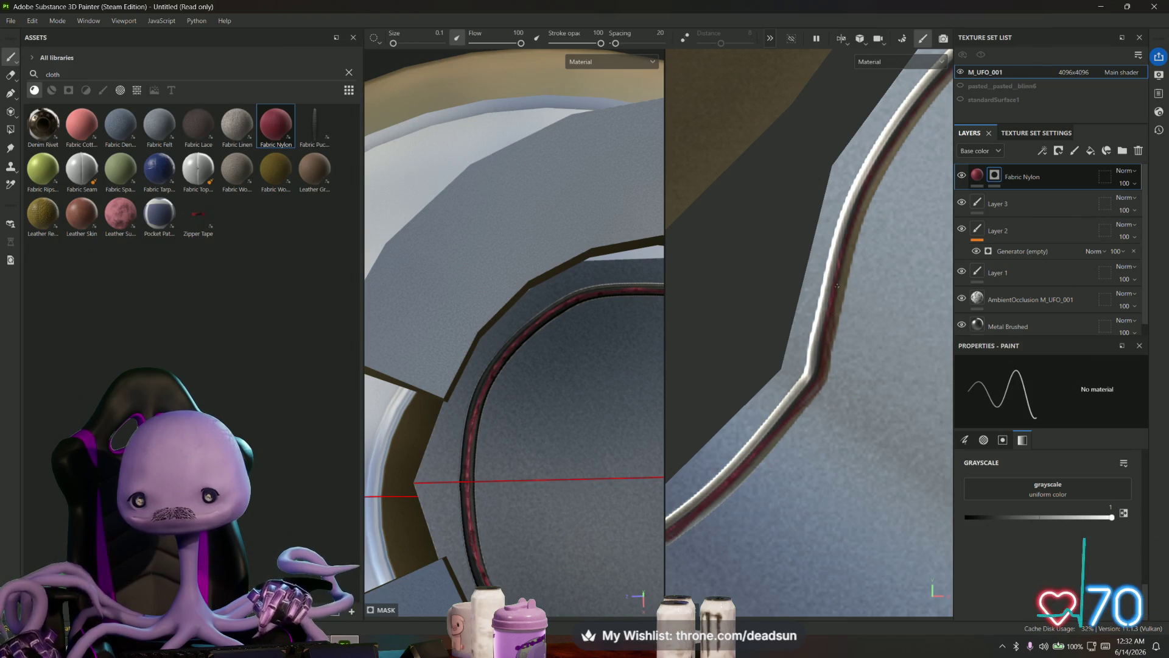
left_click_drag(843, 267, 758, 445, "alt")
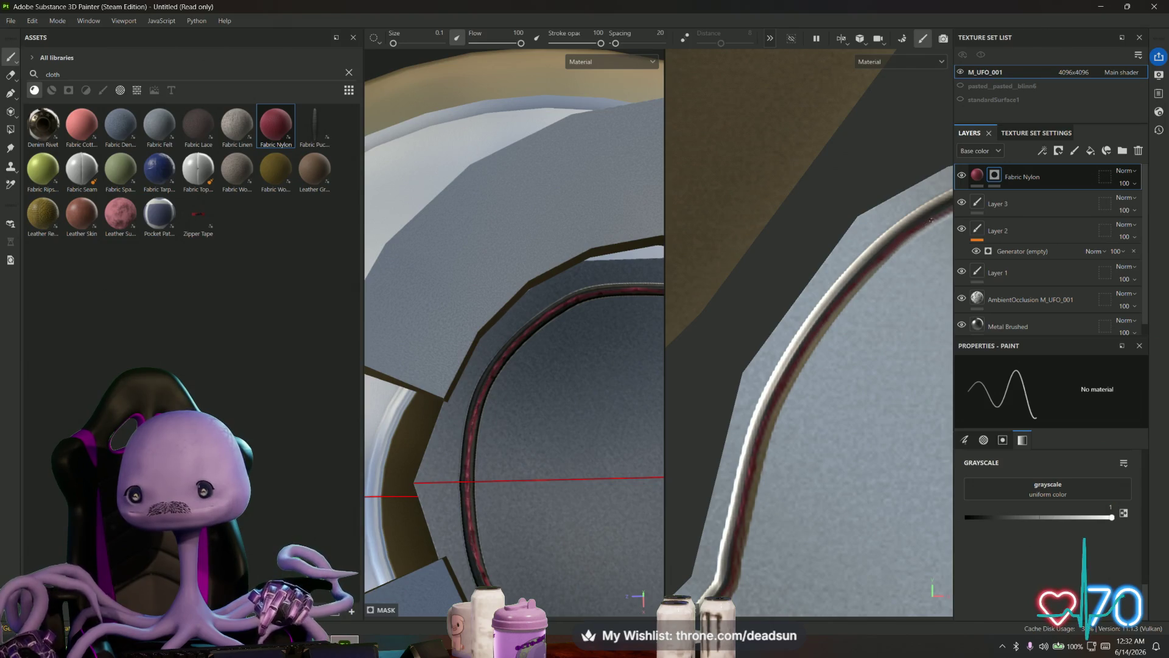
left_click_drag(929, 219, 690, 387, "alt")
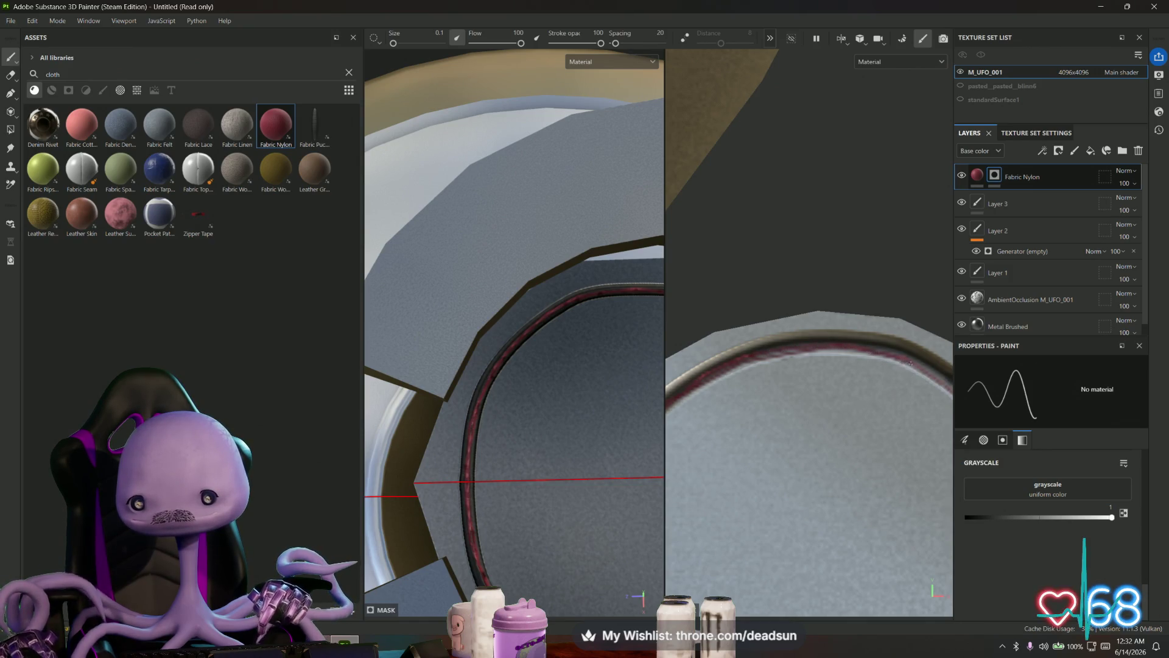
left_click_drag(946, 384, 804, 359, "alt")
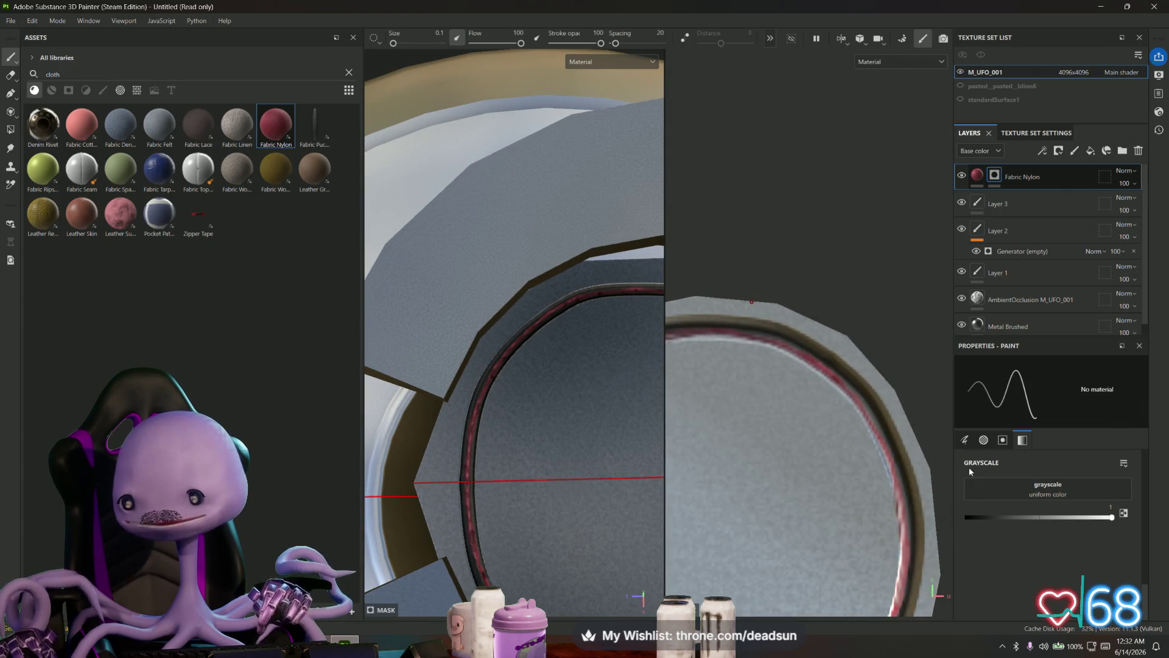
- Add a generator to the Fabric Nylon mask, then a fill effect beside it
right_click(998, 175)
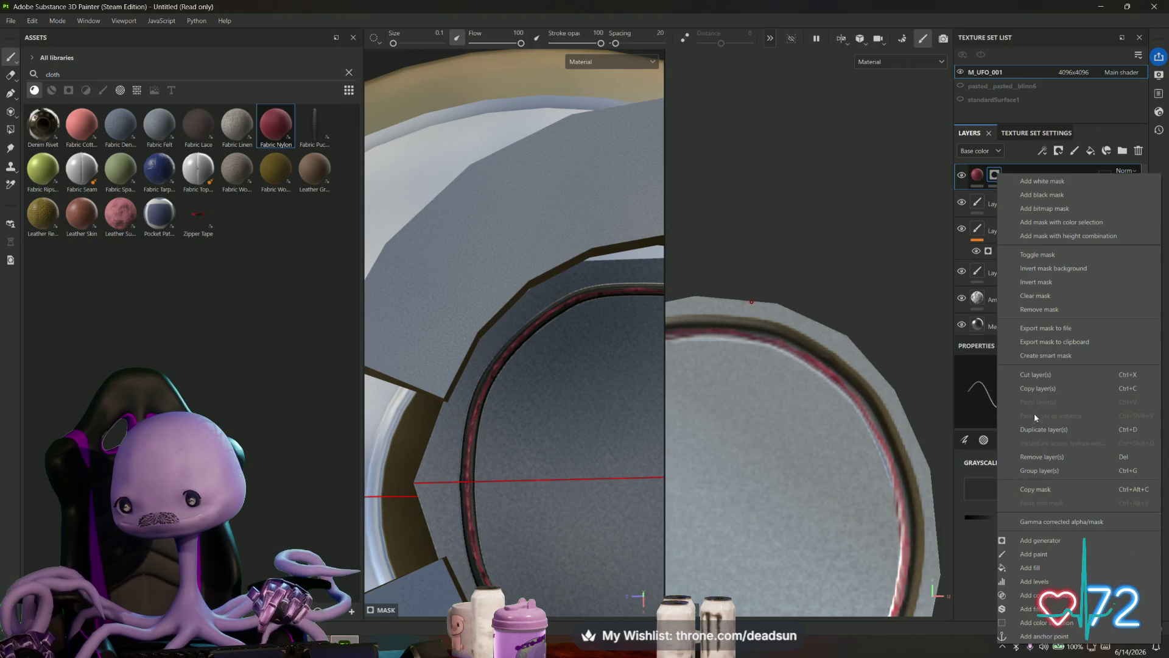
left_click(1051, 542)
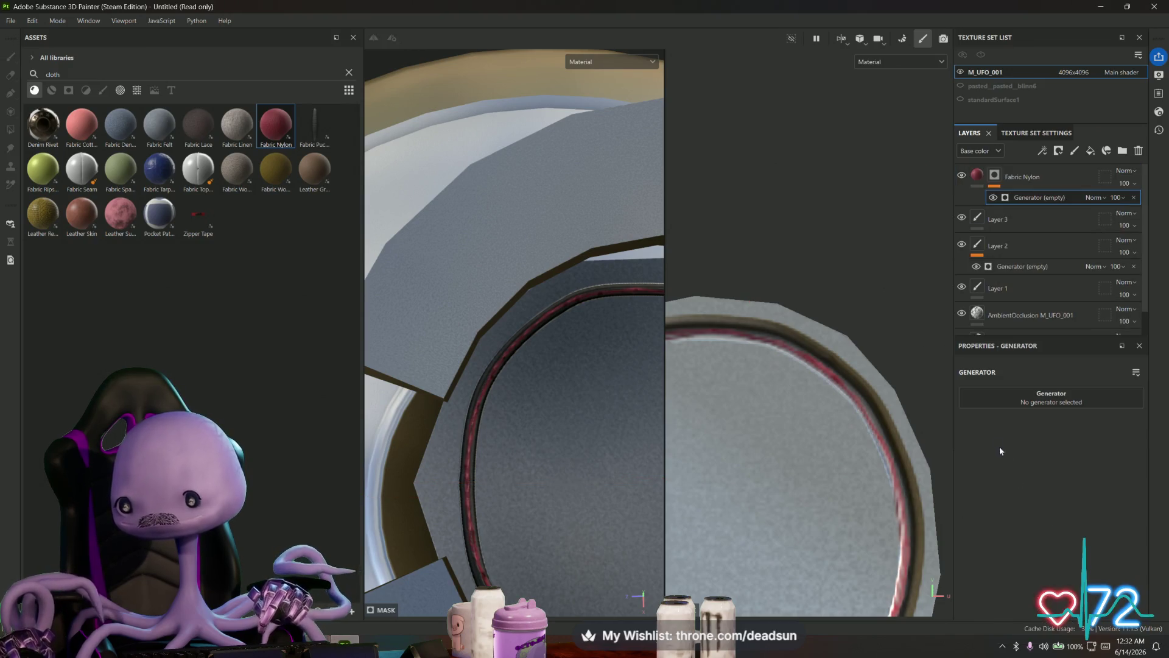
right_click(1019, 206)
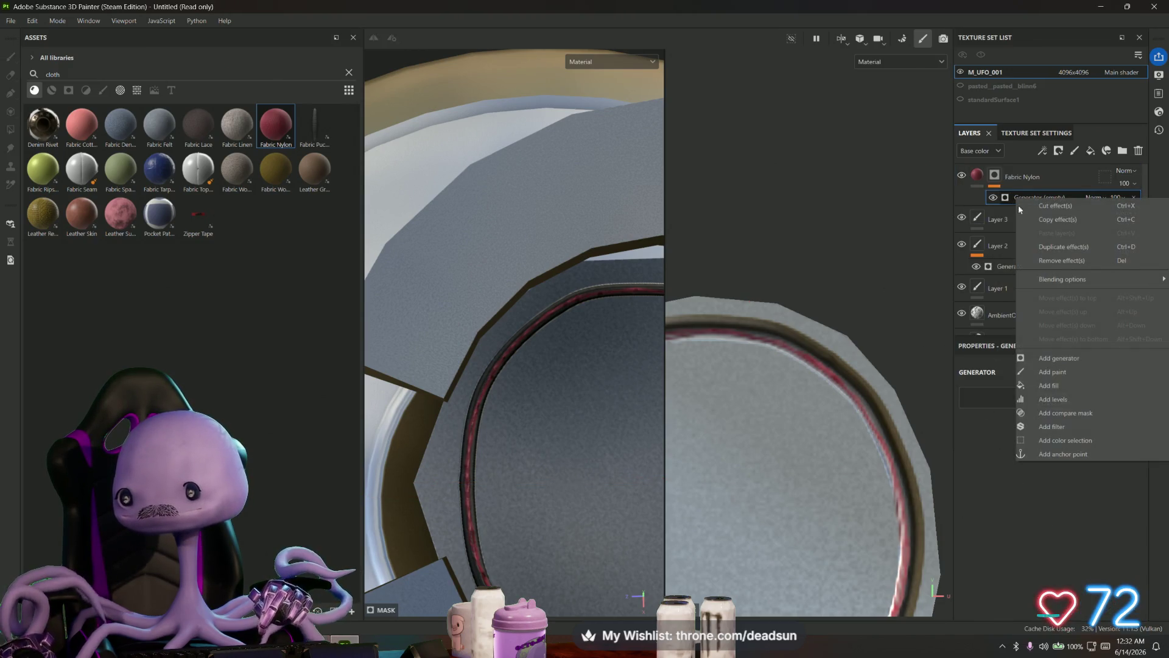
left_click(1058, 388)
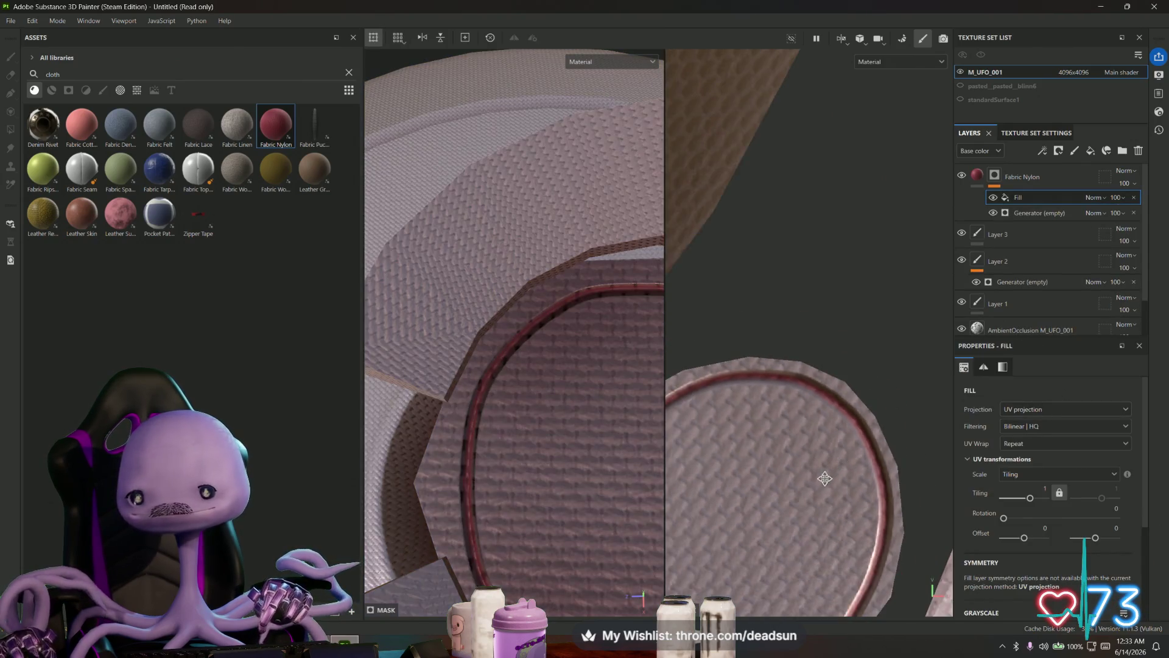
- Inspect the chair UV shells and delete the fill effect just added
middle_click_drag(817, 472, 828, 353)
scroll(829, 352, "down", 5)
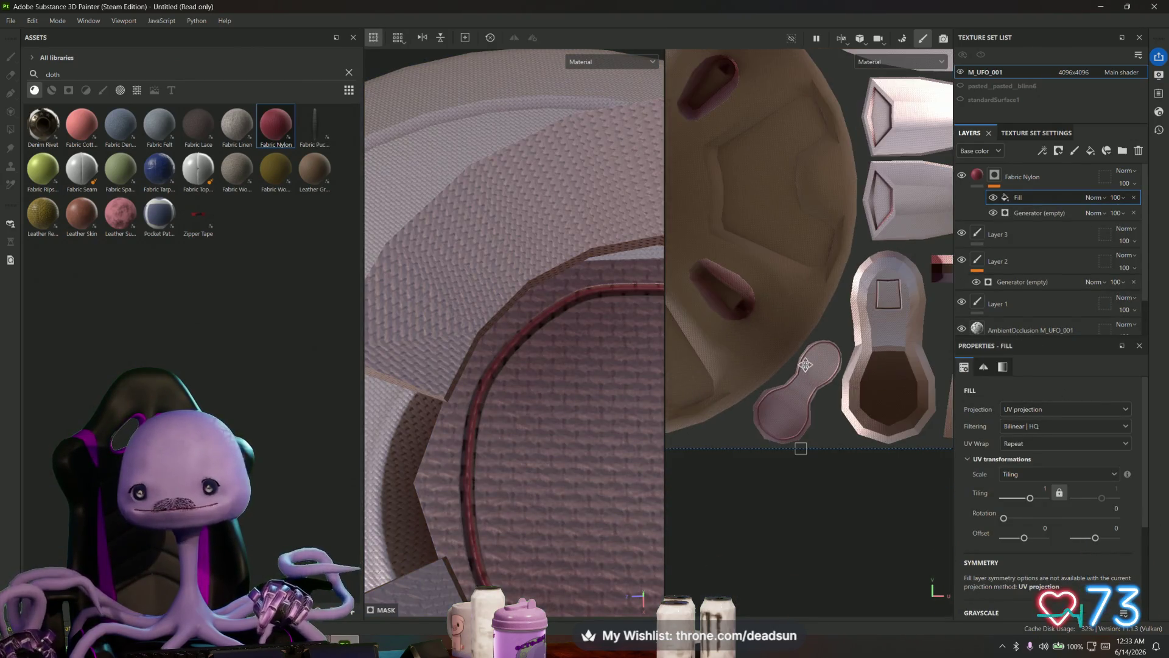
scroll(734, 430, "up", 3)
scroll(573, 460, "down", 3)
scroll(571, 459, "up", 8)
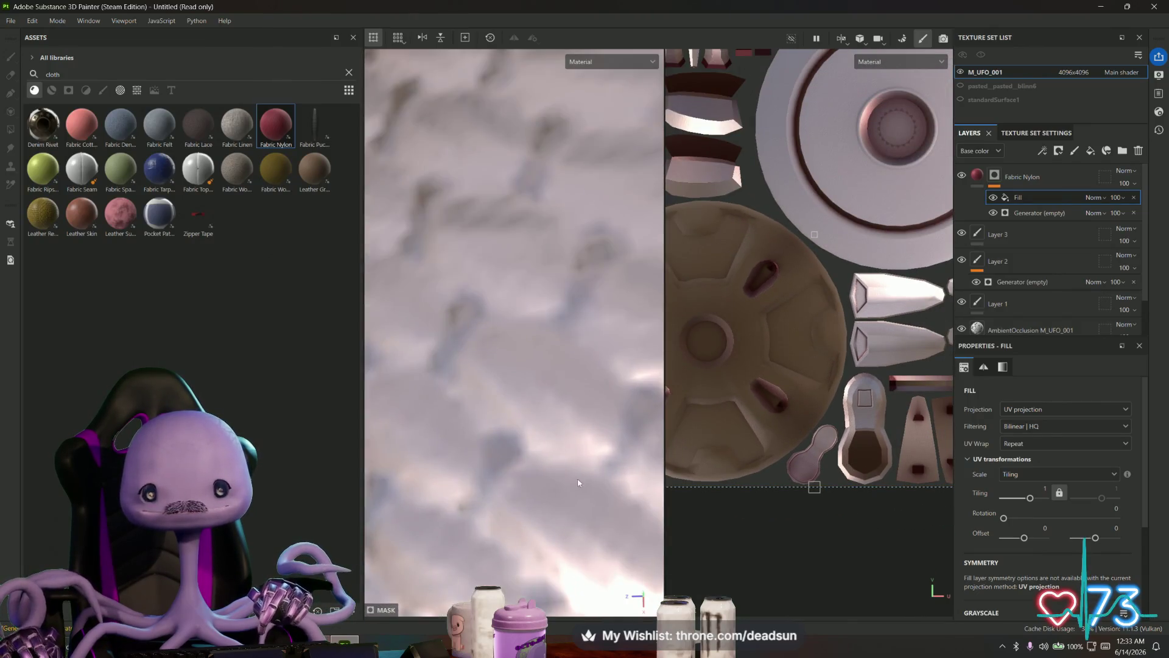
scroll(545, 420, "up", 2)
scroll(544, 420, "down", 3)
scroll(545, 420, "down", 2)
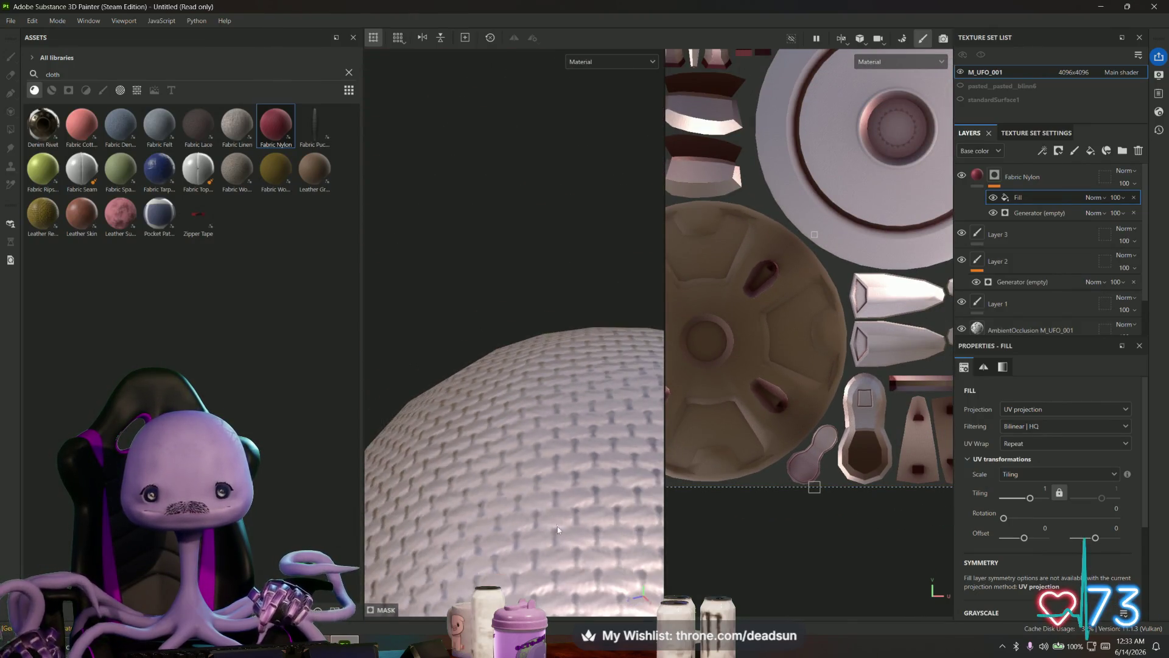
scroll(544, 421, "down", 2)
mouse_move(540, 192)
left_mouse_down("alt")
mouse_move(509, 235)
mouse_move(510, 463)
mouse_move(520, 387)
mouse_move(572, 412)
left_mouse_up("alt")
scroll(485, 410, "up", 3)
scroll(488, 308, "up", 2)
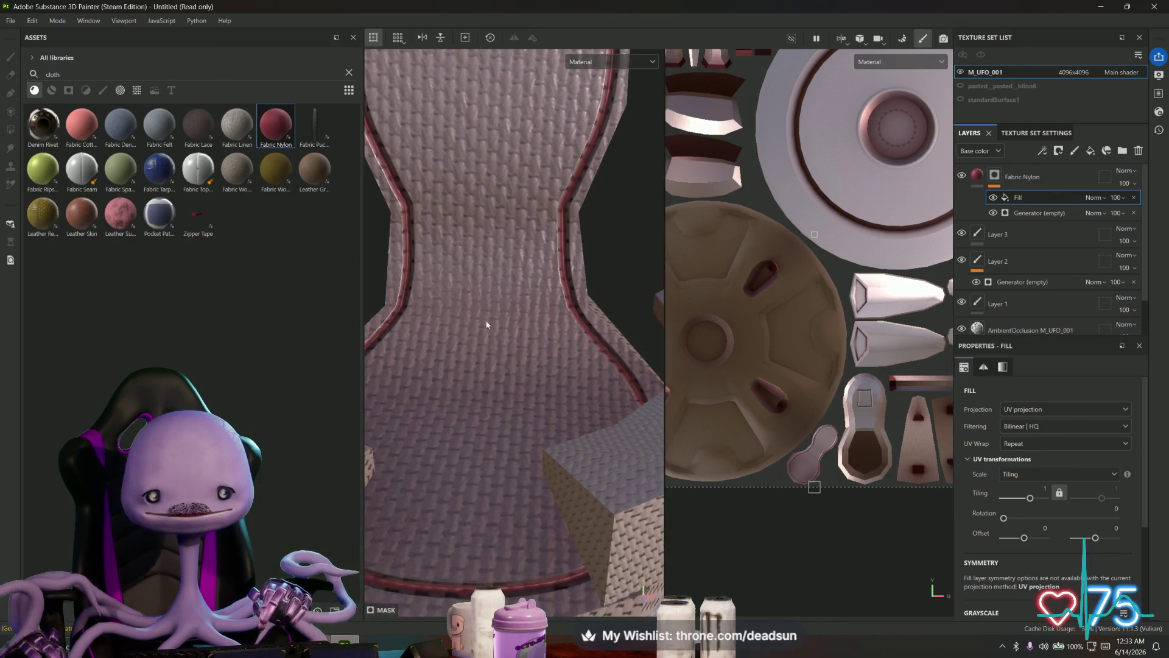
scroll(528, 338, "down", 1)
key("Delete")
mouse_move(524, 326)
left_mouse_down("alt")
mouse_move(536, 311)
mouse_move(563, 390)
mouse_move(587, 390)
left_mouse_up("alt")
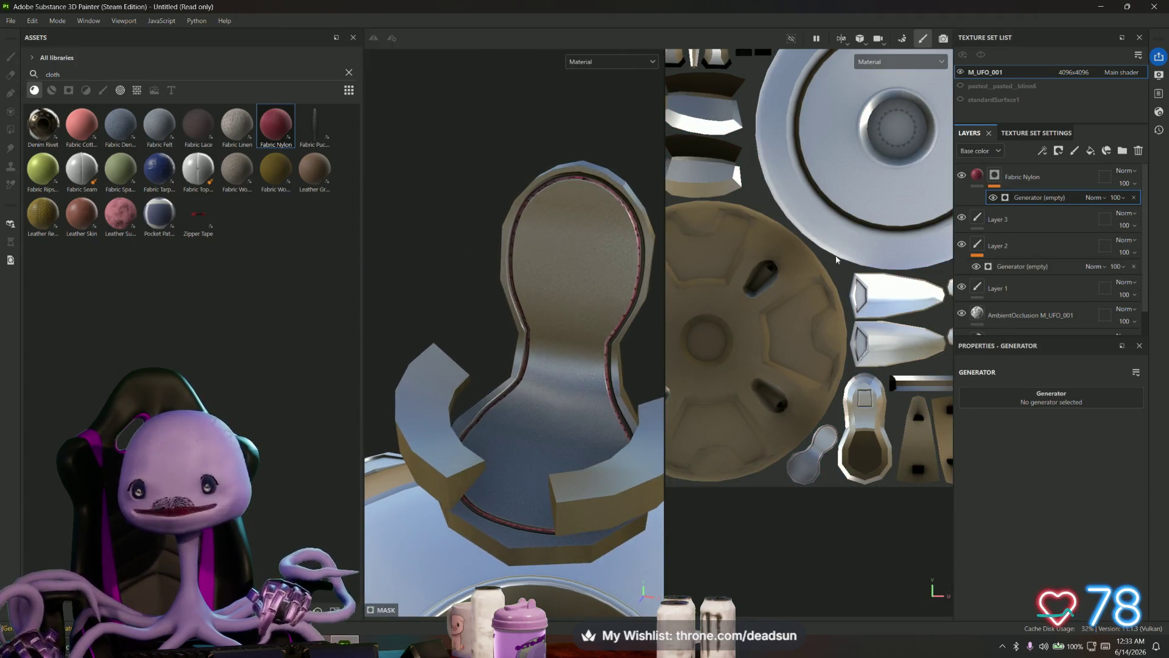
- Inspect the chair UV island and add a fill effect to the Fabric Nylon layer
left_click(980, 182)
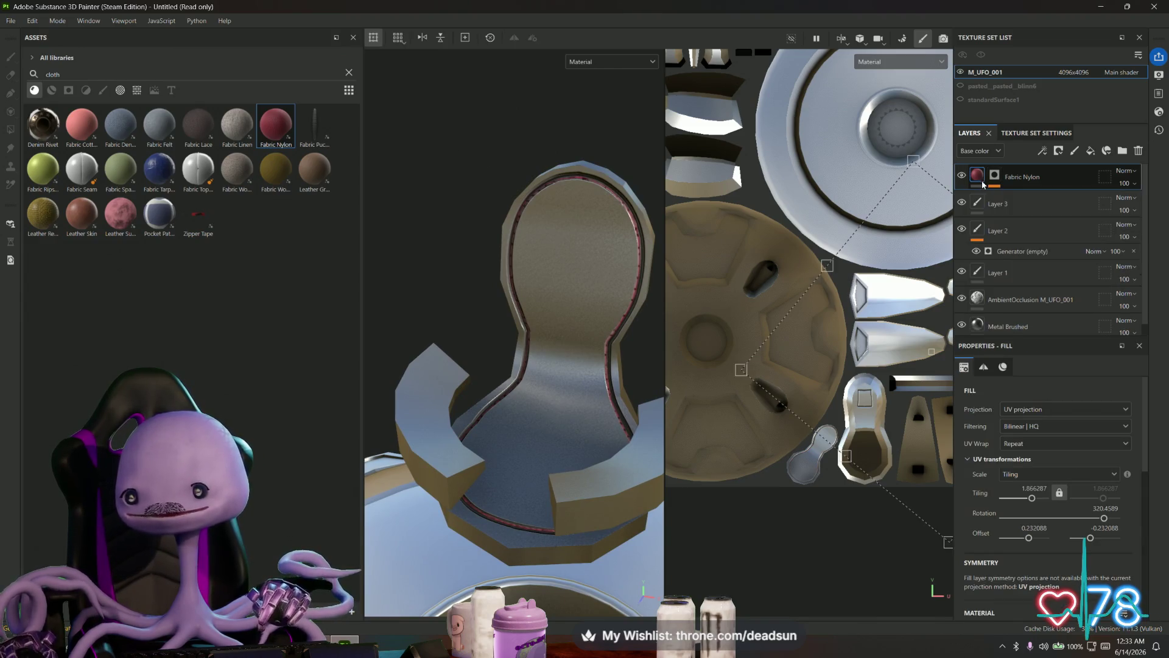
scroll(794, 430, "up", 2)
scroll(795, 439, "up", 2)
scroll(791, 457, "up", 2)
scroll(786, 466, "up", 1)
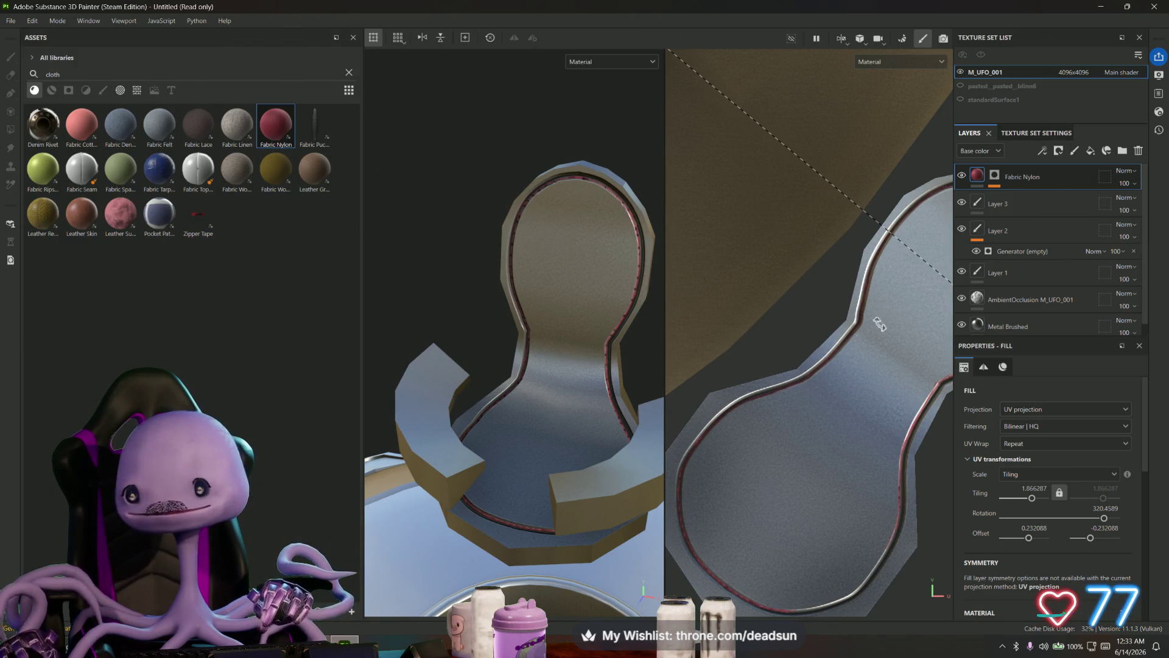
right_click_drag(913, 276, 852, 309, "alt")
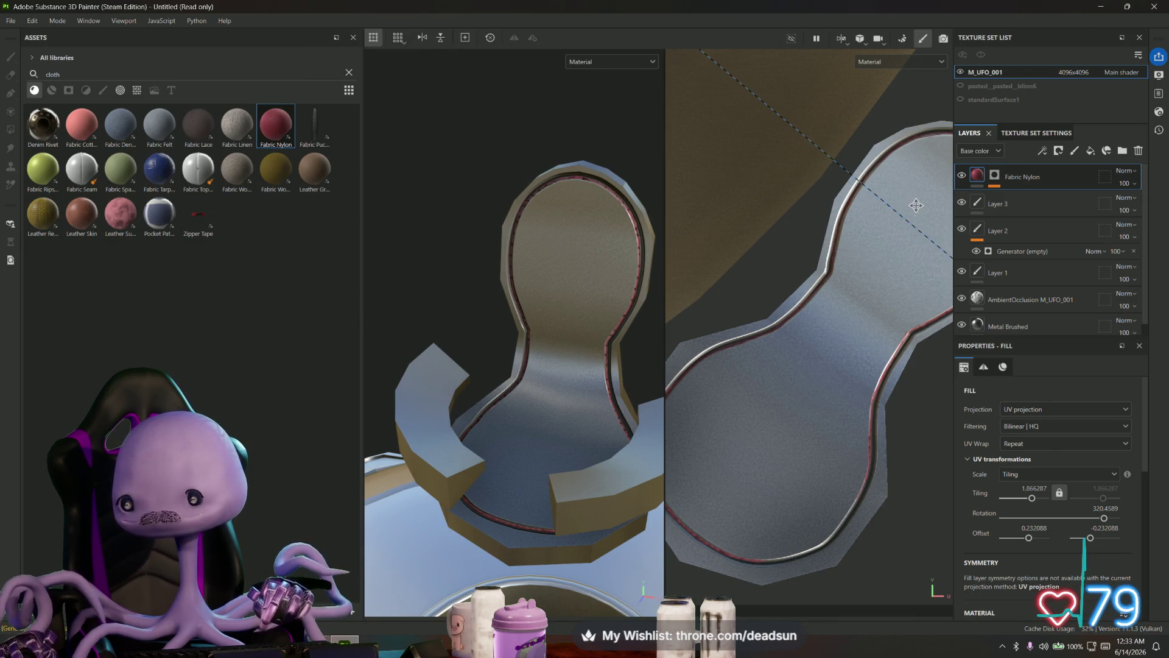
right_click_drag(859, 291, 817, 342, "alt")
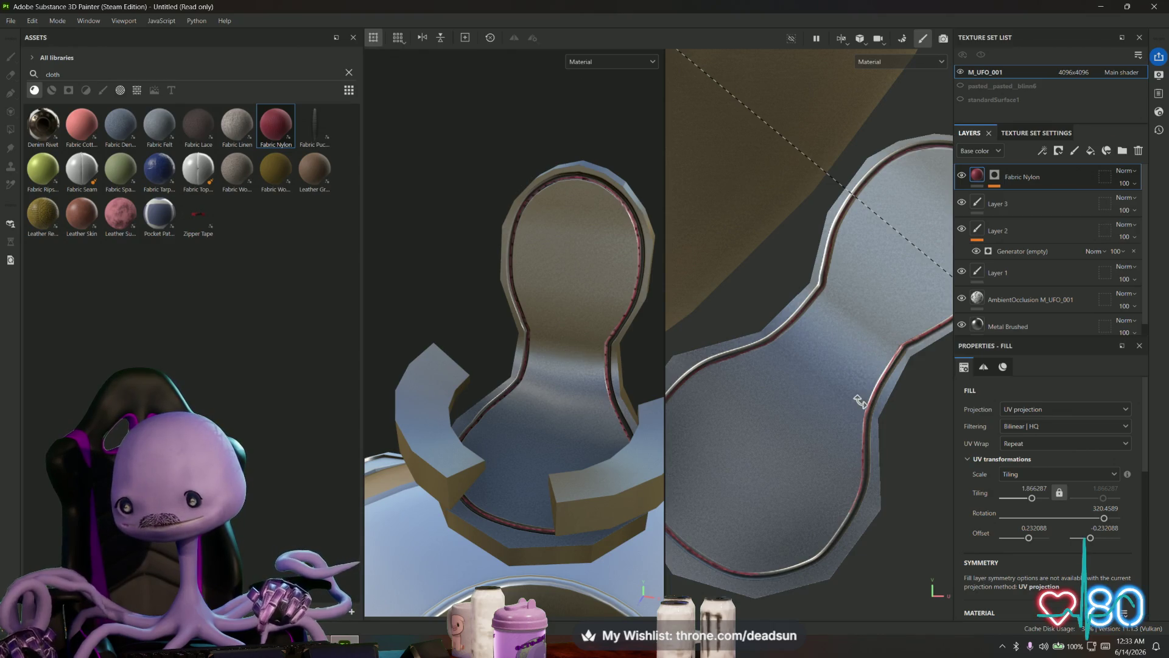
middle_click_drag(822, 397, 843, 321)
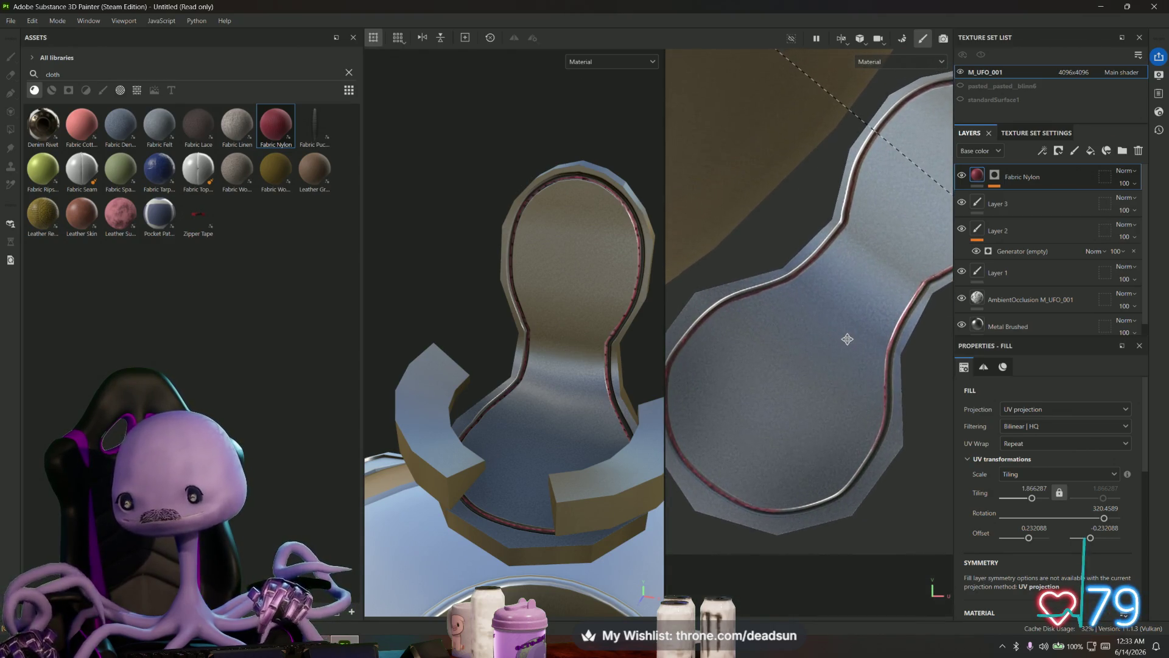
right_click(979, 177)
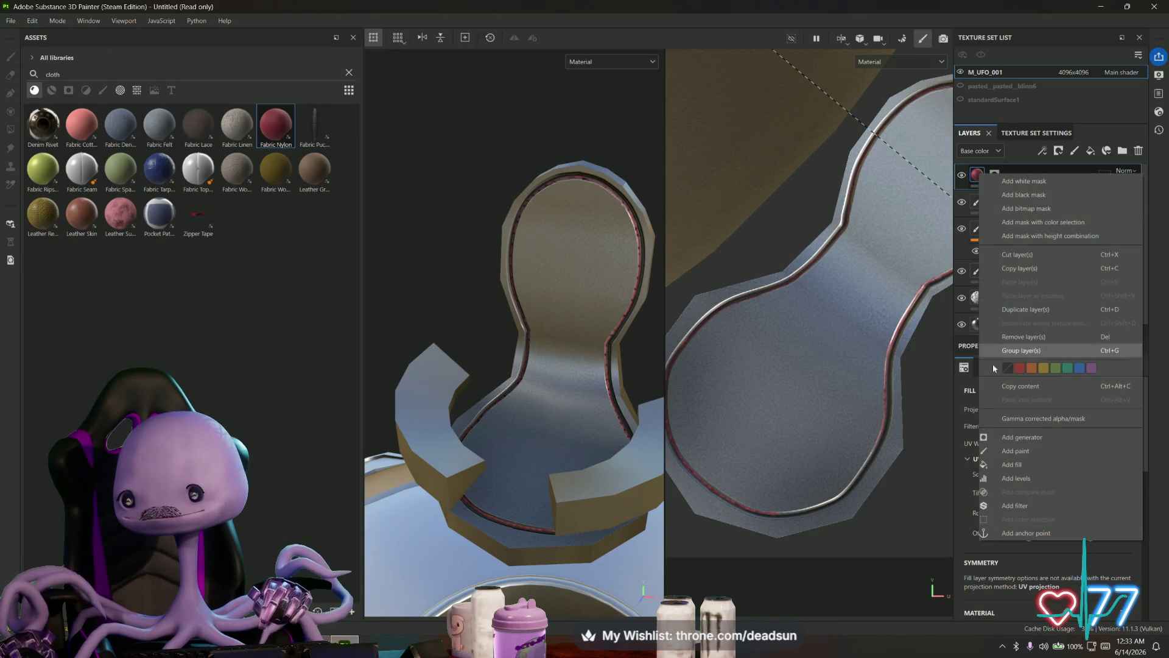
left_click(1013, 466)
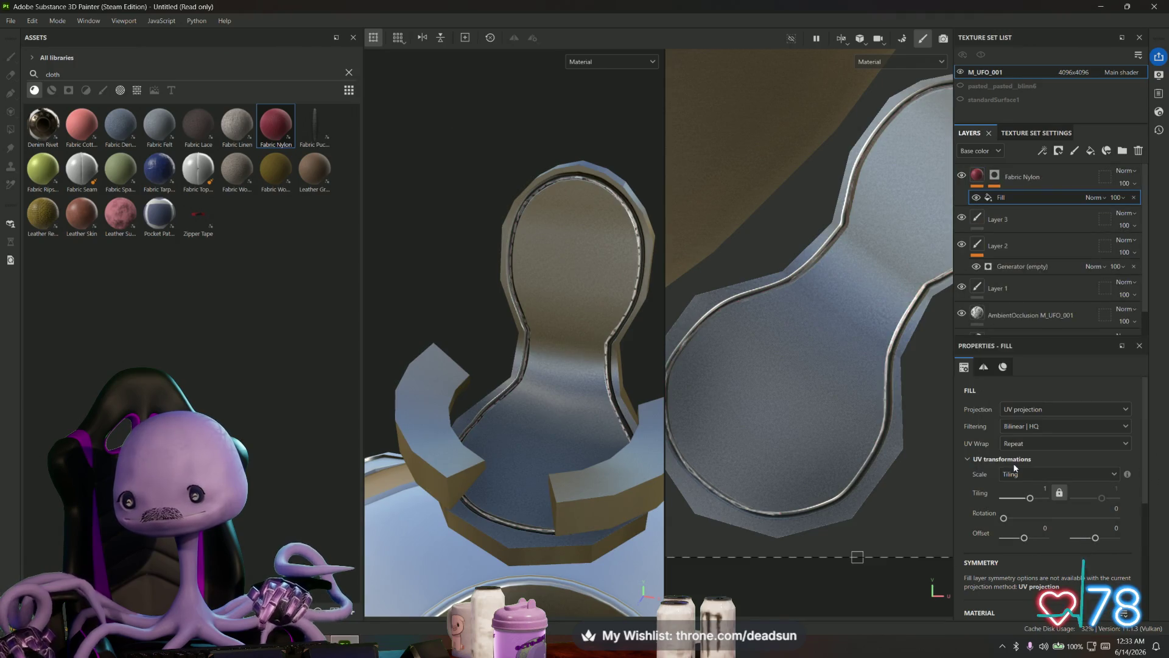
scroll(807, 372, "up", 1)
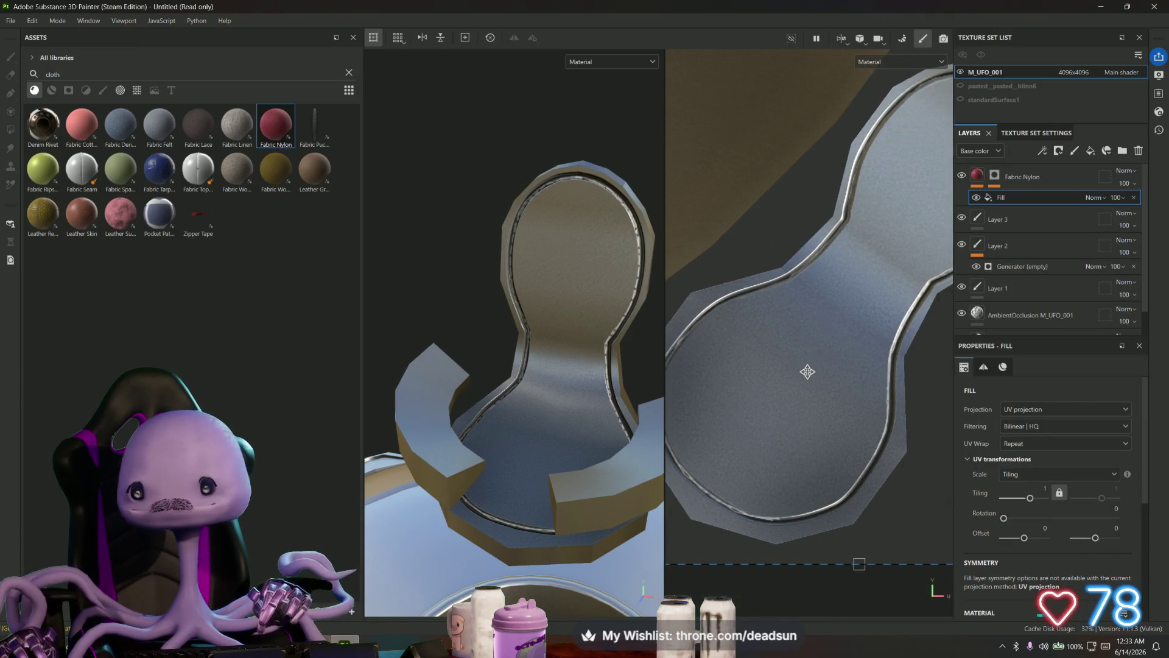